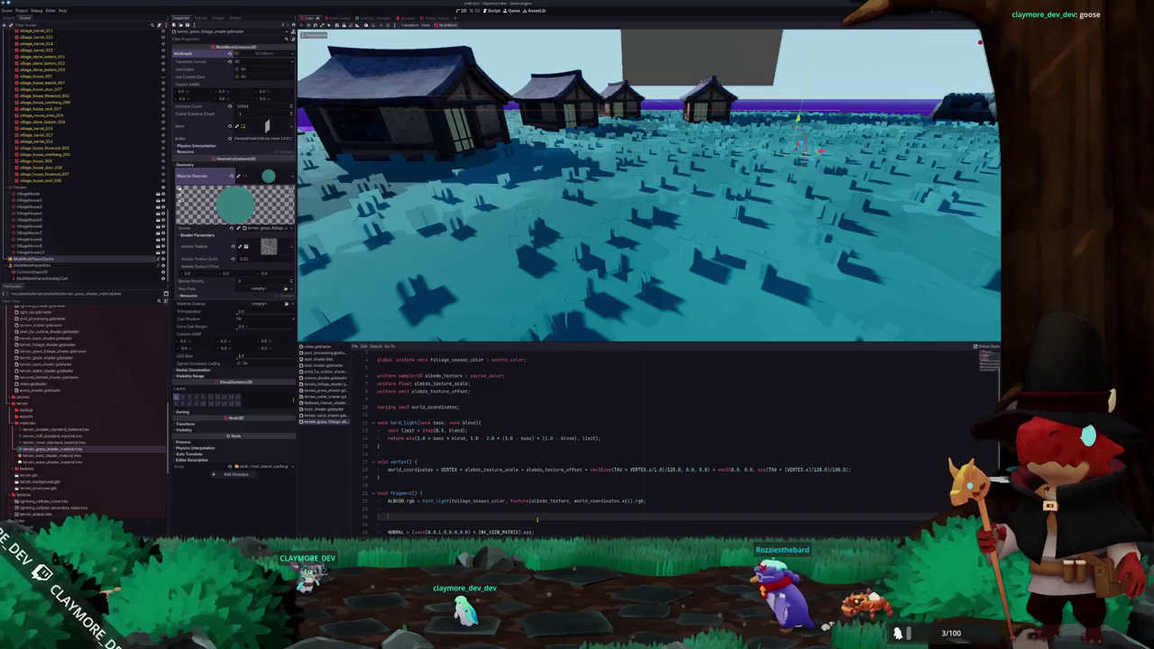
Set the fragment shader's BACKLIGHT to ALBEDO.rgb and save the shader
{"action": "type", "text": "TRAN"}
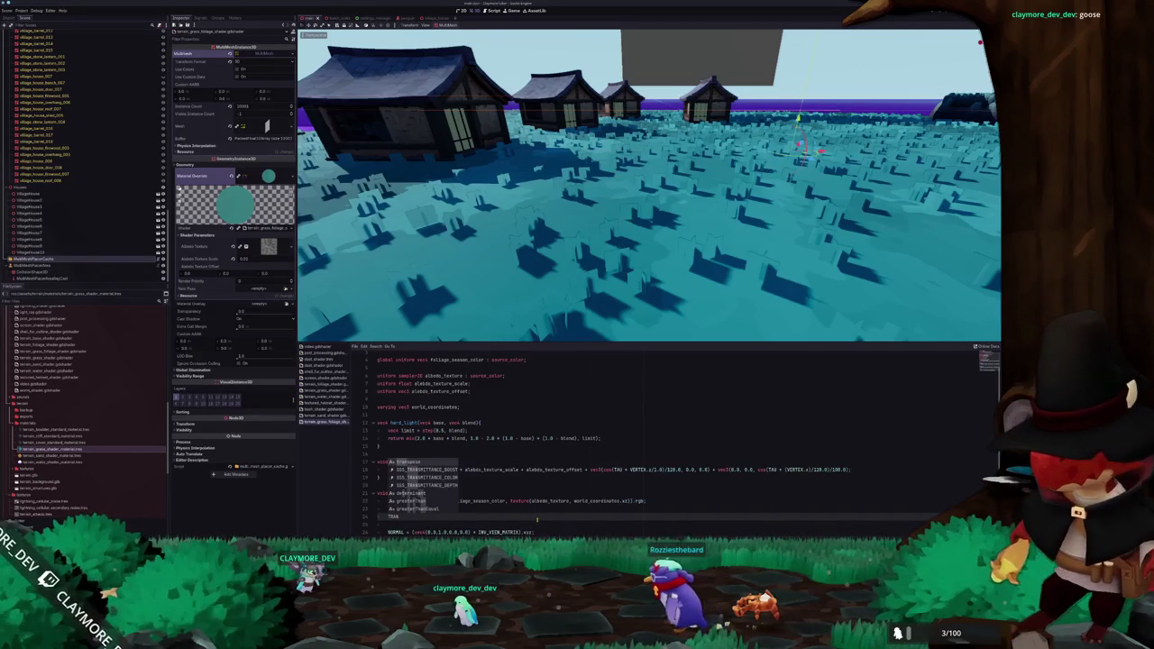
{"action": "key", "text": "BackSpace"}
{"action": "key", "text": "BackSpace"}
{"action": "key", "text": "BackSpace"}
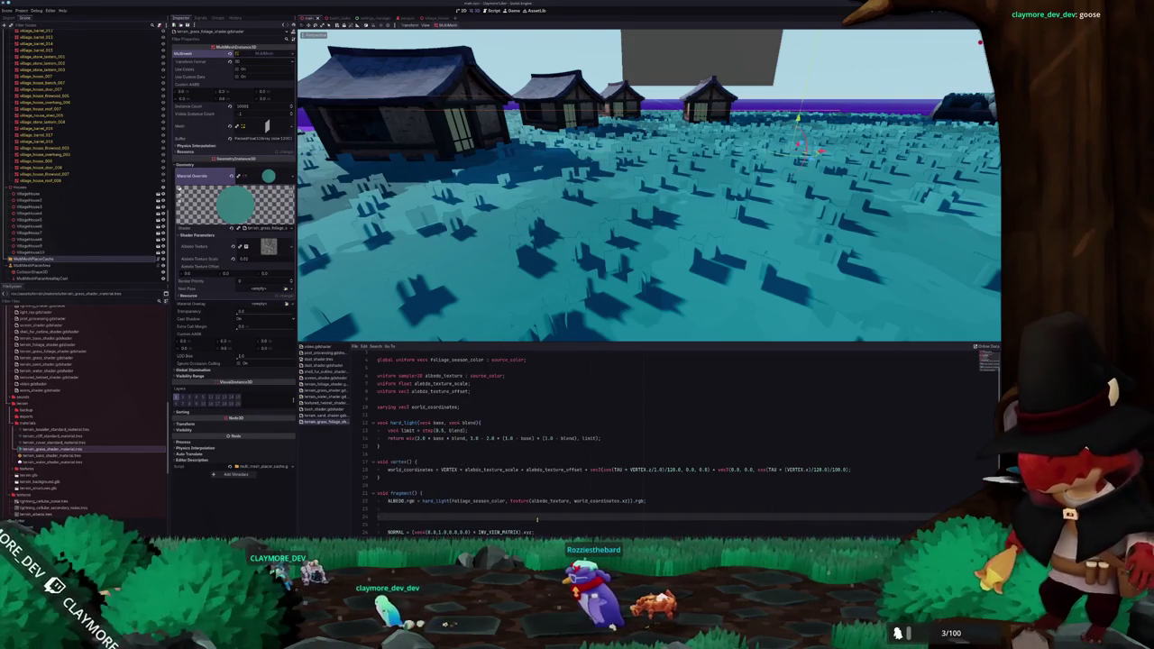
{"action": "type", "text": "BACKLIGHT = 1.0"}
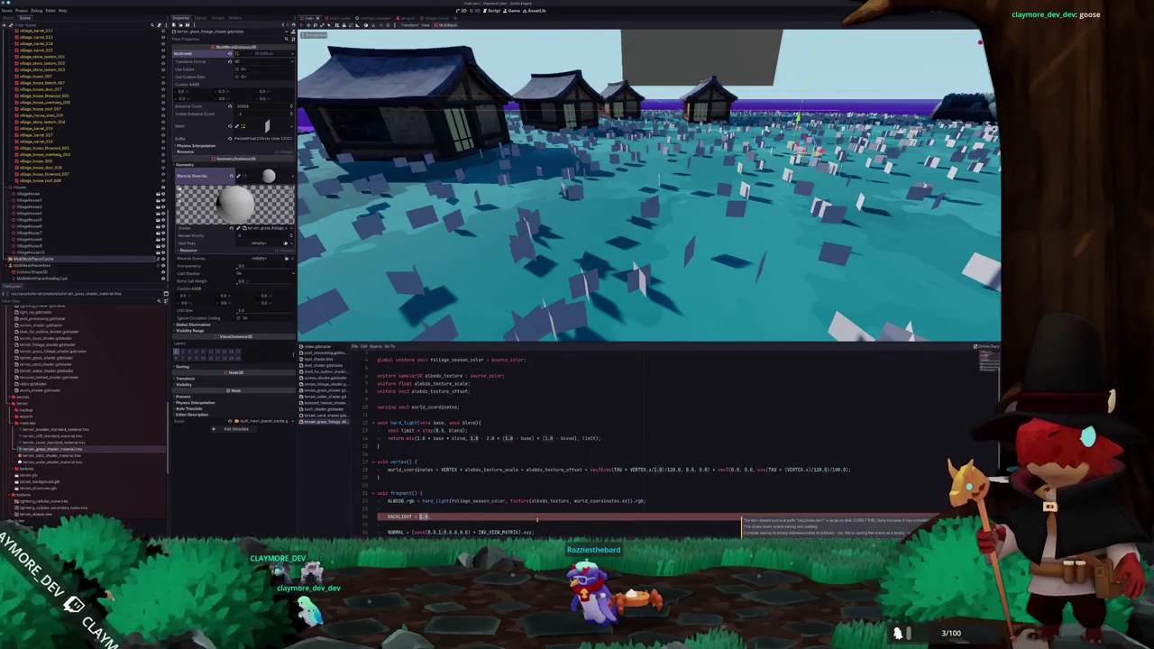
{"action": "key", "text": "BackSpace"}
{"action": "key", "text": "BackSpace"}
{"action": "key", "text": "BackSpace"}
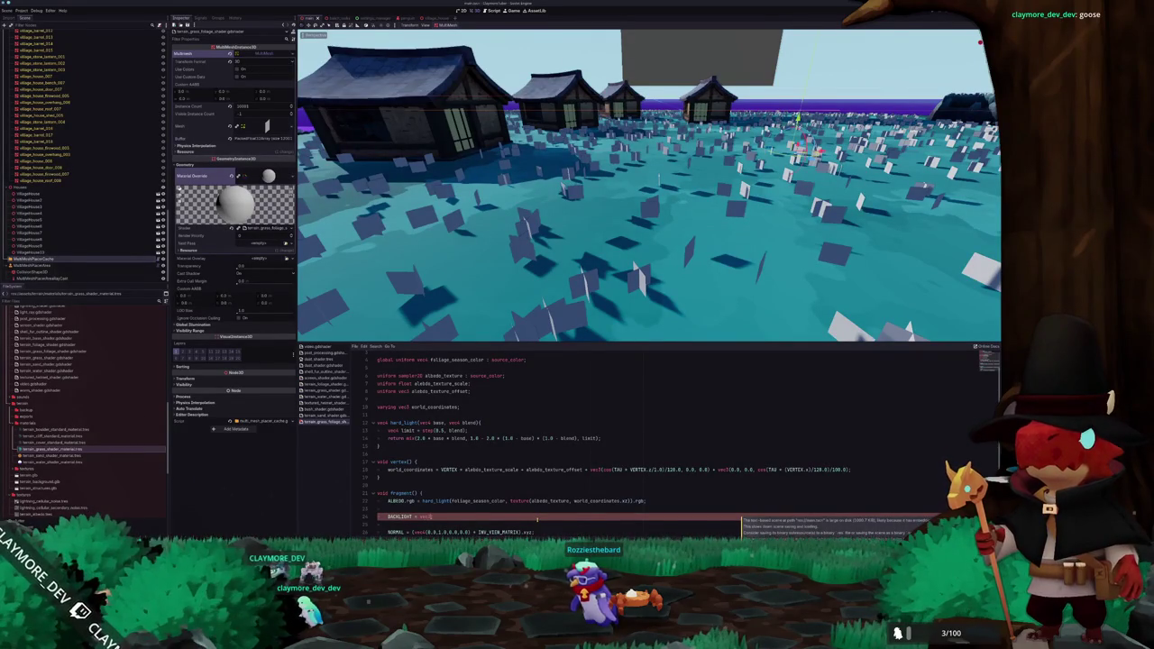
{"action": "type", "text": "1.0);"}
{"action": "key", "text": "ctrl+s"}
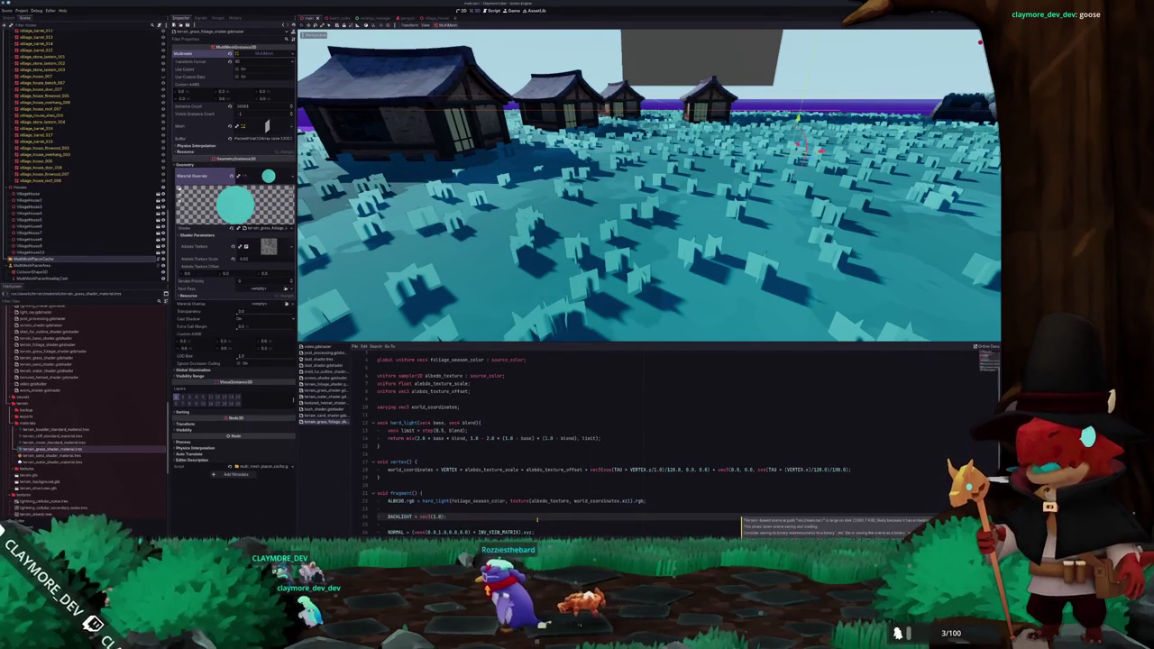
{"action": "key", "text": "BackSpace"}
{"action": "key", "text": "BackSpace"}
{"action": "key", "text": "BackSpace"}
{"action": "type", "text": "LBEDO"}
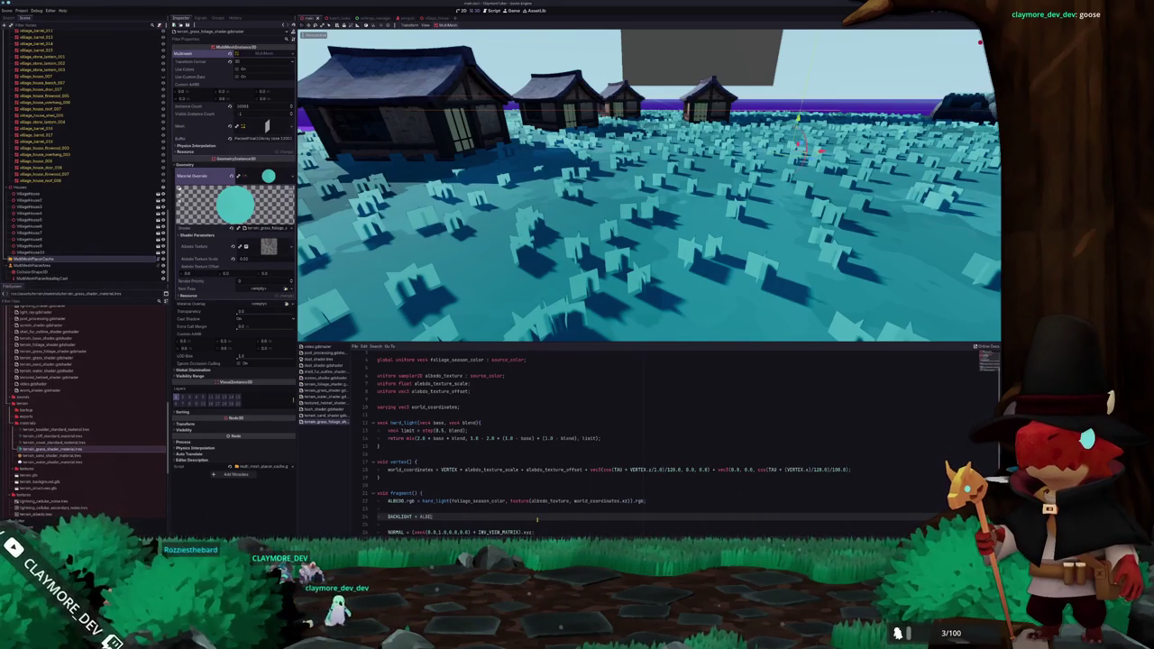
{"action": "type", "text": ".rgb;"}
{"action": "key", "text": "ctrl+s"}
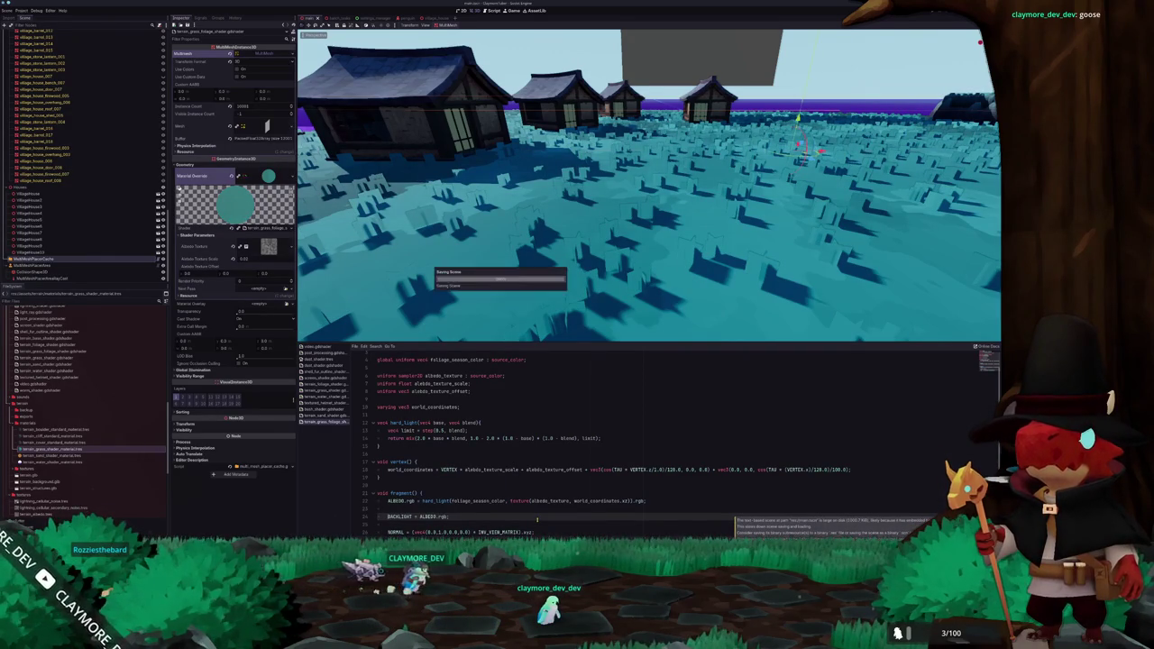
Comment out the BACKLIGHT line and move the Dolphin file manager over the viewport
{"action": "key", "text": "ctrl+k"}
{"action": "key", "text": "Up"}
{"action": "key", "text": "Up"}
{"action": "key", "text": "Up"}
{"action": "scroll", "scroll_direction": "down", "scroll_amount": 3}
{"action": "left_click", "coordinate": [553, 519]}
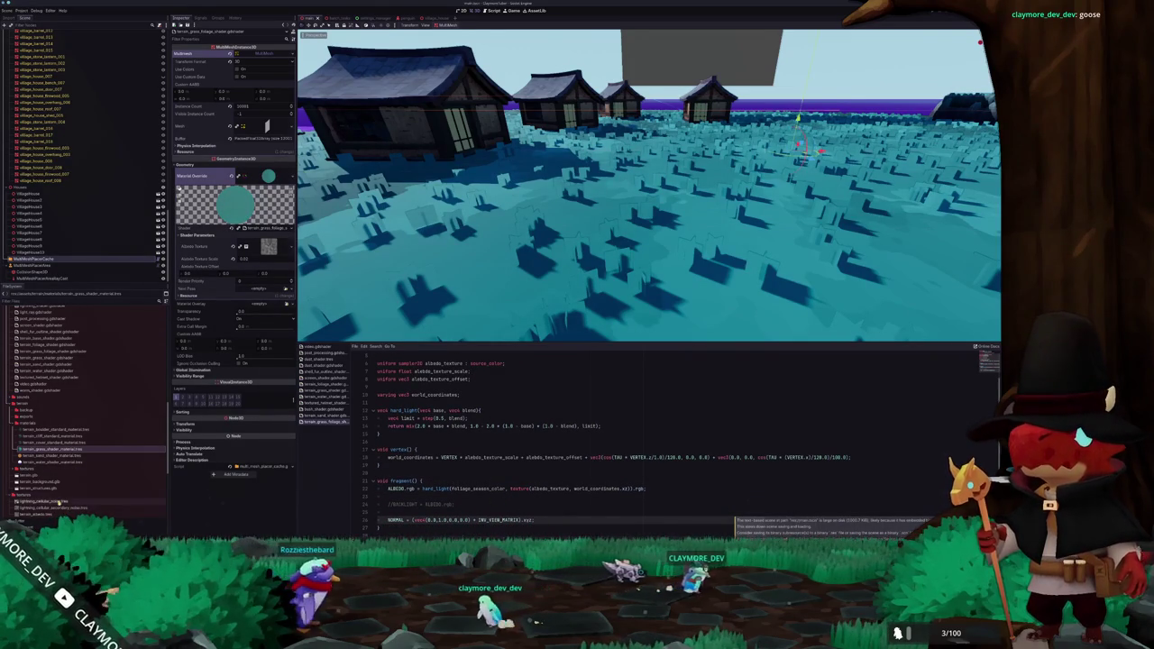
{"action": "scroll", "scroll_direction": "down", "scroll_amount": 3}
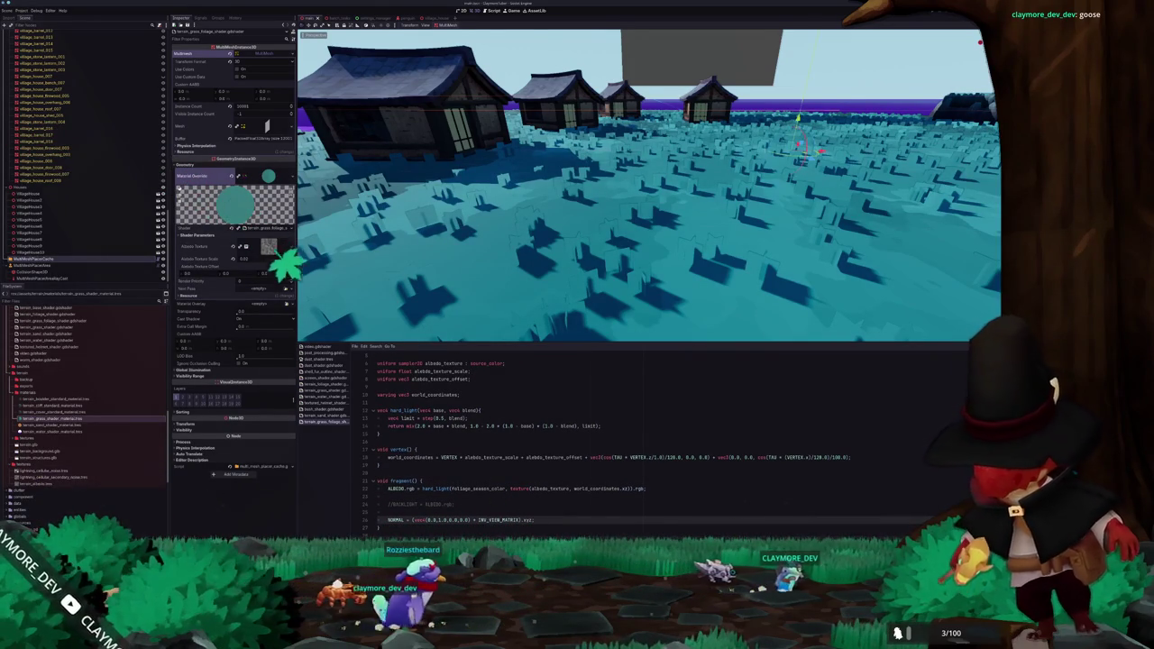
{"action": "left_click_drag", "start_coordinate": [504, 138], "coordinate": [691, 207]}
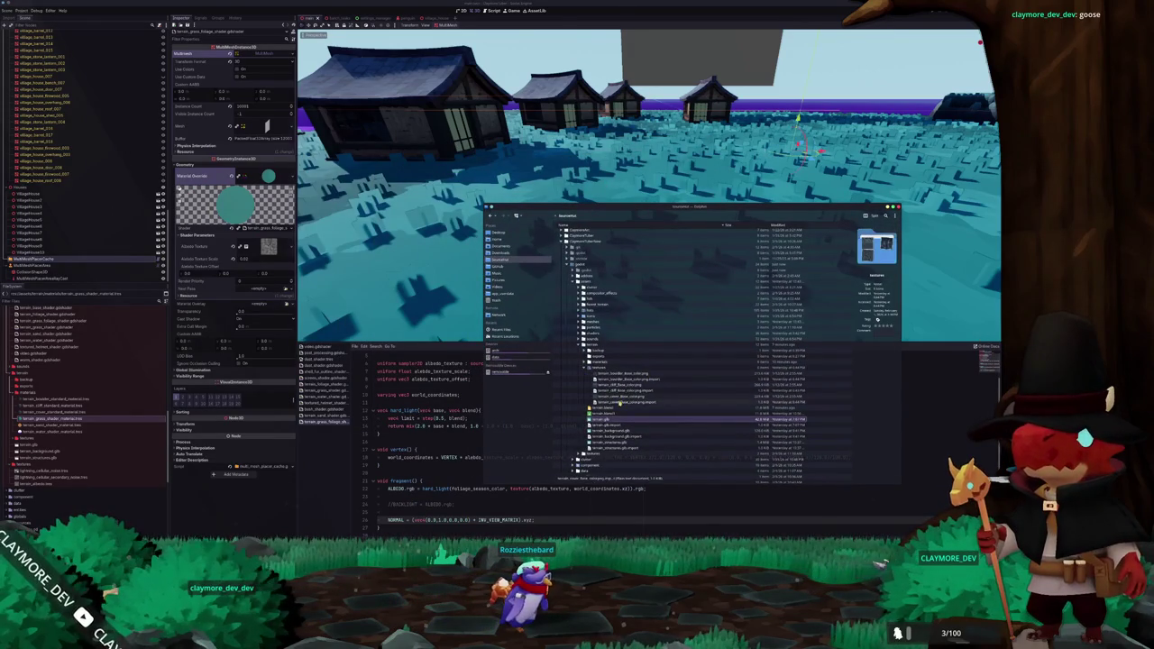
Drag sprite_0007.png from Dolphin's textures folder into Godot's FileSystem dock
{"action": "scroll", "scroll_direction": "down", "scroll_amount": 3}
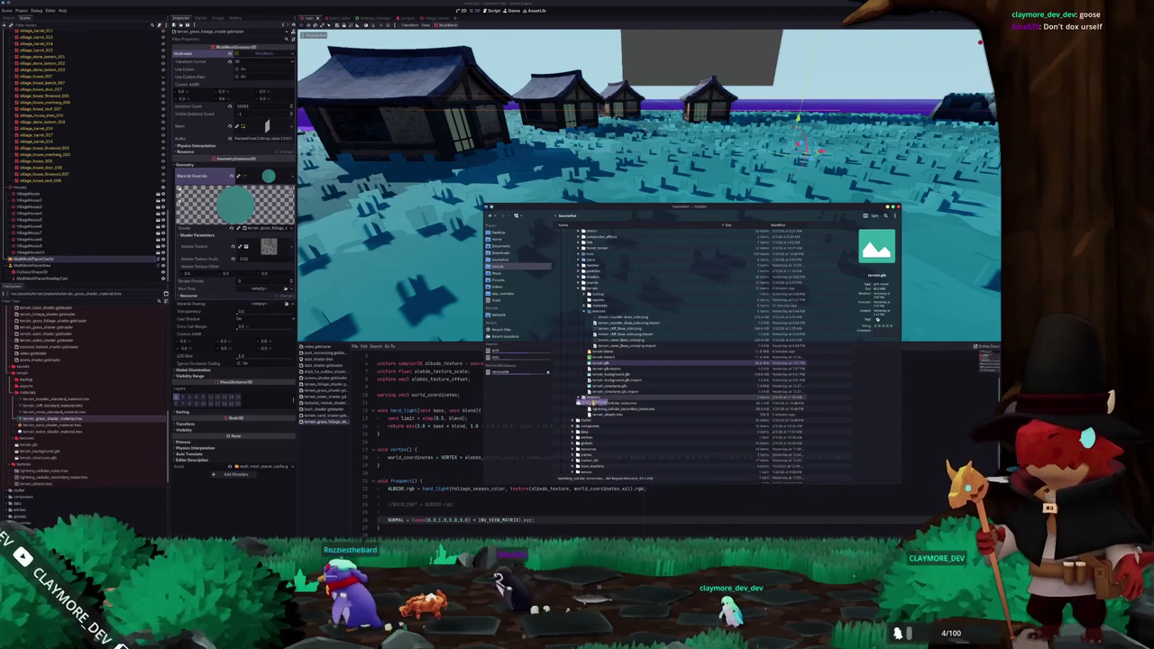
{"action": "left_click", "coordinate": [586, 400]}
{"action": "left_click", "coordinate": [594, 416]}
{"action": "left_click_drag", "start_coordinate": [595, 415], "coordinate": [43, 485]}
{"action": "left_click", "coordinate": [387, 394]}
Add a 'uniform sampler2D alpha_texture;' line, save, and assign sprite_0007.png to Alpha Texture
{"action": "key", "text": "Up"}
{"action": "key", "text": "Return"}
{"action": "key", "text": "Return"}
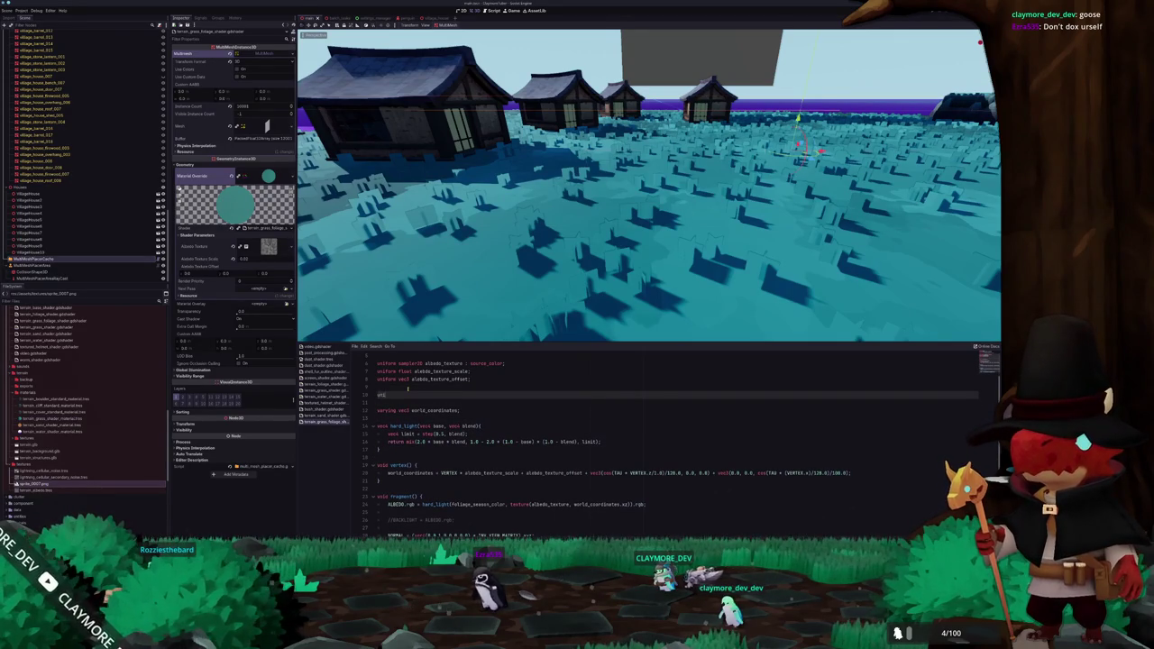
{"action": "type", "text": "form sampler2"}
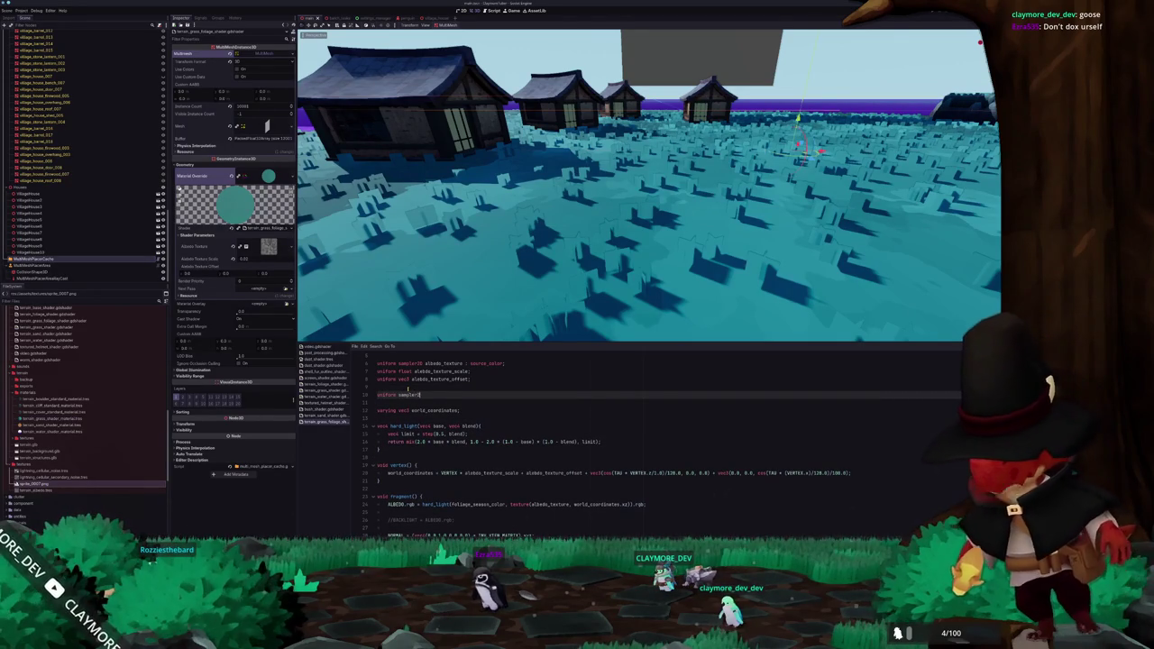
{"action": "type", "text": "D alpha_text"}
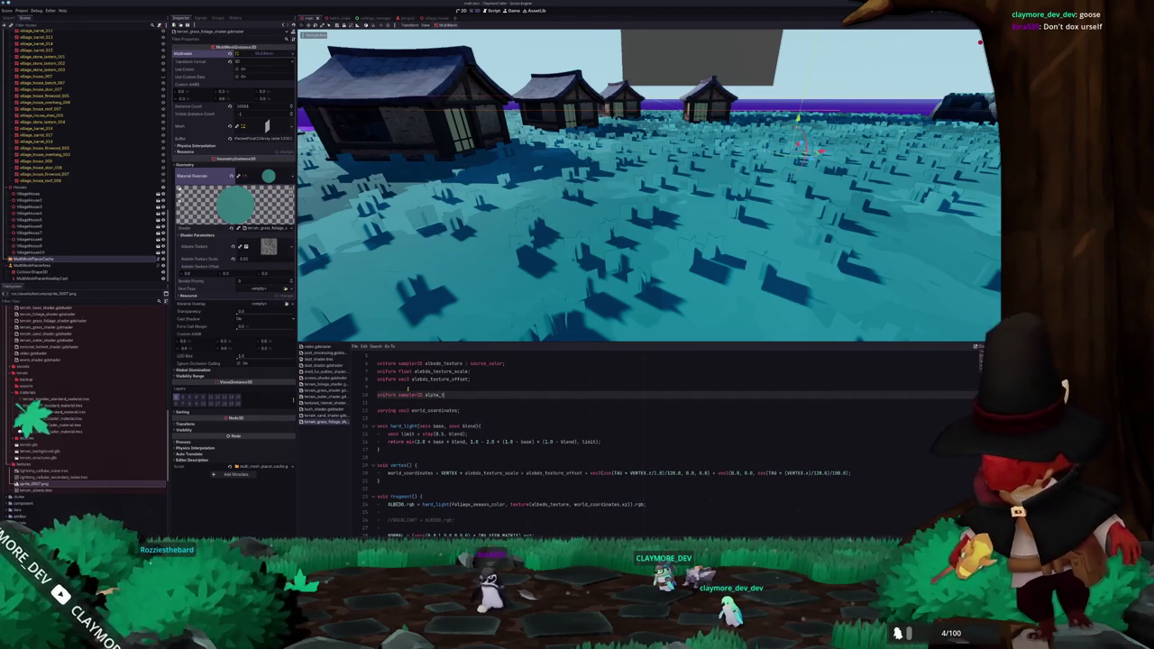
{"action": "type", "text": "ure : so"}
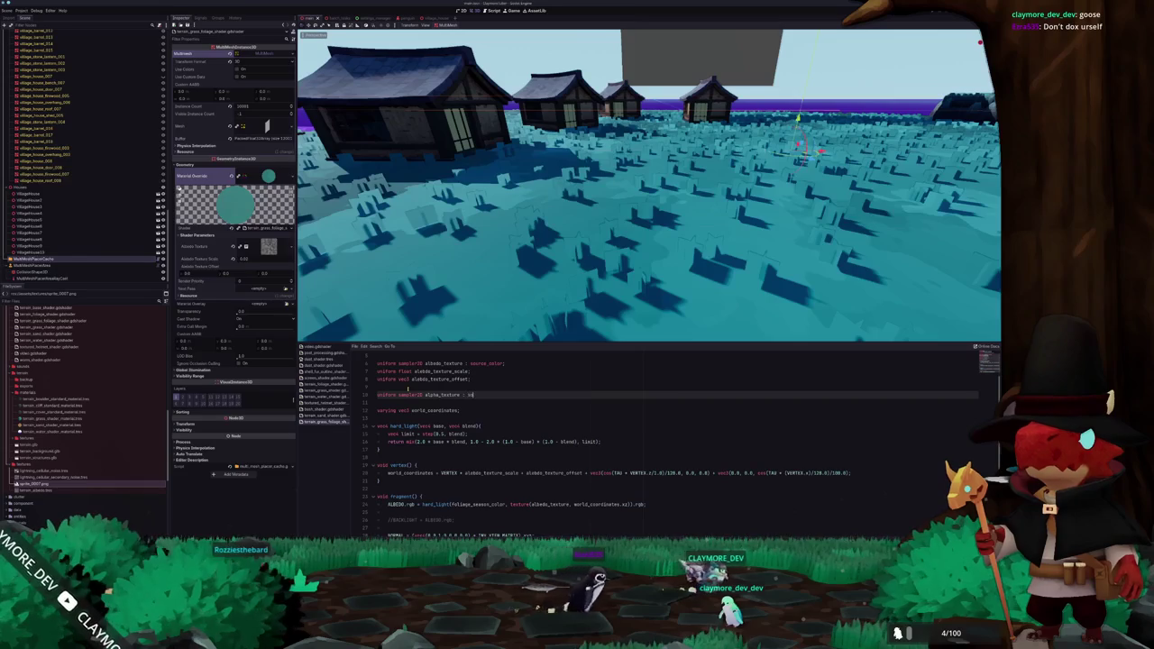
{"action": "key", "text": "BackSpace"}
{"action": "key", "text": "BackSpace"}
{"action": "key", "text": "ctrl+s"}
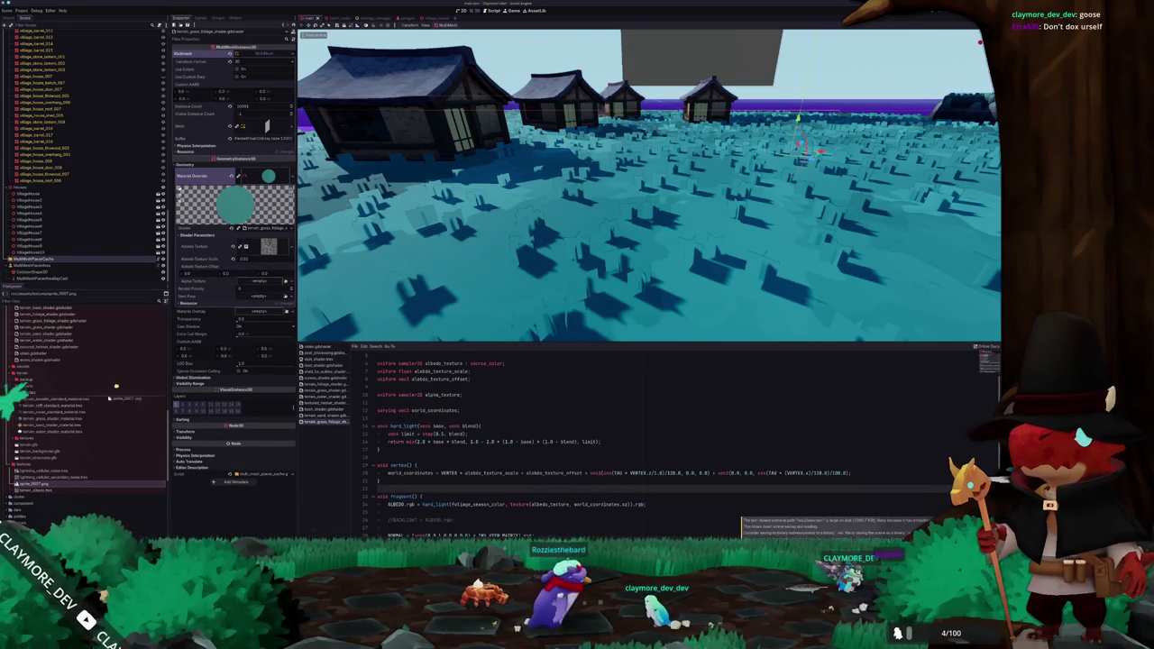
{"action": "left_click_drag", "start_coordinate": [254, 275], "coordinate": [256, 280]}
{"action": "scroll", "scroll_direction": "down", "scroll_amount": 3}
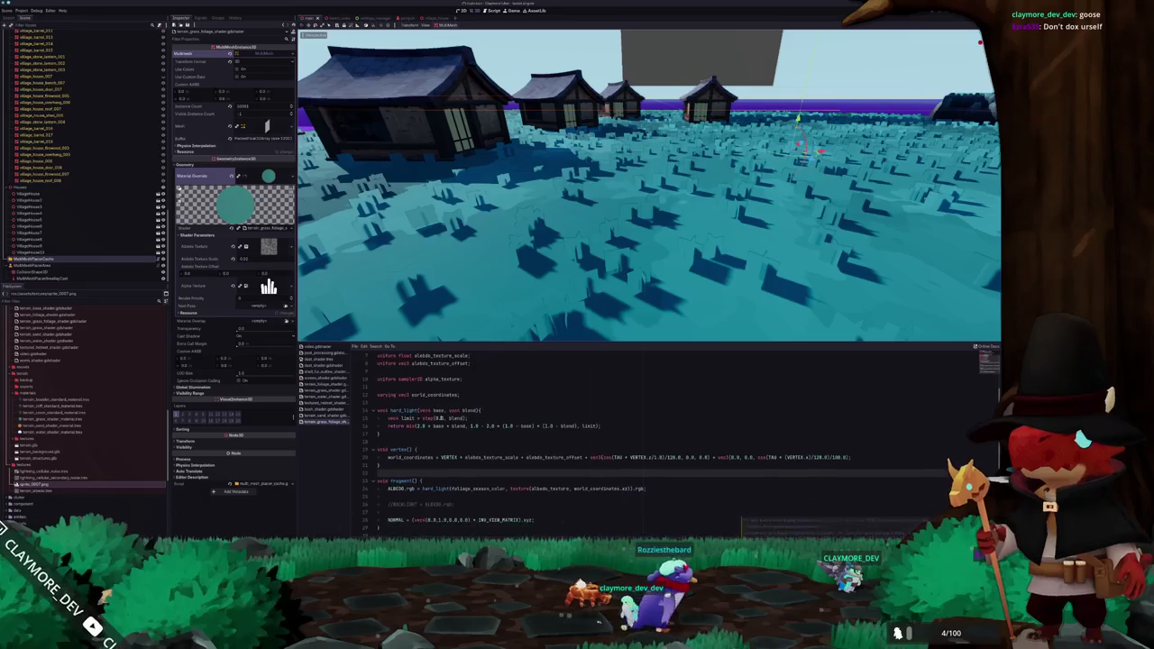
Write ALPHA = texture(alpha_texture, UV).r; and comment out the ALPHA_SCISSOR_THRESHOLD line
{"action": "left_click", "coordinate": [502, 510]}
{"action": "key", "text": "Return"}
{"action": "key", "text": "Return"}
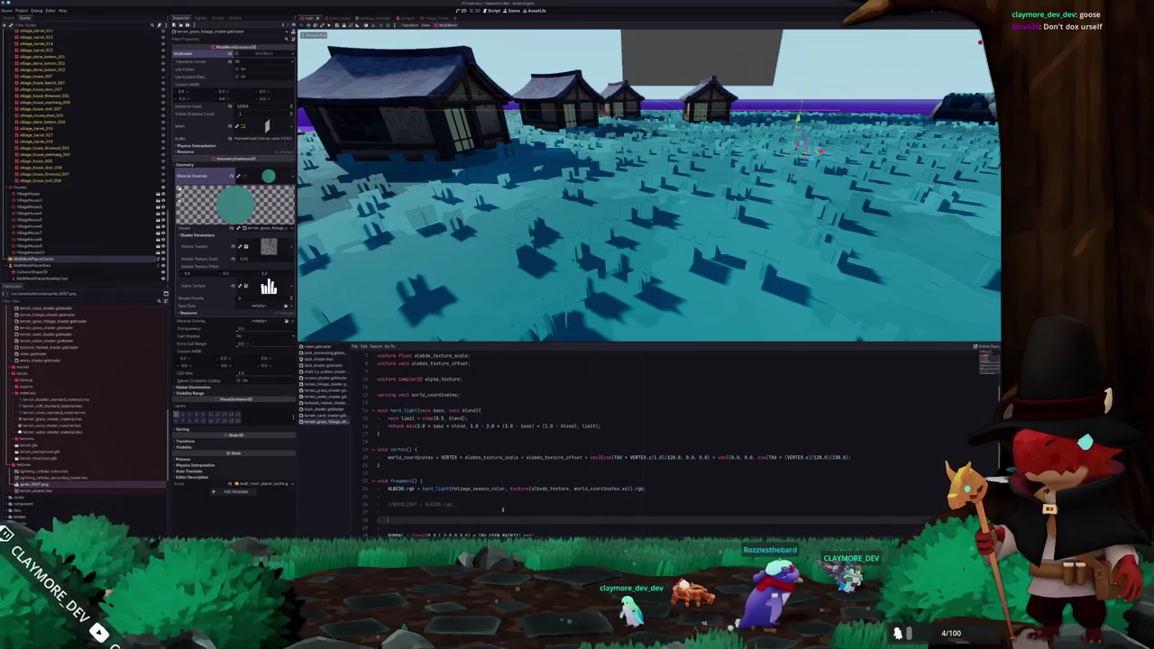
{"action": "type", "text": "ALPHA = "}
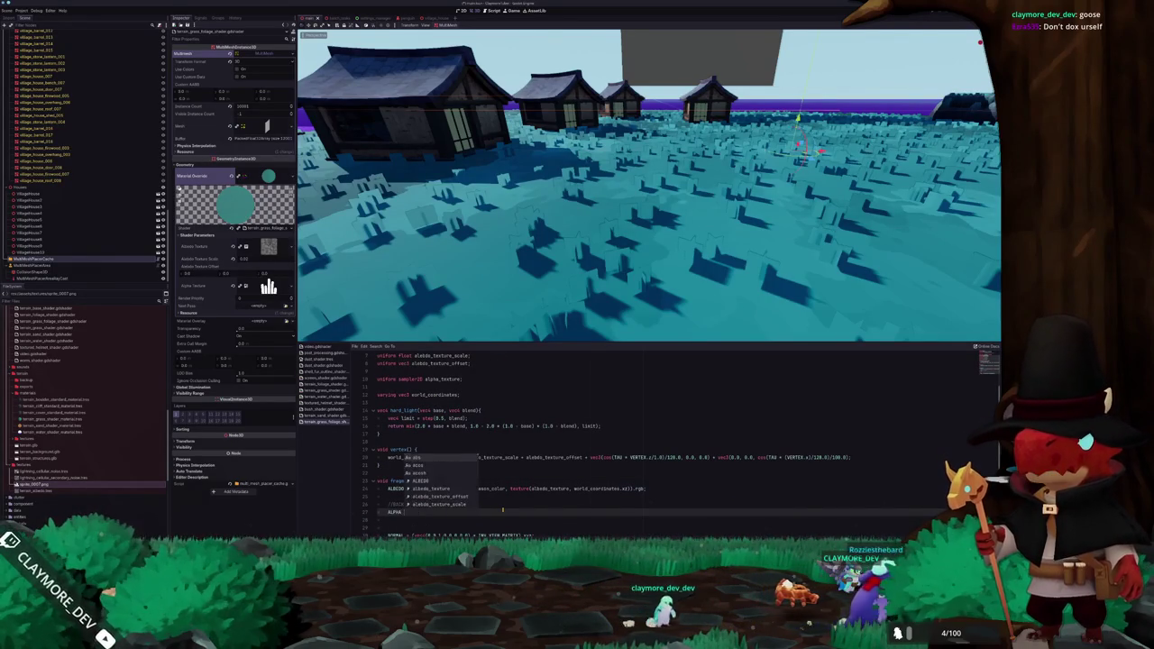
{"action": "type", "text": "texture(alpha_texture, UV"}
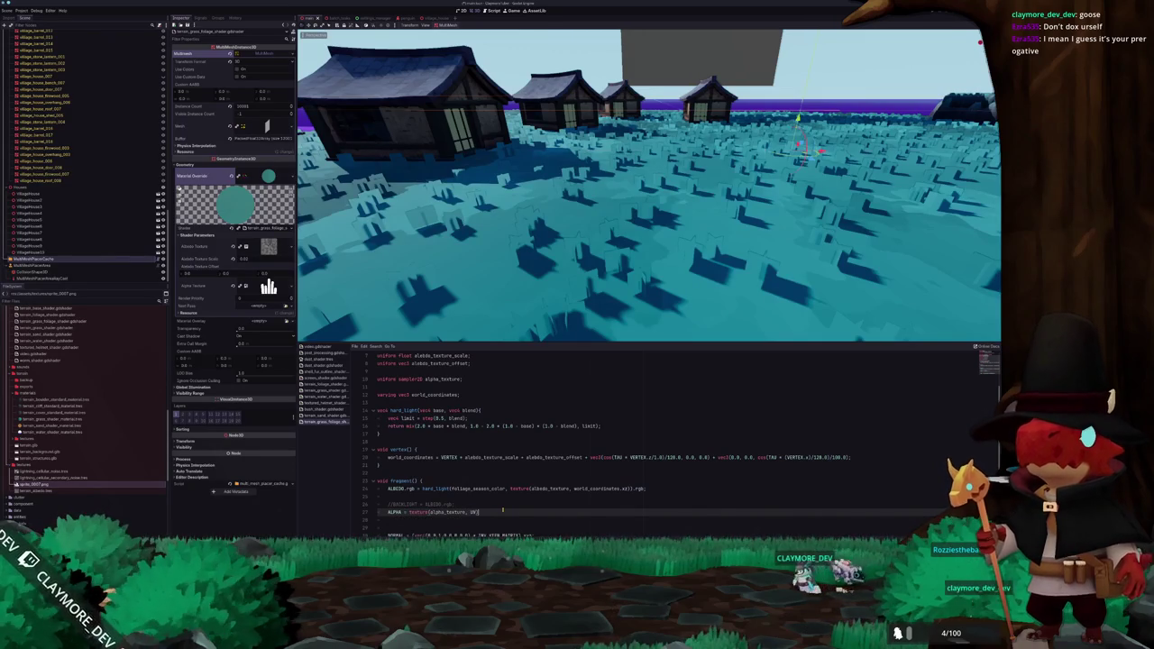
{"action": "type", "text": ".r"}
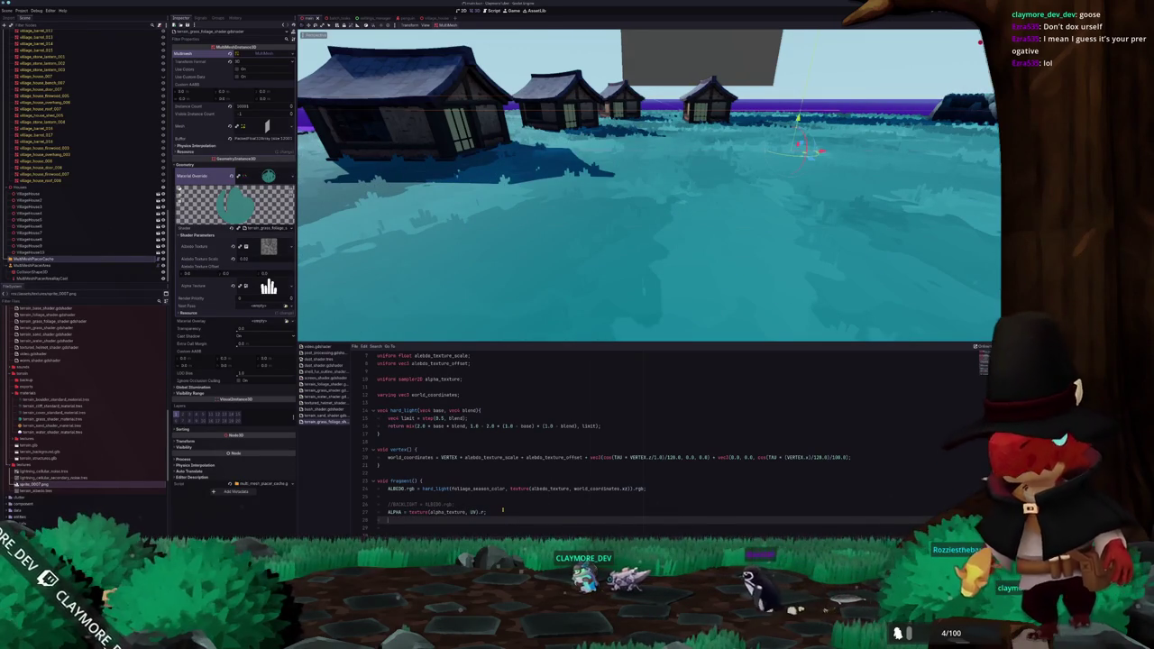
{"action": "type", "text": "alph"}
{"action": "type", "text": "a_sci"}
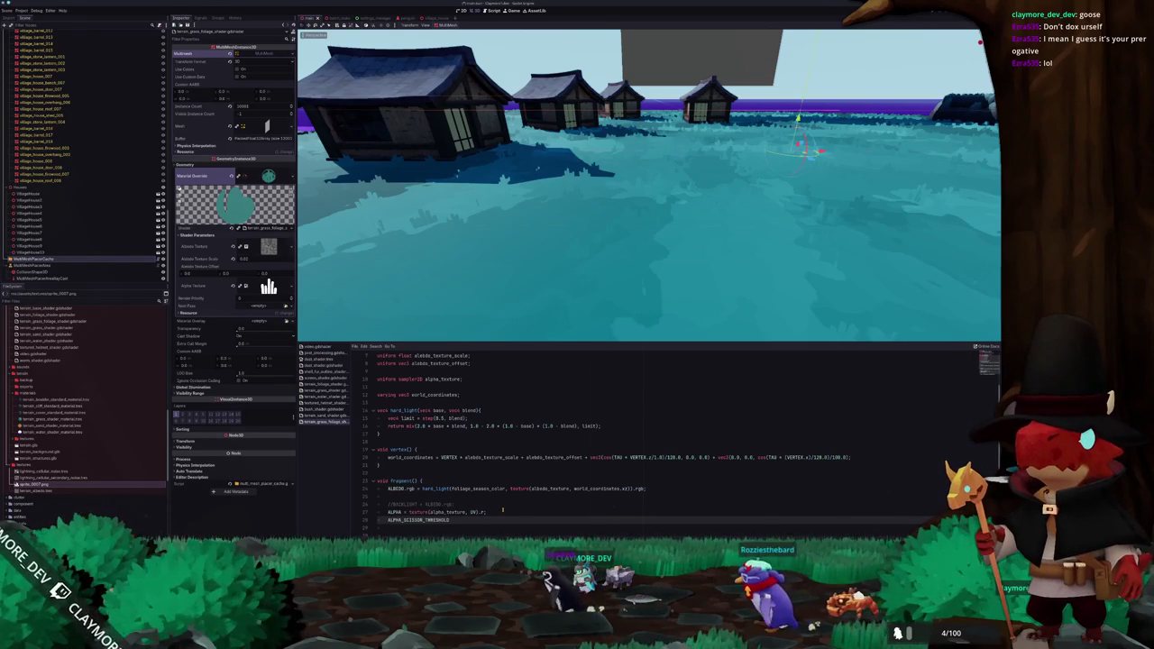
{"action": "type", "text": "0.5;"}
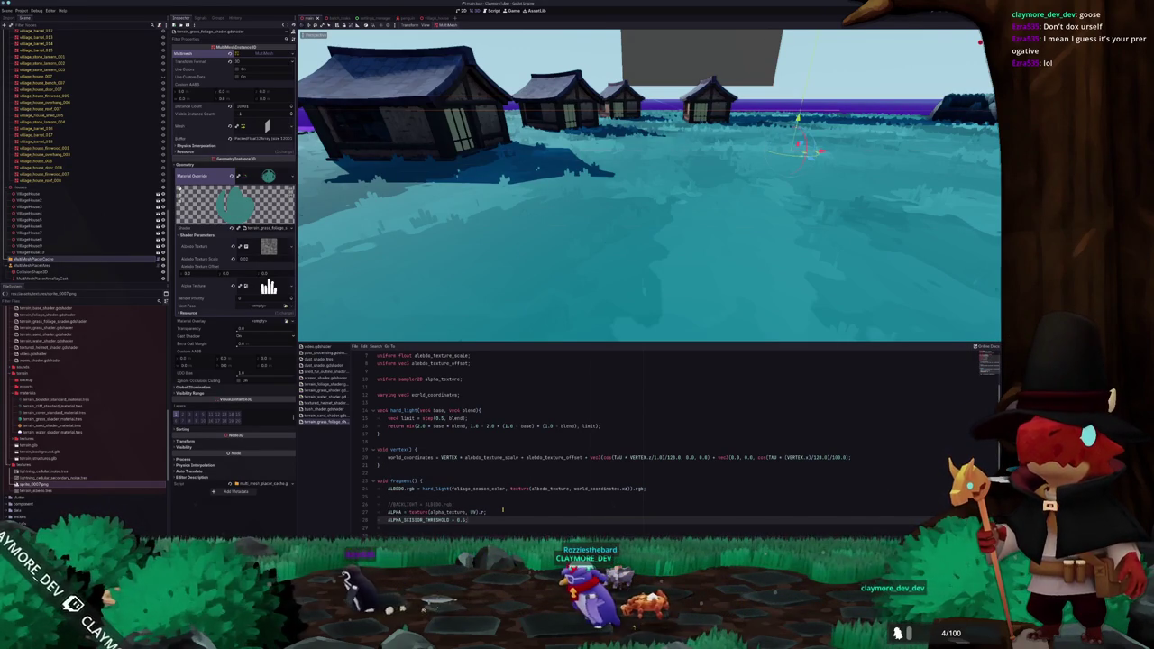
{"action": "key", "text": "ctrl+v"}
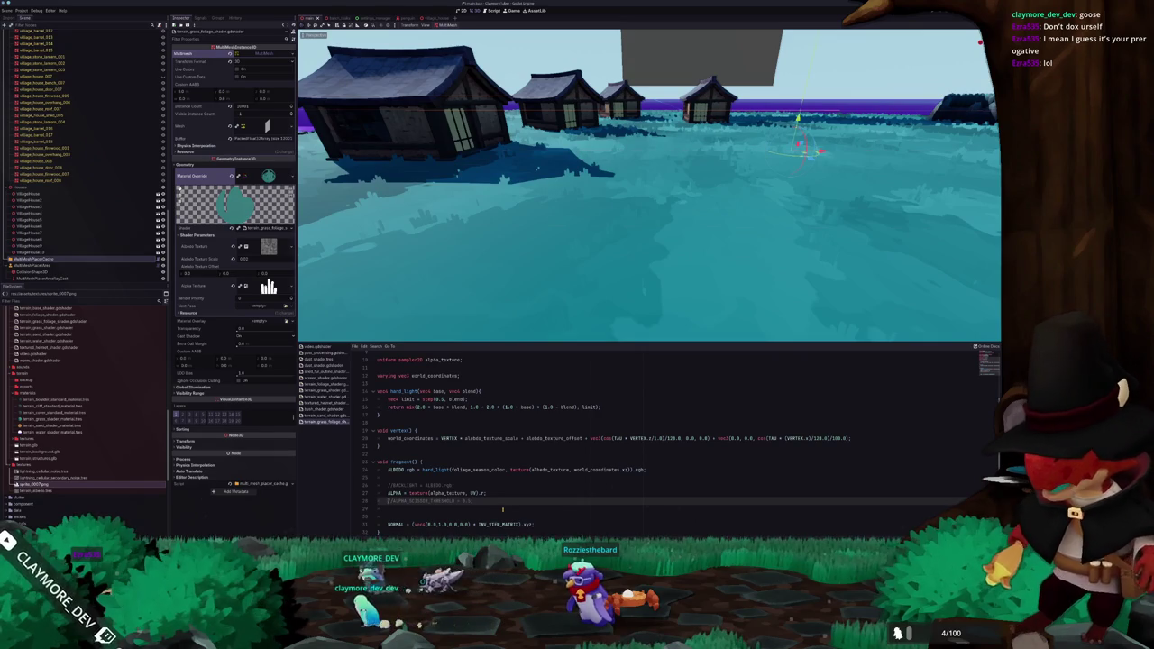
{"action": "scroll", "scroll_direction": "down", "scroll_amount": 3}
Inspect the MultiMeshPlacerArea node, then view multi_mesh_placer_area.gd in VS Code
{"action": "left_click_drag", "start_coordinate": [556, 254], "coordinate": [441, 272]}
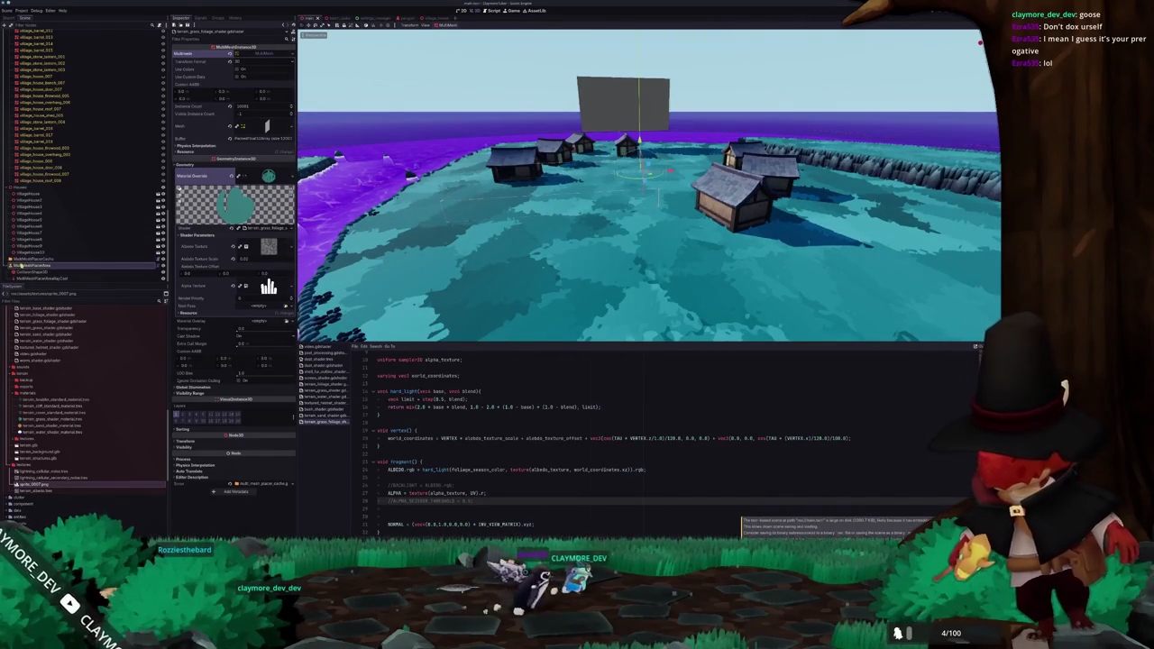
{"action": "left_click", "coordinate": [18, 265]}
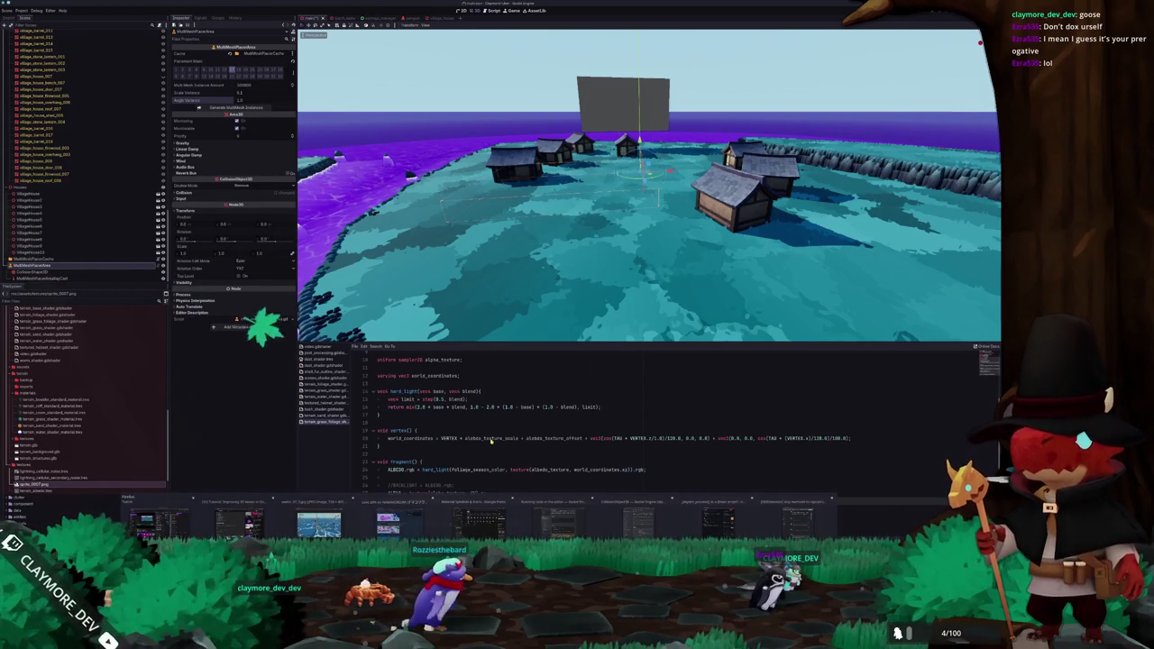
{"action": "scroll", "scroll_direction": "up", "scroll_amount": 3}
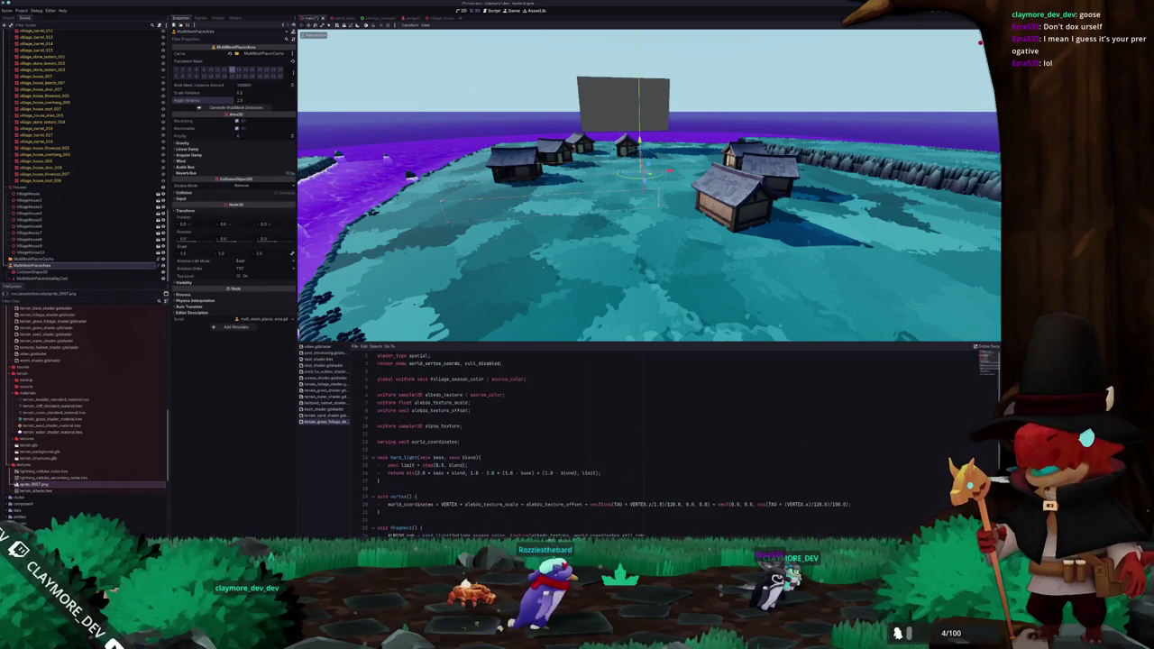
{"action": "key", "text": "alt+Tab"}
{"action": "left_click", "coordinate": [503, 403]}
{"action": "scroll", "scroll_direction": "down", "scroll_amount": 3}
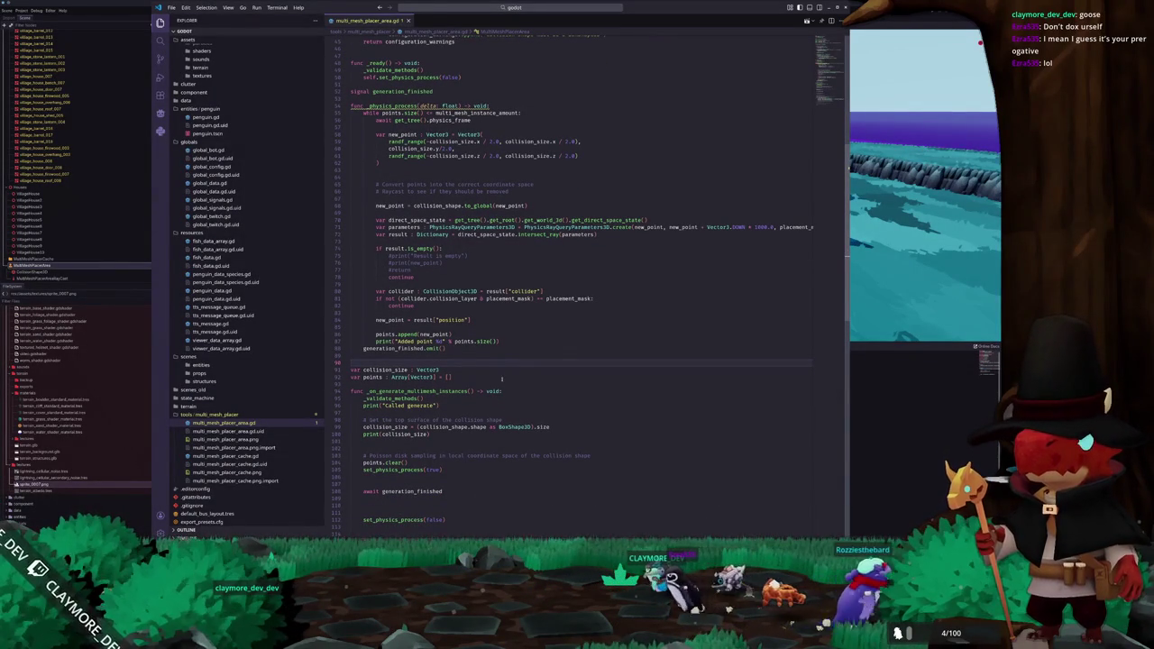
Read through the placer script's generate function in VS Code, then return to Godot
{"action": "key", "text": "alt+Tab"}
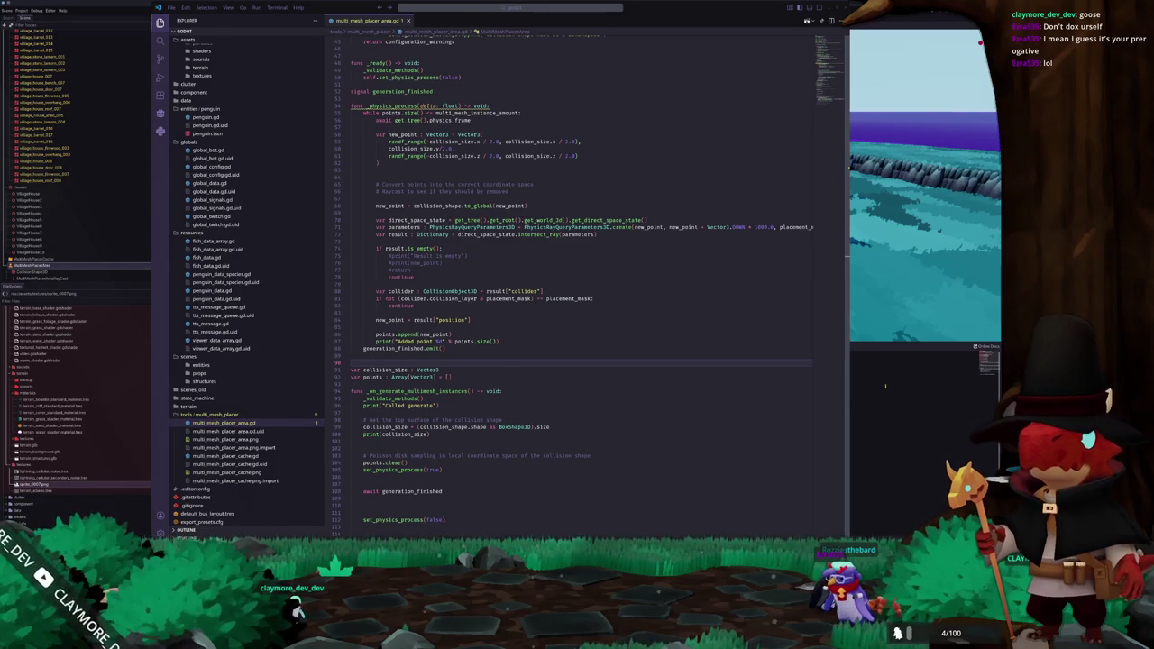
{"action": "key", "text": "alt+Tab"}
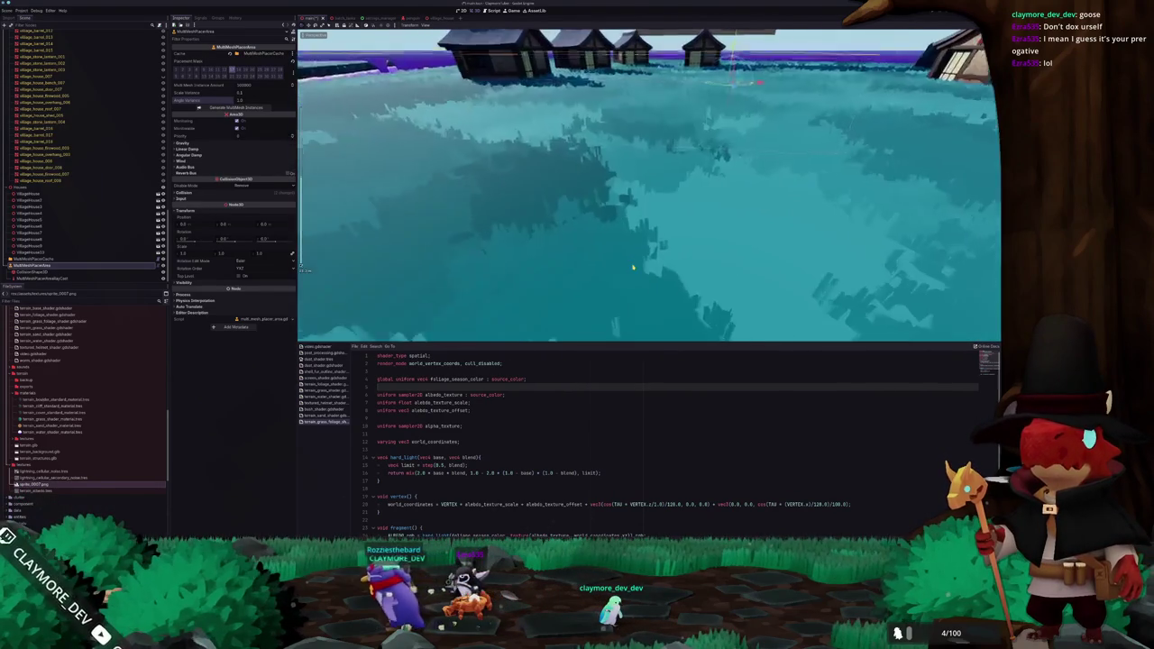
Change depth_prepass to depth_prepass_alpha in the shader's render_mode line
{"action": "left_click", "coordinate": [528, 363]}
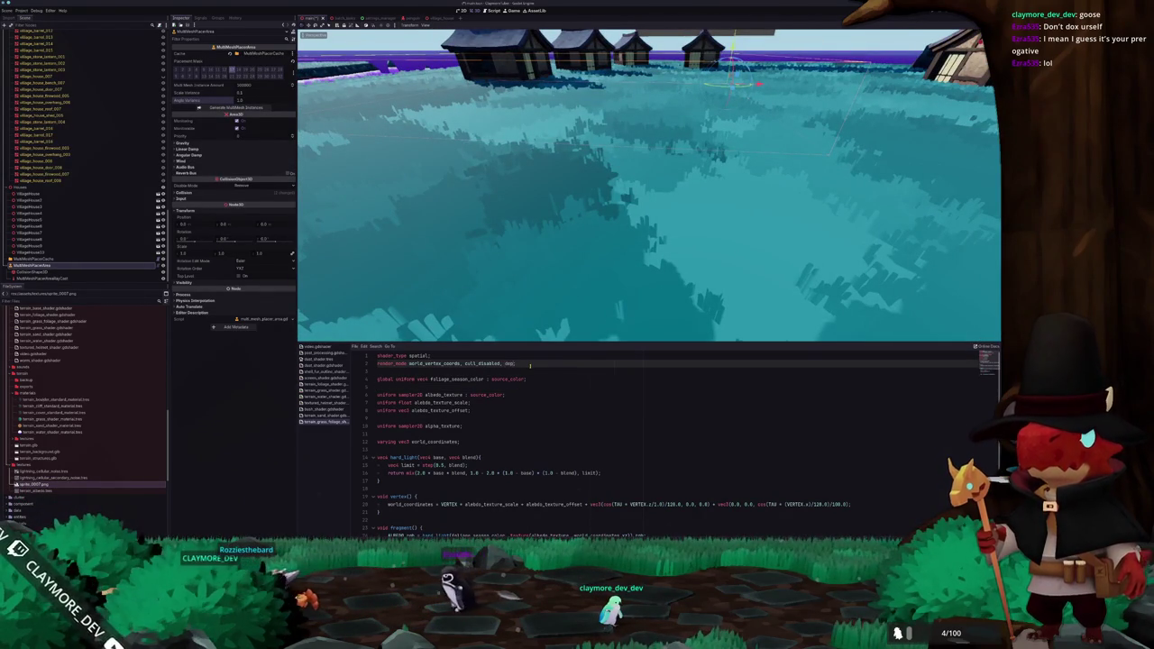
{"action": "type", "text": "_alpha;"}
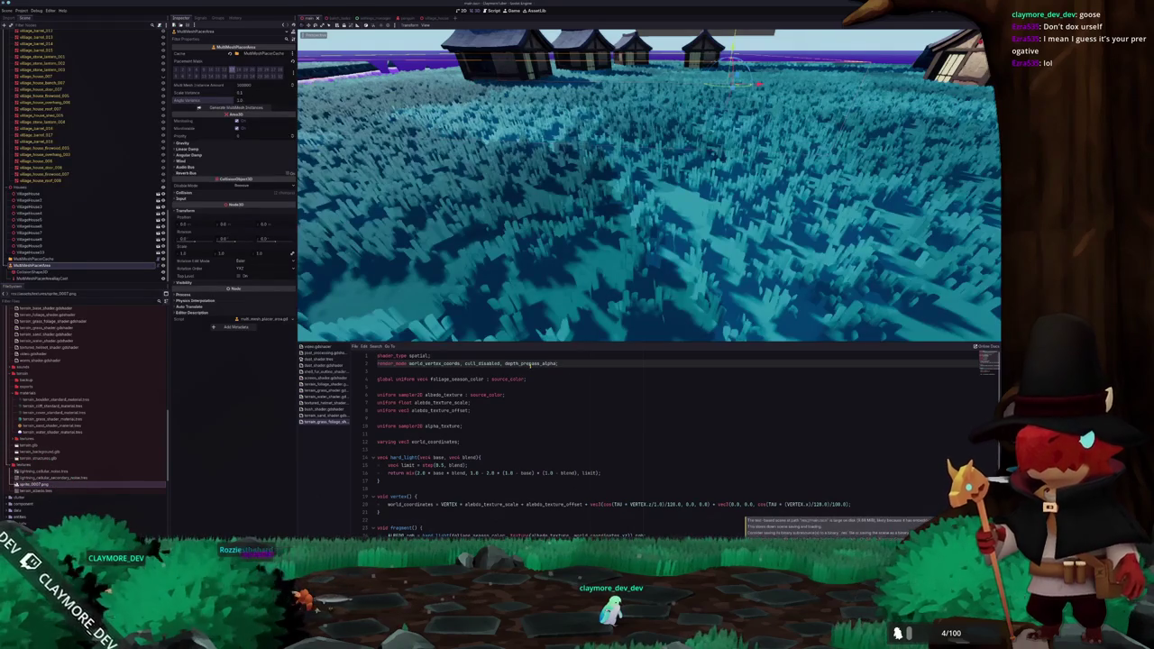
{"action": "left_click", "coordinate": [529, 366]}
{"action": "scroll", "scroll_direction": "down", "scroll_amount": 3}
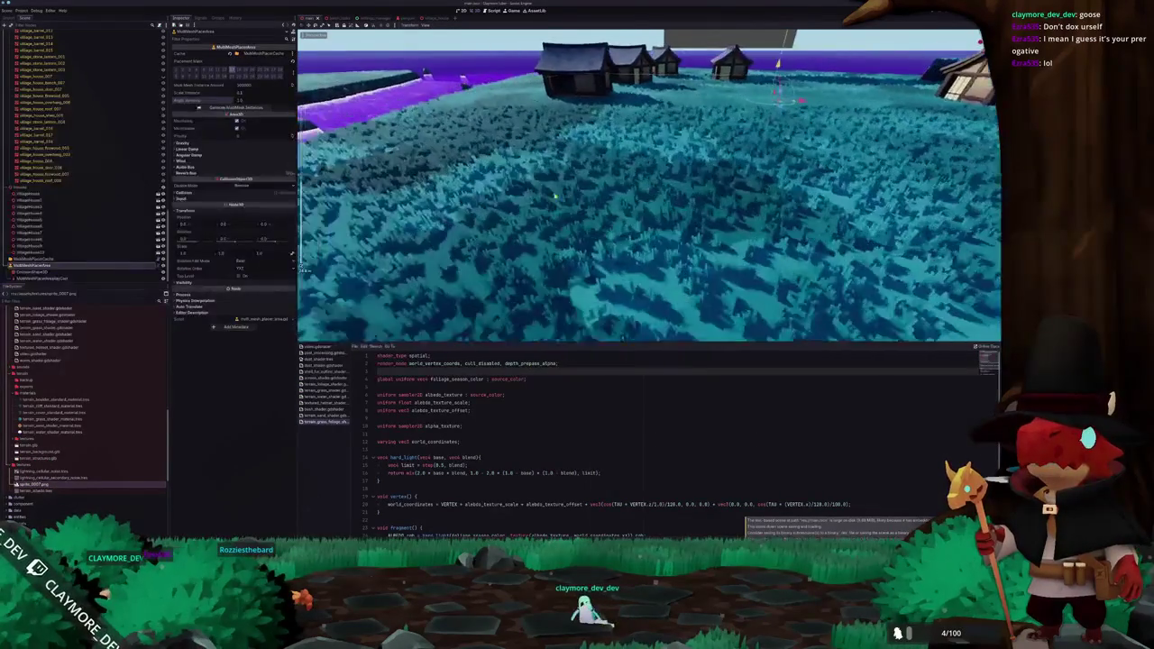
Inspect the teal grass field by the houses, then add an empty line after NORMAL
{"action": "left_click_drag", "start_coordinate": [562, 200], "coordinate": [622, 254]}
{"action": "scroll", "scroll_direction": "up", "scroll_amount": 3}
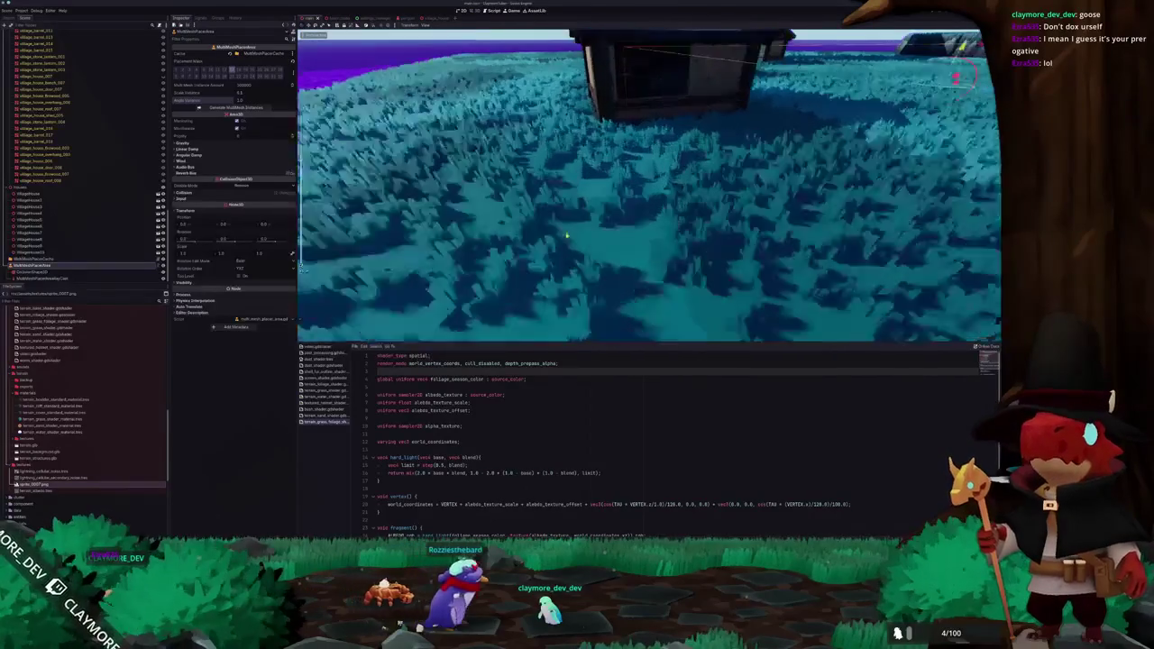
{"action": "scroll", "scroll_direction": "down", "scroll_amount": 3}
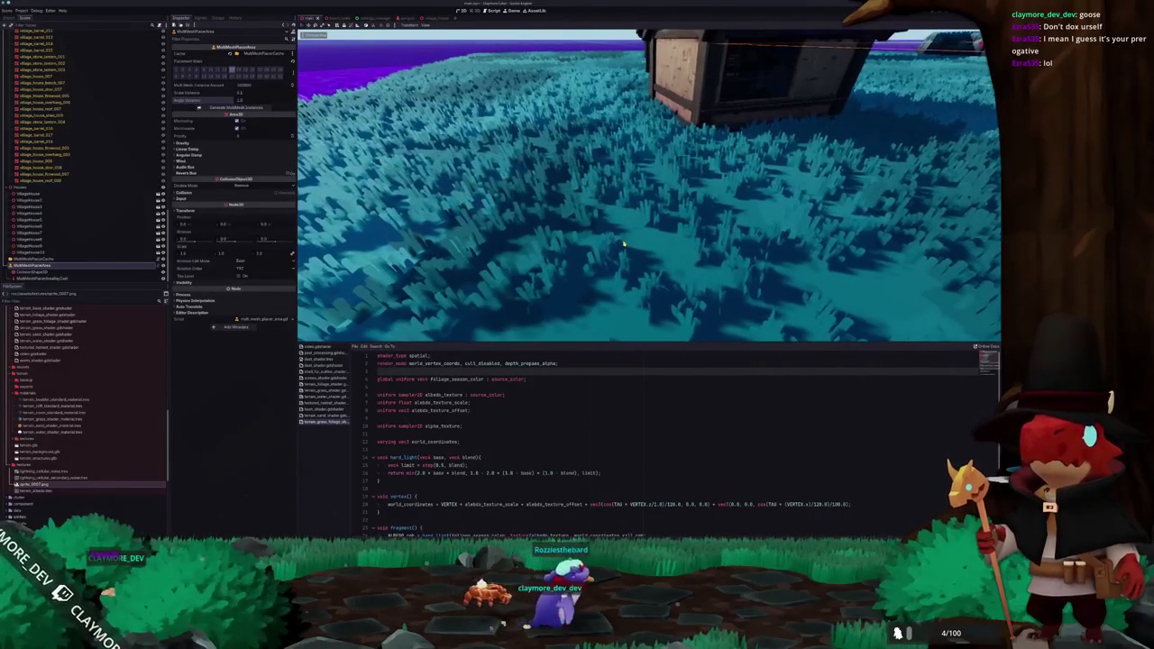
{"action": "scroll", "scroll_direction": "down", "scroll_amount": 3}
{"action": "scroll", "scroll_direction": "down", "scroll_amount": 3}
{"action": "left_click", "coordinate": [546, 520]}
{"action": "key", "text": "Return"}
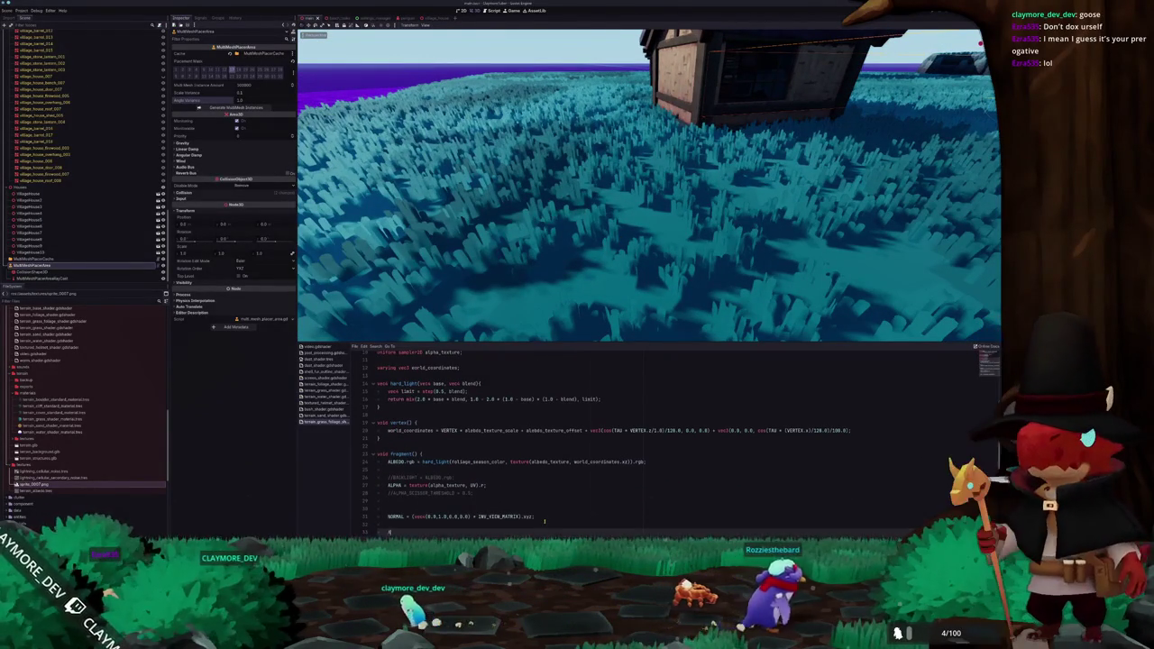
Add 'ALBEDO.rgb = vec3(COLOR.r + COLOR.r);' after the NORMAL line and save
{"action": "type", "text": "ALBEDO.rgb = "}
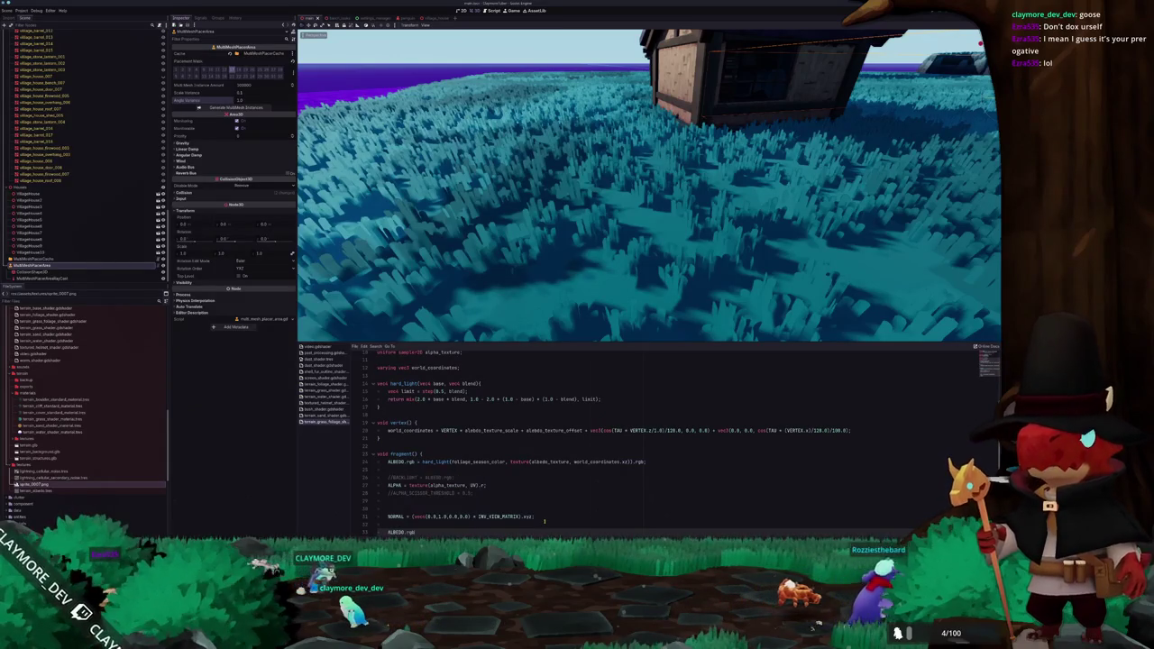
{"action": "type", "text": "vec3(C"}
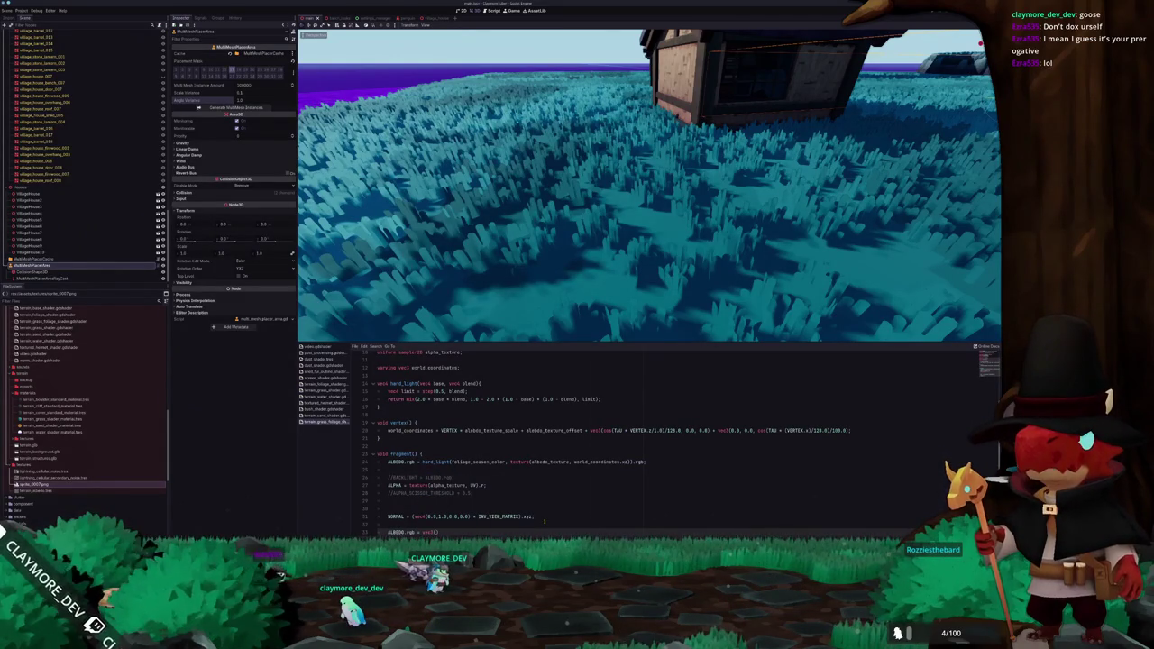
{"action": "key", "text": "Return"}
{"action": "type", "text": ".r"}
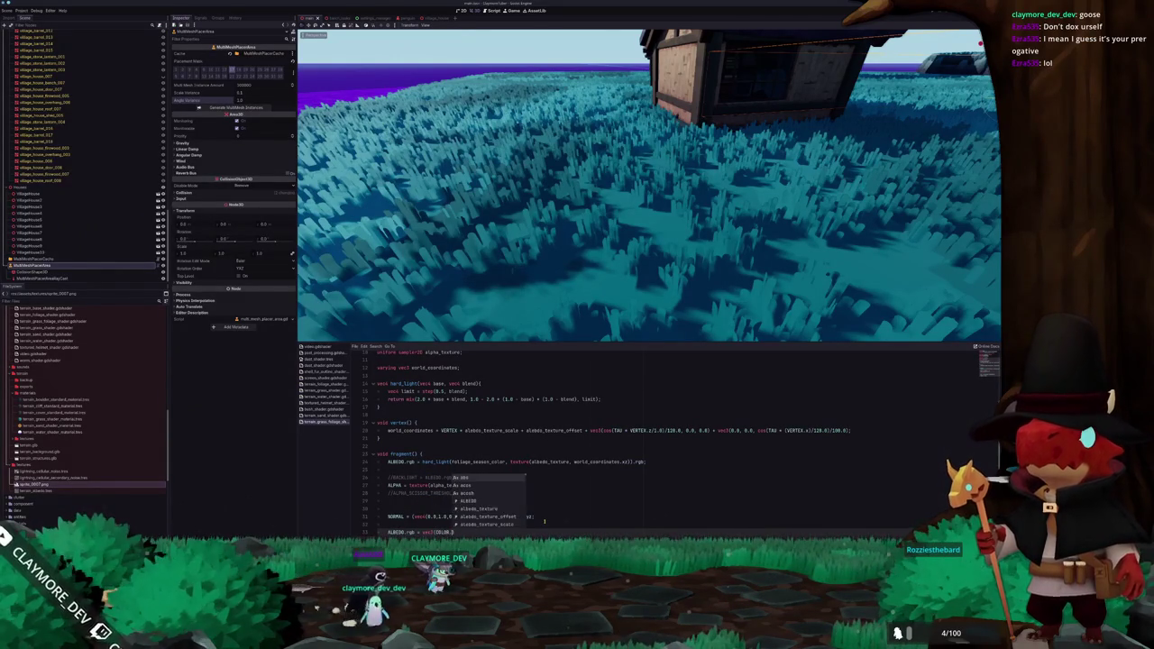
{"action": "key", "text": "Escape"}
{"action": "scroll", "scroll_direction": "down", "scroll_amount": 3}
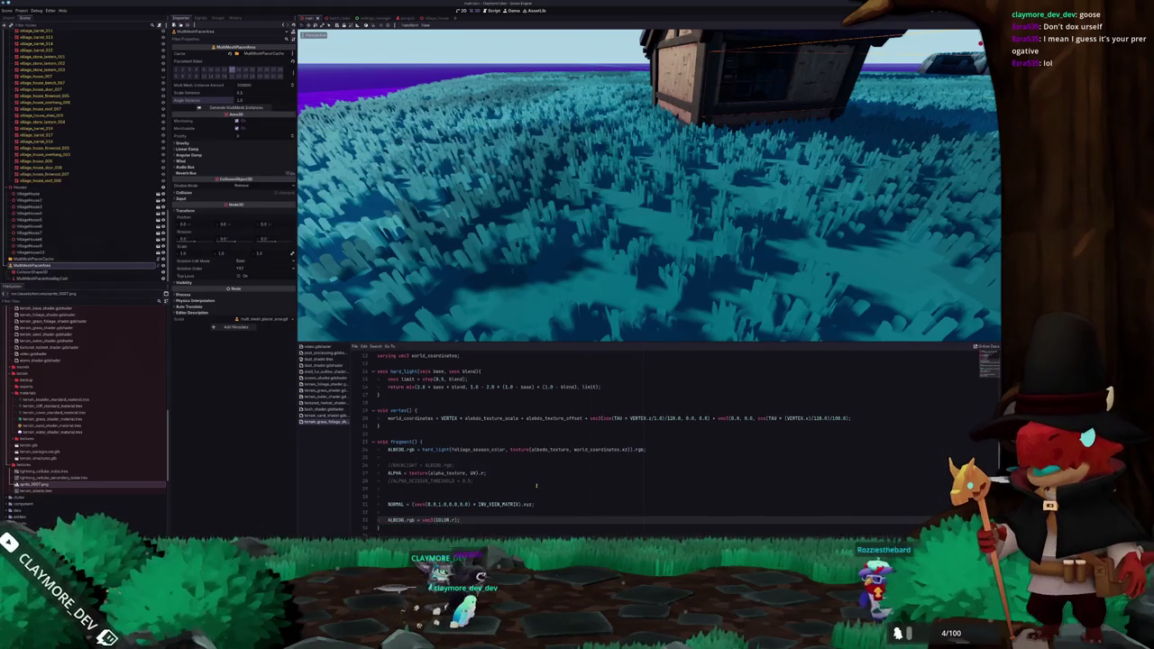
{"action": "key", "text": "ctrl+s"}
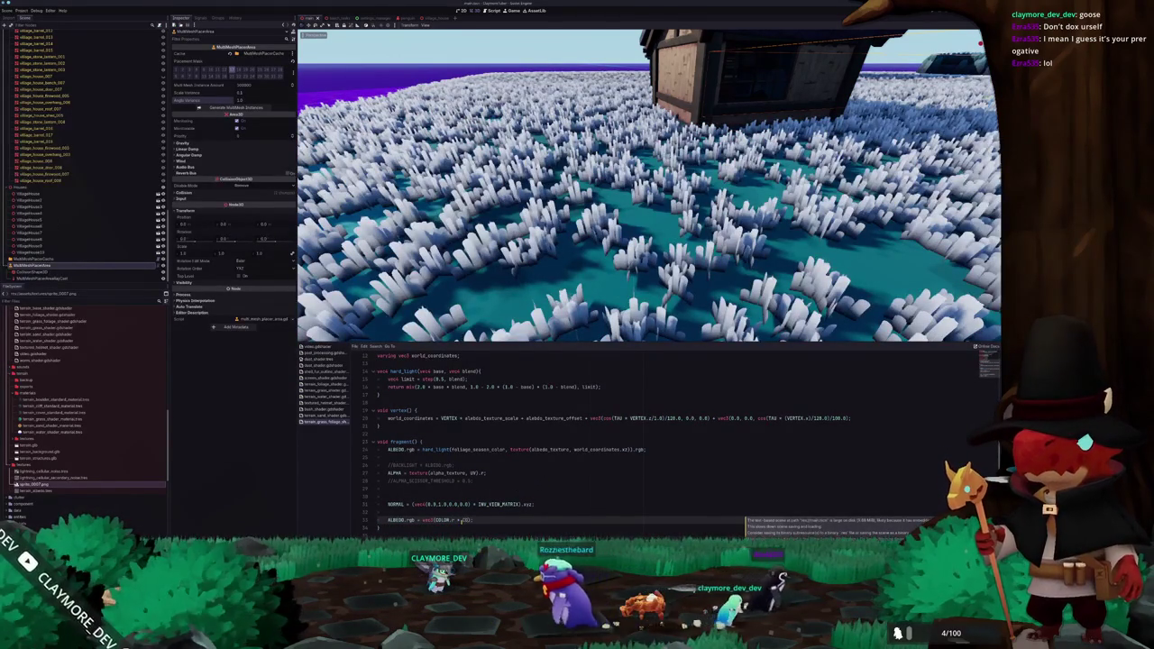
{"action": "type", "text": "COLOR.r"}
{"action": "key", "text": "ctrl+s"}
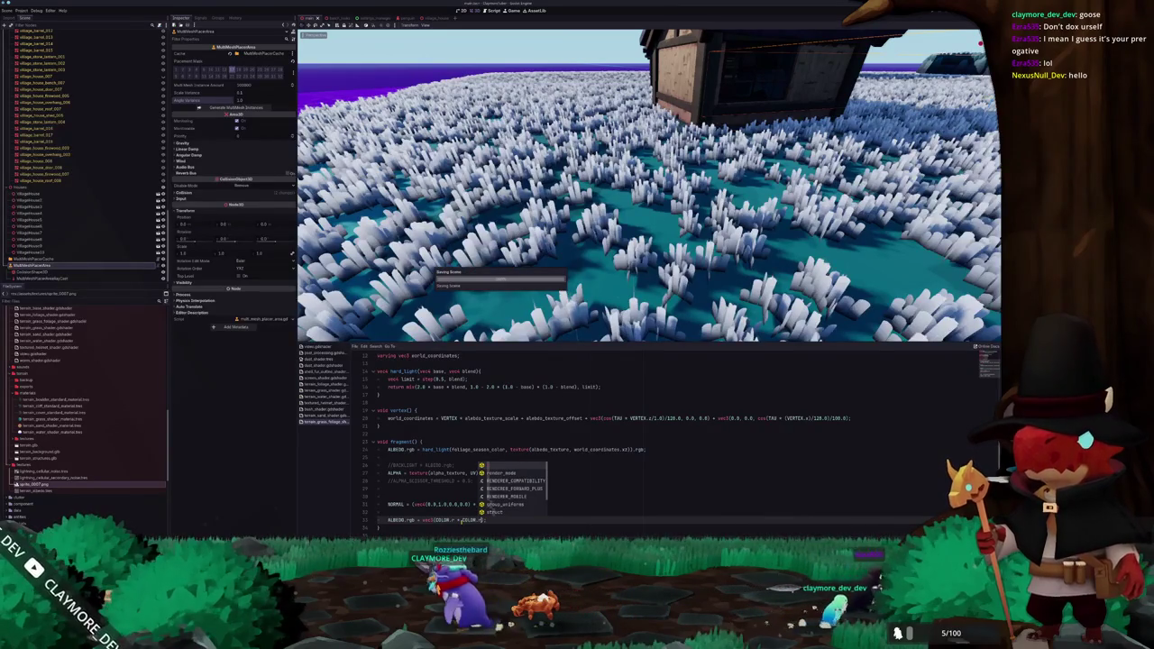
{"action": "type", "text": ");"}
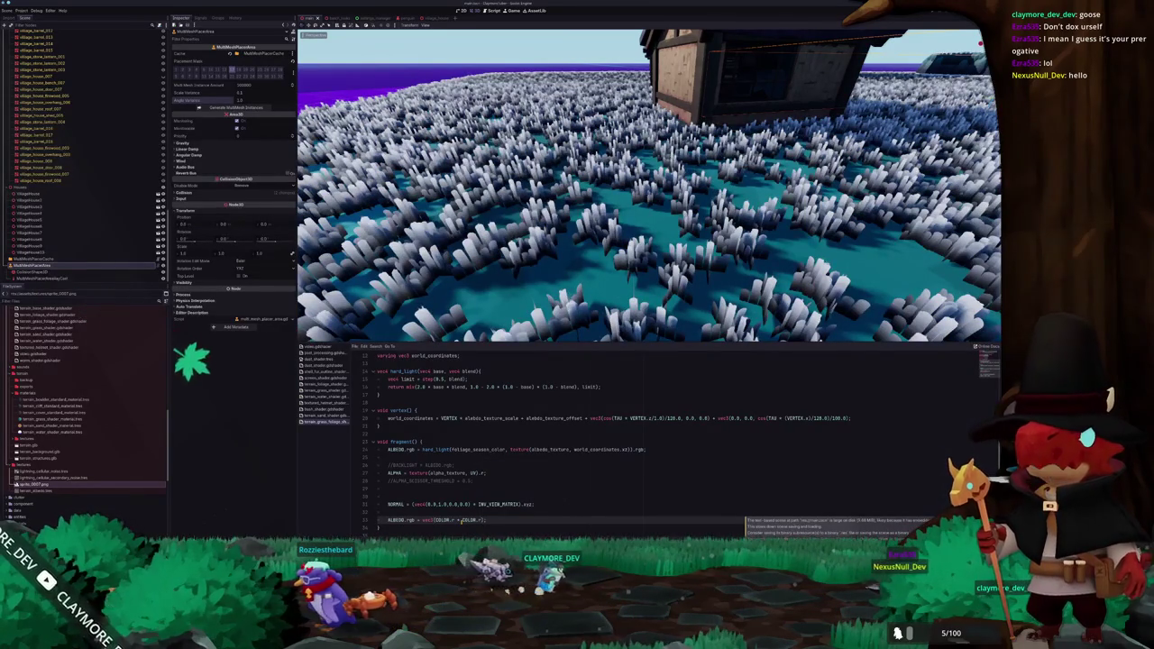
Move a village house to a new spot and fly the view through the grass
{"action": "left_click_drag", "start_coordinate": [649, 180], "coordinate": [613, 162]}
{"action": "left_click", "coordinate": [689, 215]}
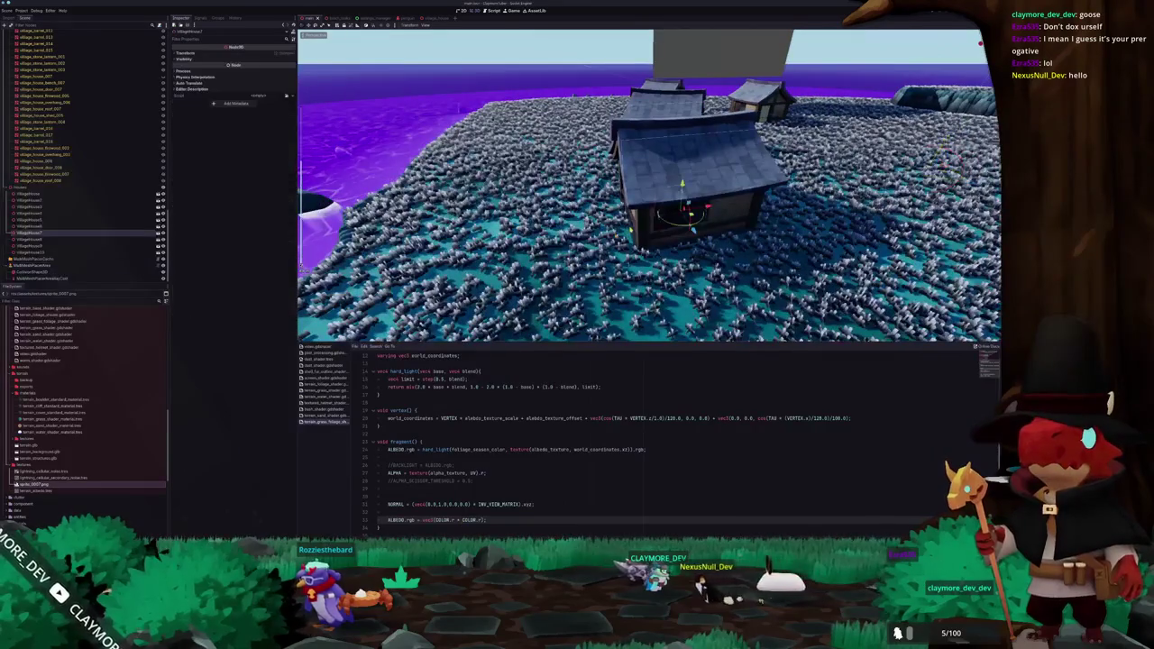
{"action": "left_click_drag", "start_coordinate": [690, 215], "coordinate": [811, 194]}
{"action": "key", "text": "f"}
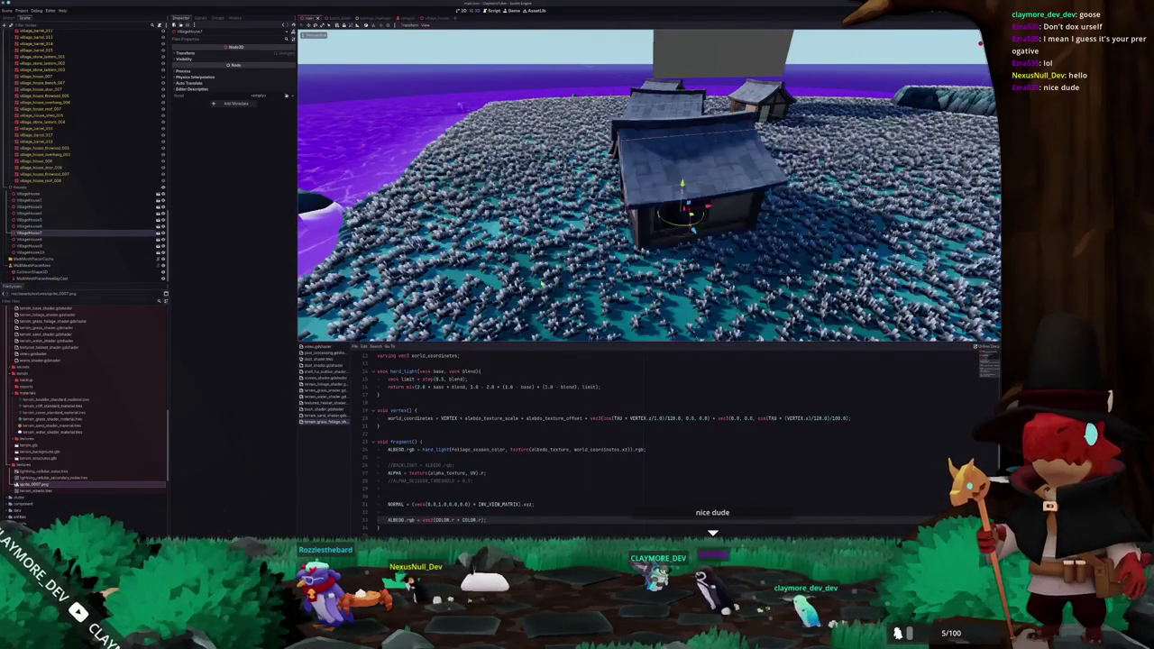
{"action": "key", "text": "w"}
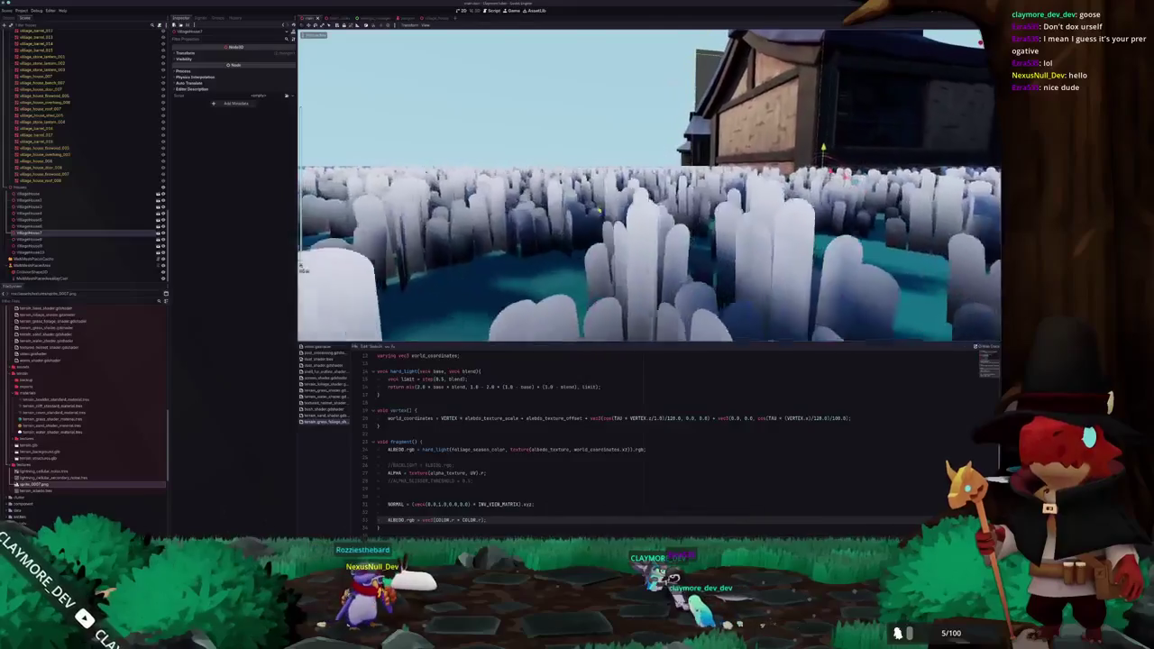
{"action": "key", "text": "s"}
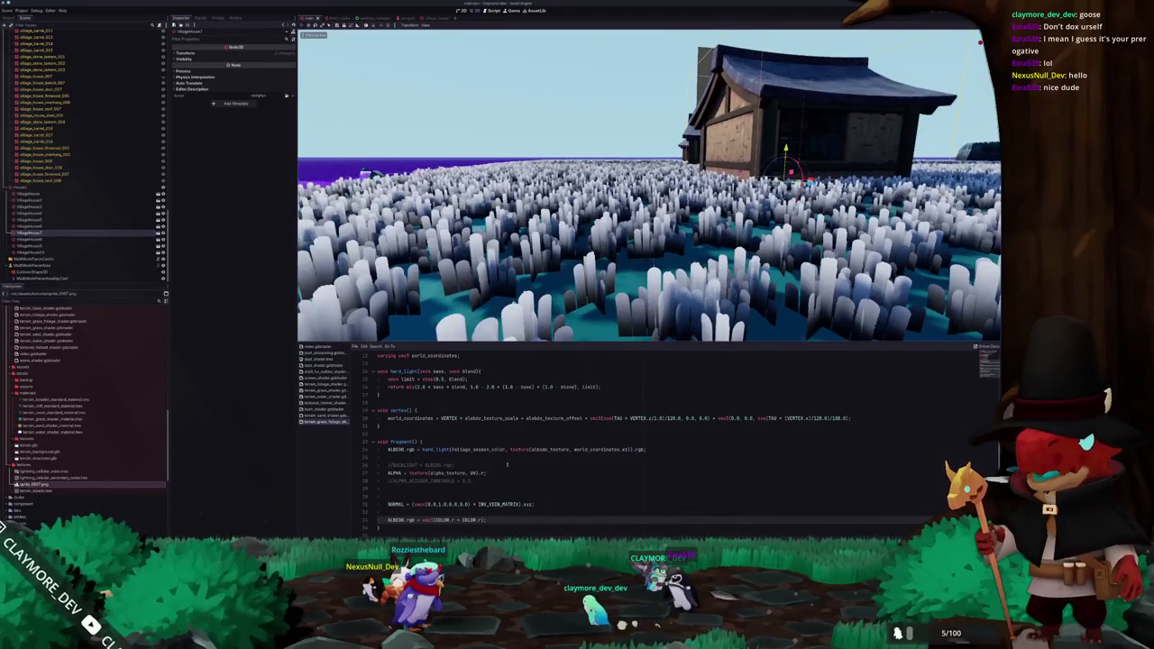
{"action": "key", "text": "s"}
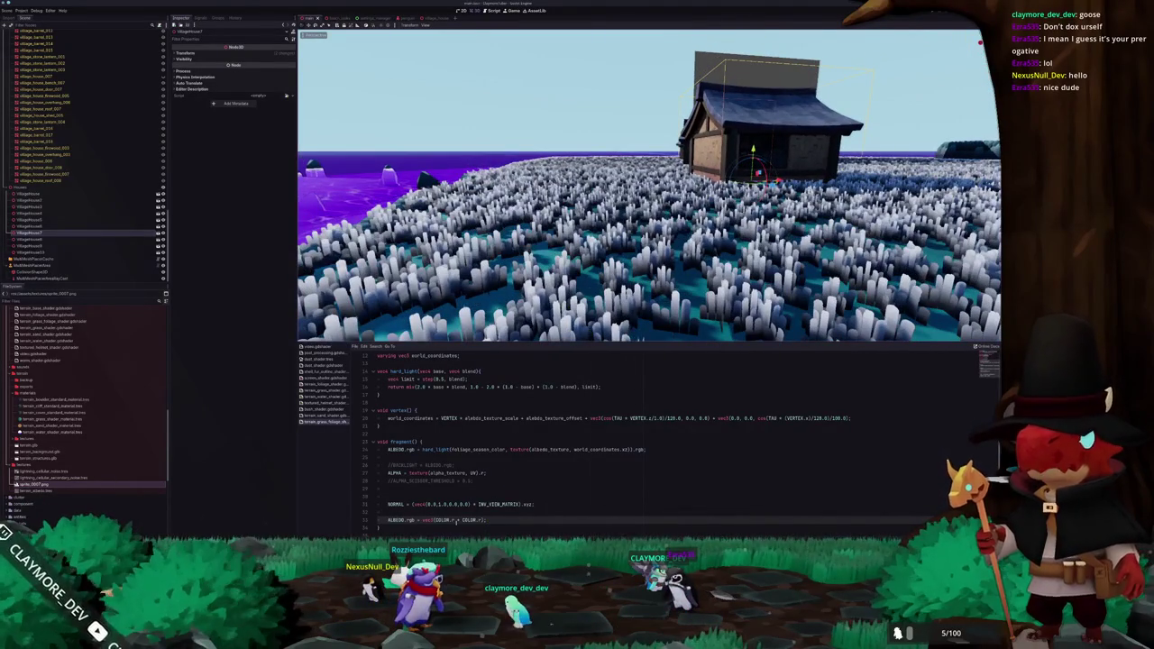
{"action": "key", "text": "ctrl+shift+Left"}
{"action": "key", "text": "ctrl+shift+Left"}
{"action": "key", "text": "ctrl+shift+Left"}
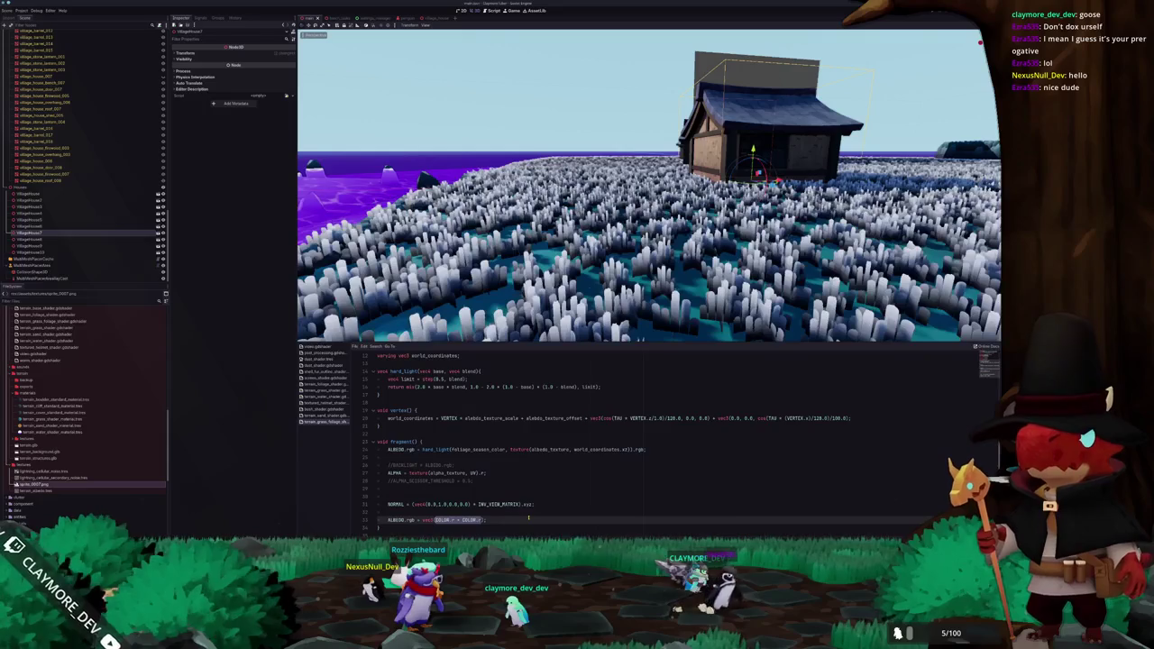
Extend the albedo expression to three COLOR.r terms, test extra pasted terms, then delete them
{"action": "type", "text": "+ COLOR.r + COLOR."}
{"action": "key", "text": "ctrl+s"}
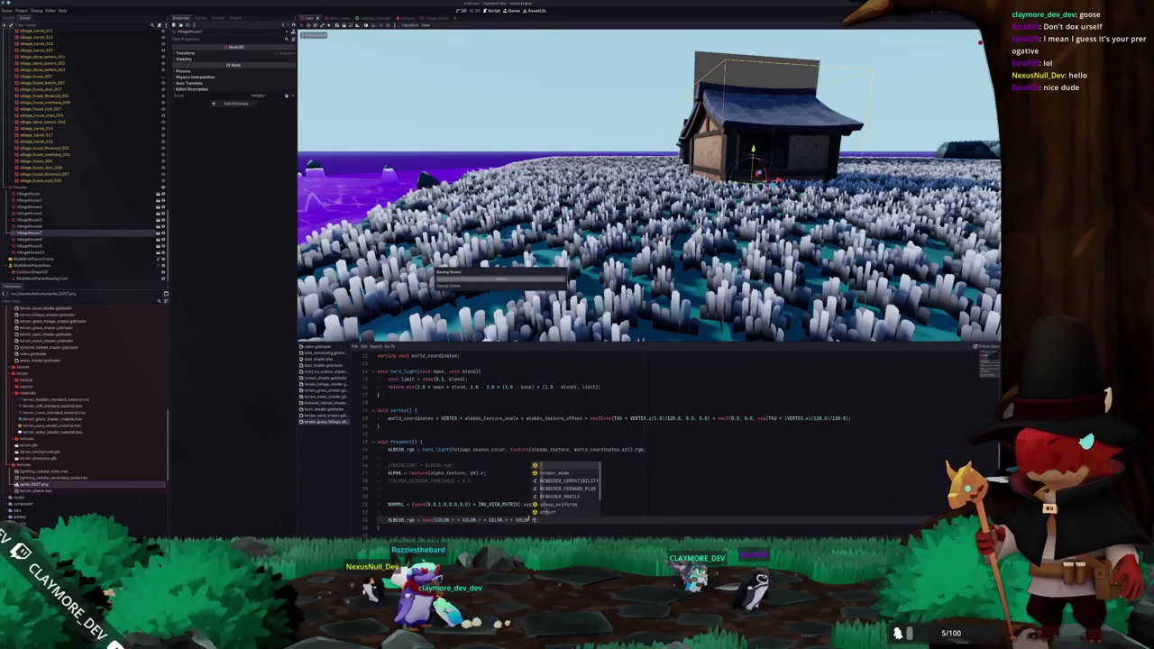
{"action": "key", "text": "Escape"}
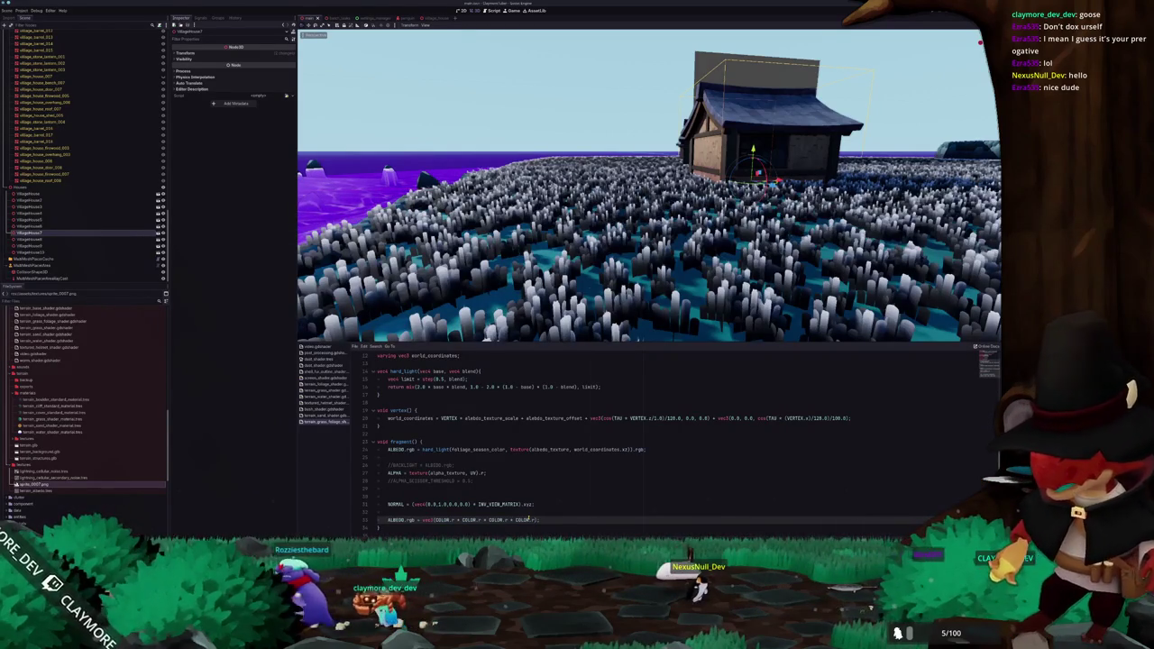
{"action": "key", "text": "ctrl+v"}
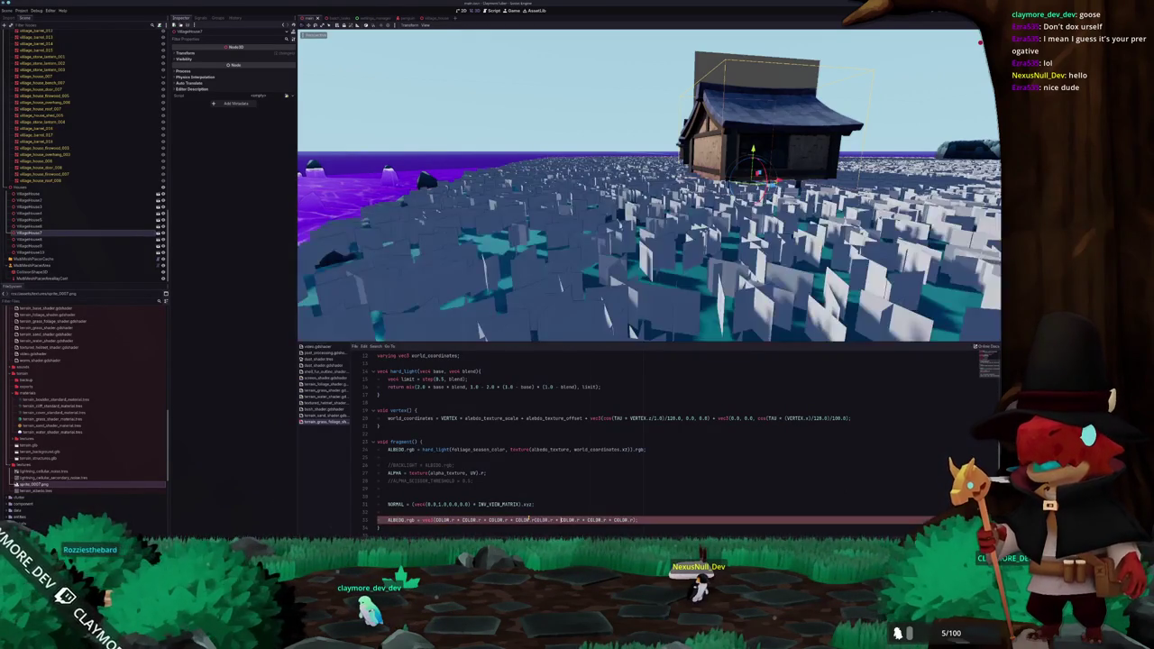
{"action": "type", "text": ".r"}
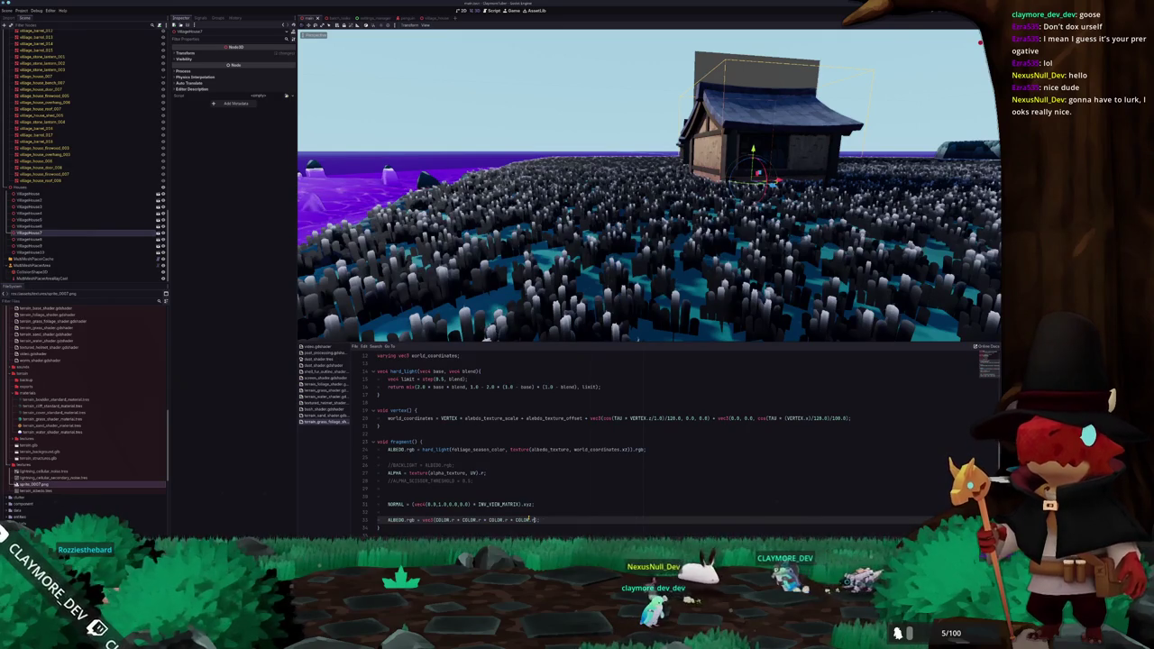
{"action": "key", "text": "ctrl+Delete"}
{"action": "key", "text": "ctrl+Delete"}
{"action": "key", "text": "ctrl+Delete"}
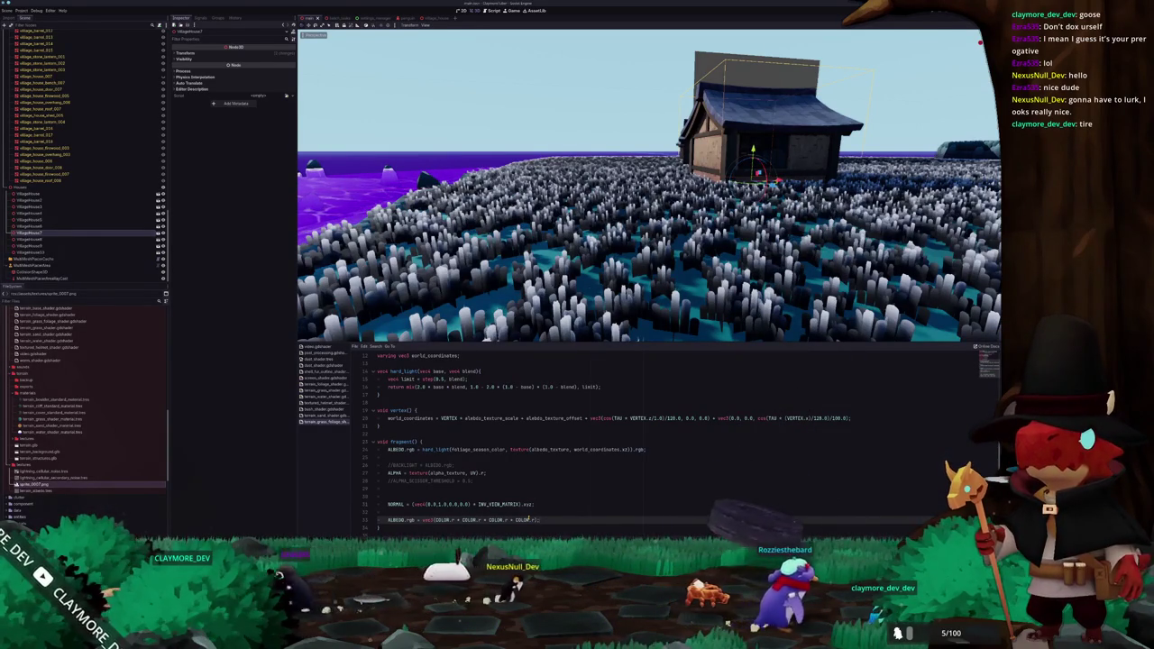
{"action": "left_click_drag", "start_coordinate": [553, 284], "coordinate": [573, 282]}
{"action": "type", "text": "ALBEDO.rgb"}
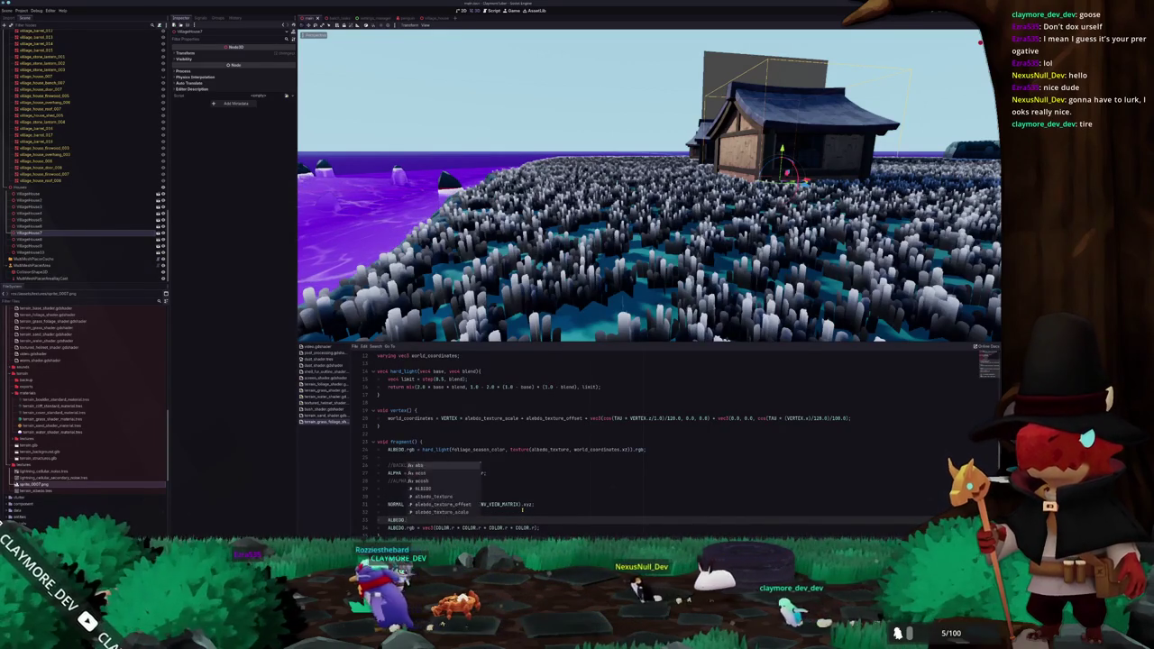
Add an ALBEDO.rgb line applying hard_light to ALBEDO.rgb with a COLOR.r-based vec3
{"action": "type", "text": "= ve"}
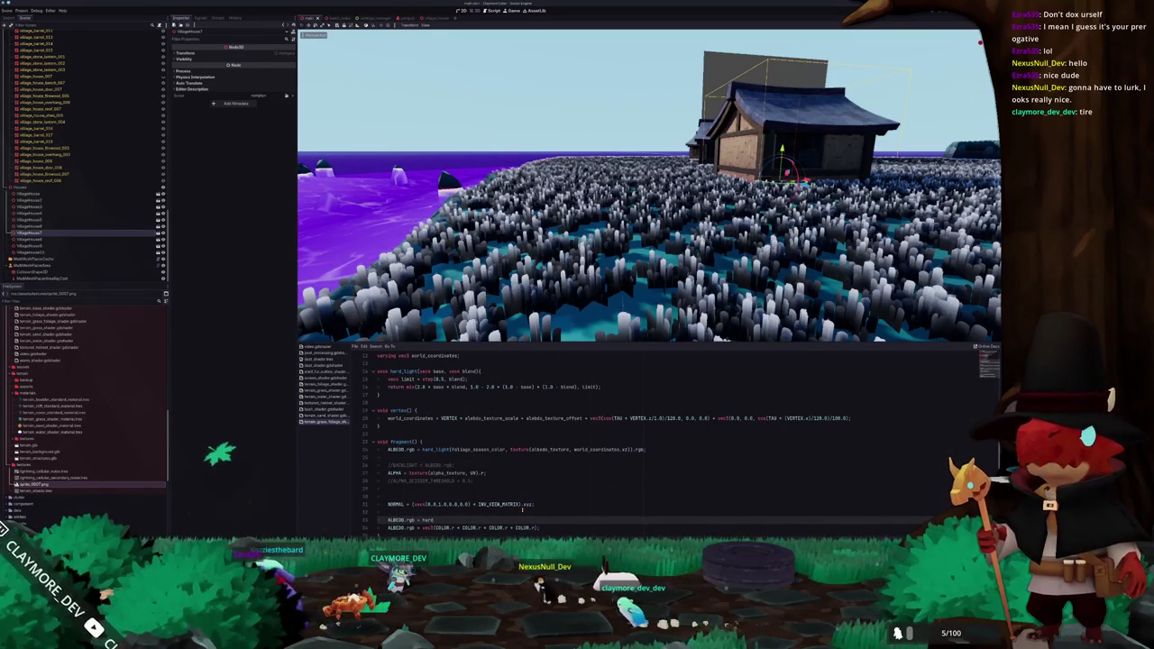
{"action": "type", "text": "albedo"}
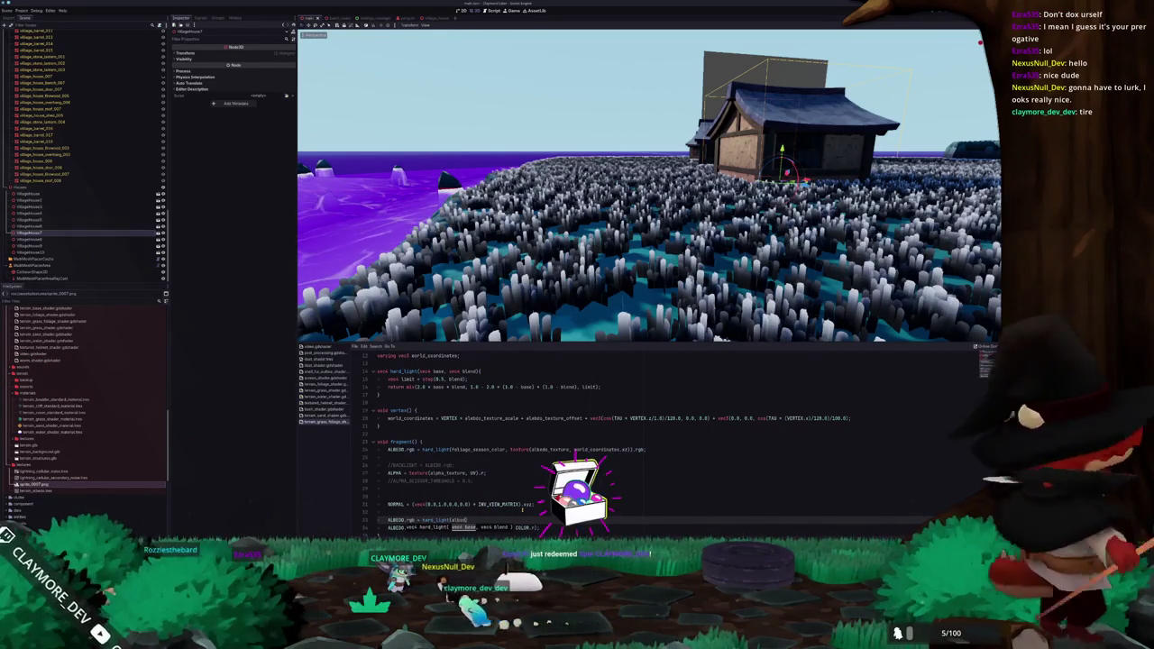
{"action": "type", "text": ".rgb, COL"}
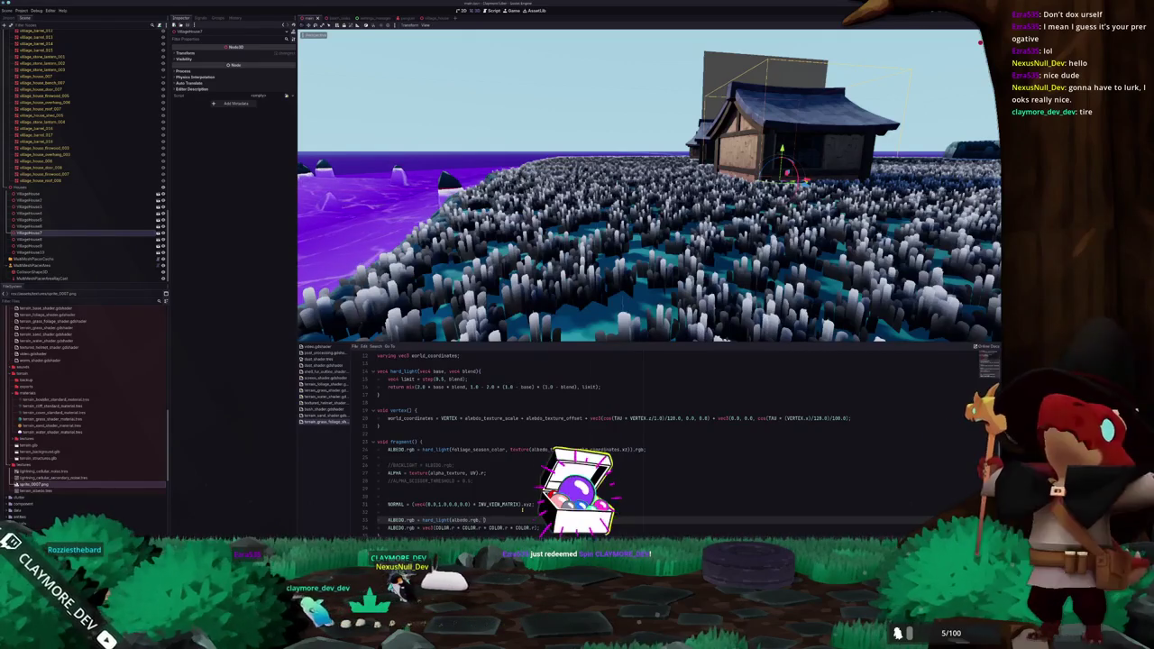
{"action": "key", "text": "Escape"}
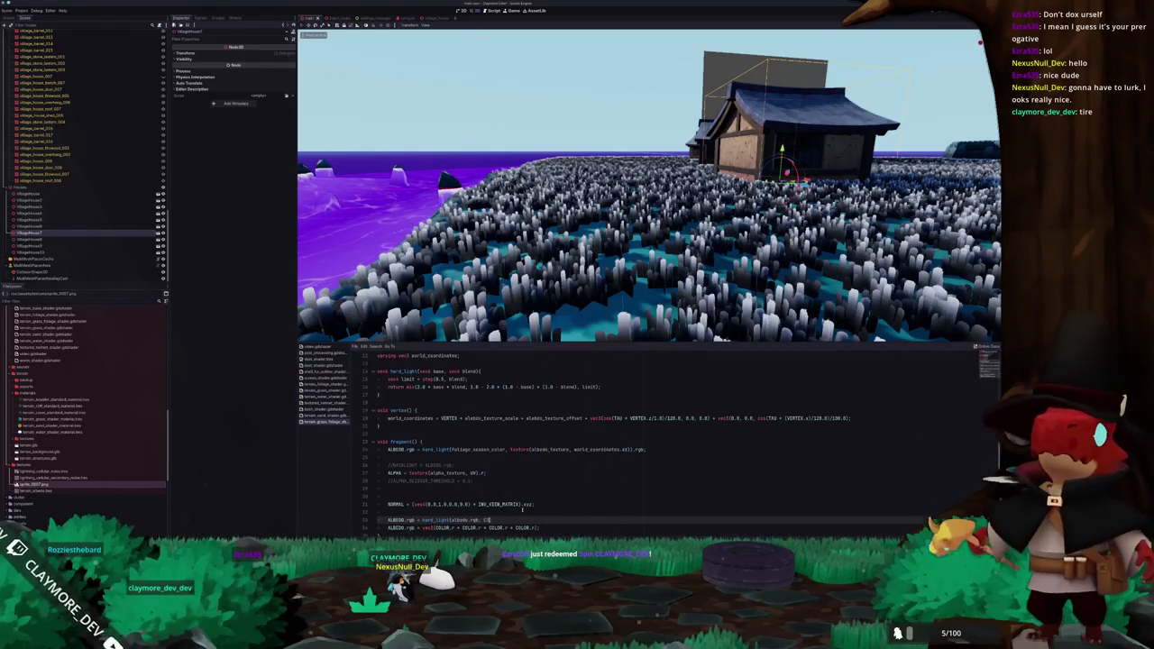
{"action": "type", "text": "OR.r"}
{"action": "type", "text": "gb * CO"}
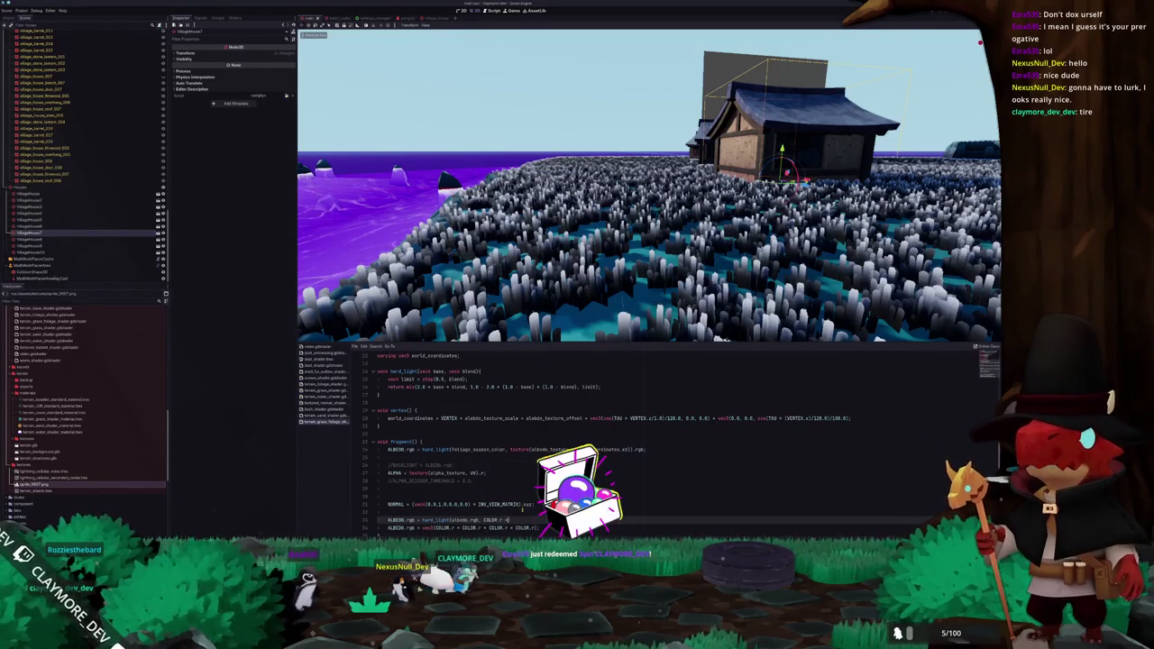
{"action": "type", "text": "LOR"}
{"action": "type", "text": ".r *"}
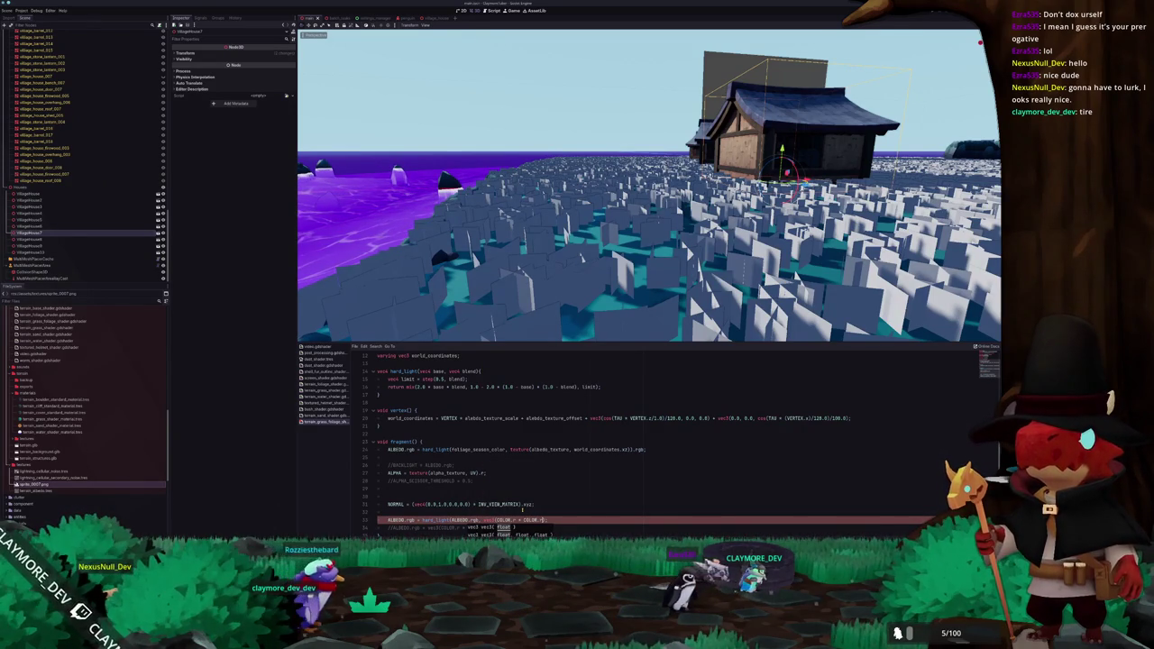
{"action": "key", "text": "Escape"}
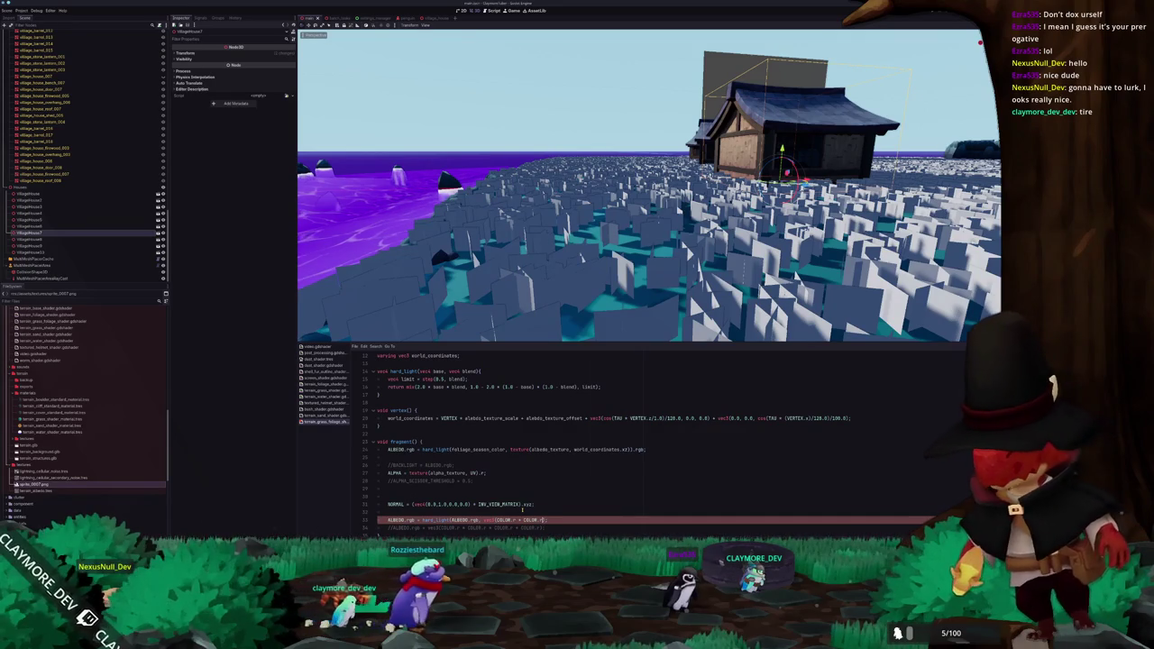
{"action": "key", "text": "ctrl+space"}
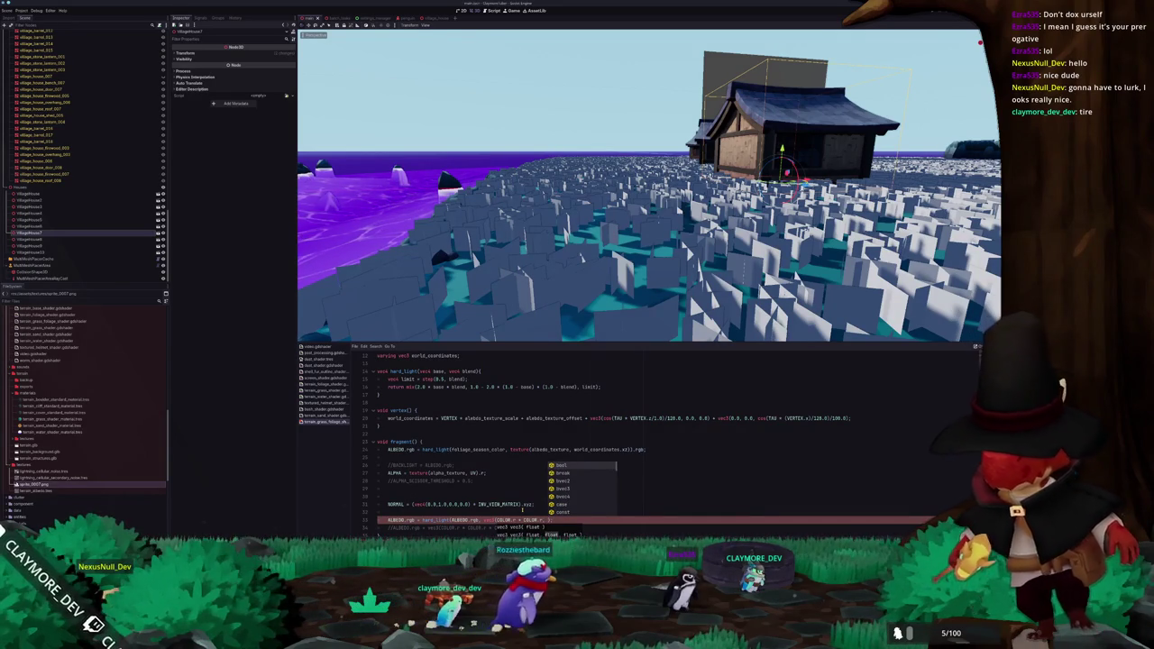
{"action": "type", "text": "r"}
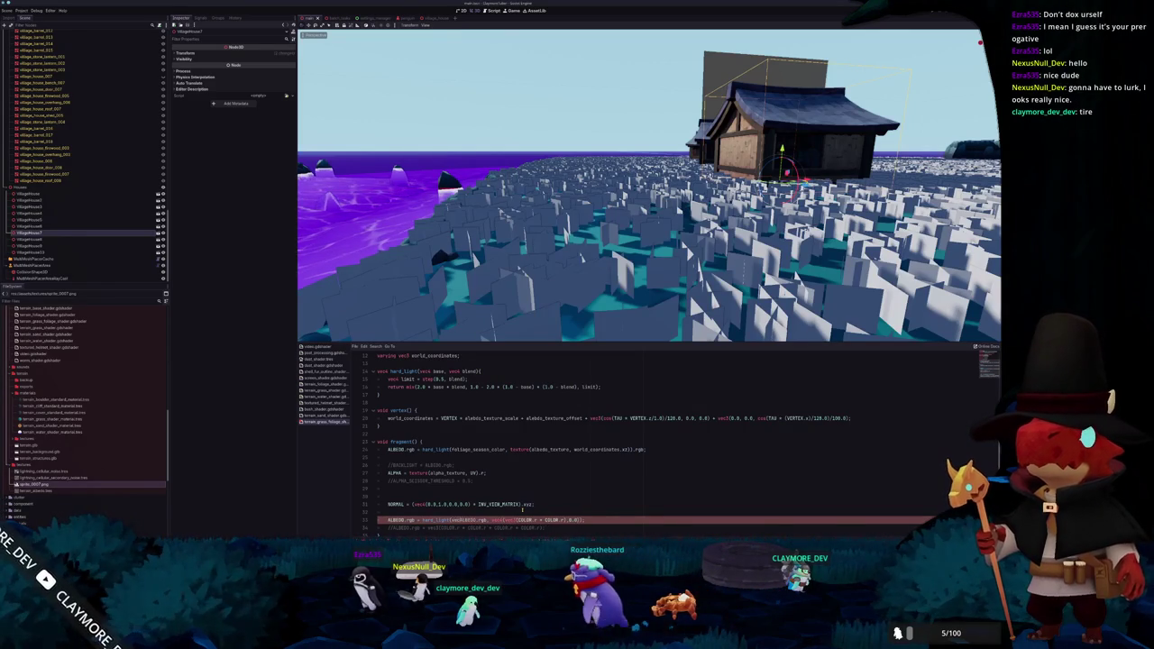
Scale the hard_light blend argument by 0.05 so the grass turns teal, then view the Godot docs
{"action": "type", "text": "("}
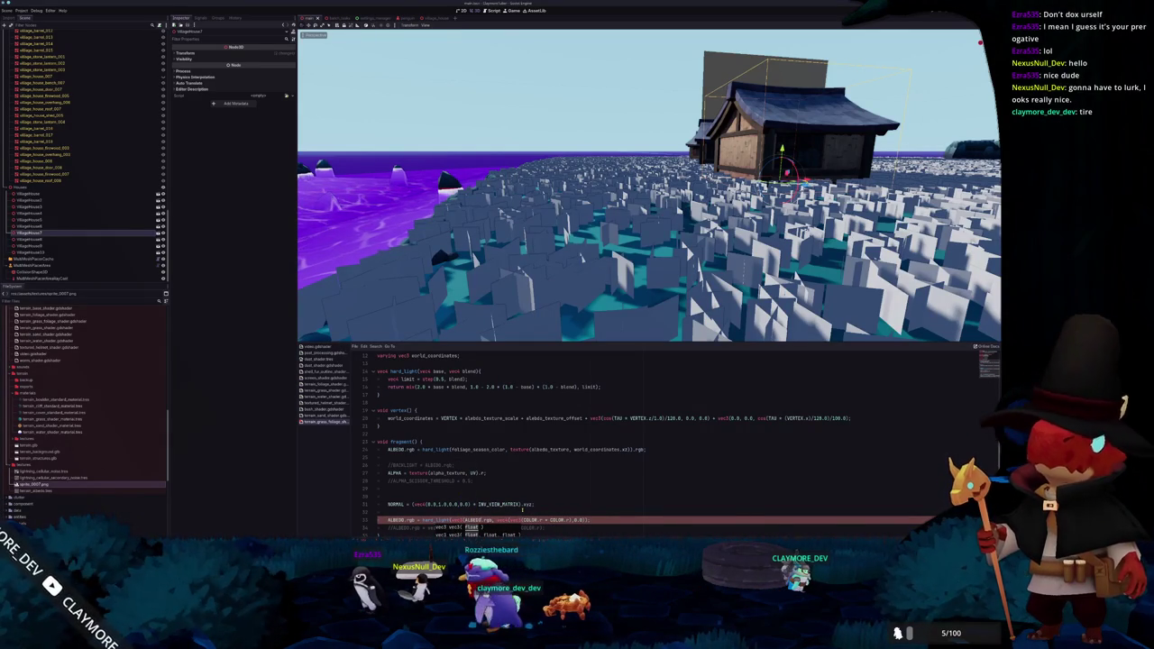
{"action": "type", "text": ",0)"}
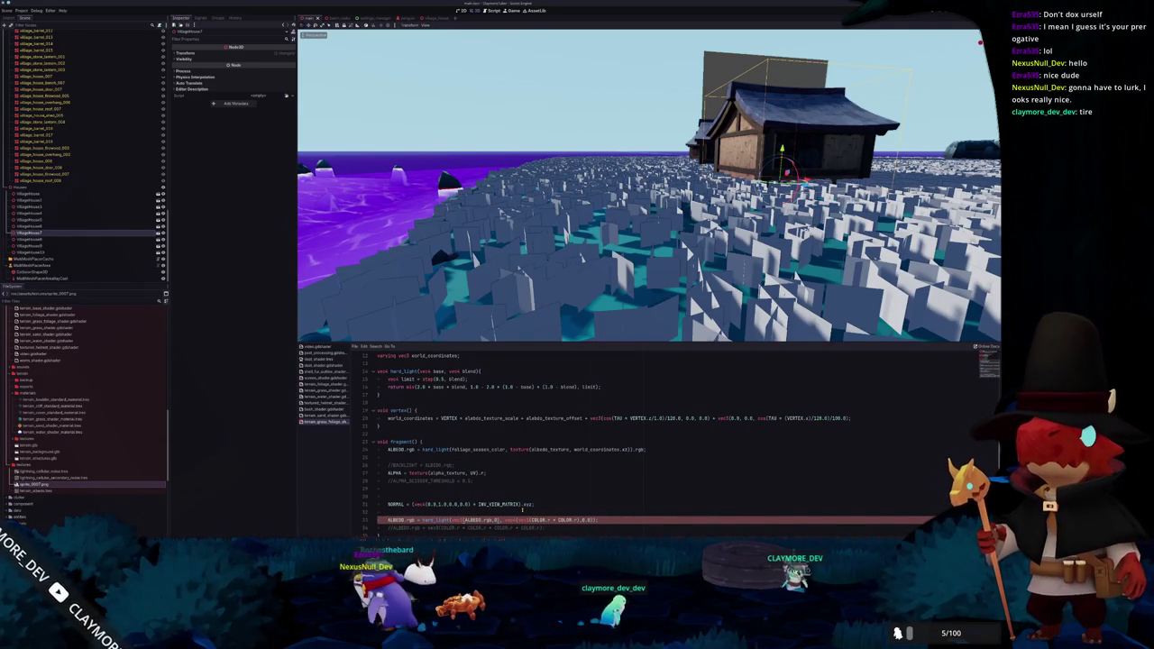
{"action": "type", "text": ".0"}
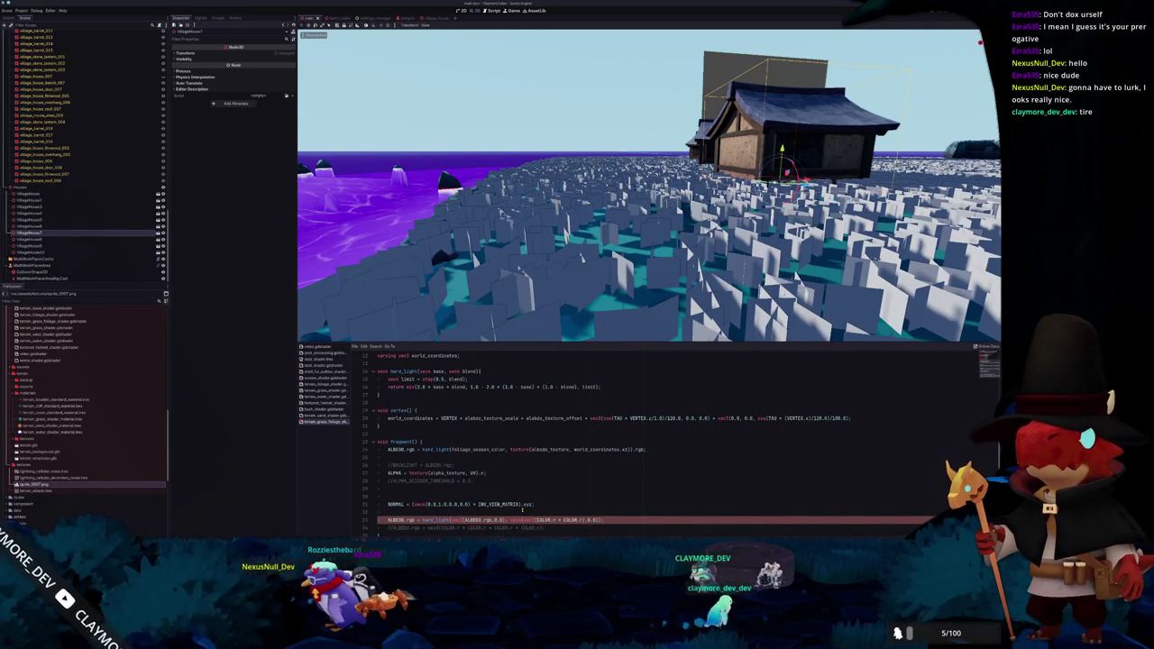
{"action": "type", "text": ".rgb"}
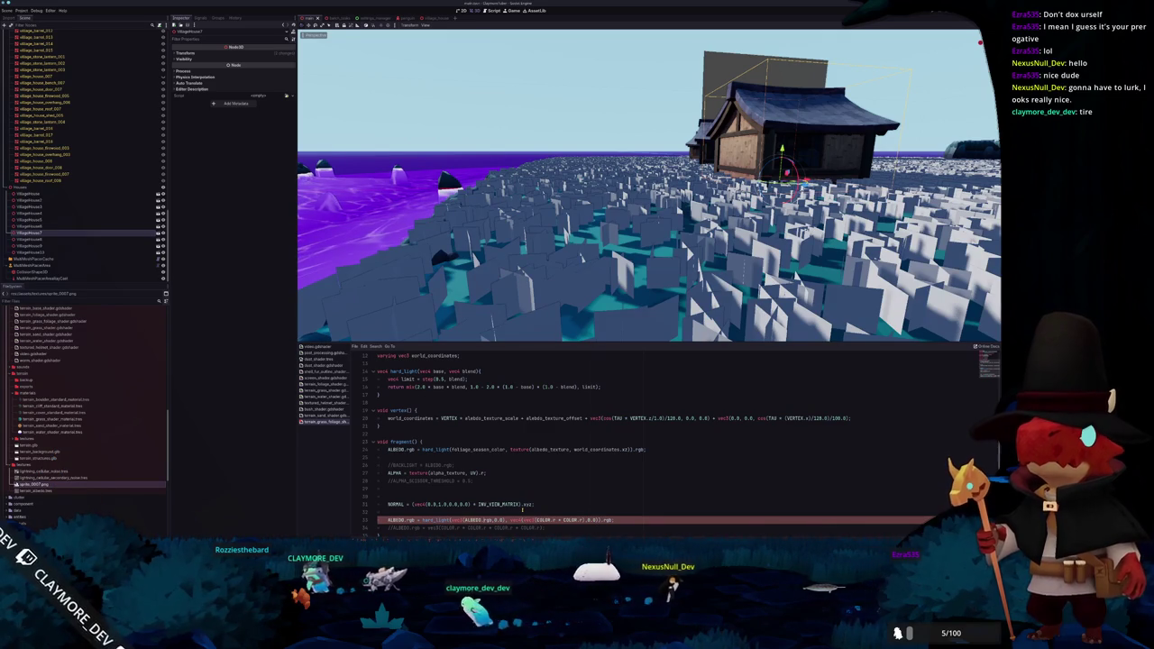
{"action": "key", "text": "ctrl+space"}
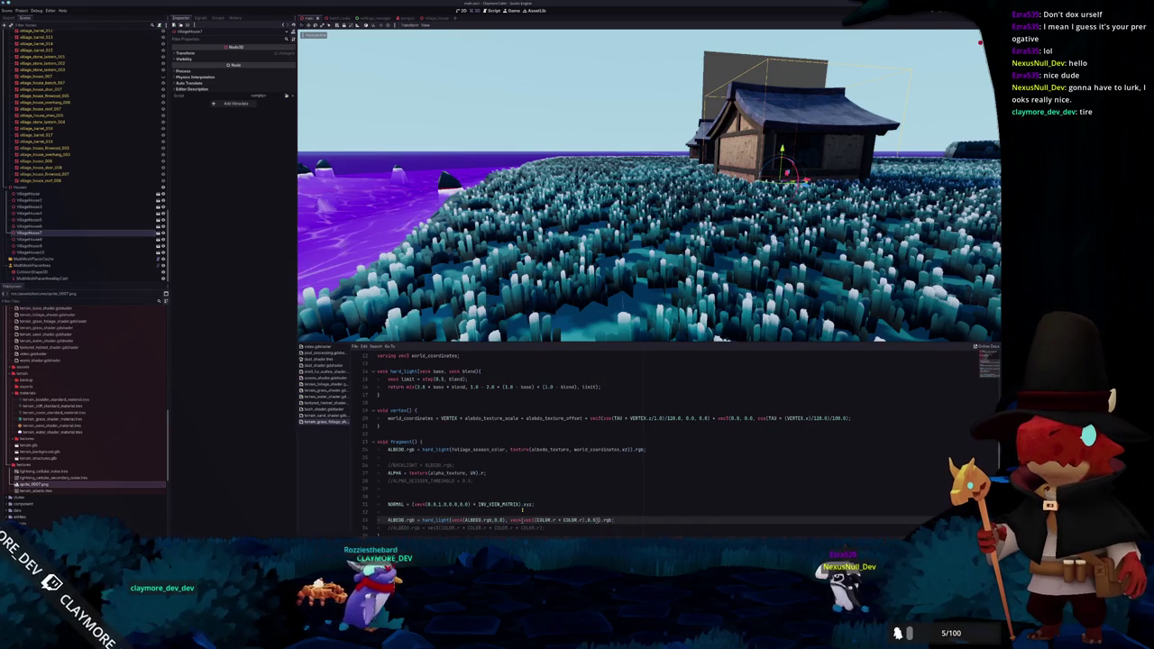
{"action": "type", "text": "* 0"}
{"action": "type", "text": ".0"}
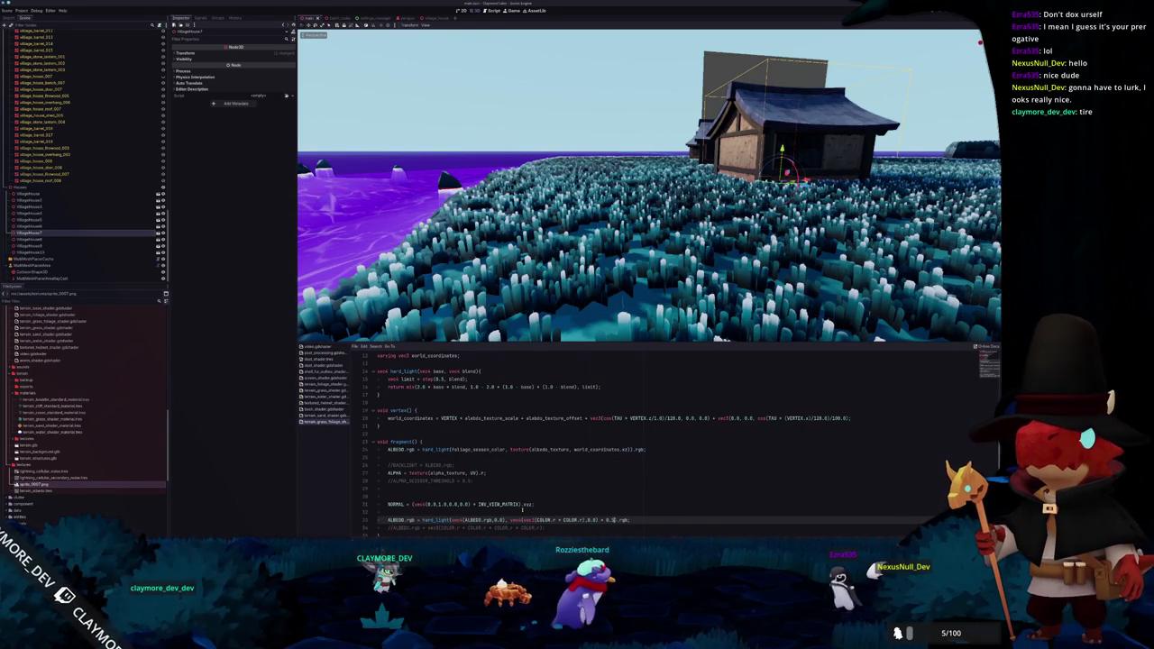
{"action": "type", "text": "5"}
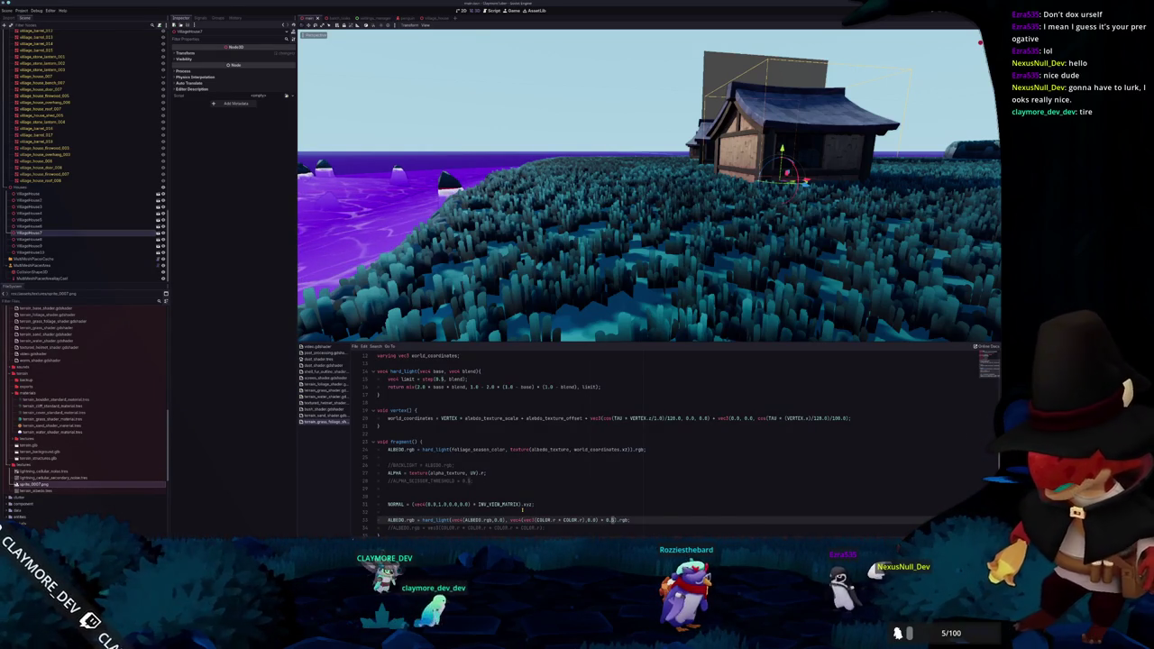
{"action": "key", "text": "alt+Tab"}
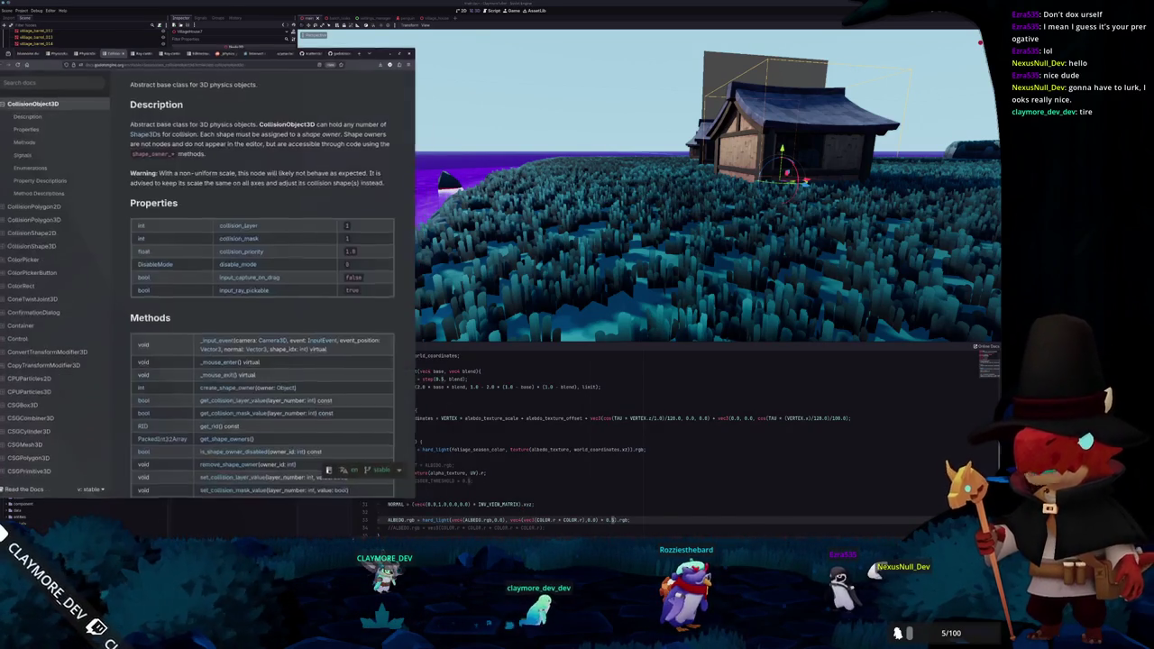
Search the web for 'godot shaders blending modes' and open the godotshaders.com result
{"action": "left_click_drag", "start_coordinate": [328, 52], "coordinate": [513, 72]}
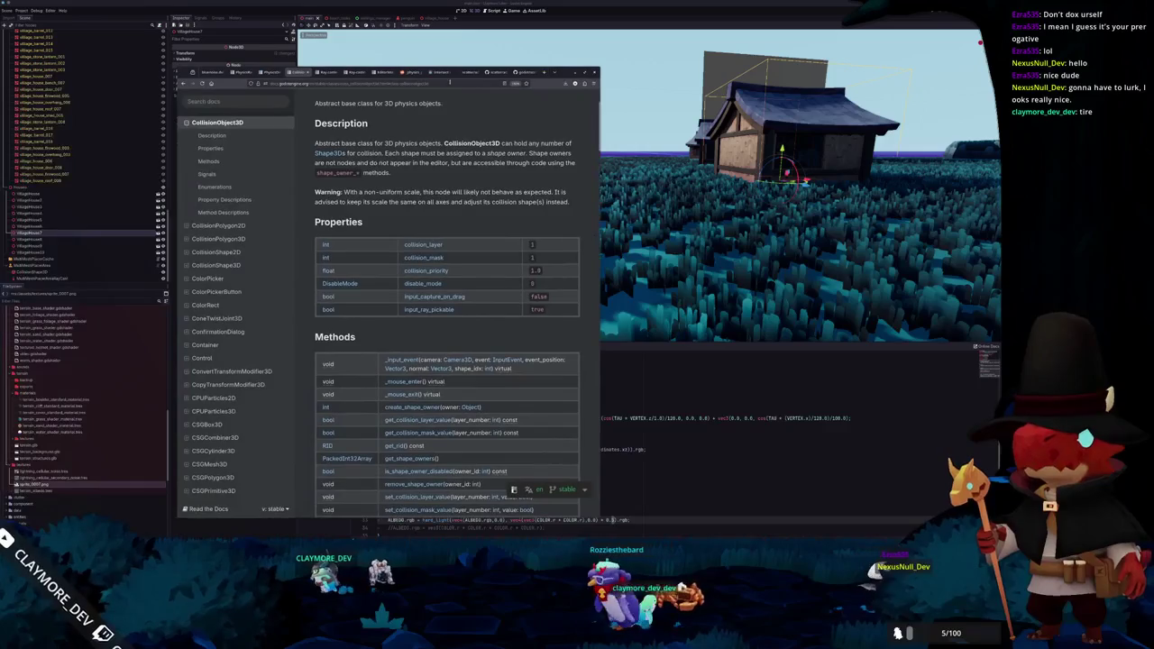
{"action": "key", "text": "ctrl+t"}
{"action": "type", "text": "godot shaders"}
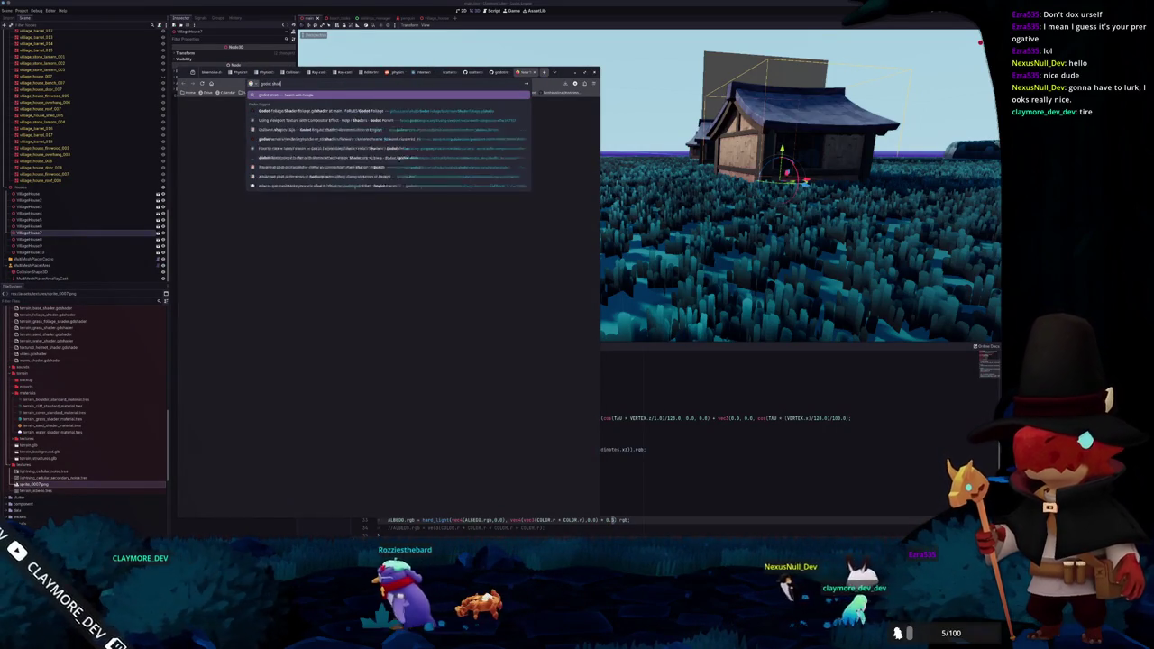
{"action": "type", "text": " blending modes"}
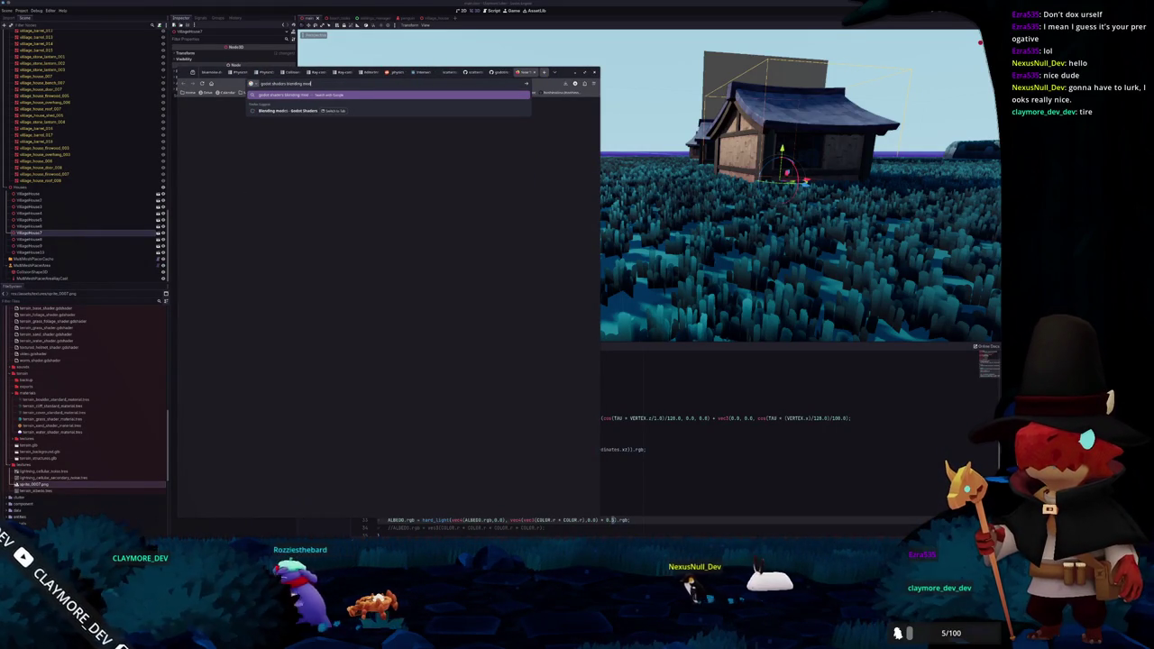
{"action": "key", "text": "Return"}
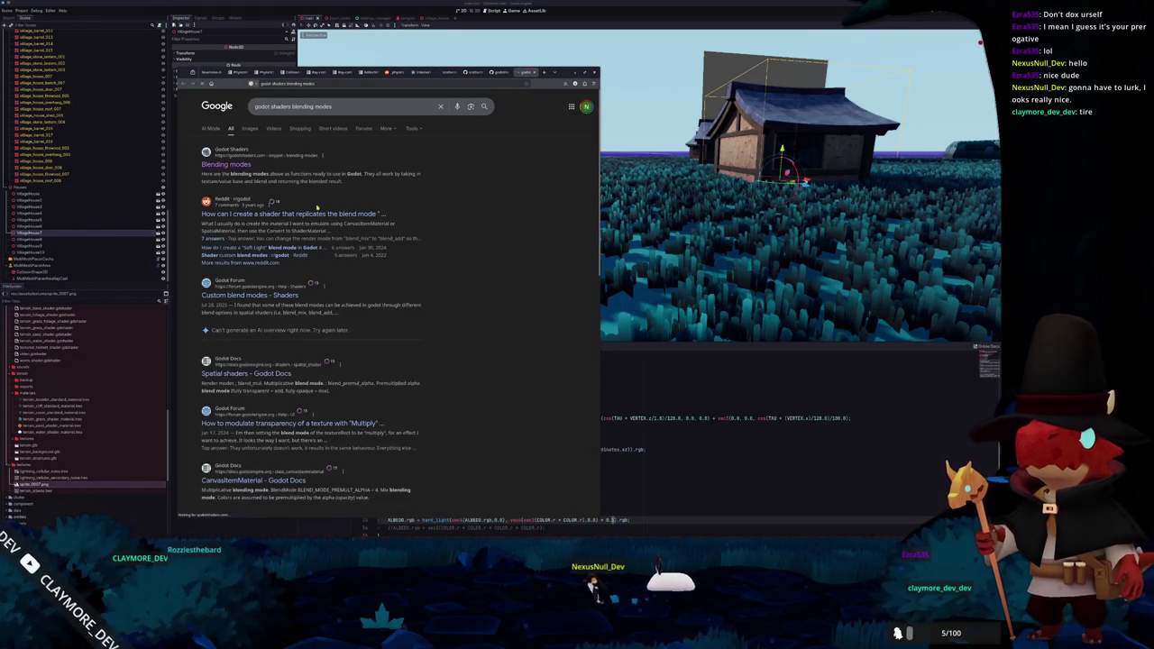
{"action": "left_click", "coordinate": [327, 205]}
Scroll through the ready-made blend functions, such as Lighten, on the Godot Shaders page
{"action": "scroll", "scroll_direction": "down", "scroll_amount": 3}
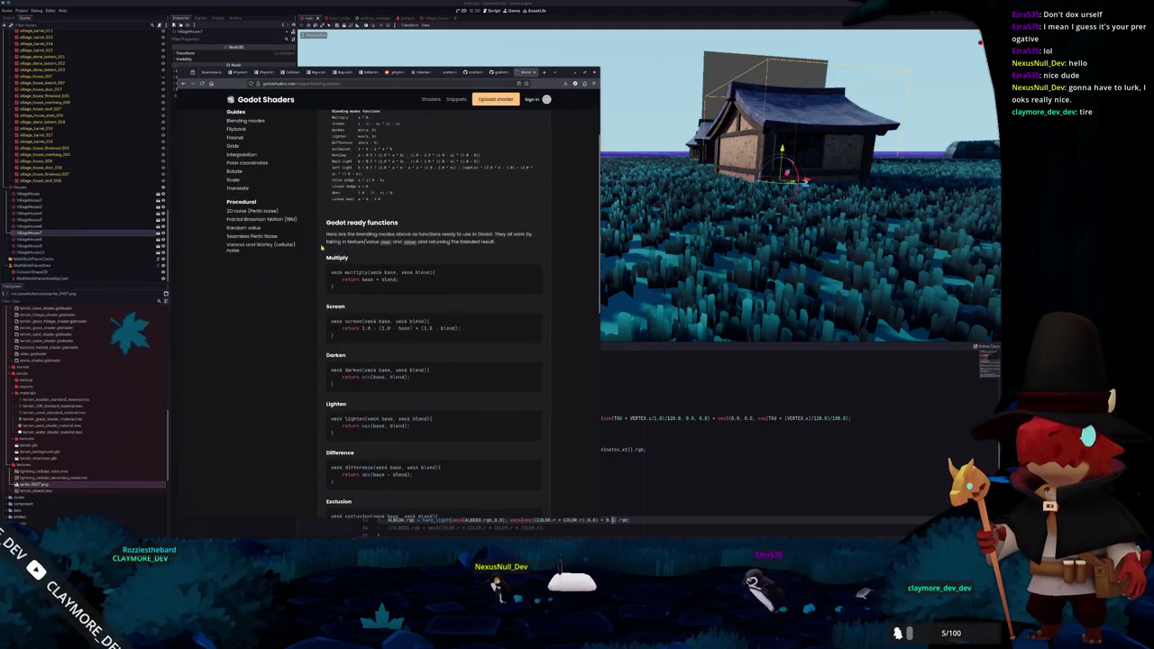
{"action": "scroll", "scroll_direction": "down", "scroll_amount": 3}
{"action": "left_click_drag", "start_coordinate": [330, 246], "coordinate": [332, 260]}
{"action": "left_click", "coordinate": [368, 261]}
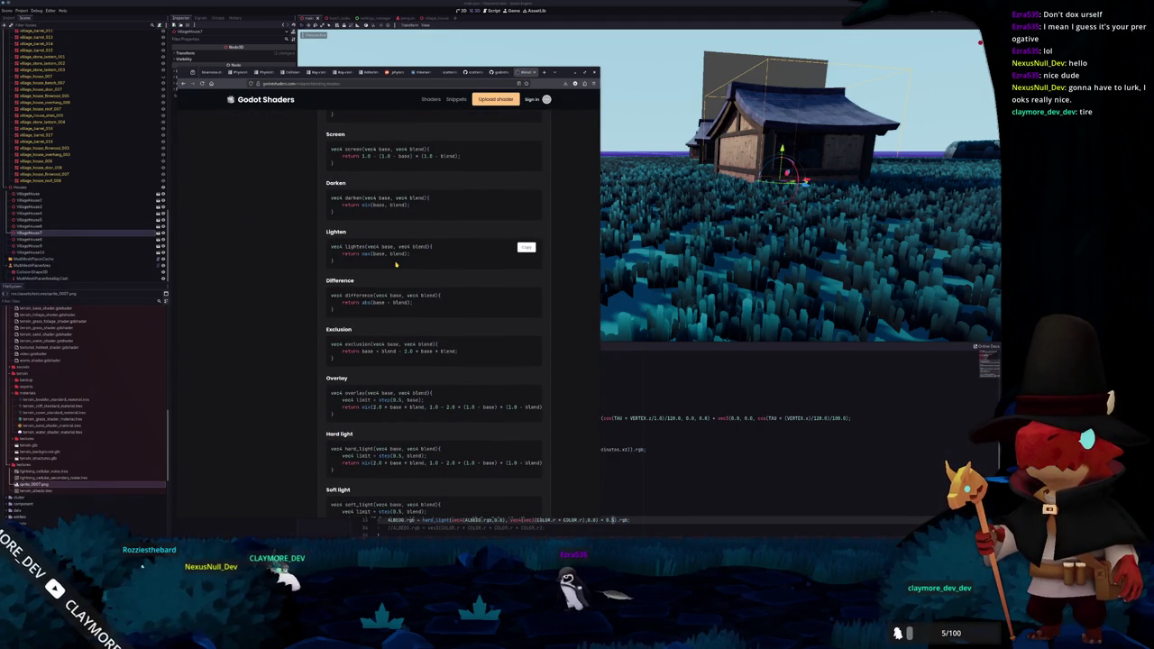
{"action": "scroll", "scroll_direction": "down", "scroll_amount": 3}
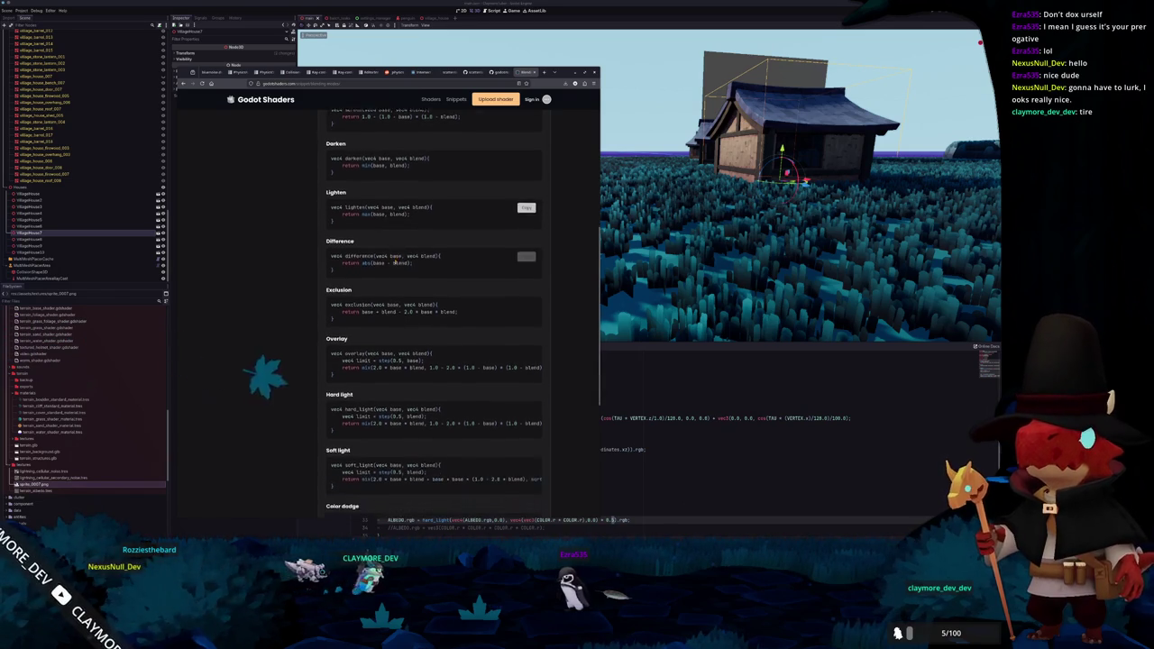
{"action": "scroll", "scroll_direction": "down", "scroll_amount": 3}
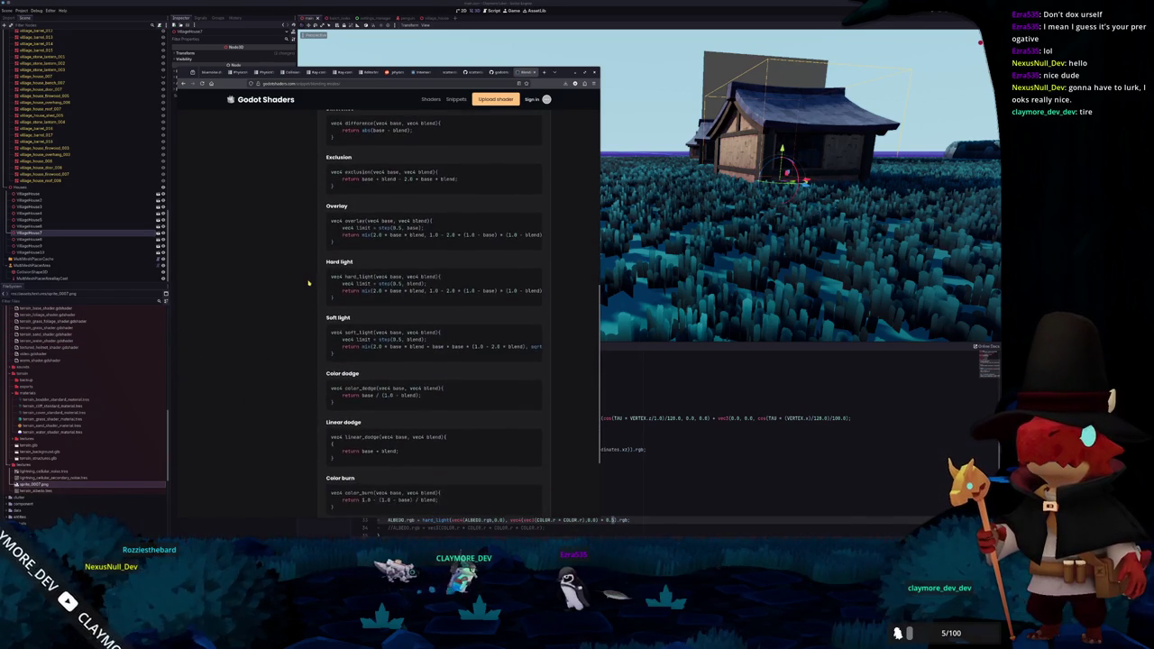
{"action": "scroll", "scroll_direction": "down", "scroll_amount": 3}
{"action": "scroll", "scroll_direction": "down", "scroll_amount": 3}
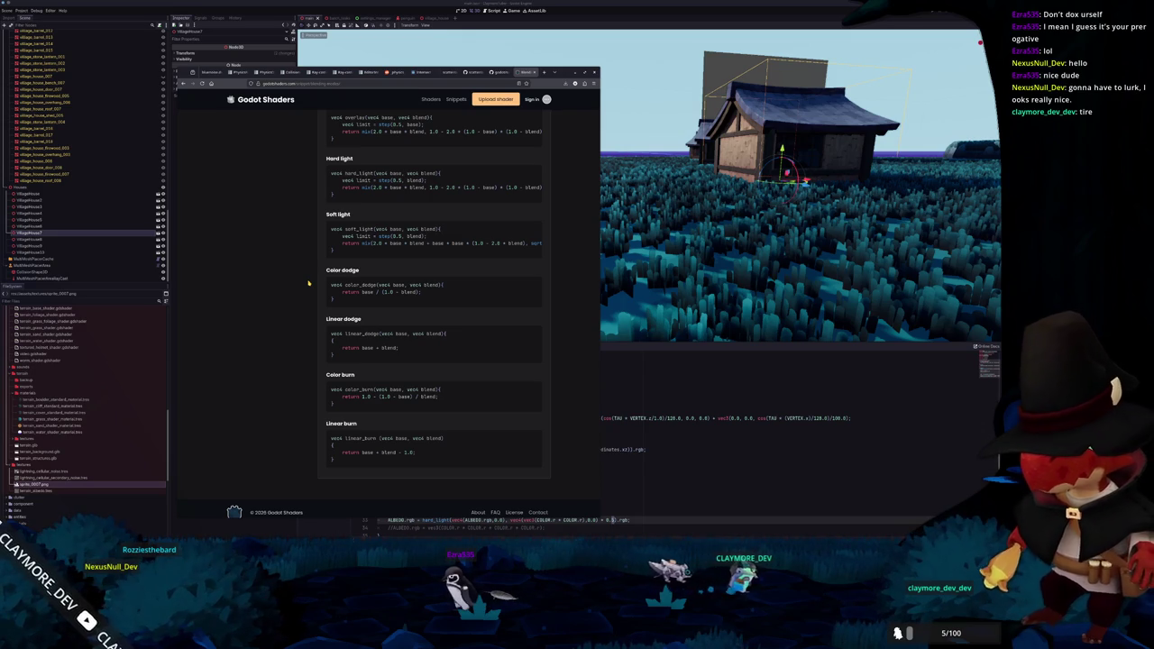
{"action": "scroll", "scroll_direction": "up", "scroll_amount": 3}
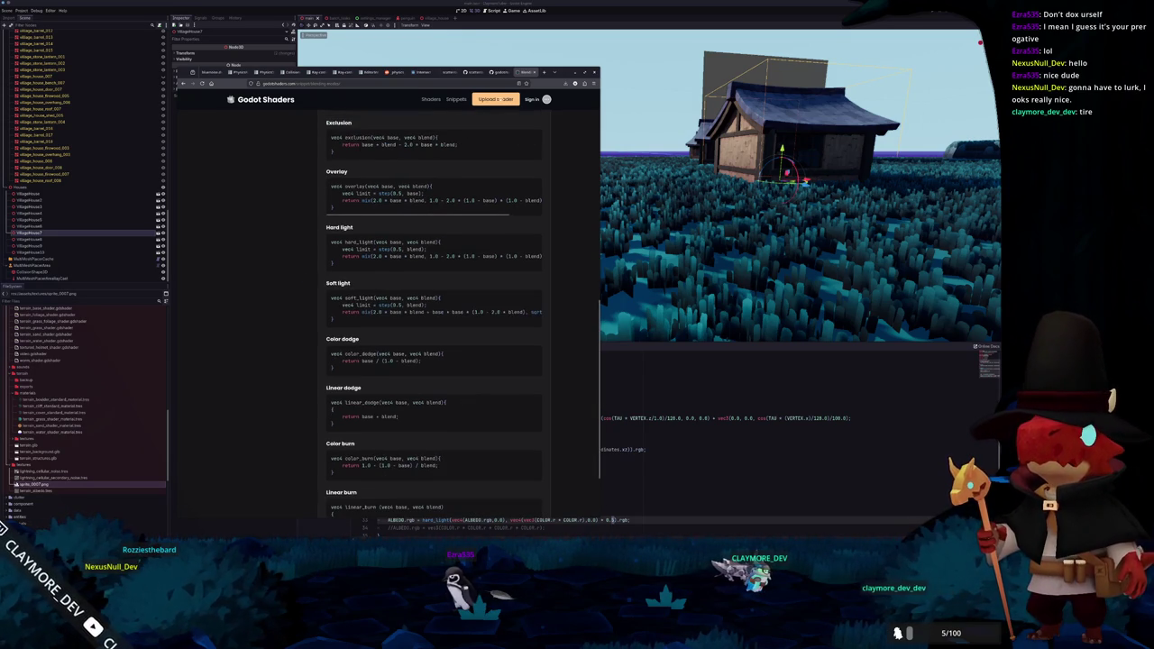
Bring up the Art Rocket blend-mode guide via a 'blend modes' search and skim it
{"action": "left_click", "coordinate": [545, 72]}
{"action": "type", "text": "blend mo"}
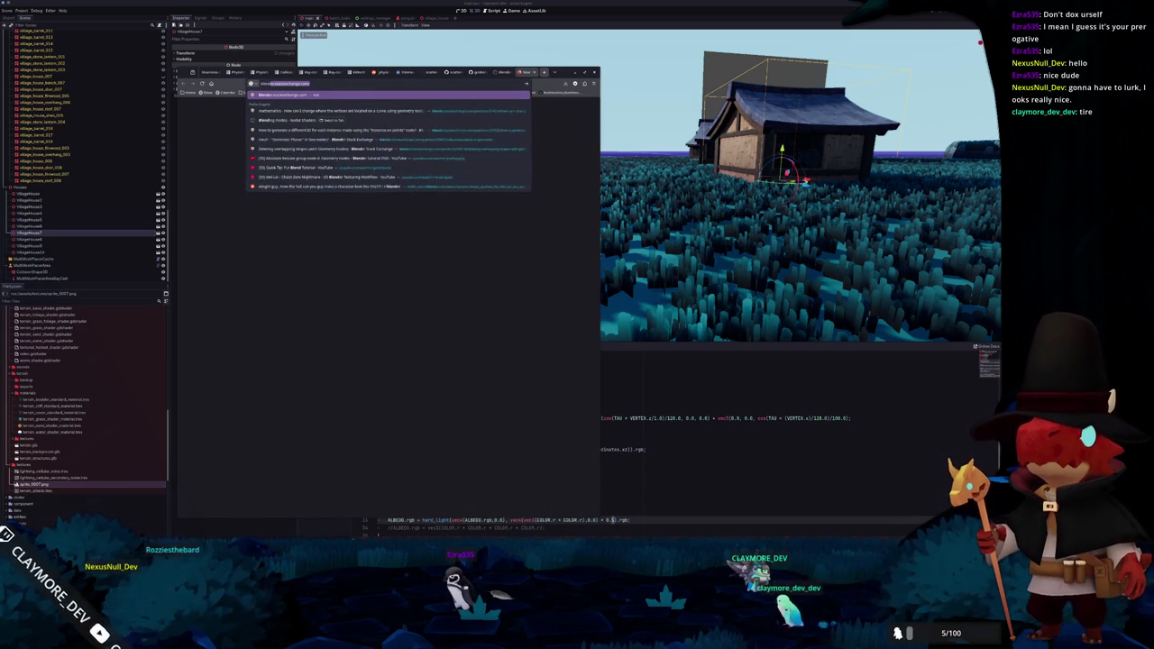
{"action": "type", "text": "des"}
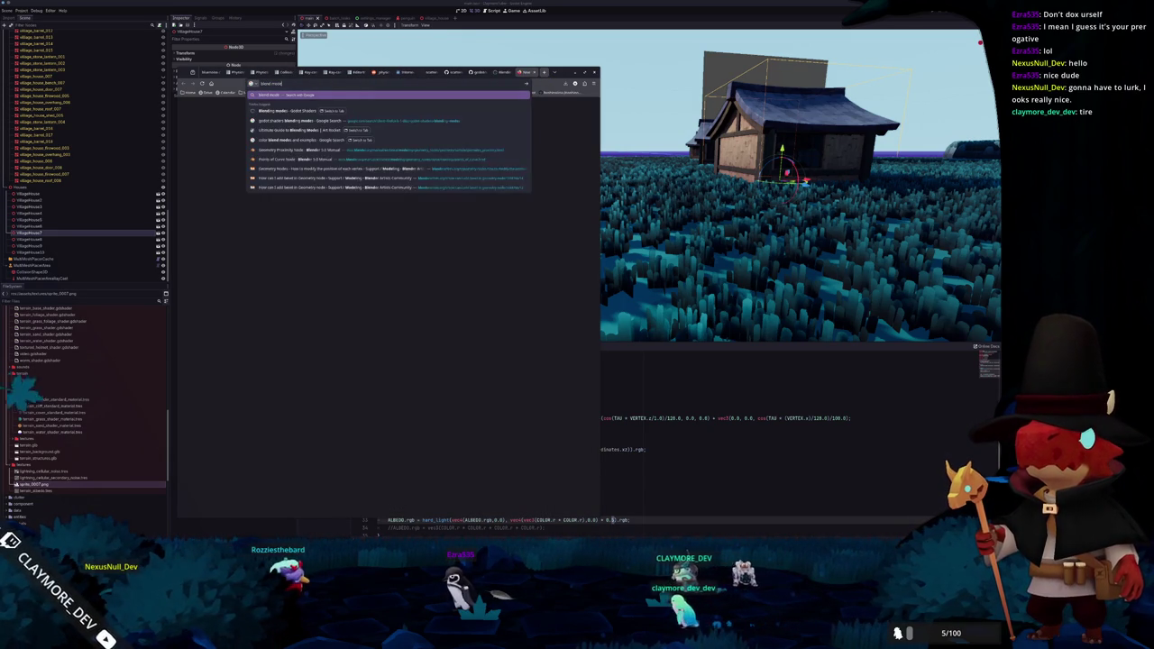
{"action": "key", "text": "Down"}
{"action": "key", "text": "Down"}
{"action": "key", "text": "Return"}
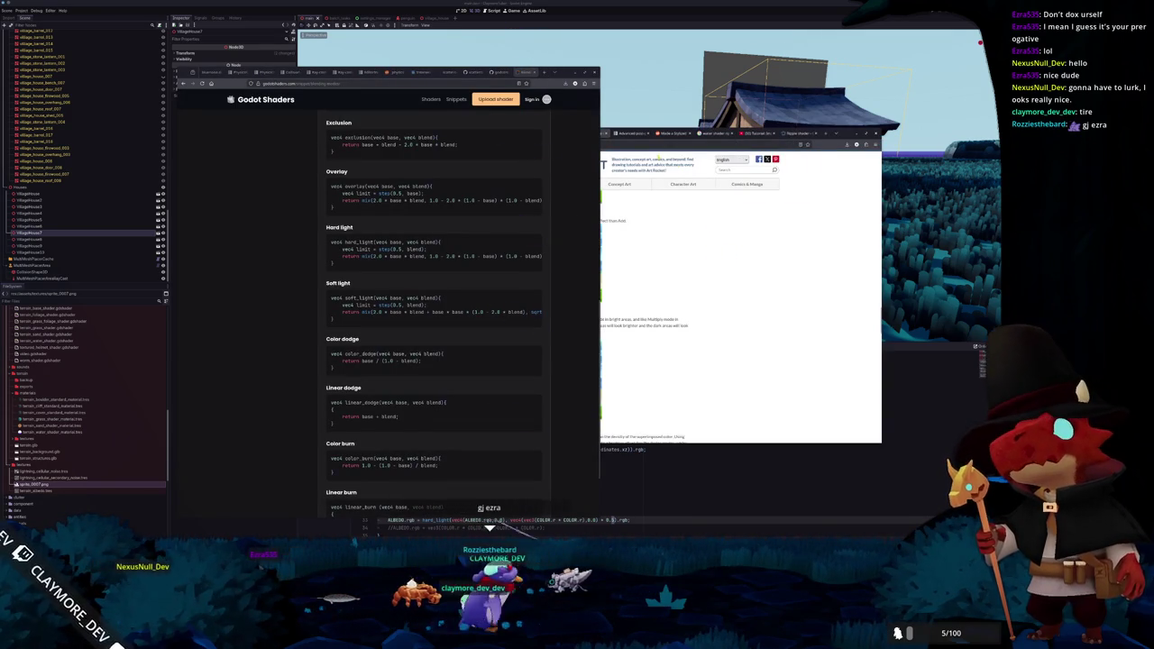
{"action": "left_click", "coordinate": [695, 258]}
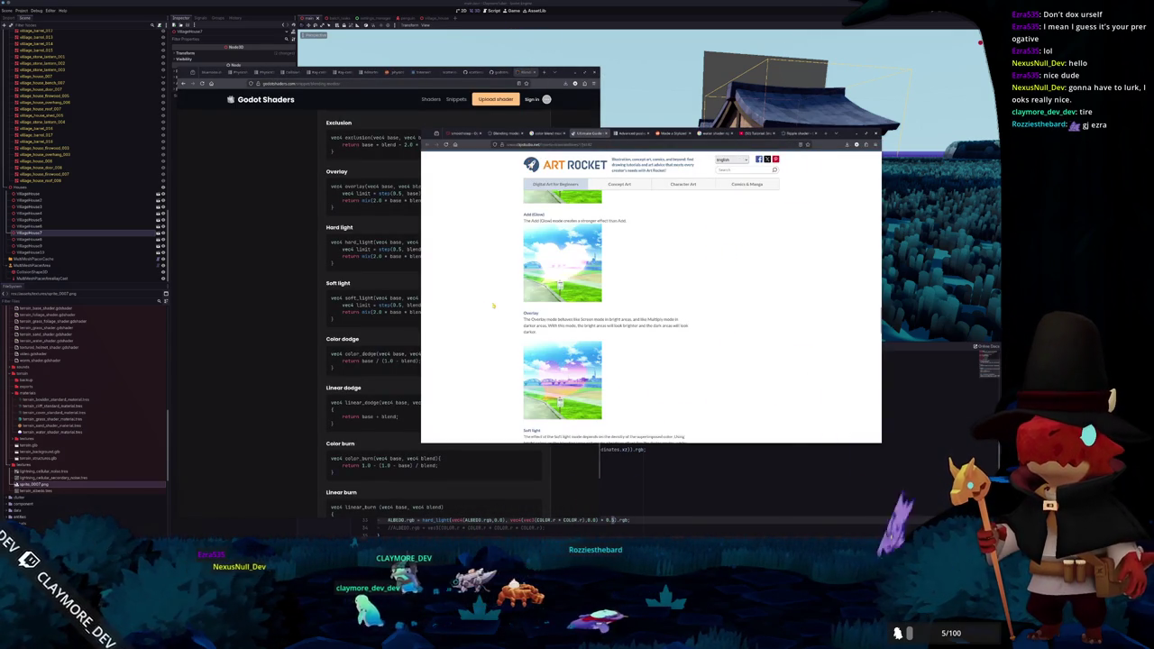
{"action": "scroll", "scroll_direction": "down", "scroll_amount": 3}
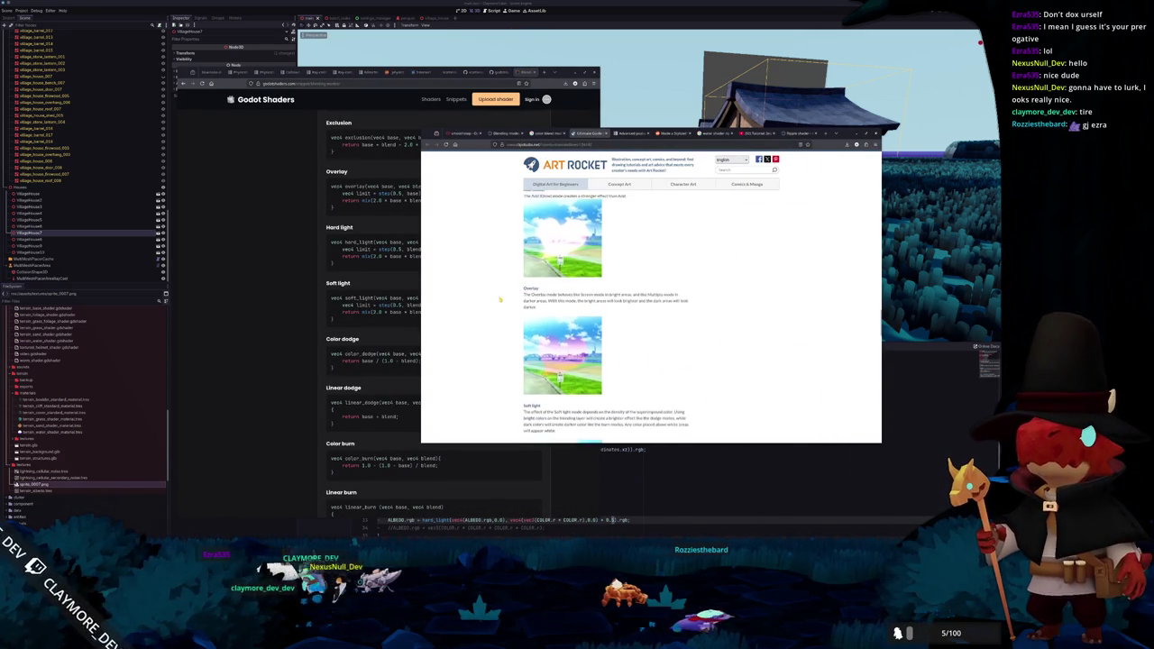
{"action": "scroll", "scroll_direction": "up", "scroll_amount": 3}
{"action": "scroll", "scroll_direction": "down", "scroll_amount": 3}
{"action": "scroll", "scroll_direction": "up", "scroll_amount": 3}
{"action": "scroll", "scroll_direction": "up", "scroll_amount": 3}
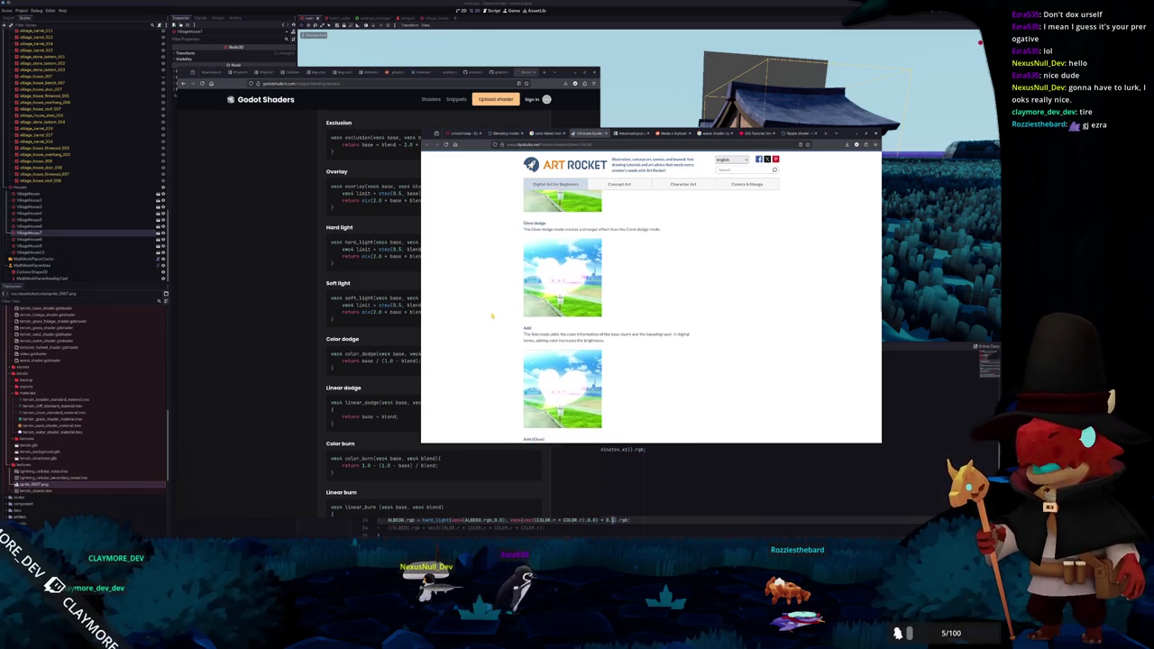
{"action": "key", "text": "alt+Tab"}
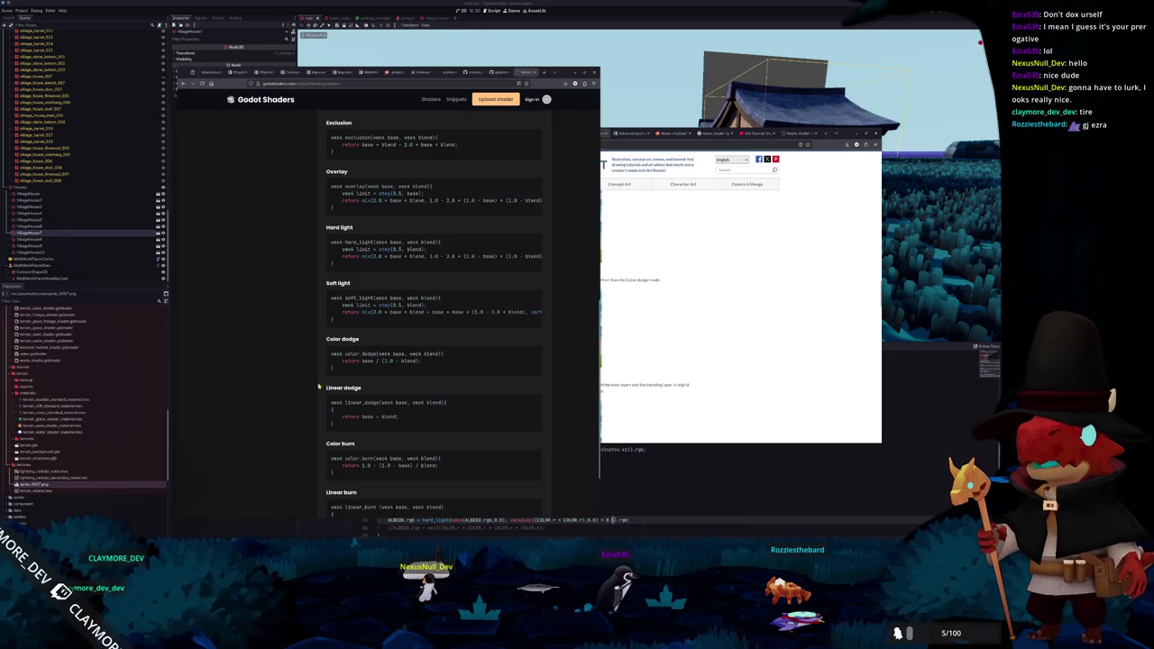
{"action": "left_click", "coordinate": [632, 470]}
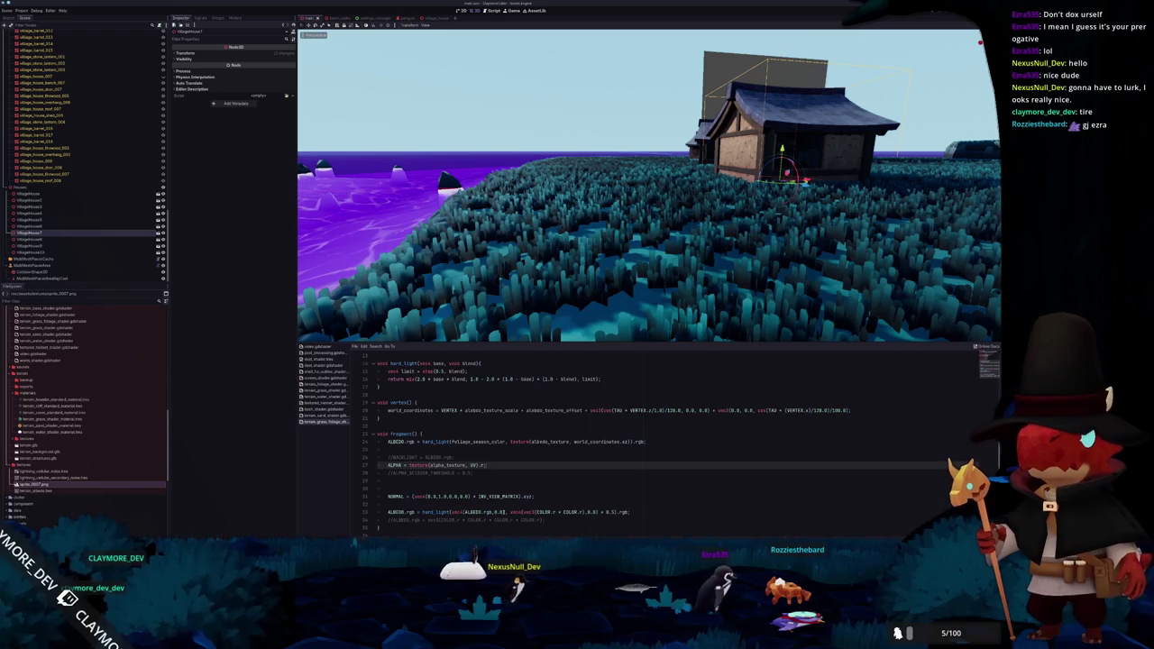
Strip the hard_light call from the line-33 ALBEDO expression and orbit to view the teal grass
{"action": "left_click", "coordinate": [508, 511]}
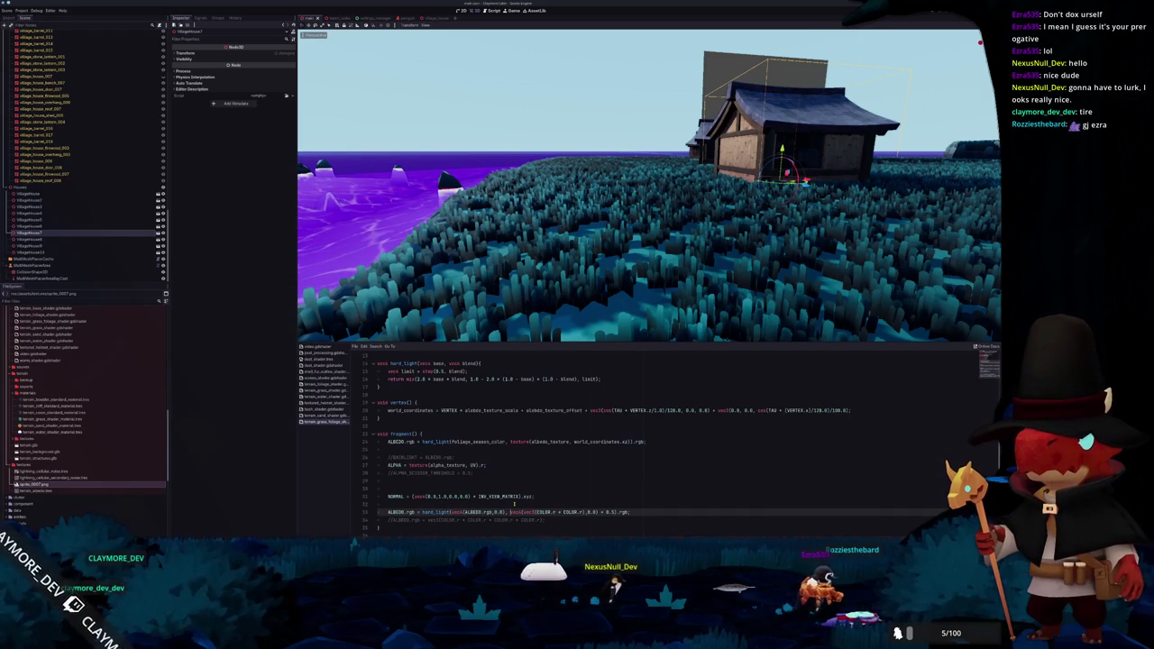
{"action": "type", "text": "+"}
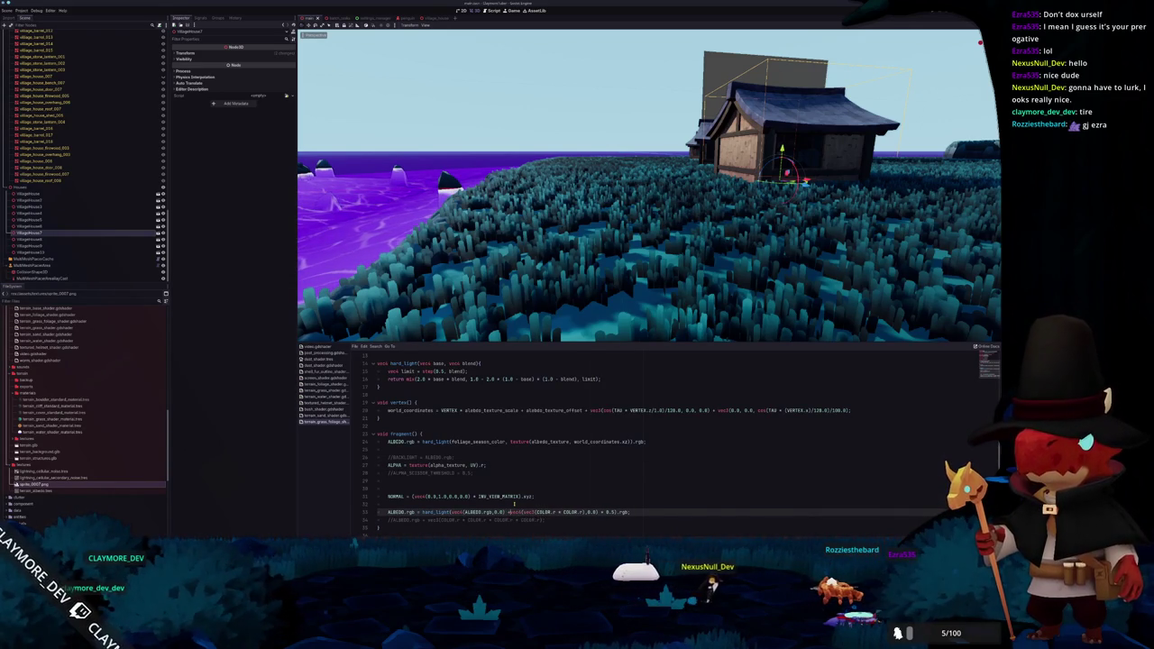
{"action": "key", "text": "ctrl+Left"}
{"action": "key", "text": "ctrl+Left"}
{"action": "key", "text": "ctrl+Left"}
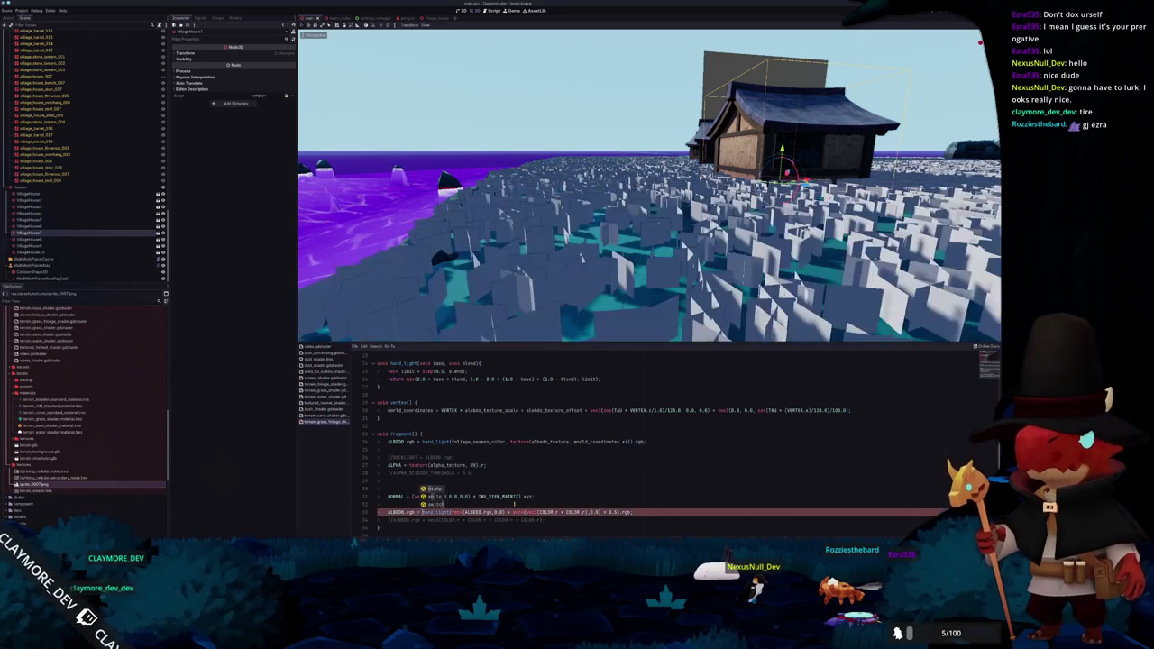
{"action": "key", "text": "ctrl+BackSpace"}
{"action": "key", "text": "ctrl+BackSpace"}
{"action": "type", "text": "12"}
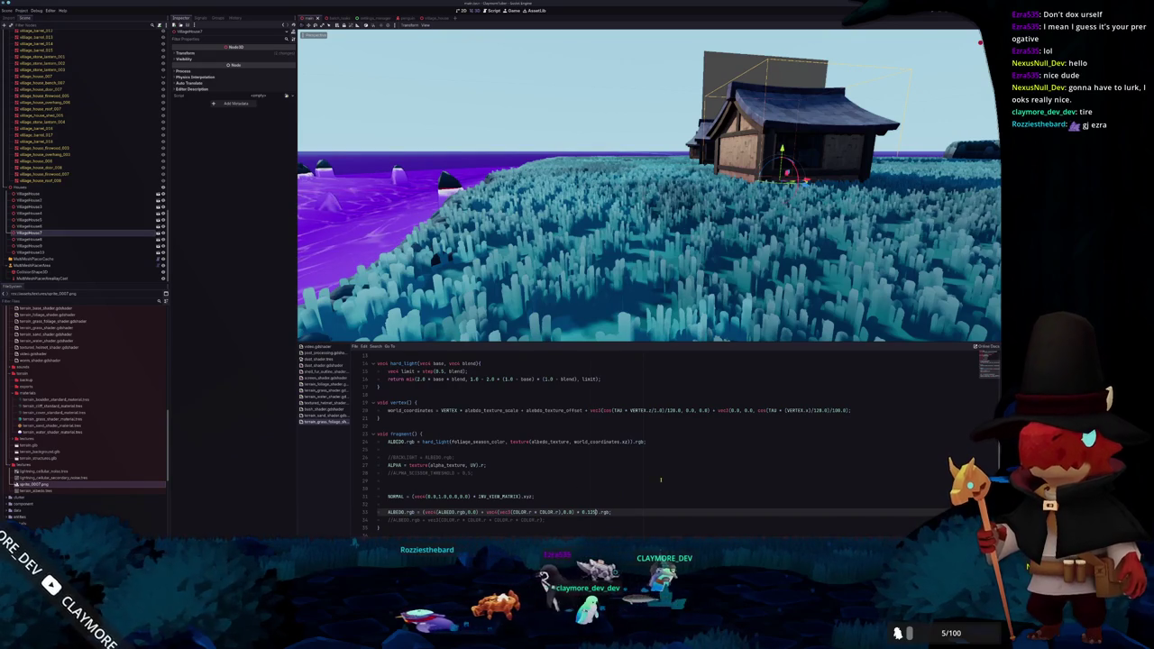
{"action": "left_click_drag", "start_coordinate": [654, 332], "coordinate": [641, 296]}
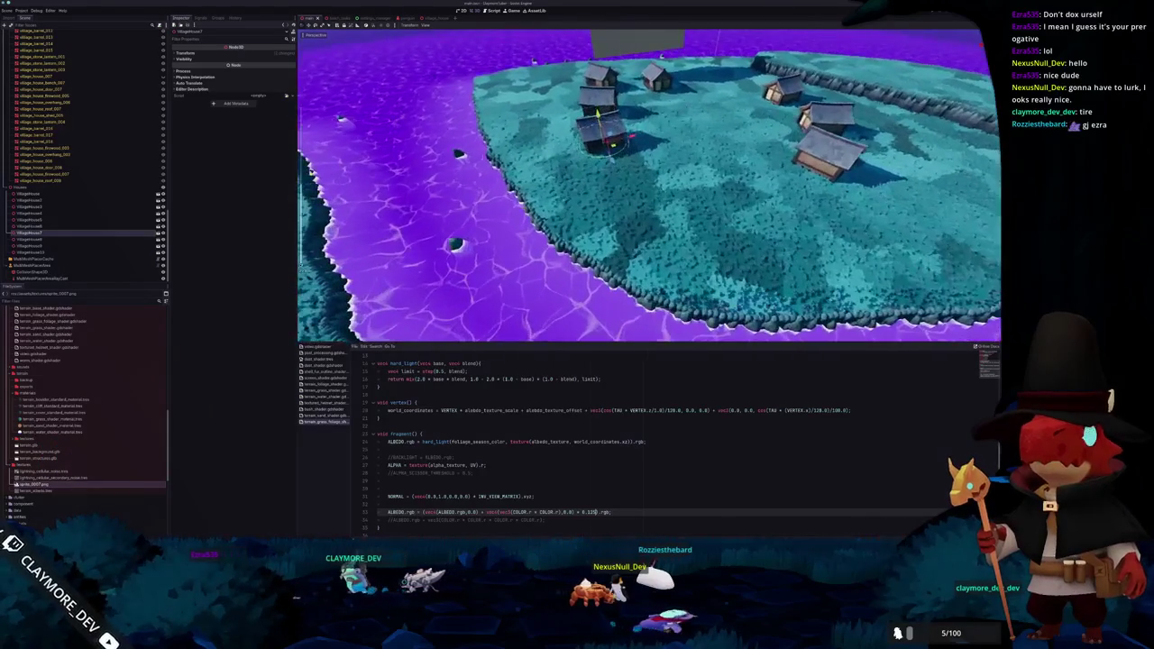
On DirectionalLight3D, try a new Directional Shadow Max Distance, then restore its default
{"action": "scroll", "scroll_direction": "up", "scroll_amount": 3}
{"action": "scroll", "scroll_direction": "up", "scroll_amount": 3}
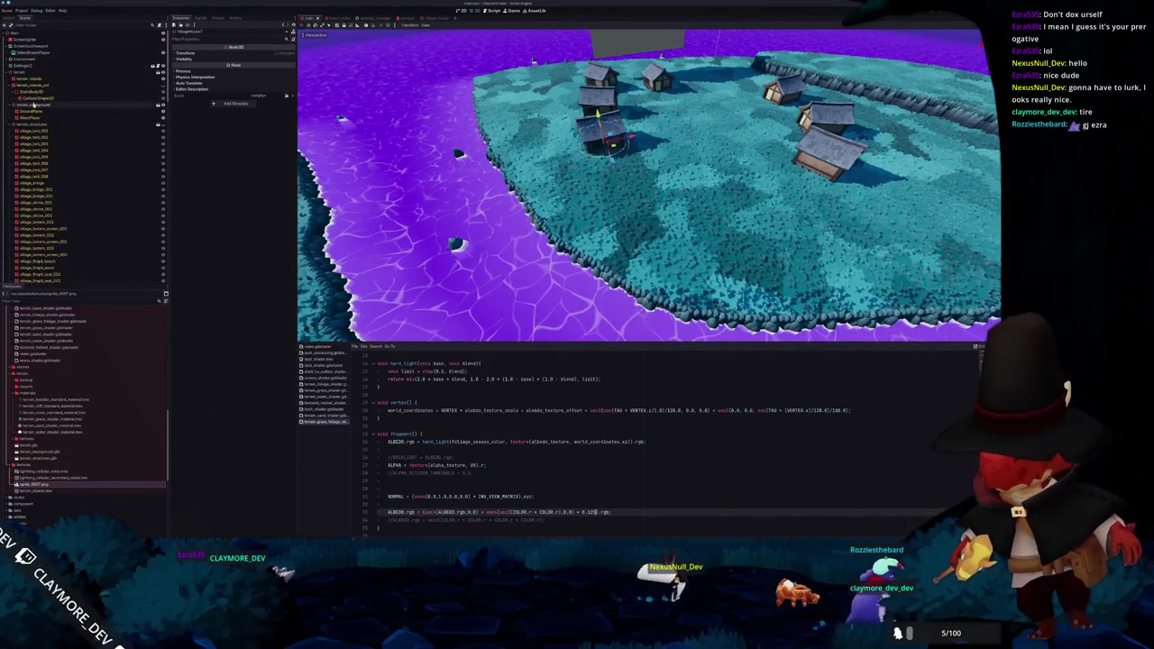
{"action": "left_click", "coordinate": [9, 59]}
{"action": "left_click", "coordinate": [30, 78]}
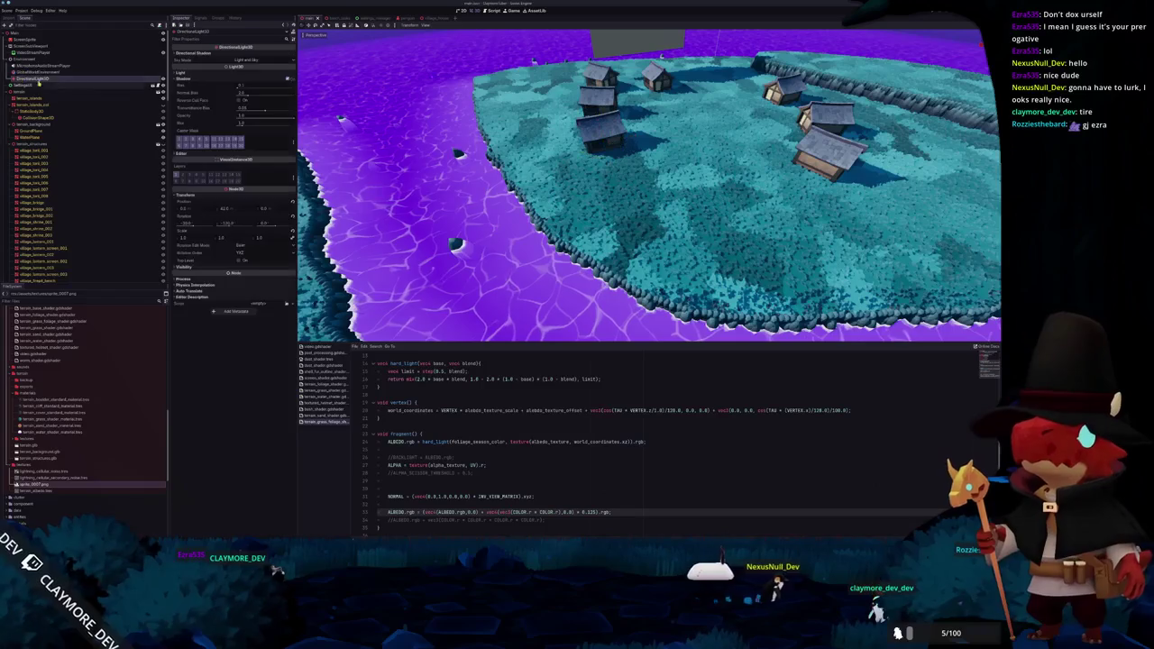
{"action": "left_click", "coordinate": [234, 53]}
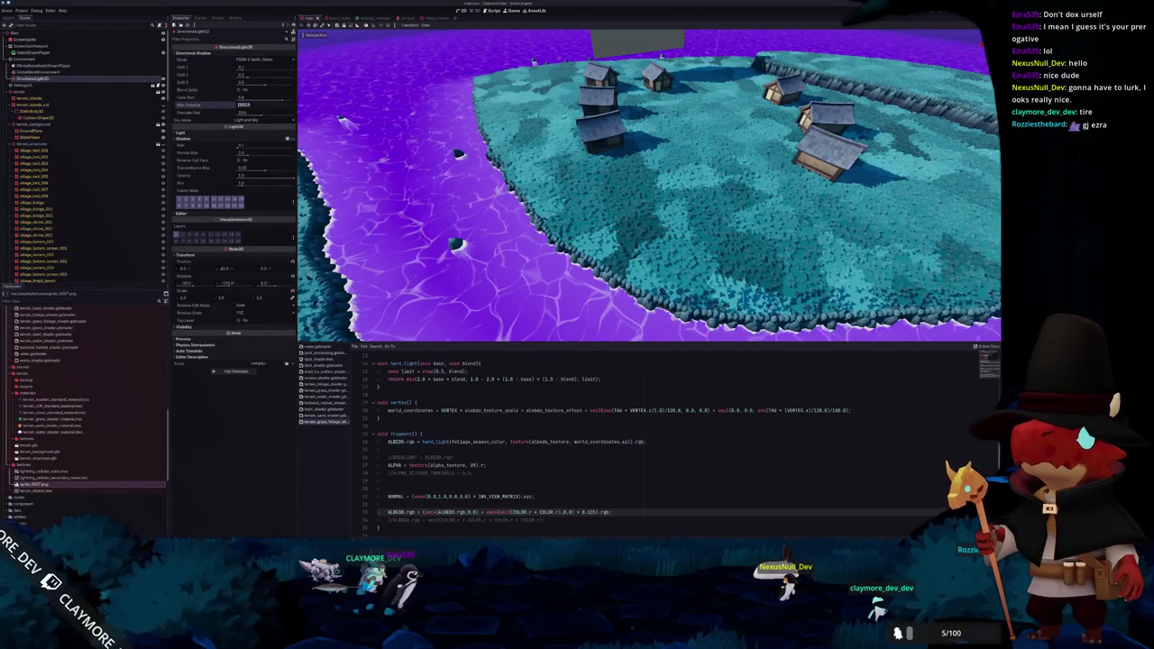
{"action": "key", "text": "Return"}
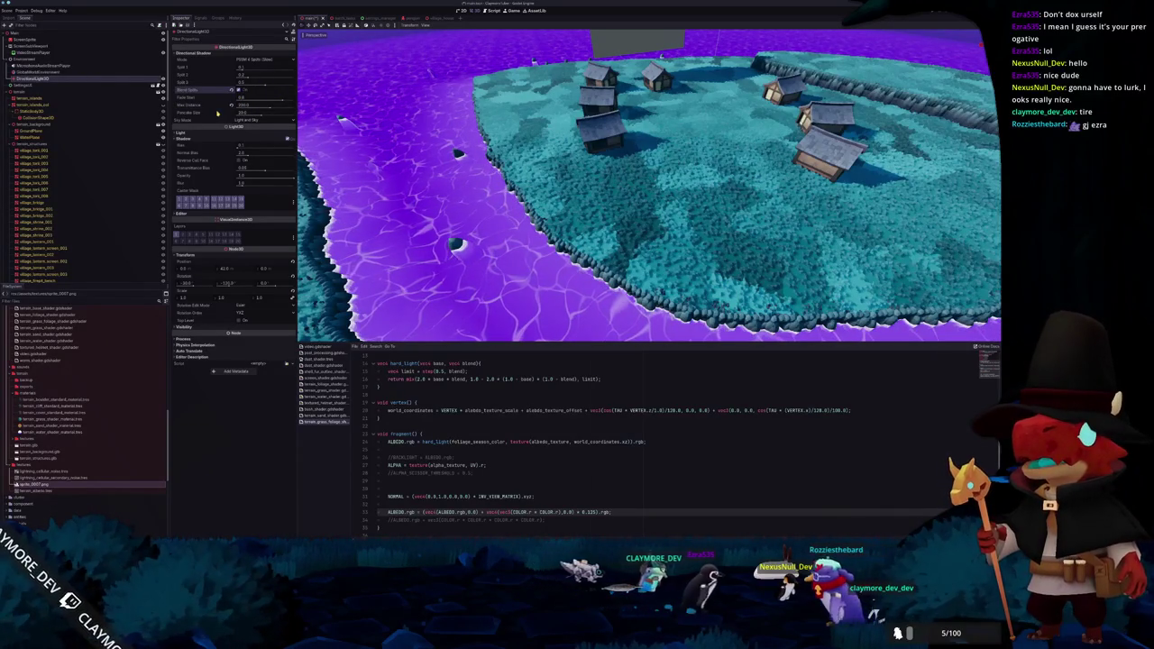
{"action": "left_click_drag", "start_coordinate": [239, 105], "coordinate": [266, 112]}
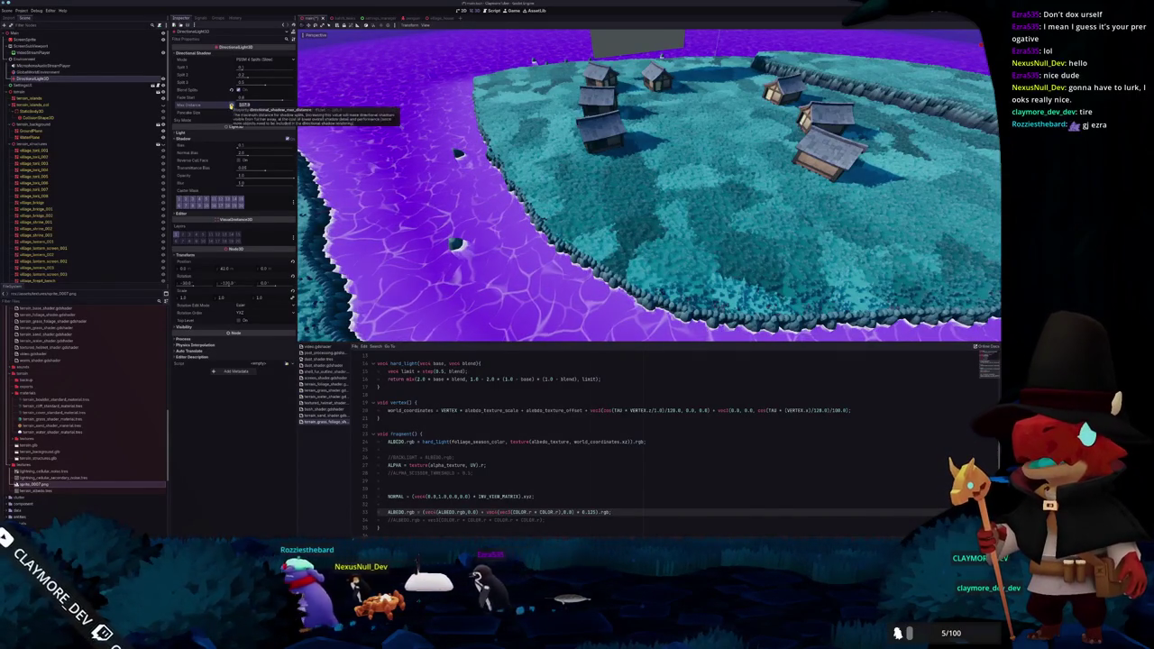
{"action": "left_click", "coordinate": [230, 106]}
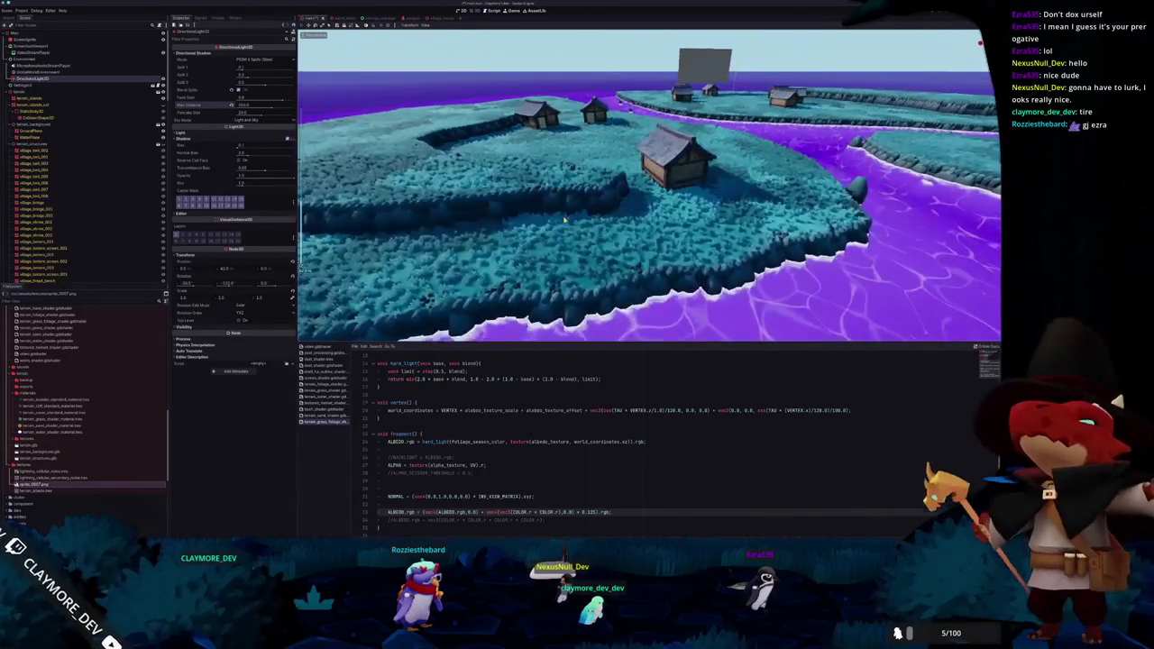
Tweak the shadow opacity, revert it to default, and fly over the river and houses
{"action": "left_click", "coordinate": [427, 479]}
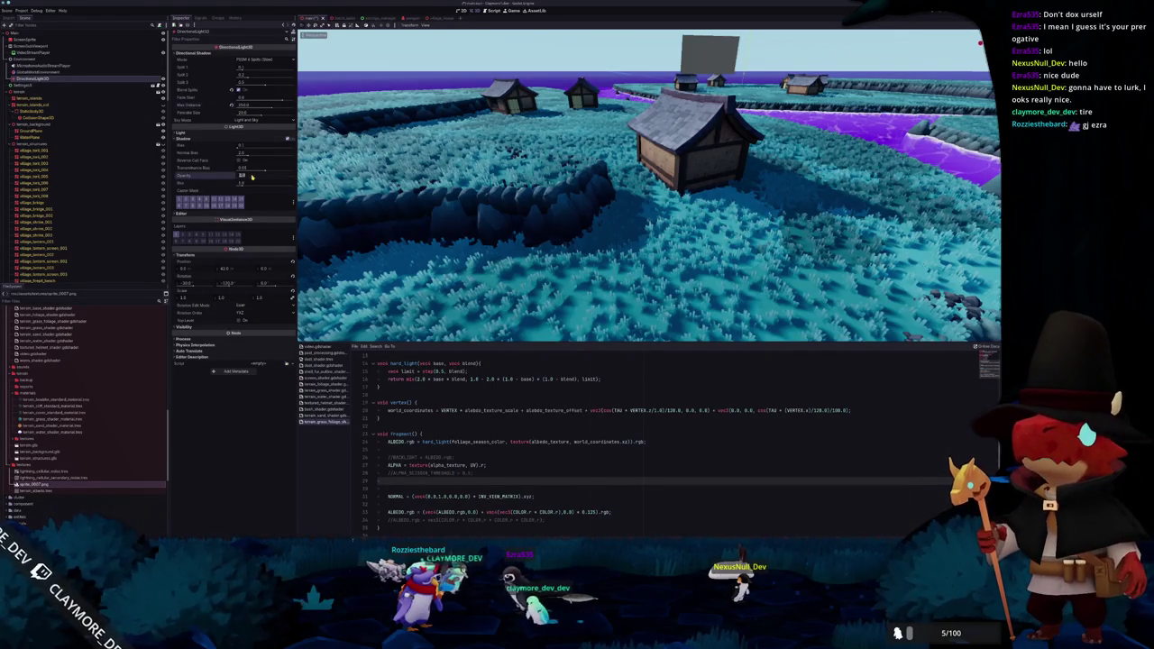
{"action": "left_click_drag", "start_coordinate": [252, 176], "coordinate": [254, 177]}
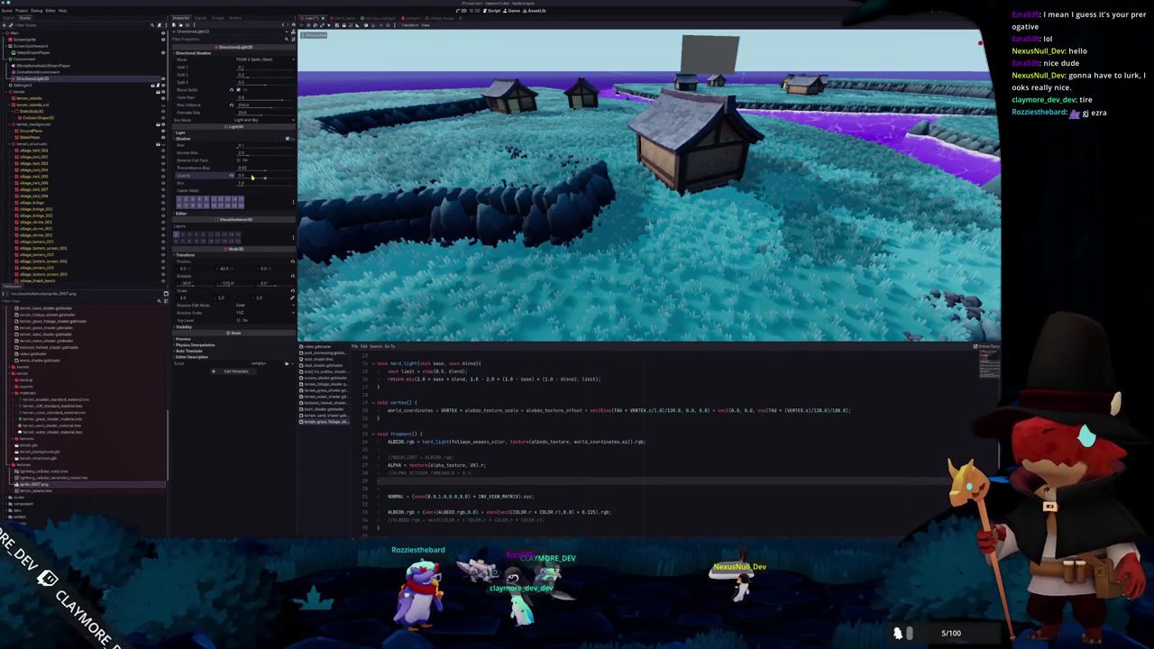
{"action": "left_click", "coordinate": [229, 176]}
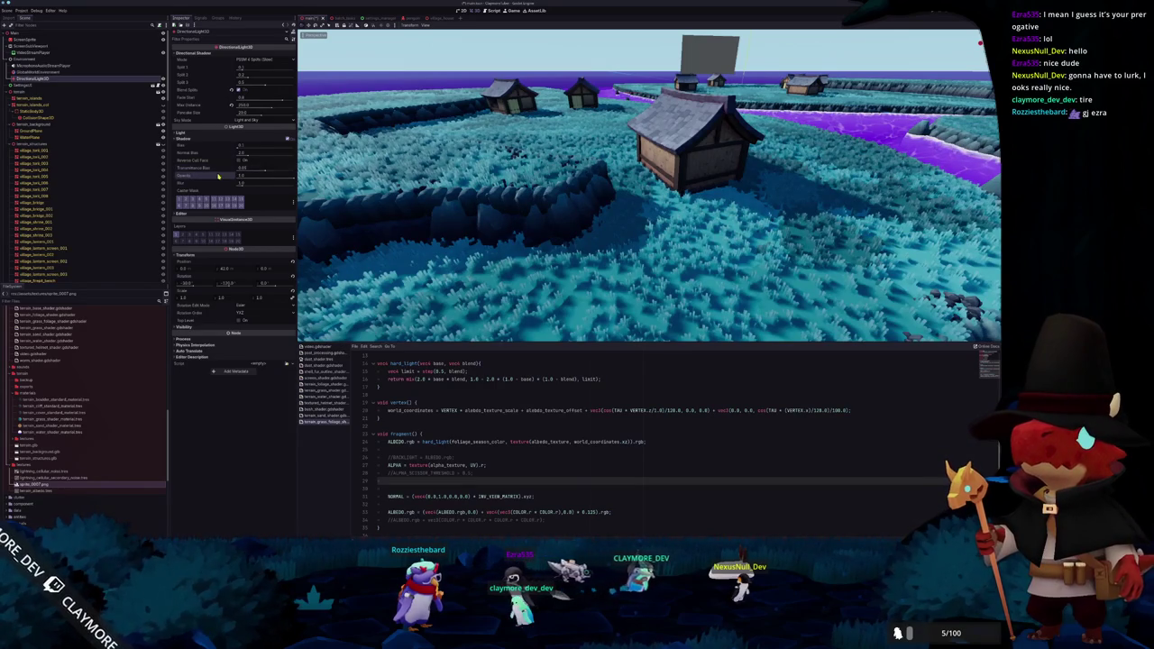
{"action": "left_click_drag", "start_coordinate": [505, 207], "coordinate": [587, 230]}
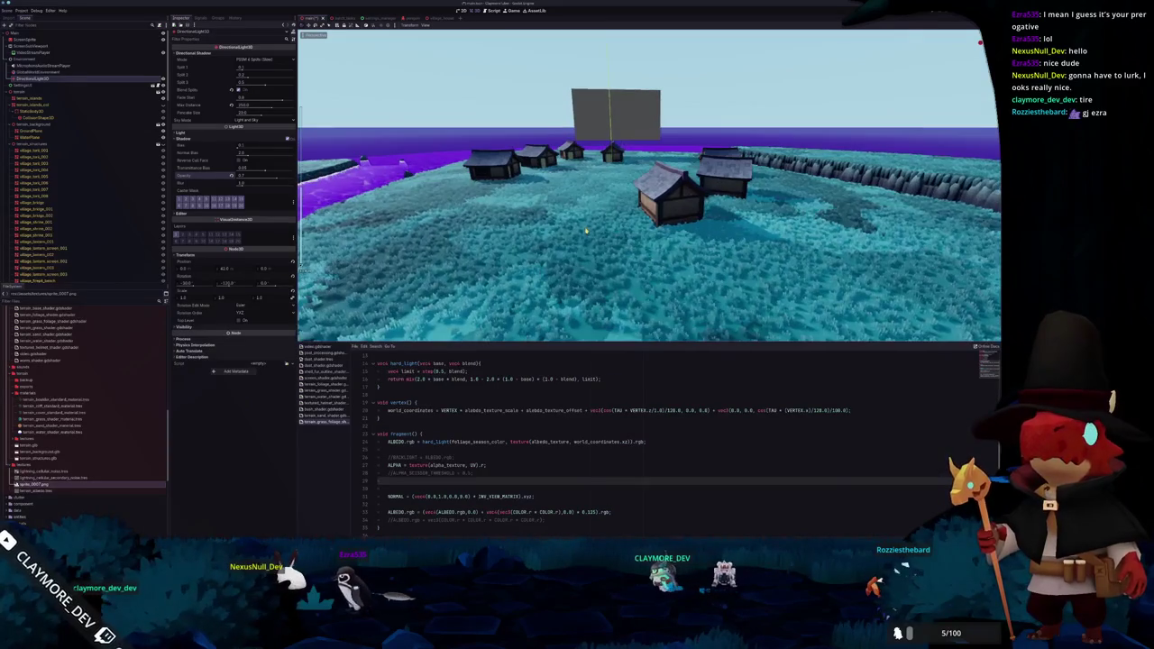
Enable View Frame Time in the 3D viewport's Perspective menu
{"action": "left_click", "coordinate": [428, 25]}
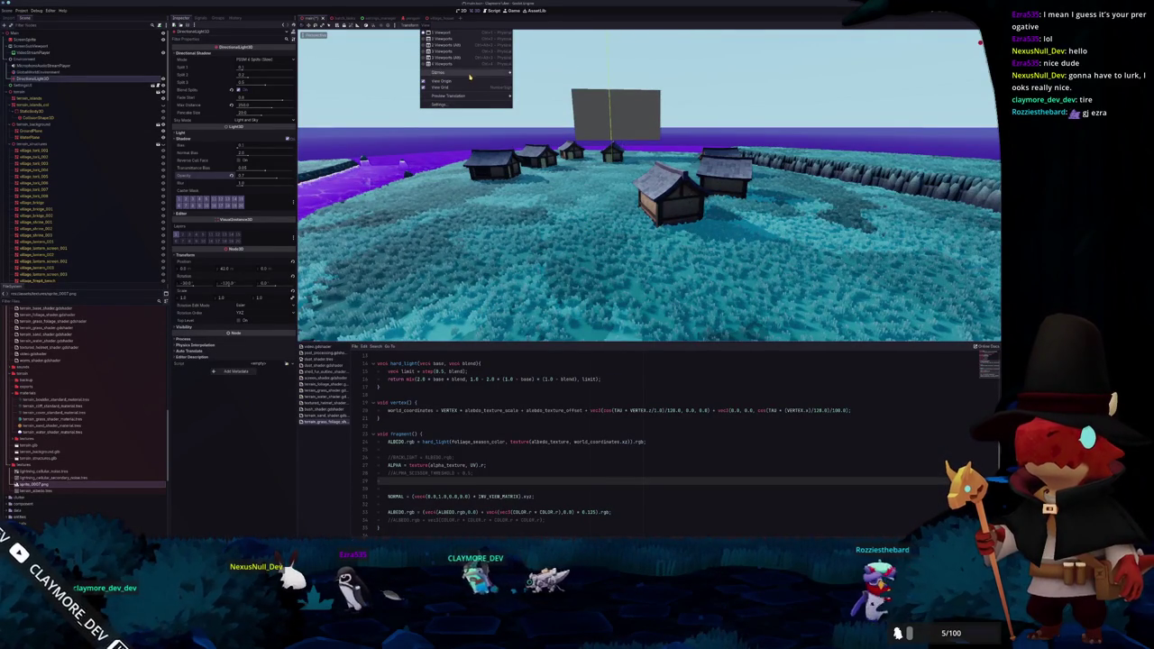
{"action": "mouse_move", "coordinate": [468, 78]}
{"action": "left_click", "coordinate": [312, 36]}
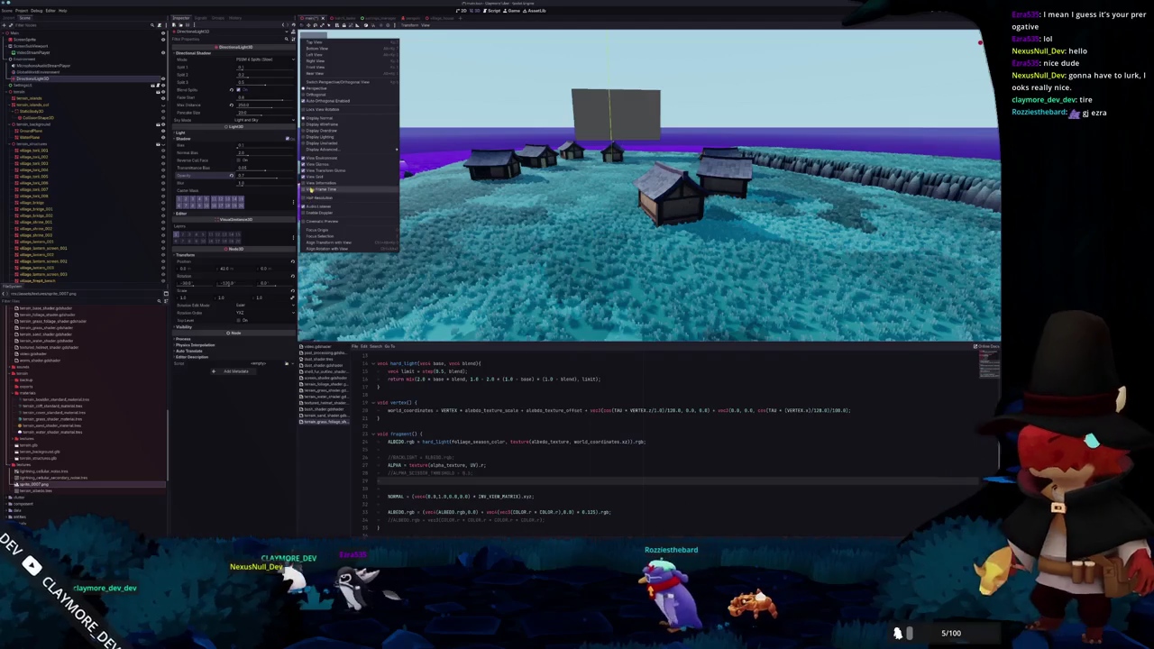
{"action": "left_click", "coordinate": [312, 186]}
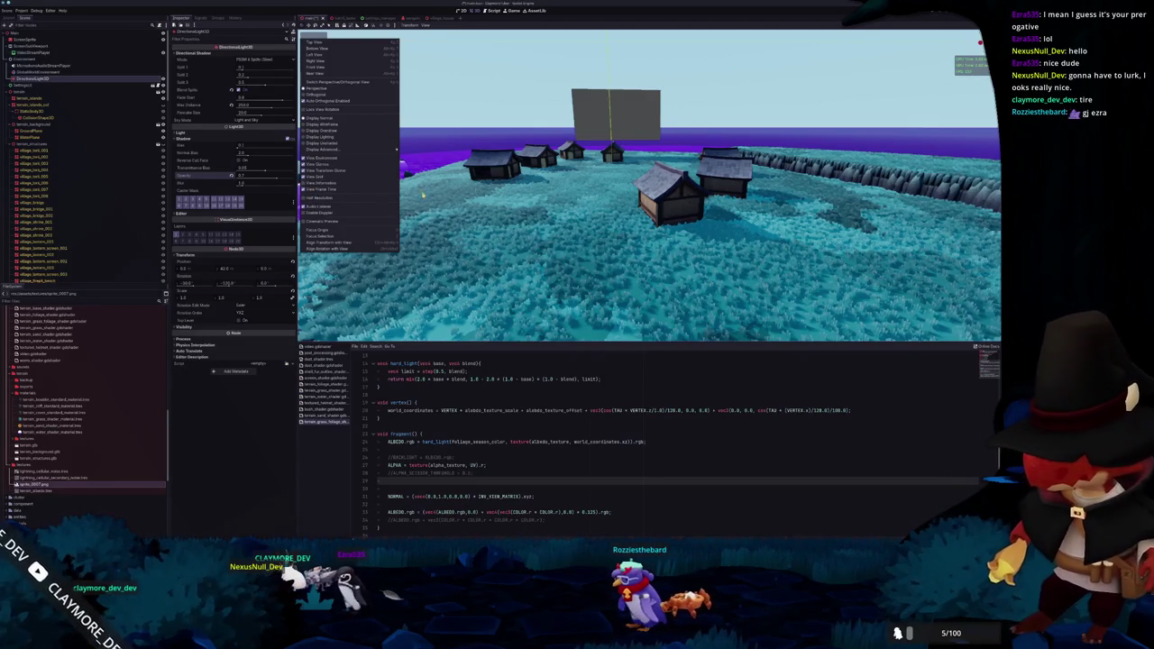
{"action": "left_click", "coordinate": [335, 185]}
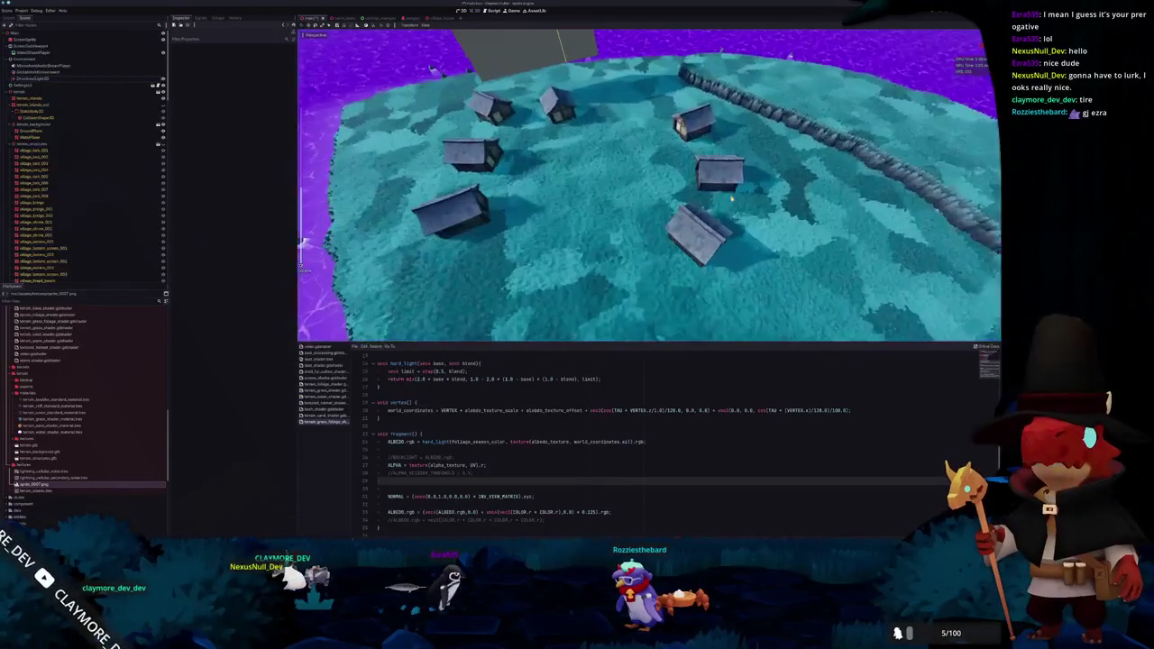
{"action": "scroll", "scroll_direction": "up", "scroll_amount": 3}
{"action": "scroll", "scroll_direction": "up", "scroll_amount": 3}
{"action": "scroll", "scroll_direction": "down", "scroll_amount": 3}
{"action": "left_click_drag", "start_coordinate": [492, 206], "coordinate": [490, 199]}
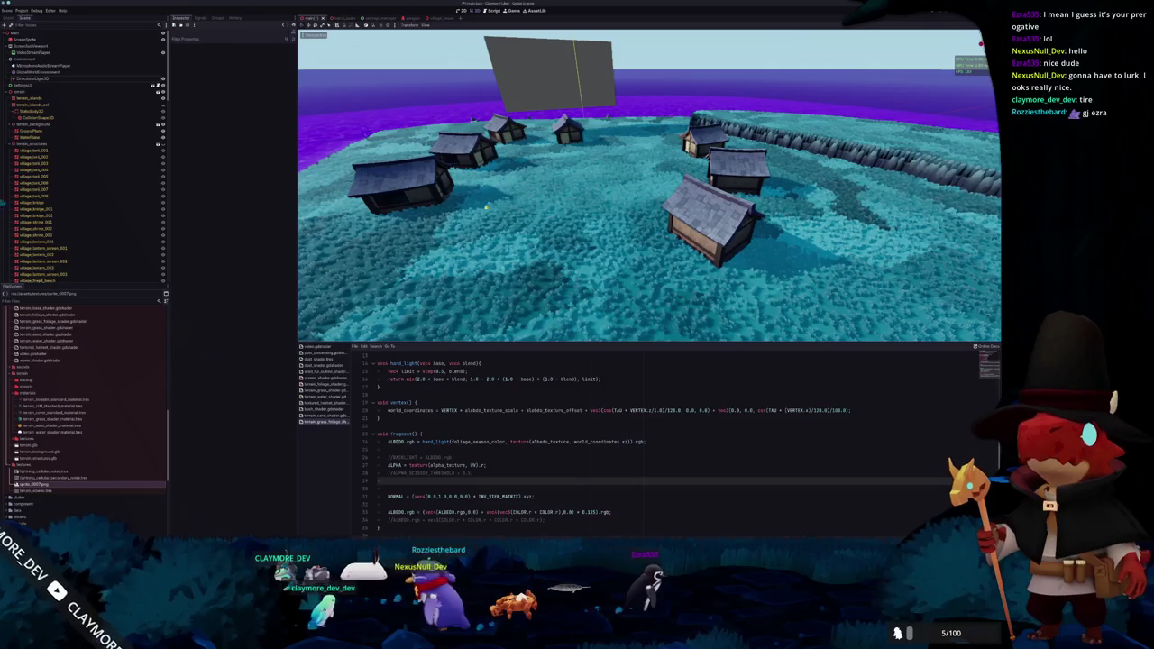
{"action": "scroll", "scroll_direction": "down", "scroll_amount": 3}
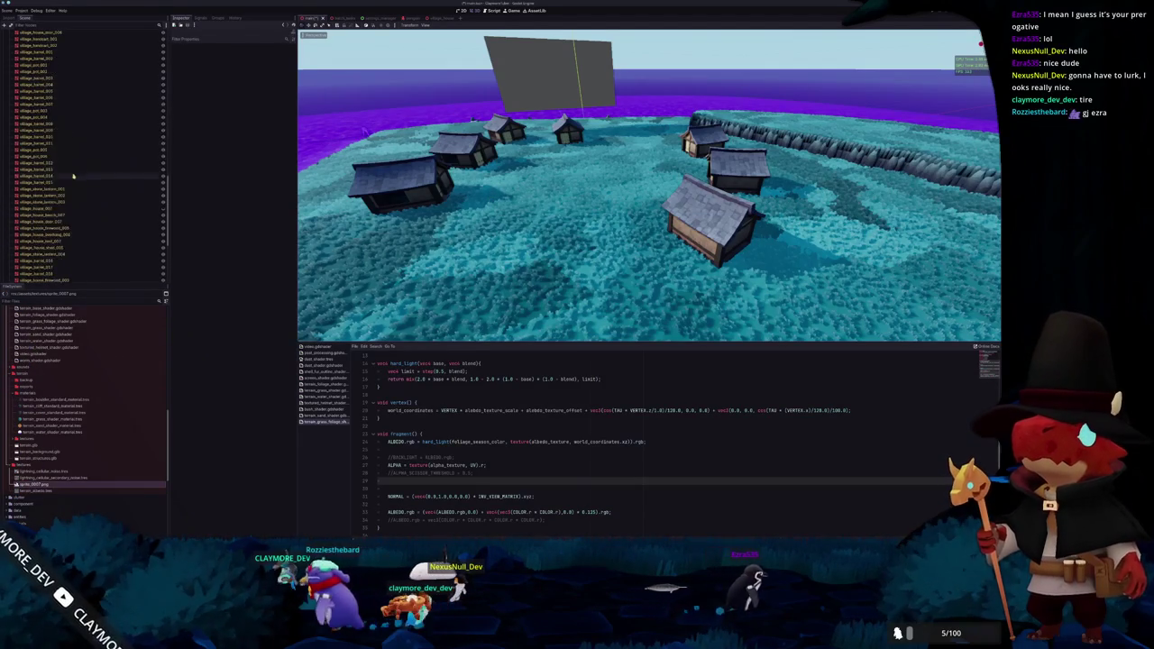
{"action": "scroll", "scroll_direction": "down", "scroll_amount": 3}
Inspect the MultiMesh grass node's shader parameters in the Inspector
{"action": "left_click", "coordinate": [136, 259]}
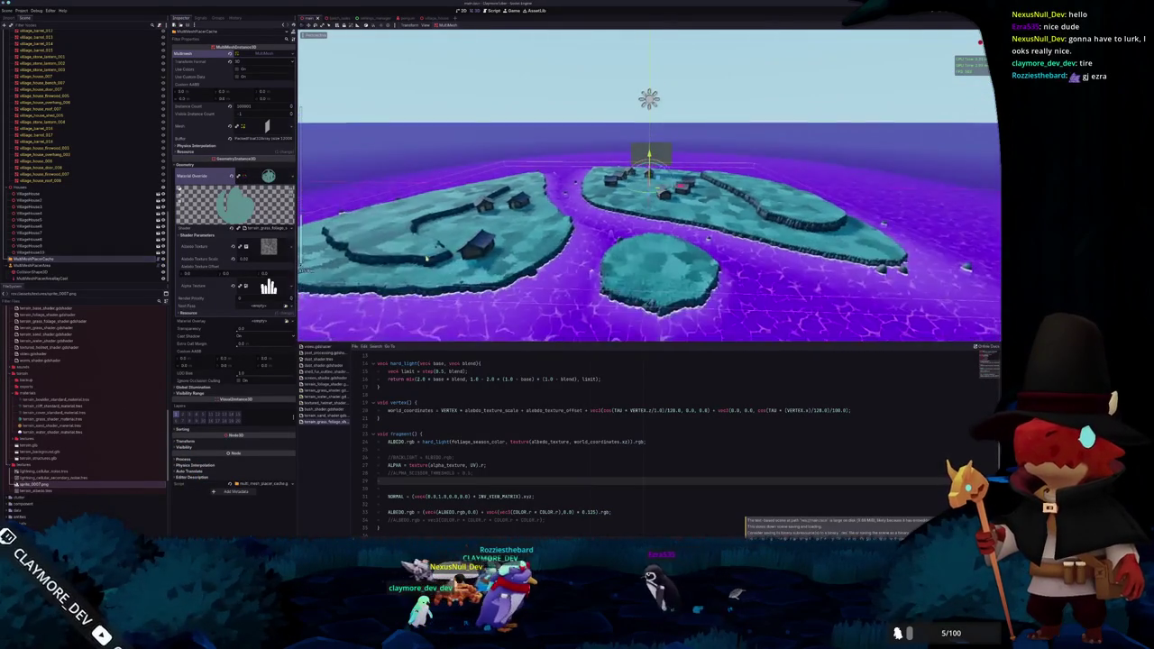
{"action": "scroll", "scroll_direction": "down", "scroll_amount": 3}
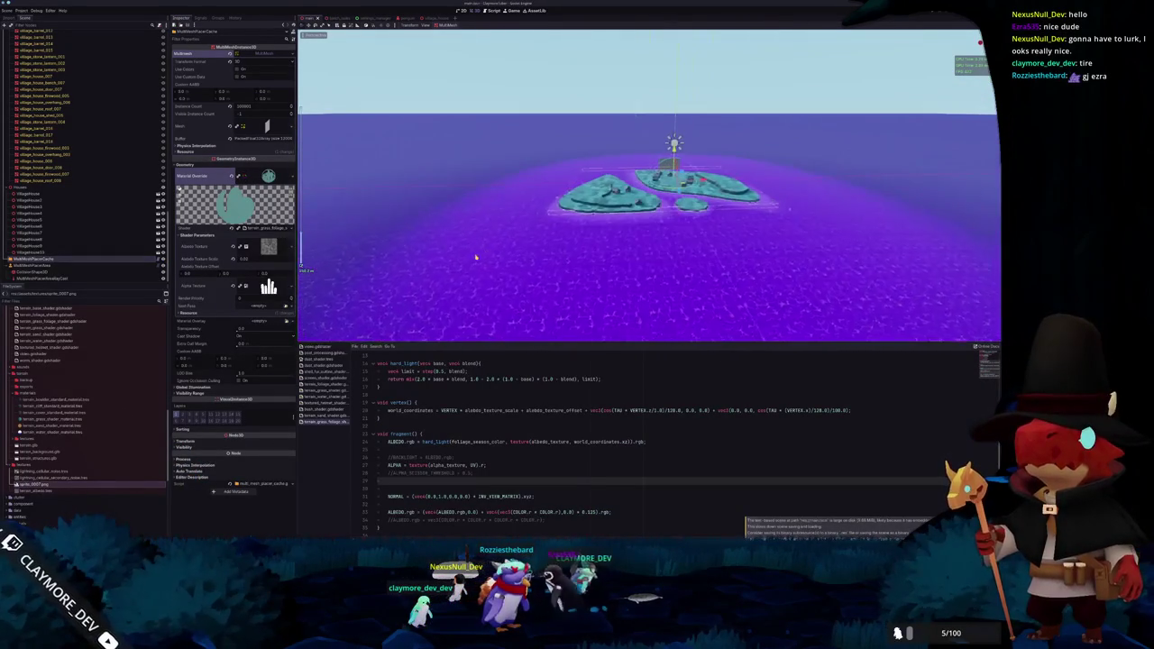
{"action": "scroll", "scroll_direction": "up", "scroll_amount": 3}
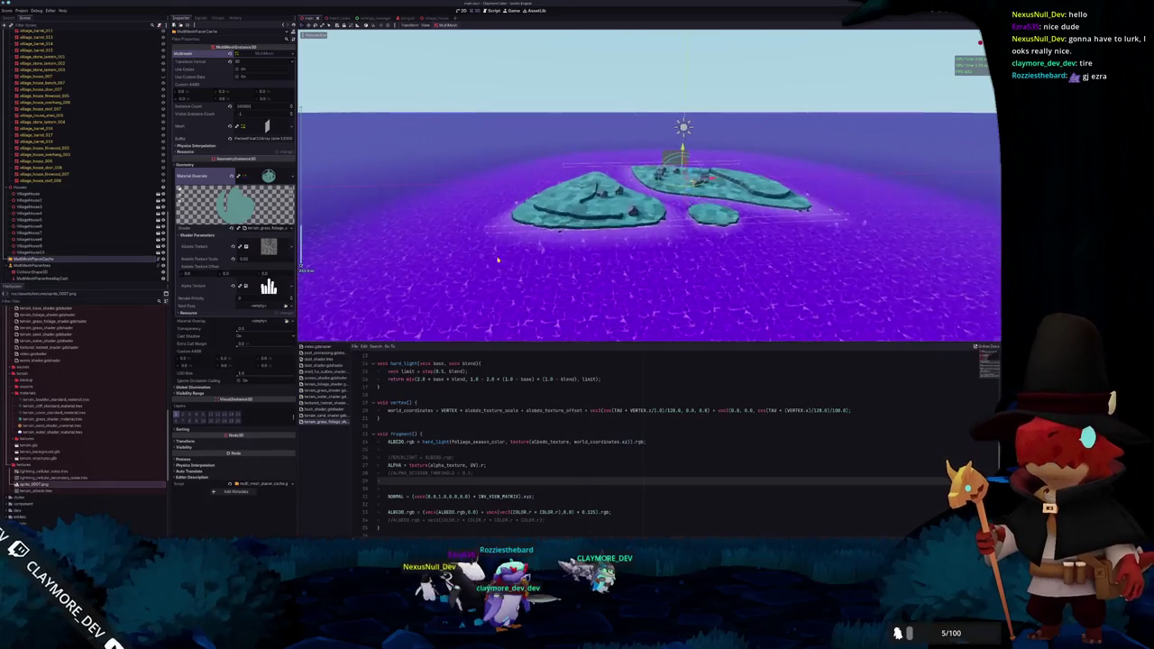
{"action": "scroll", "scroll_direction": "up", "scroll_amount": 3}
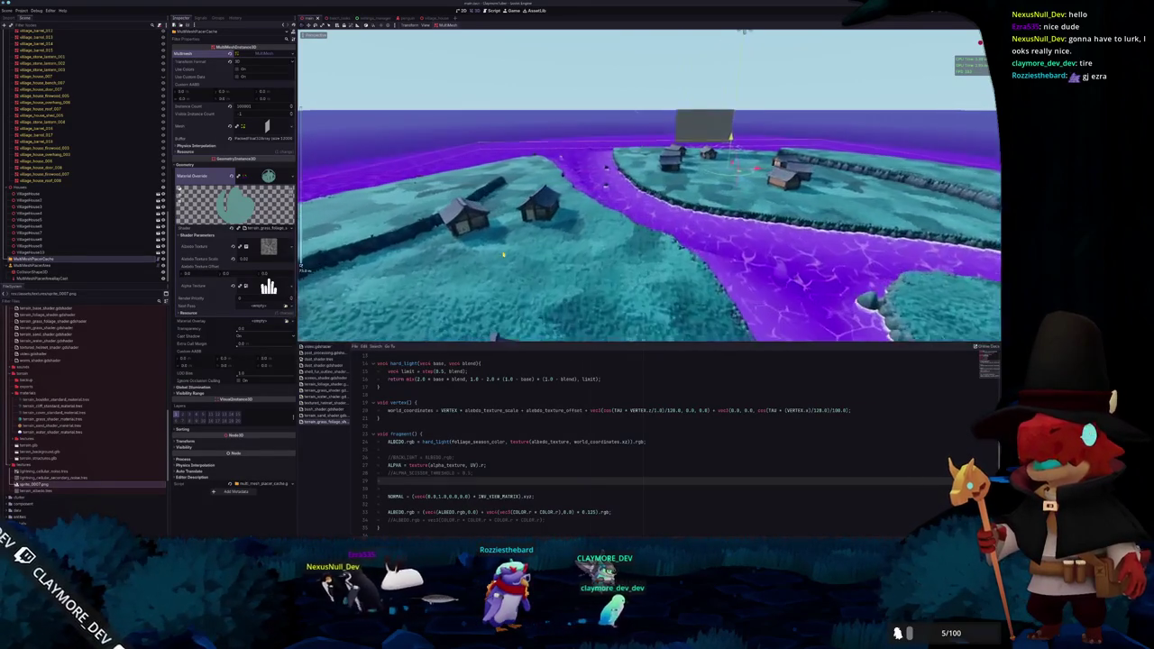
{"action": "scroll", "scroll_direction": "up", "scroll_amount": 3}
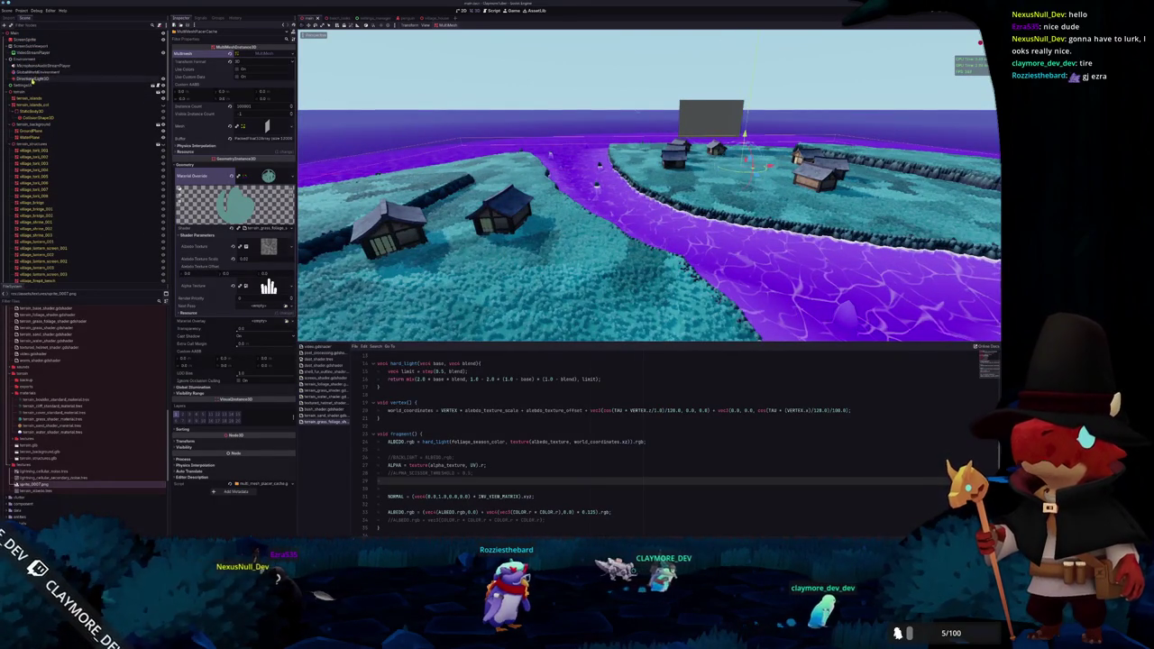
Toggle the DirectionalLight3D's Shadow off and back on
{"action": "left_click", "coordinate": [36, 79]}
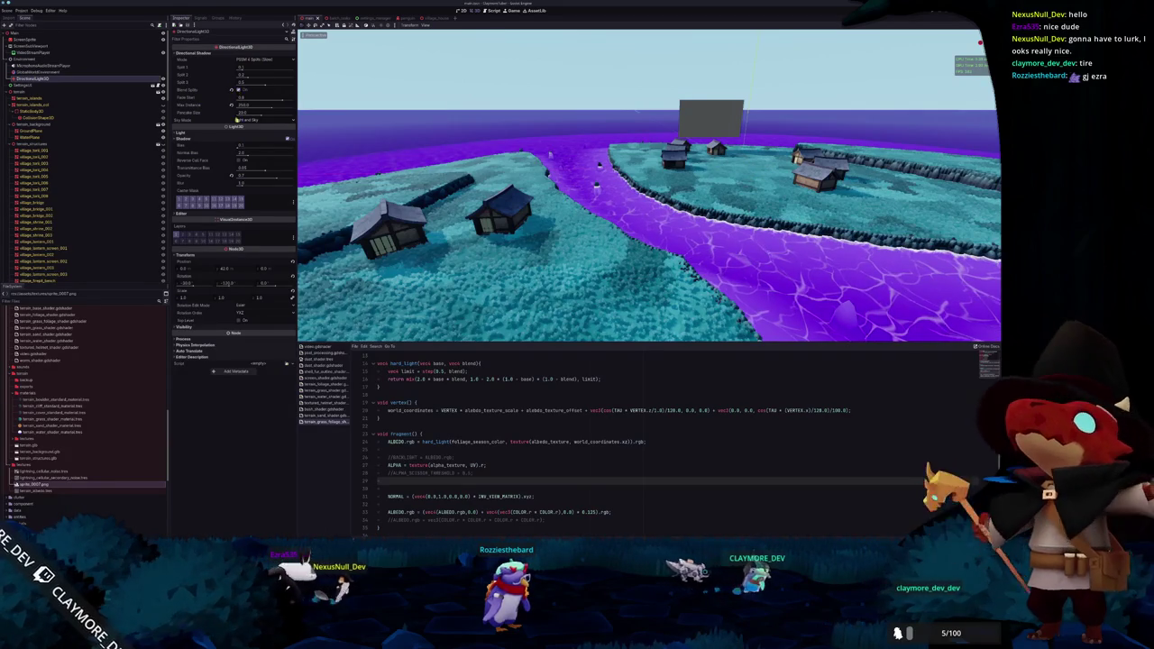
{"action": "left_click", "coordinate": [286, 139]}
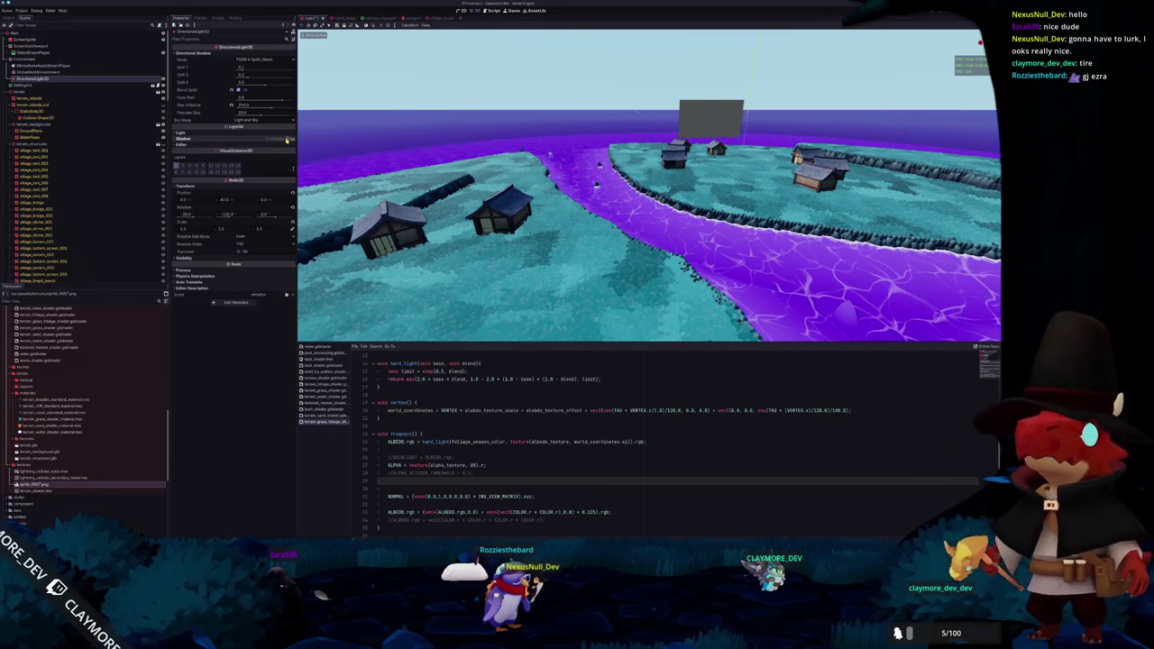
{"action": "left_click", "coordinate": [287, 140]}
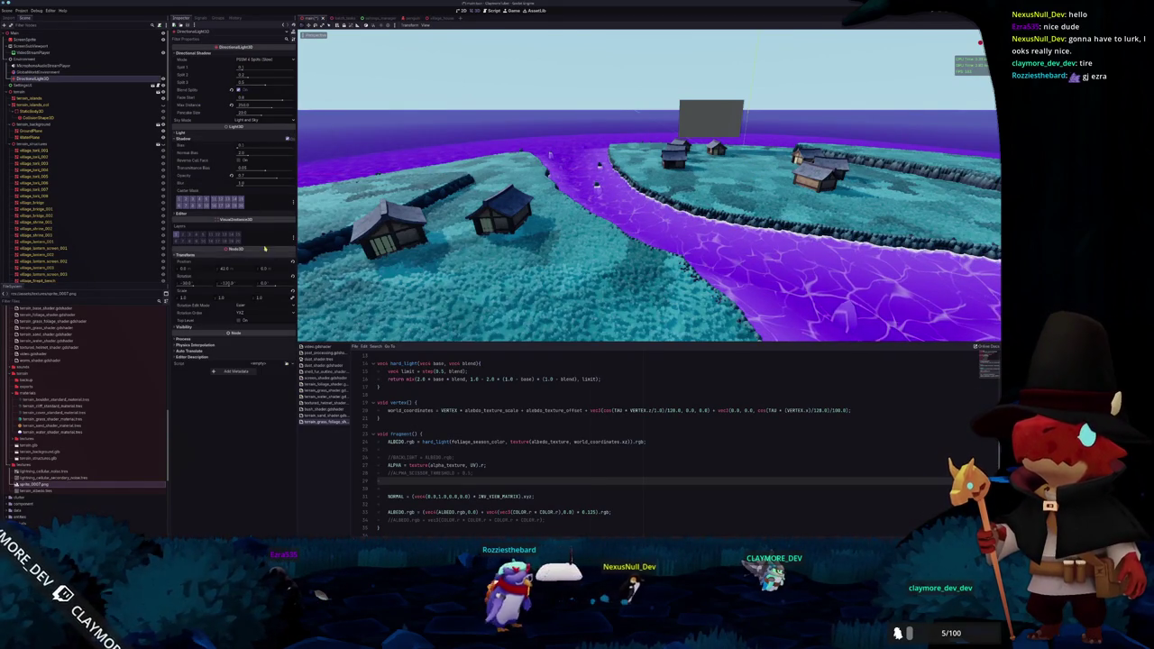
{"action": "scroll", "scroll_direction": "up", "scroll_amount": 3}
{"action": "left_click", "coordinate": [556, 363]}
Add ', shadows_disabled' to the shader's render_mode line and select the terrain_islands mesh
{"action": "type", "text": ", shadows_disabled;"}
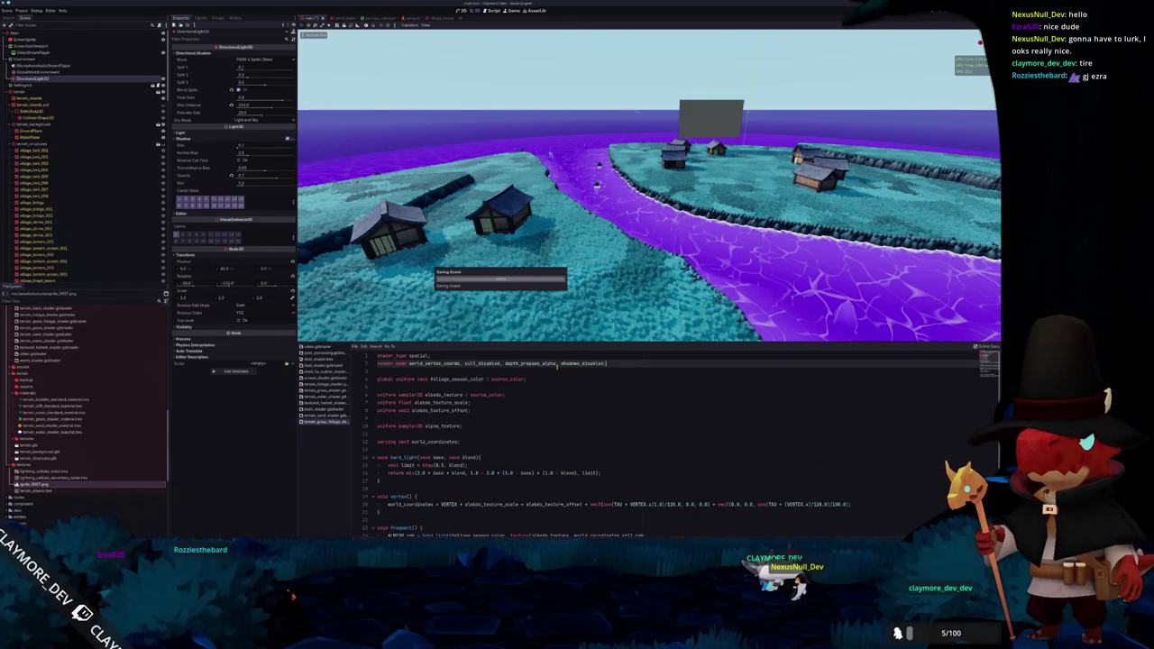
{"action": "scroll", "scroll_direction": "up", "scroll_amount": 3}
{"action": "left_click_drag", "start_coordinate": [579, 198], "coordinate": [574, 218]}
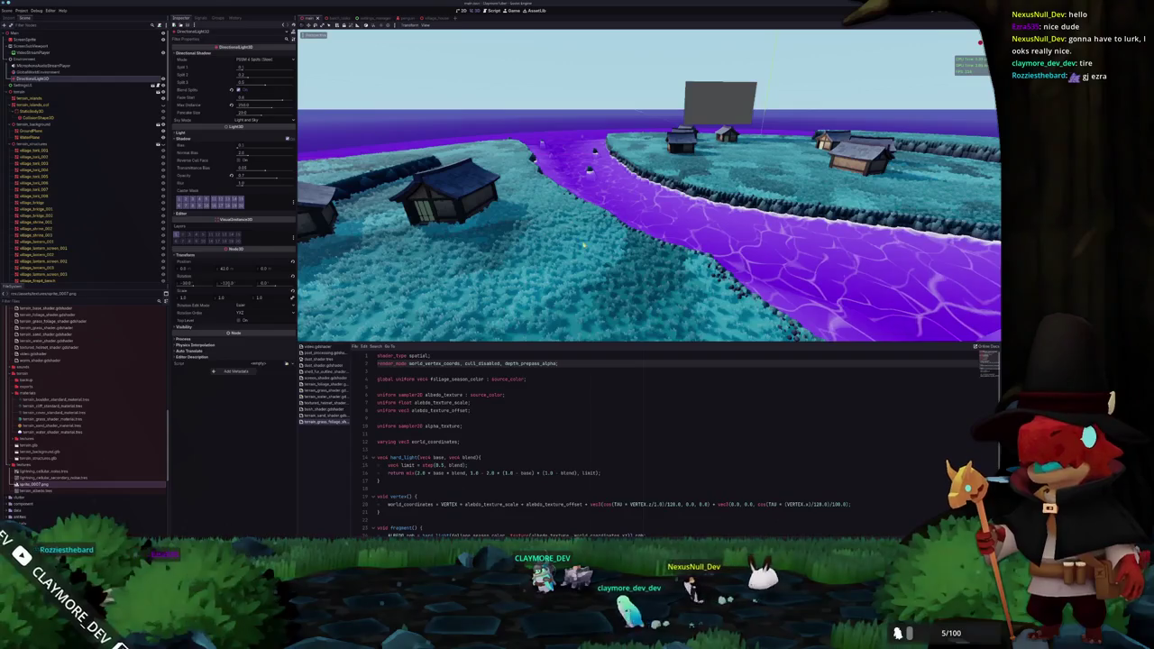
{"action": "left_click", "coordinate": [588, 261]}
{"action": "scroll", "scroll_direction": "down", "scroll_amount": 3}
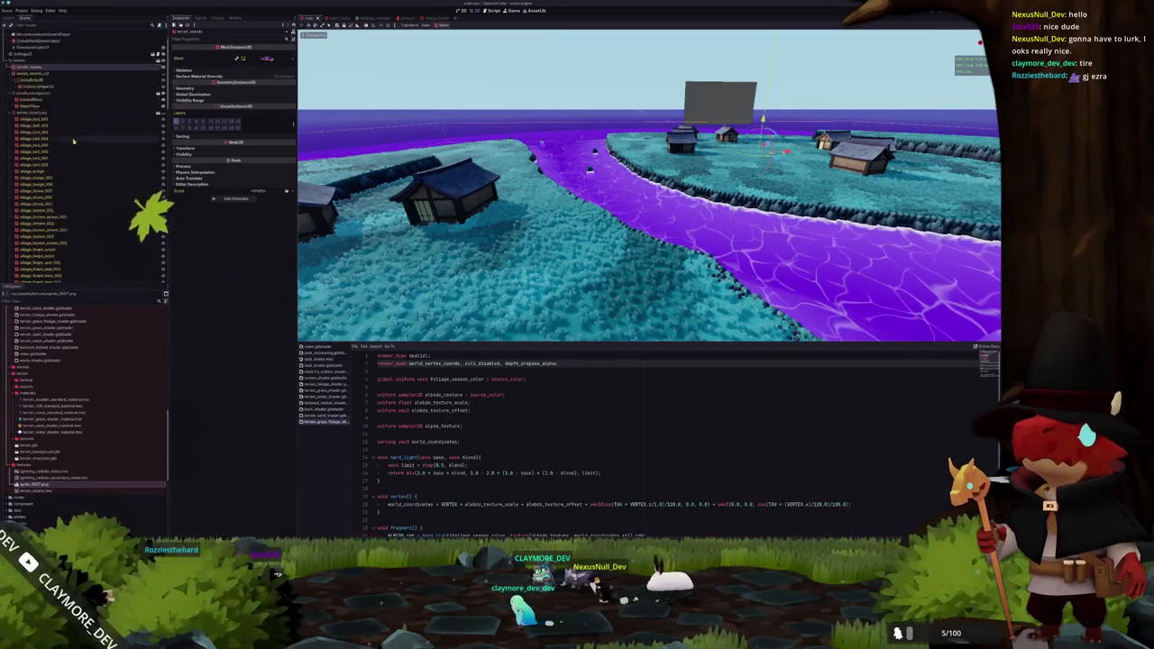
Set the MultiMeshPlacerCache grass instance's Cast Shadow to Off and zoom in to check
{"action": "left_click", "coordinate": [56, 259]}
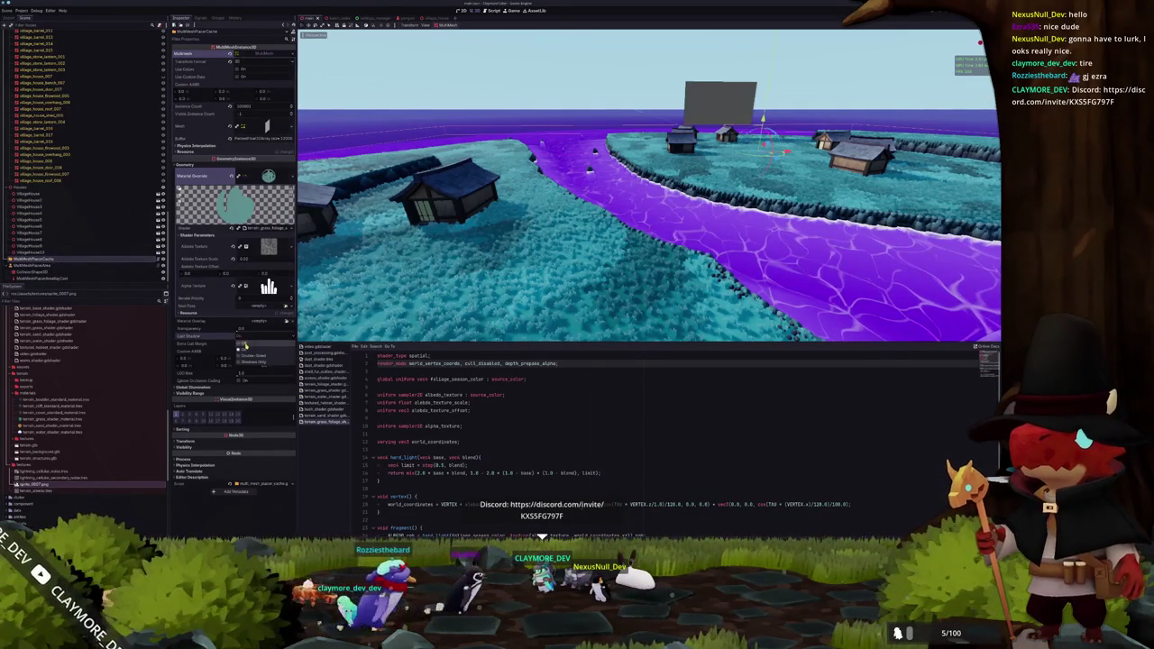
{"action": "left_click", "coordinate": [243, 345]}
{"action": "scroll", "scroll_direction": "up", "scroll_amount": 3}
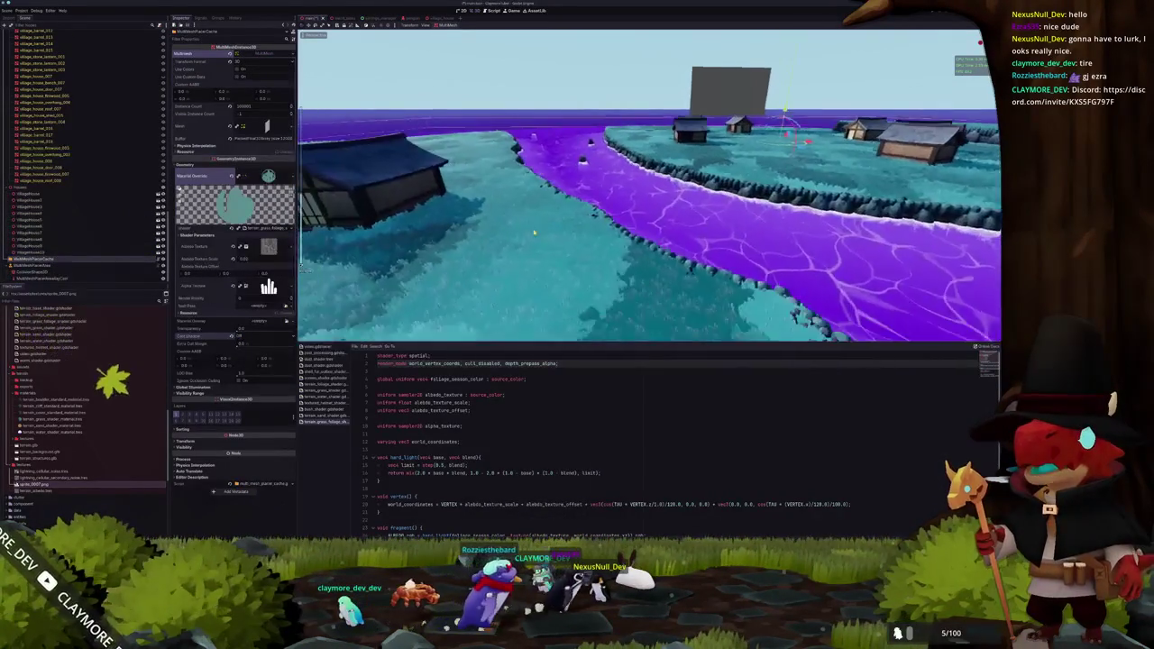
{"action": "scroll", "scroll_direction": "up", "scroll_amount": 3}
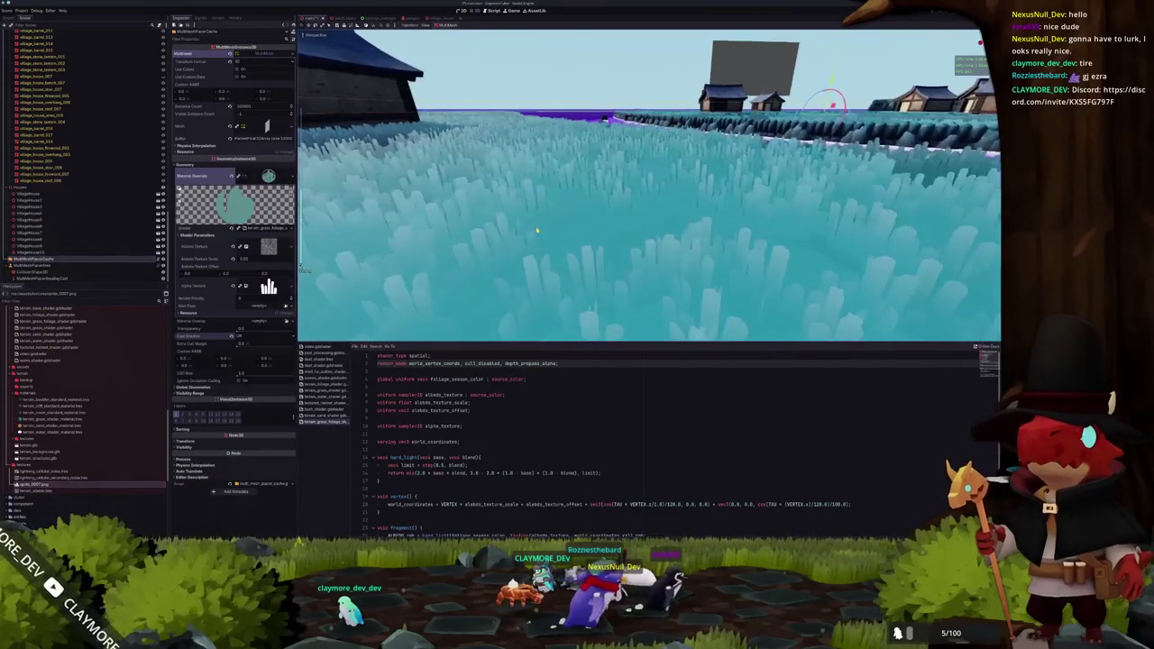
{"action": "scroll", "scroll_direction": "down", "scroll_amount": 3}
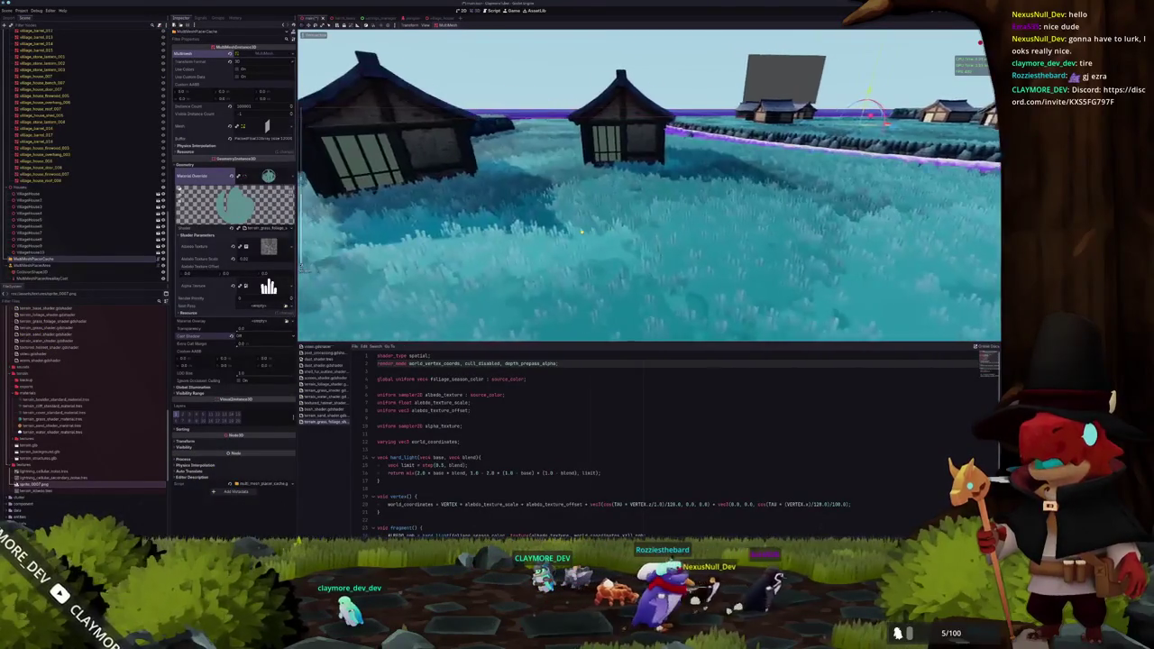
{"action": "scroll", "scroll_direction": "up", "scroll_amount": 3}
{"action": "scroll", "scroll_direction": "down", "scroll_amount": 3}
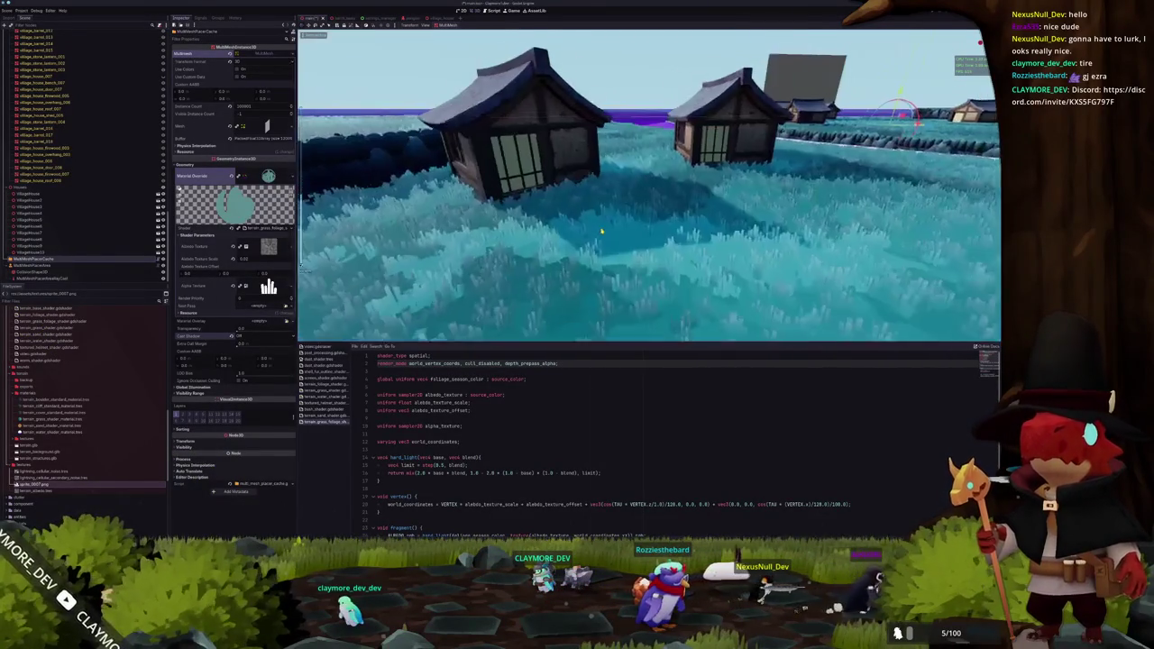
{"action": "scroll", "scroll_direction": "up", "scroll_amount": 3}
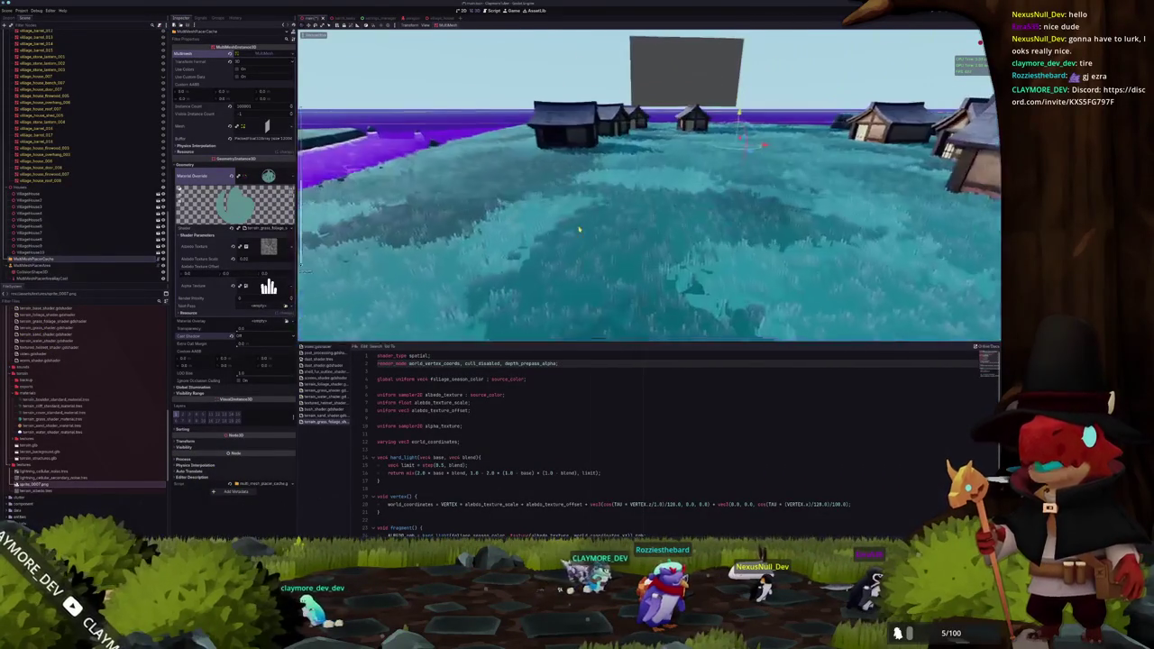
{"action": "scroll", "scroll_direction": "down", "scroll_amount": 3}
{"action": "scroll", "scroll_direction": "up", "scroll_amount": 3}
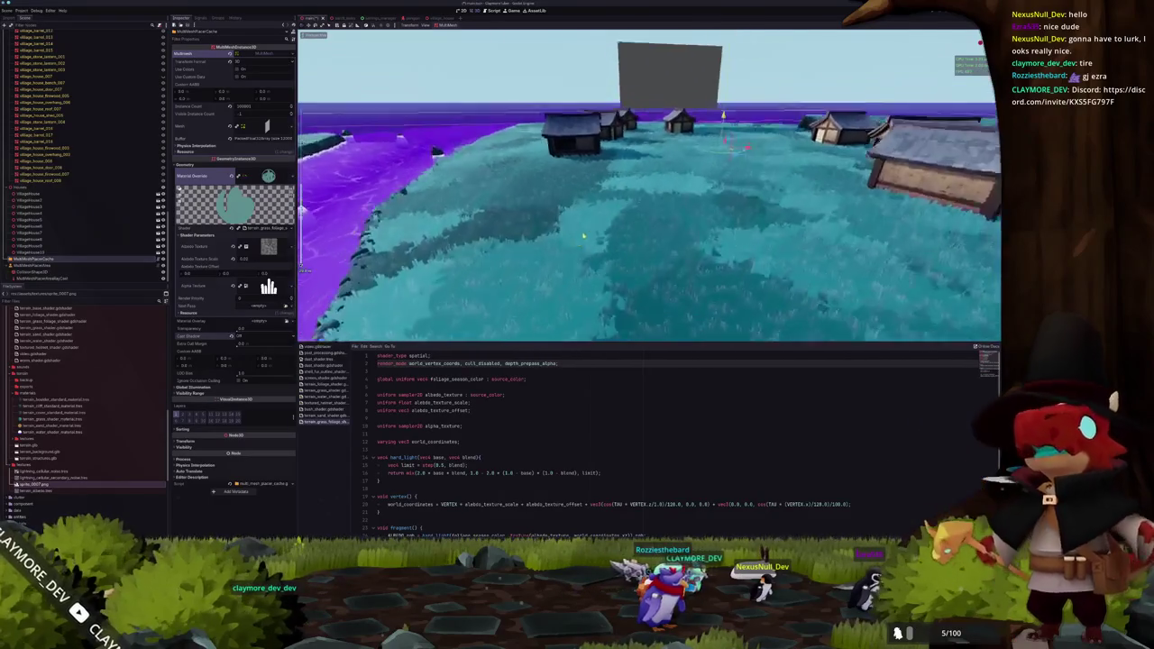
Expand the GlobalWorldEnvironment's OutlineCompositorEffect (Compositor Effects item 0) properties
{"action": "scroll", "scroll_direction": "down", "scroll_amount": 3}
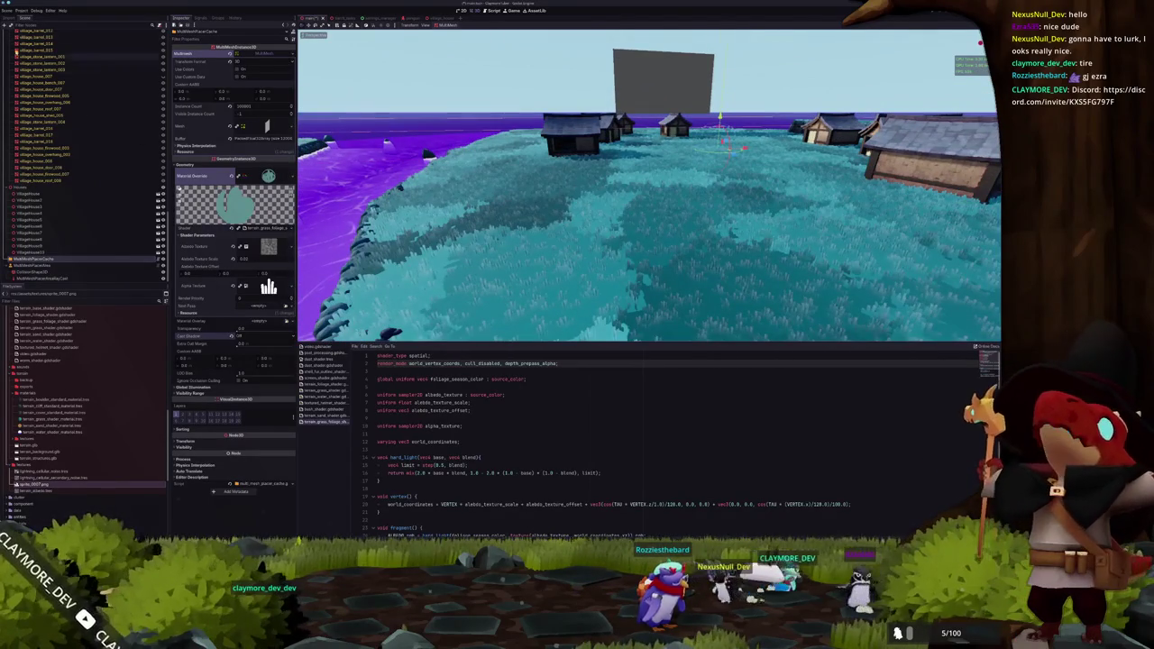
{"action": "scroll", "scroll_direction": "up", "scroll_amount": 3}
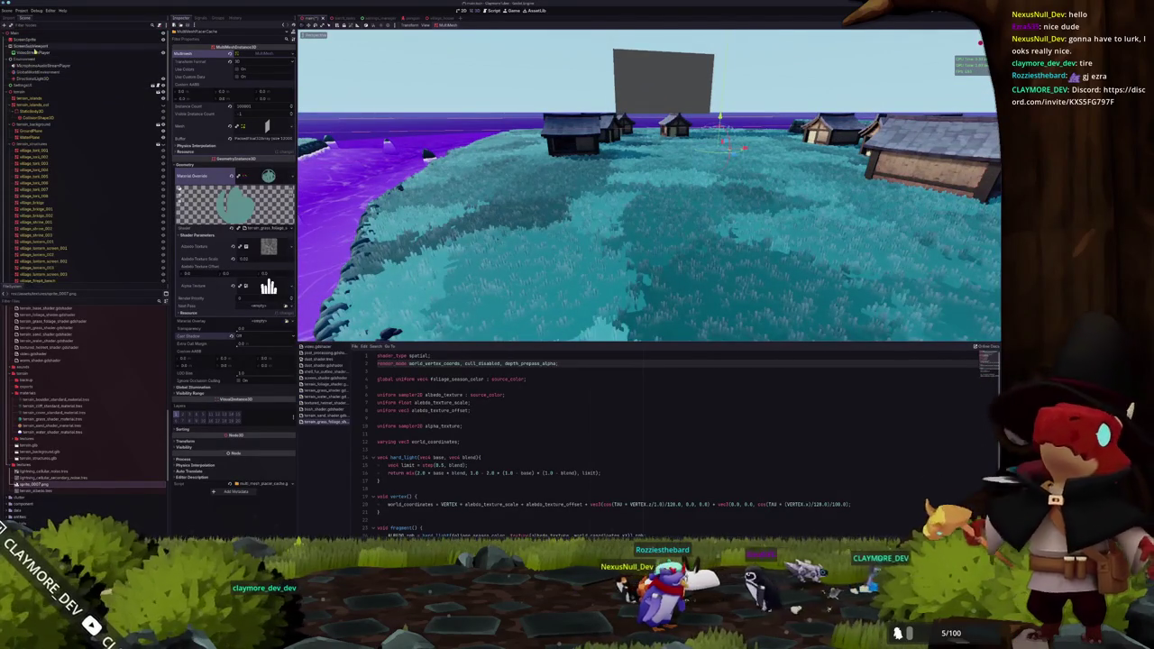
{"action": "left_click", "coordinate": [33, 72]}
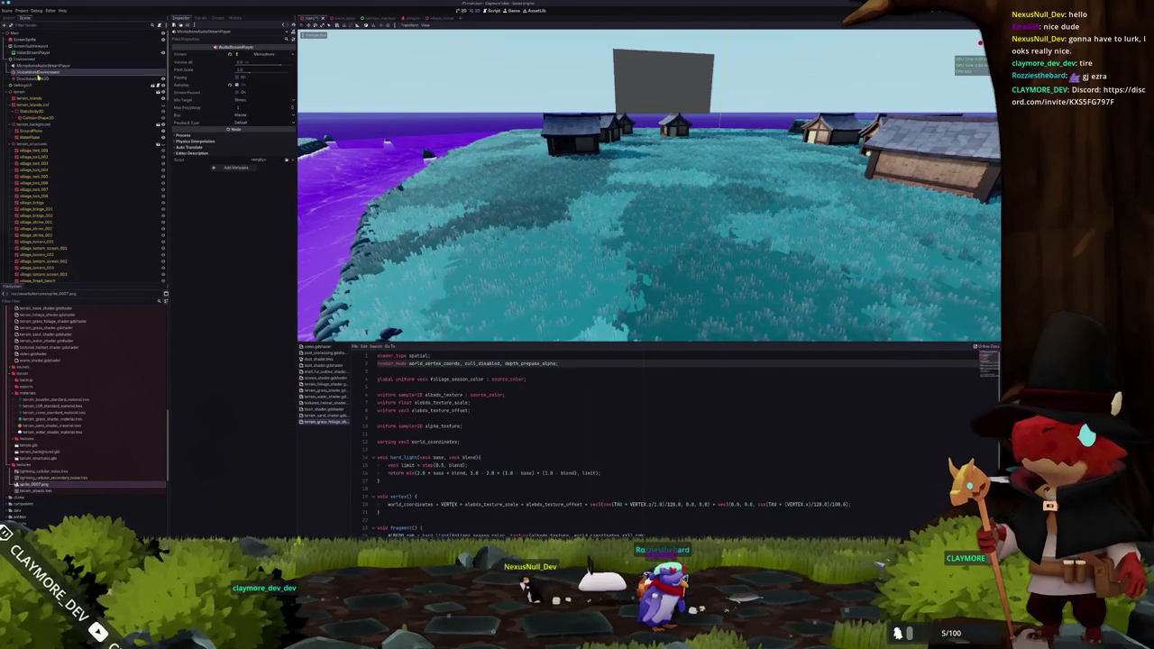
{"action": "left_click", "coordinate": [256, 94]}
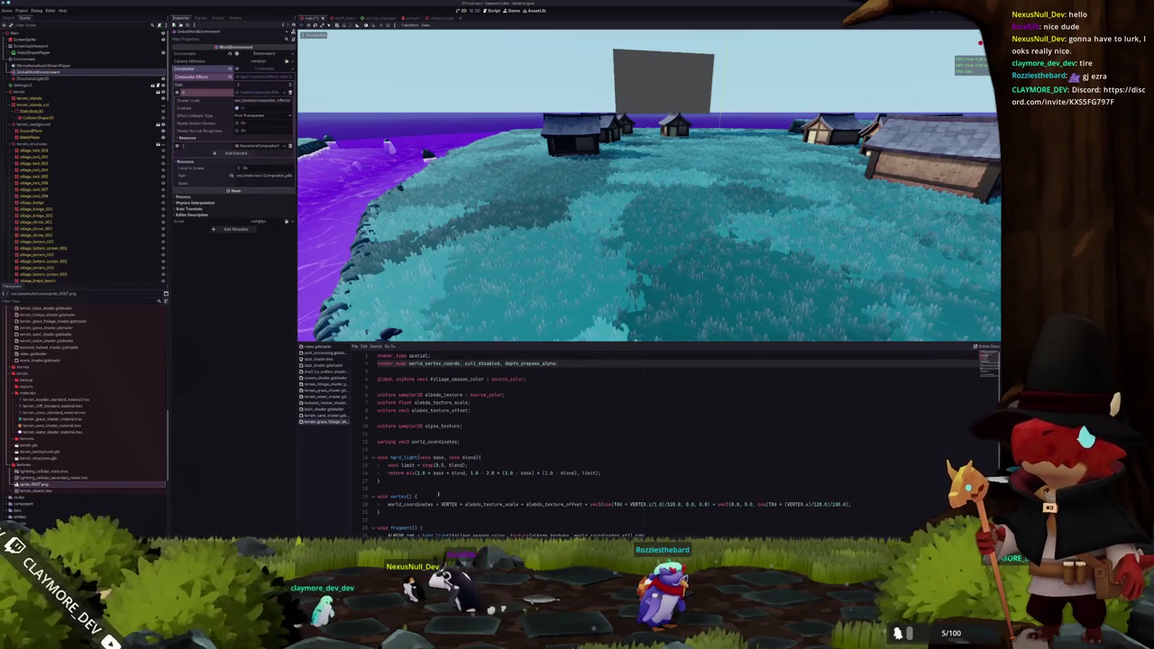
{"action": "key", "text": "alt+Tab"}
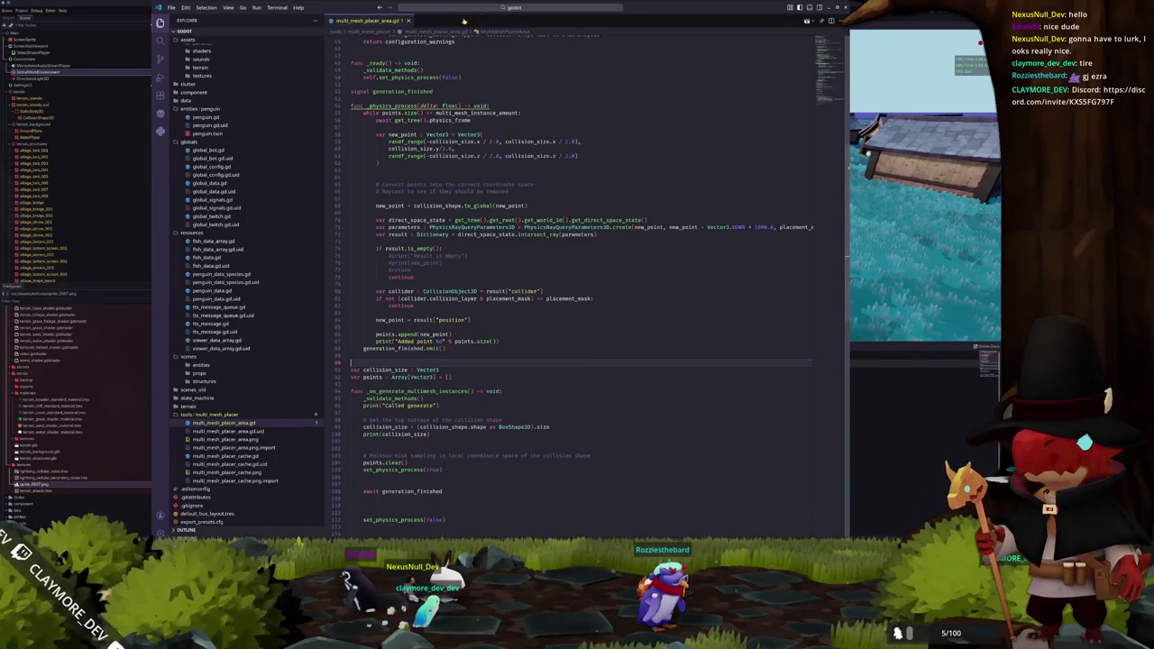
Open outline_compositor_effect.glsl in VS Code and assign an effect in Godot's compositor list
{"action": "scroll", "scroll_direction": "up", "scroll_amount": 3}
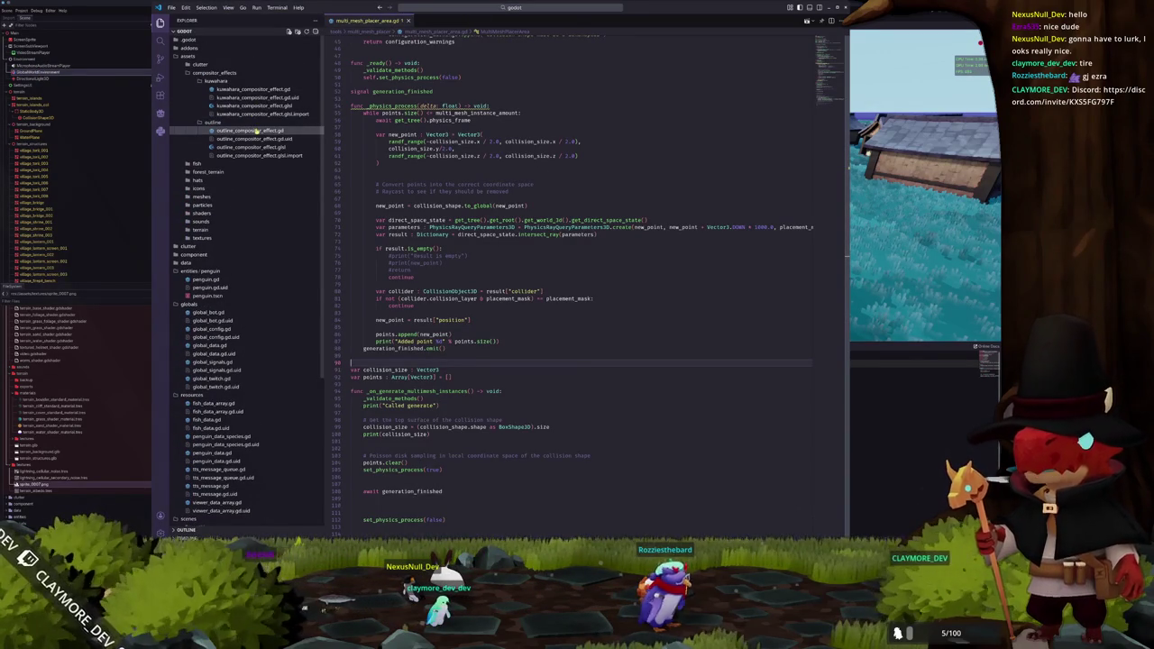
{"action": "left_click", "coordinate": [256, 131]}
{"action": "left_click", "coordinate": [287, 147]}
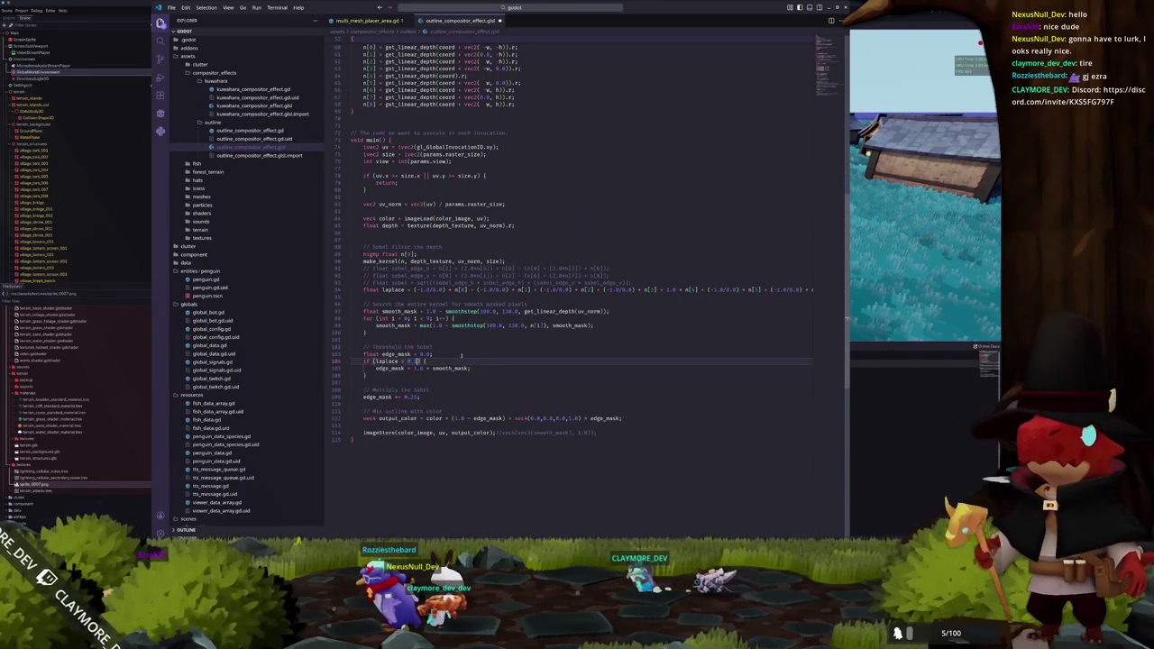
{"action": "key", "text": "alt+Tab"}
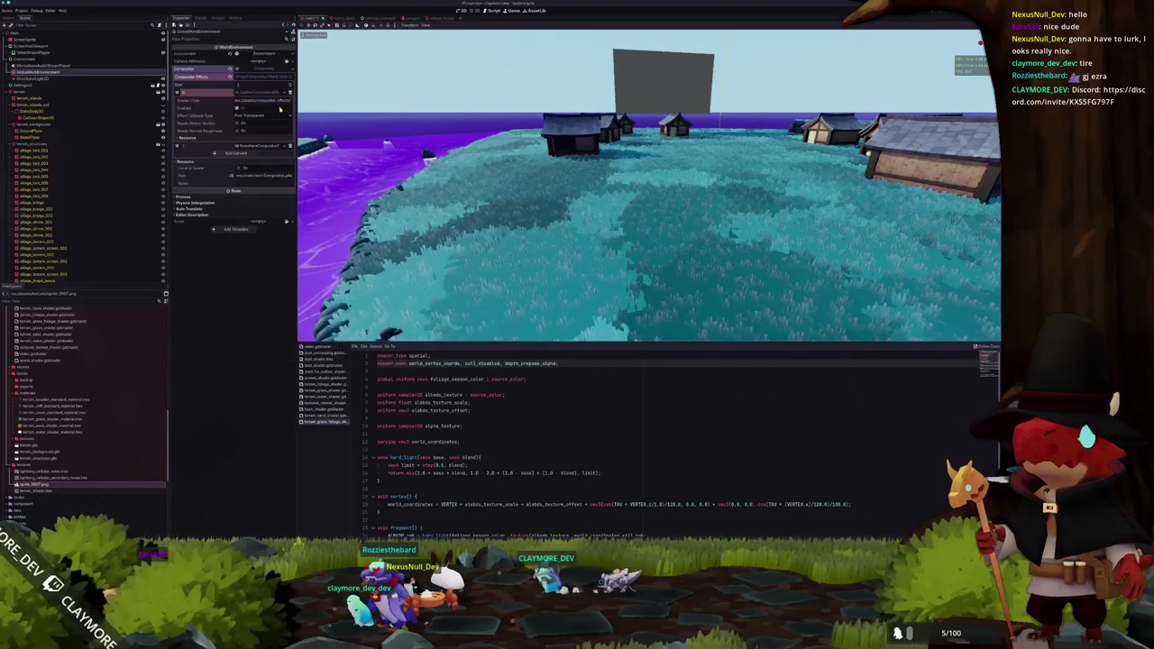
{"action": "left_click", "coordinate": [261, 114]}
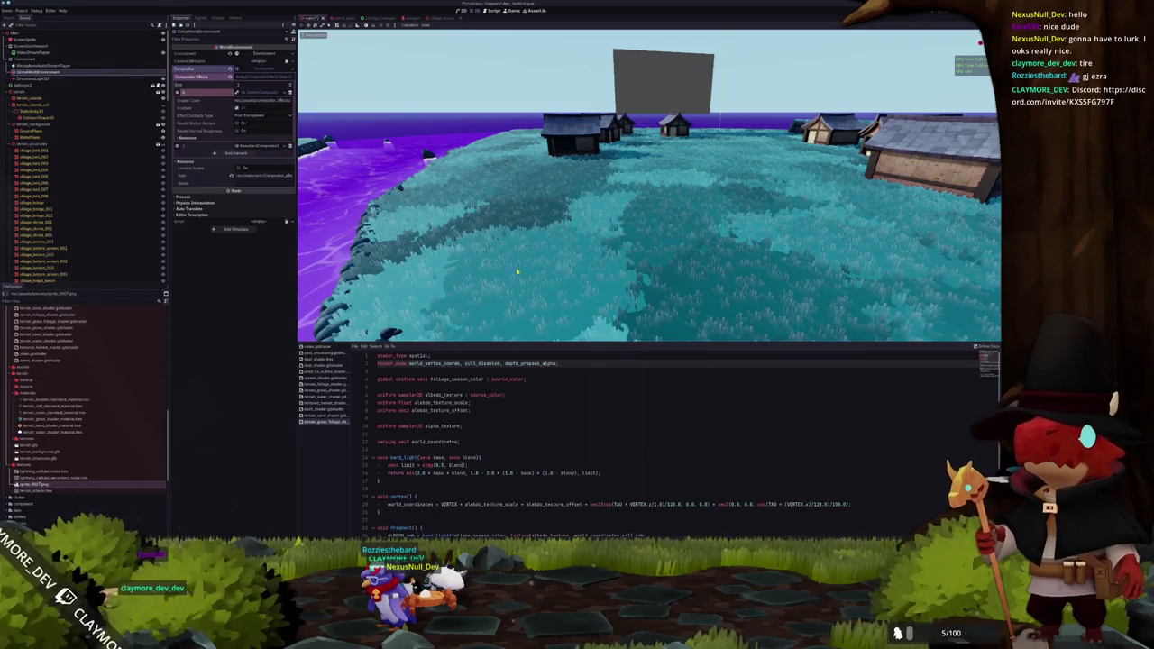
Lower the laplace edge threshold to 0.2, then 0.1, adding a second Compositor Effects element
{"action": "key", "text": "alt+Tab"}
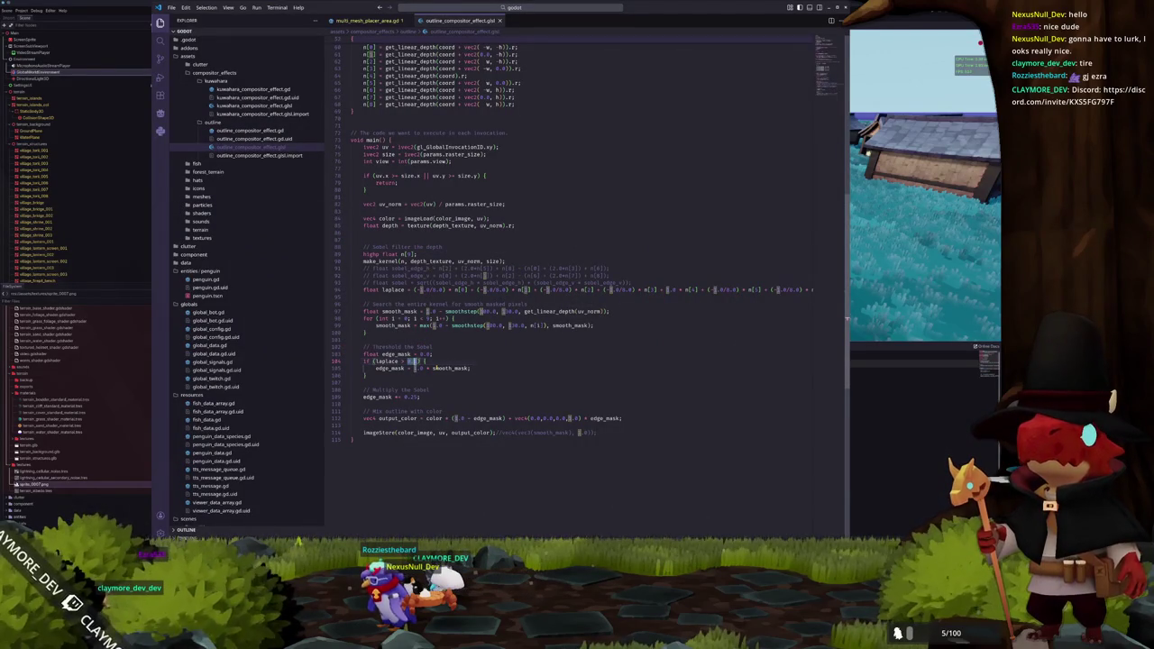
{"action": "type", "text": "0.2"}
{"action": "key", "text": "alt+Tab"}
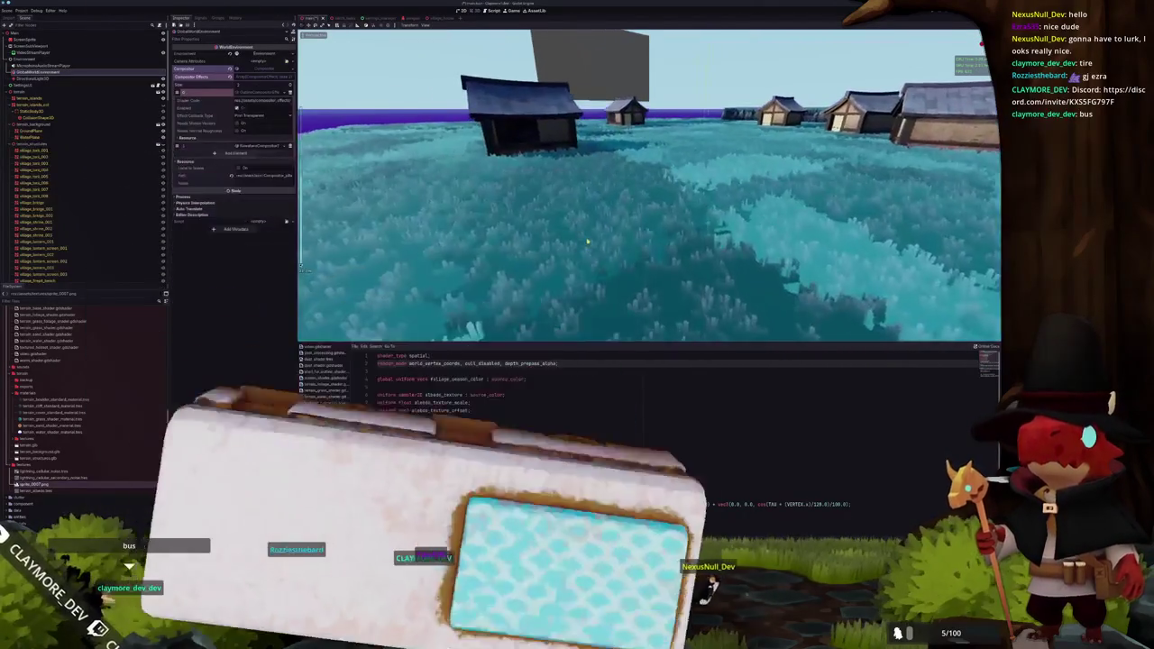
{"action": "left_click", "coordinate": [237, 154]}
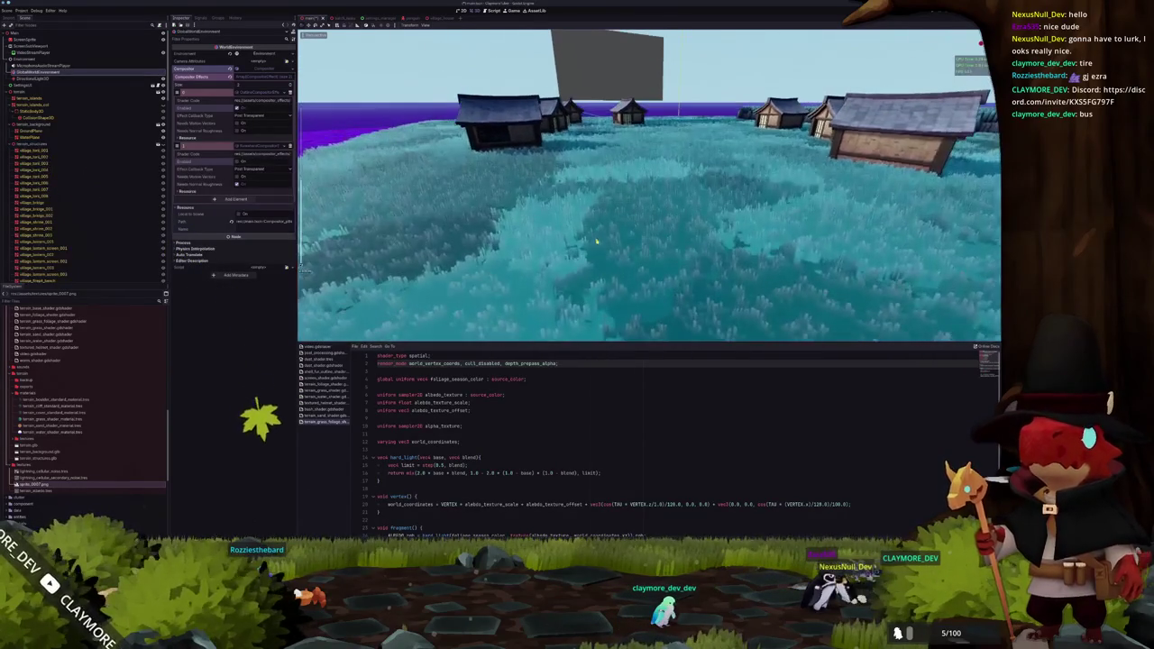
{"action": "key", "text": "alt+Tab"}
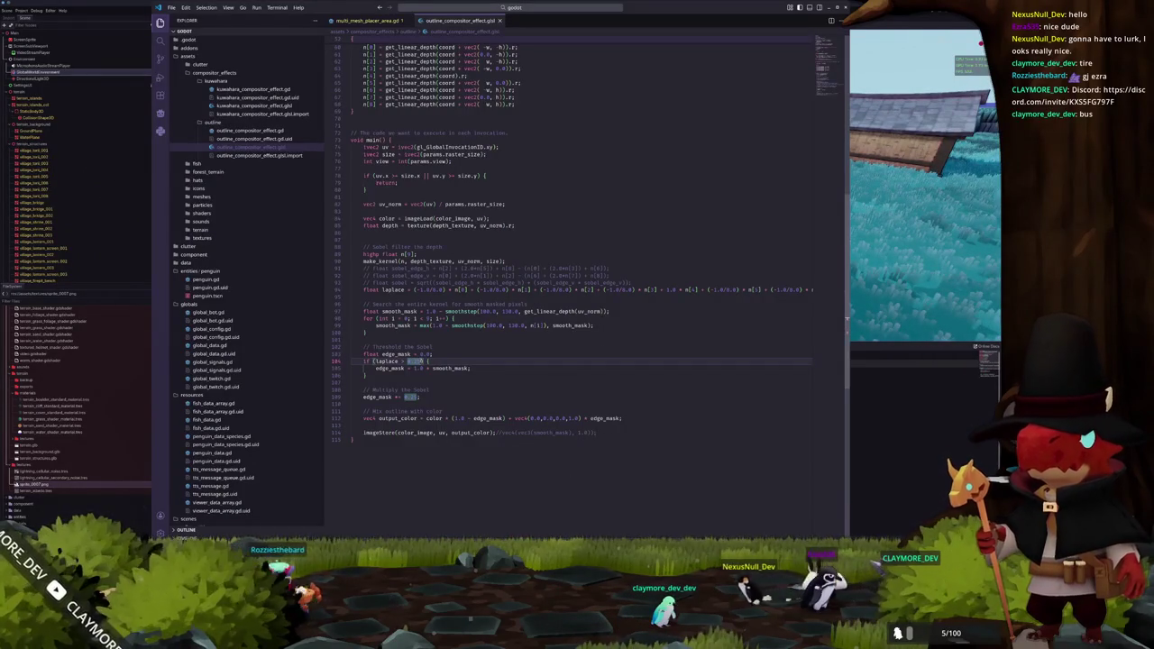
{"action": "type", "text": "0.1"}
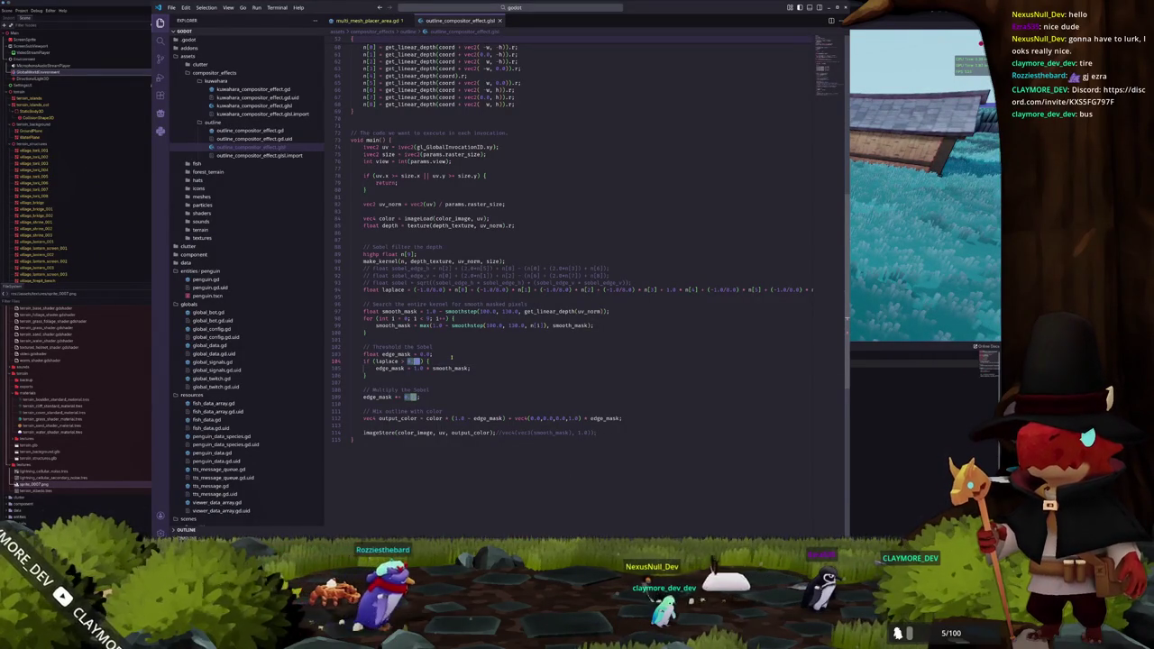
{"action": "type", "text": "0.1"}
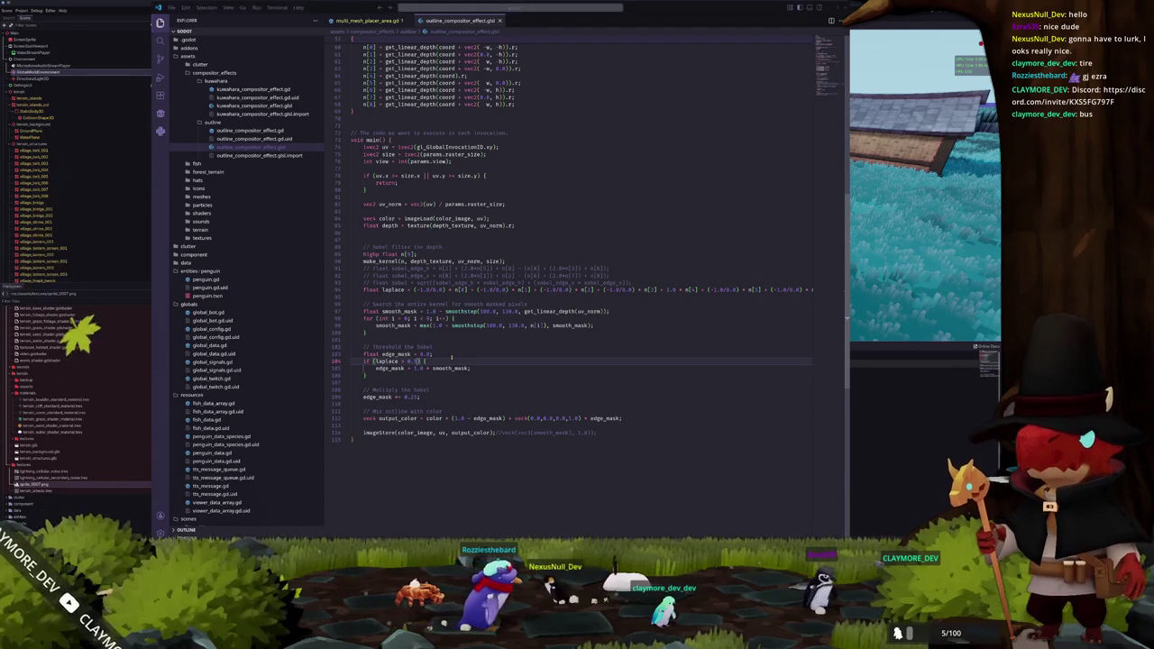
{"action": "key", "text": "alt+Tab"}
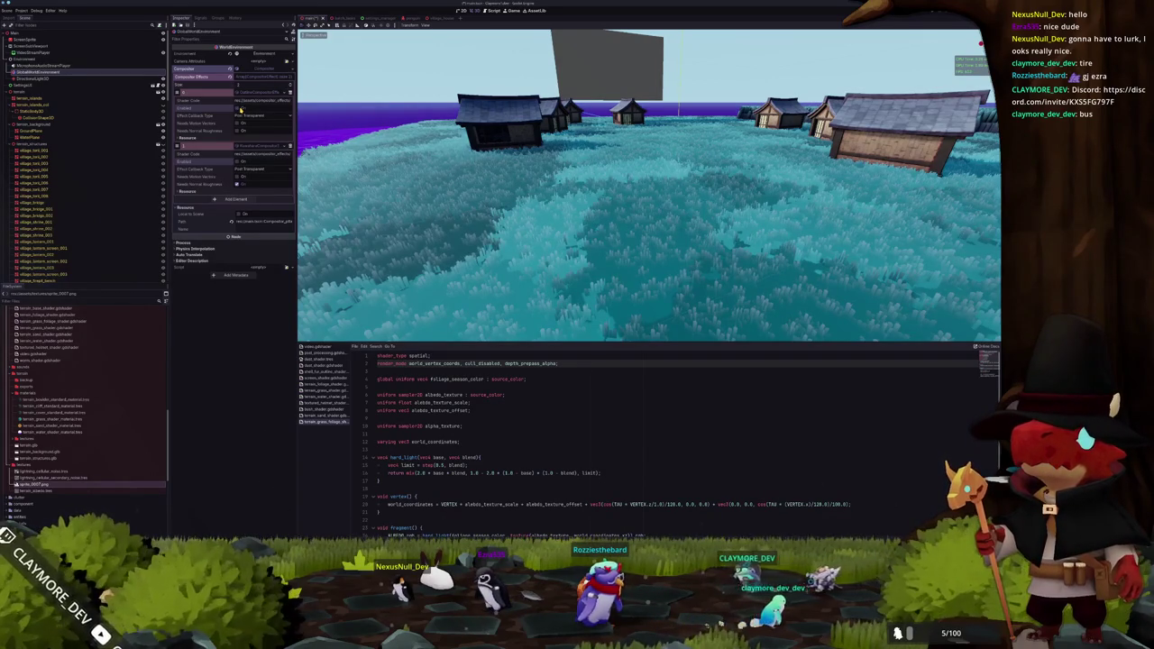
{"action": "key", "text": "w"}
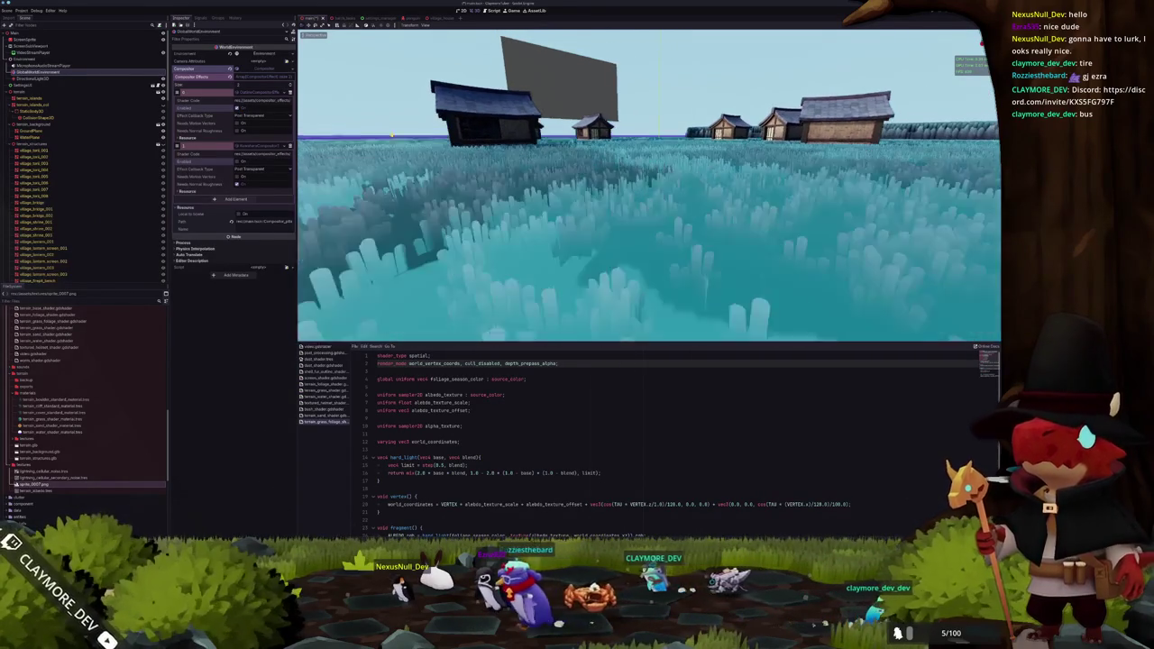
{"action": "key", "text": "w"}
{"action": "key", "text": "w"}
{"action": "key", "text": "w"}
{"action": "key", "text": "w"}
{"action": "key", "text": "w"}
{"action": "key", "text": "w"}
{"action": "key", "text": "w"}
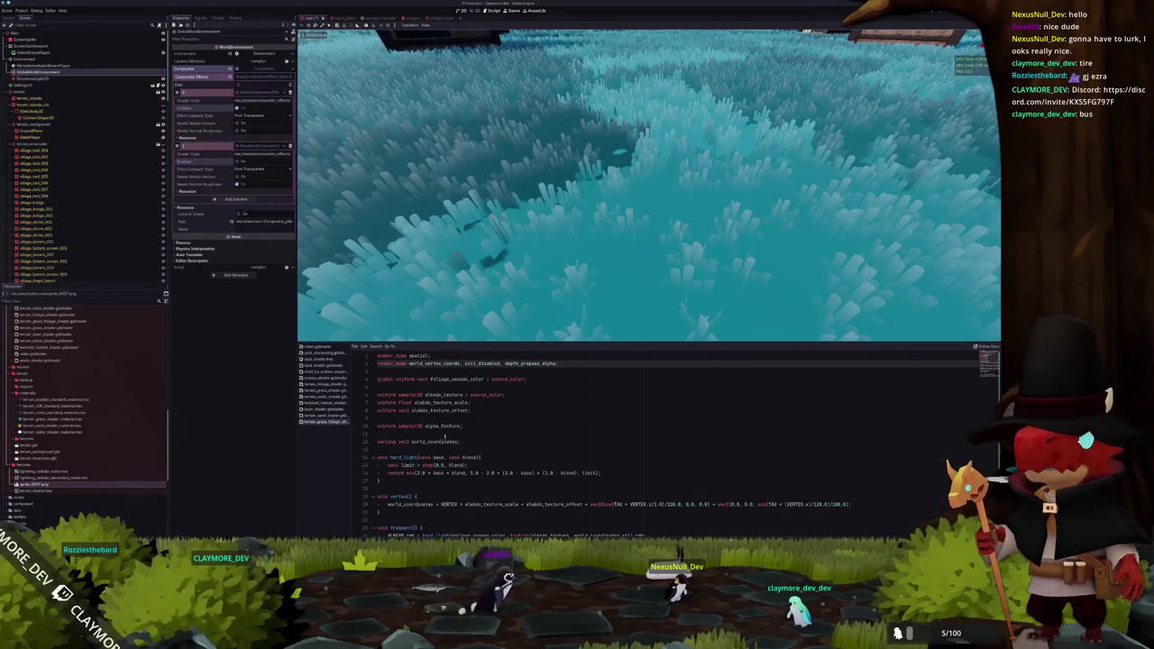
Uncomment ALPHA_SCISSOR_THRESHOLD and delete the BACKLIGHT line from the fragment function
{"action": "scroll", "scroll_direction": "down", "scroll_amount": 3}
{"action": "left_click", "coordinate": [389, 472]}
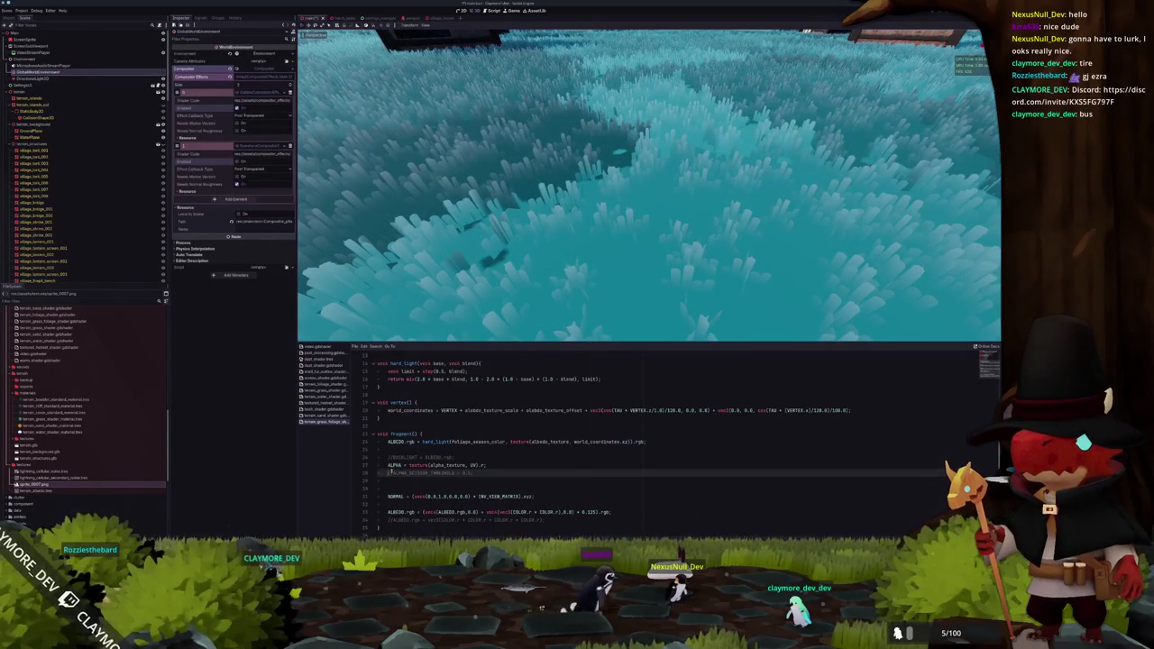
{"action": "key", "text": "ctrl+k"}
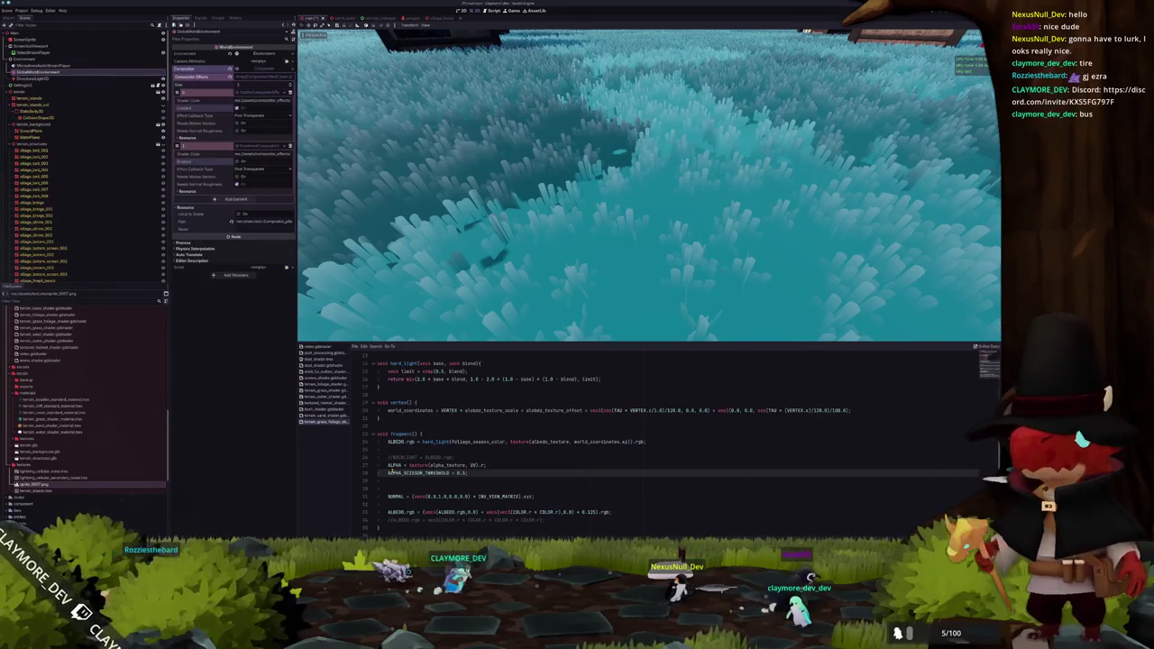
{"action": "key", "text": "Up"}
{"action": "key", "text": "Up"}
{"action": "key", "text": "ctrl+k"}
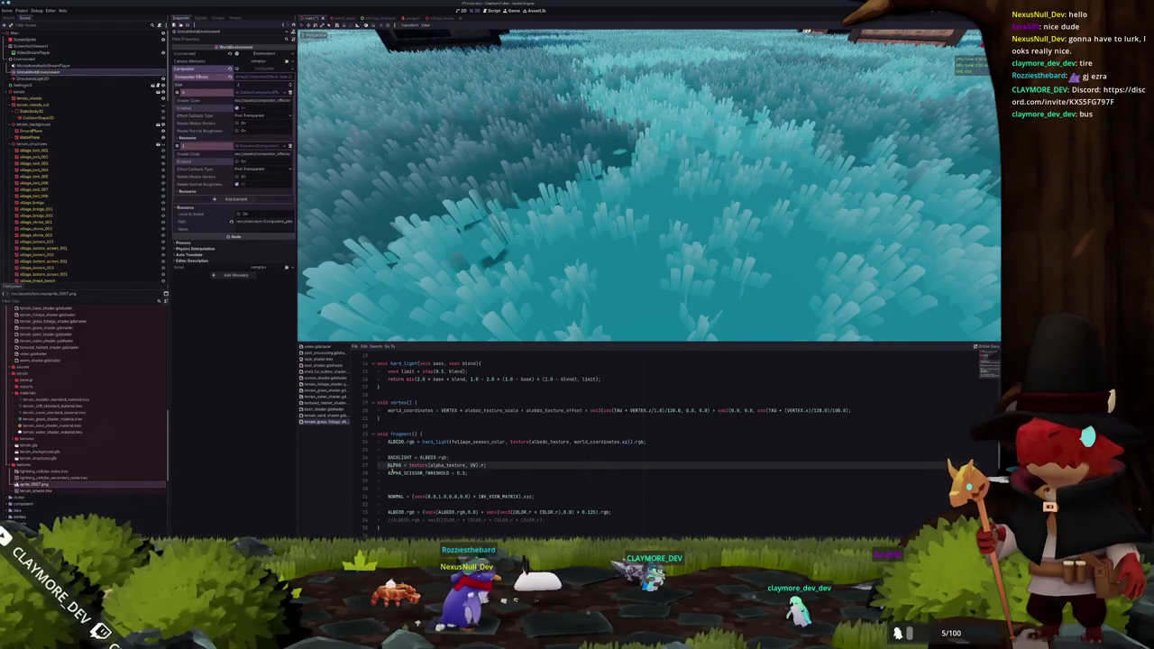
{"action": "key", "text": "ctrl+shift+k"}
{"action": "key", "text": "Down"}
{"action": "key", "text": "Down"}
{"action": "key", "text": "Down"}
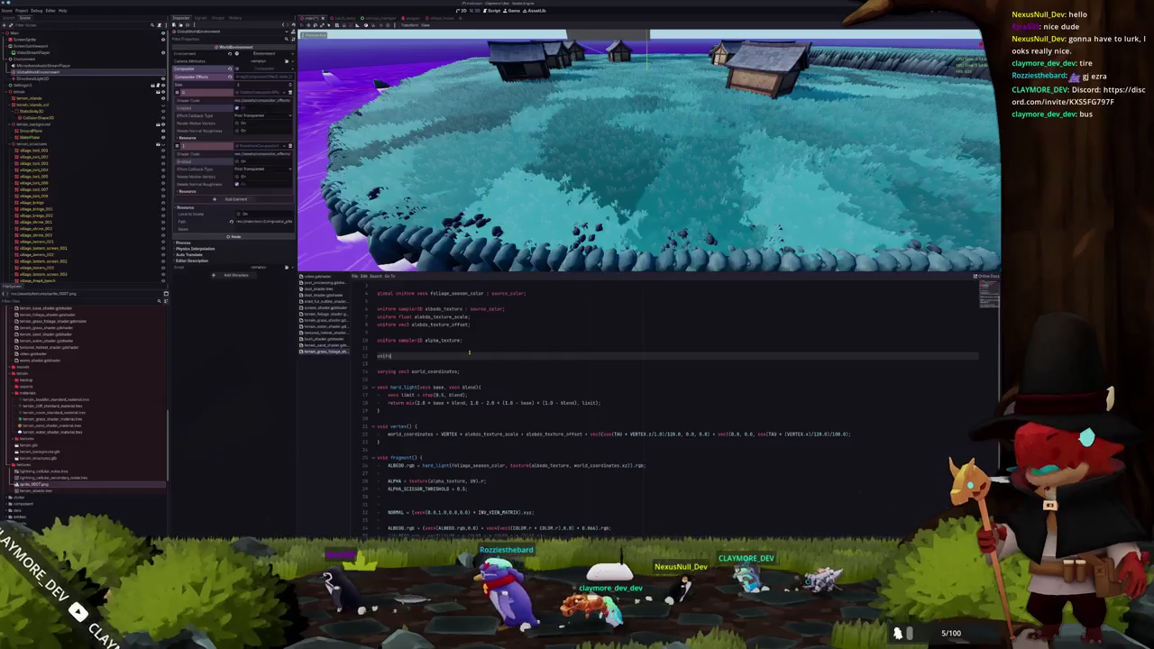
Remove the half-typed sampler2D uniform line from the shader
{"action": "type", "text": "er2D"}
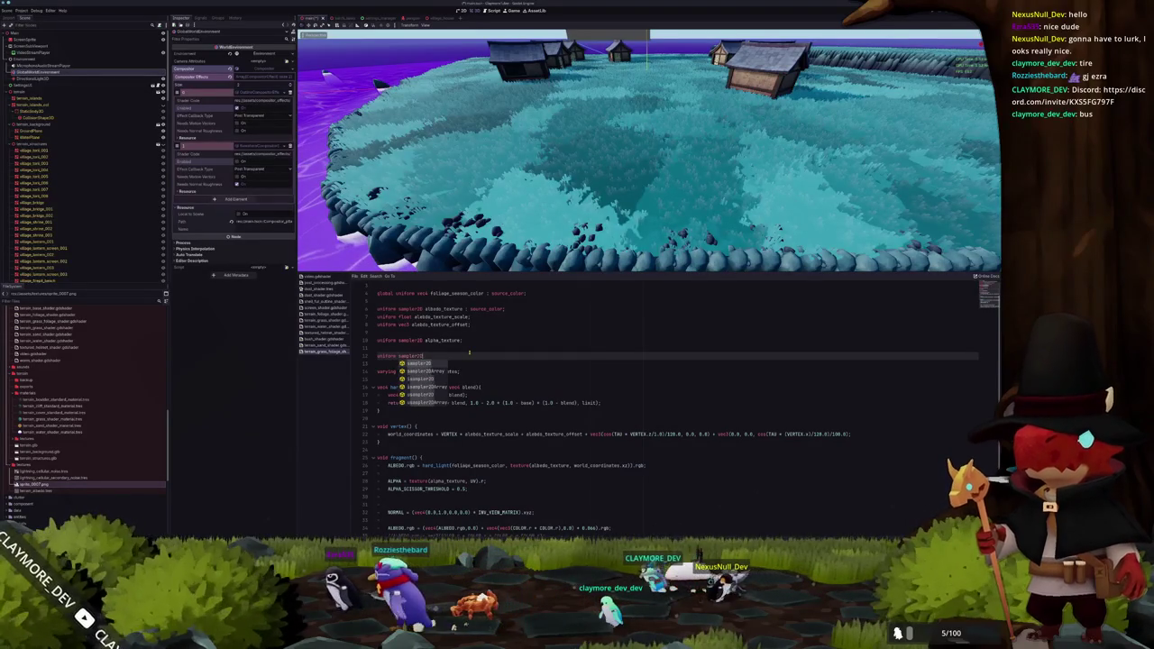
{"action": "key", "text": "ctrl+shift+k"}
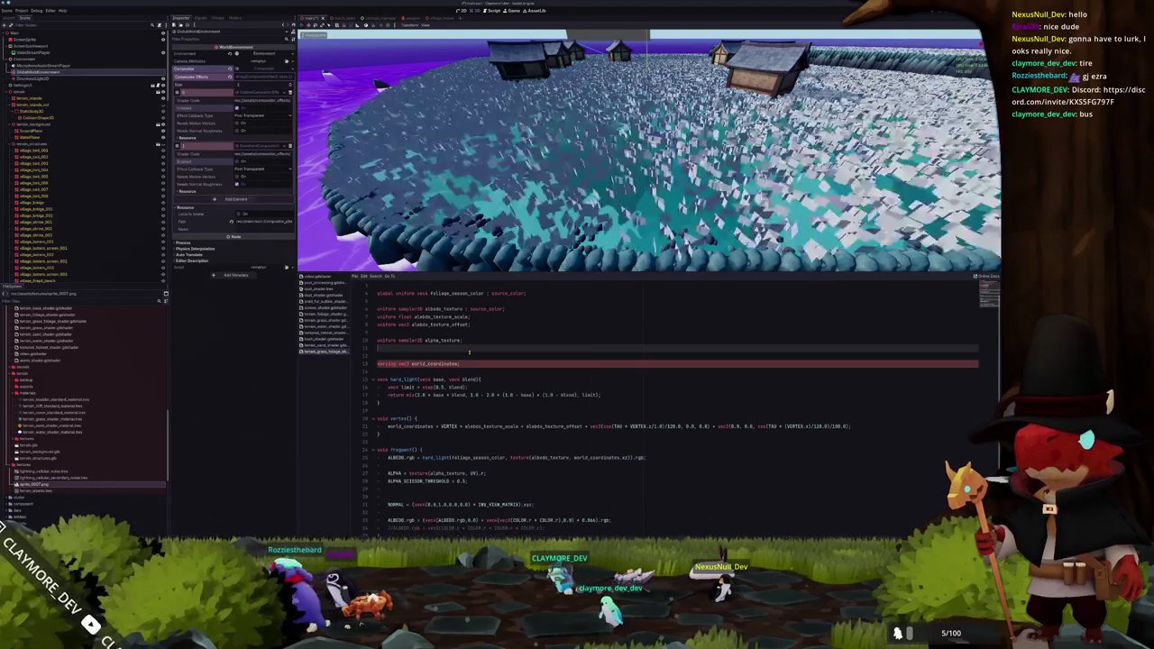
{"action": "left_click", "coordinate": [410, 355]}
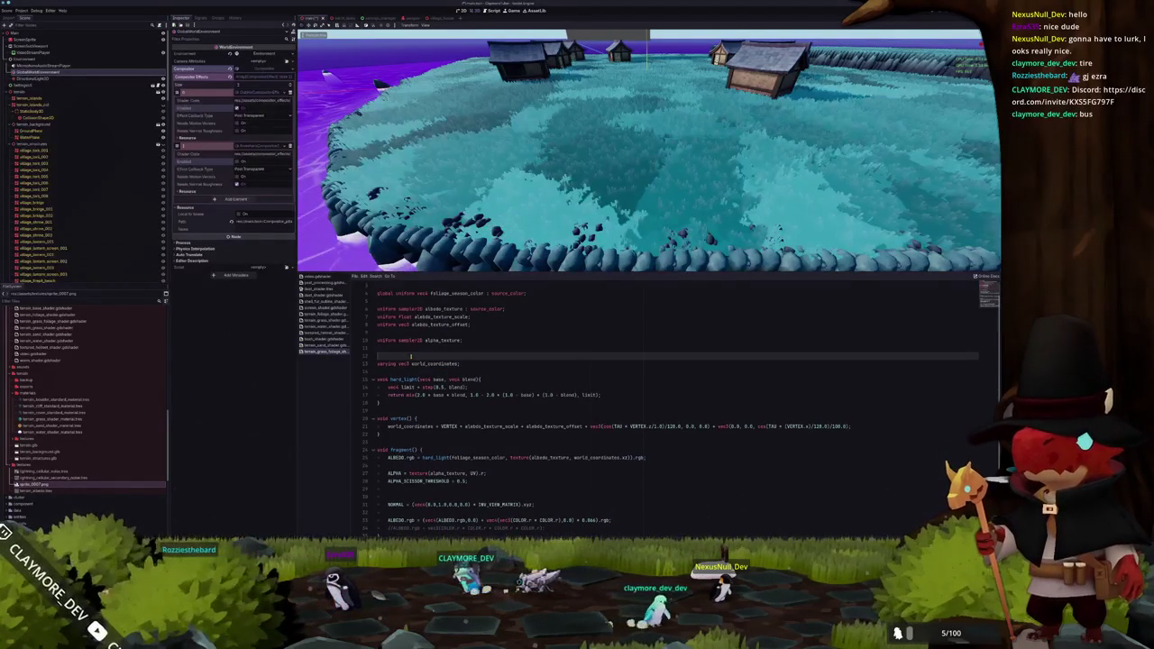
{"action": "left_click", "coordinate": [22, 10]}
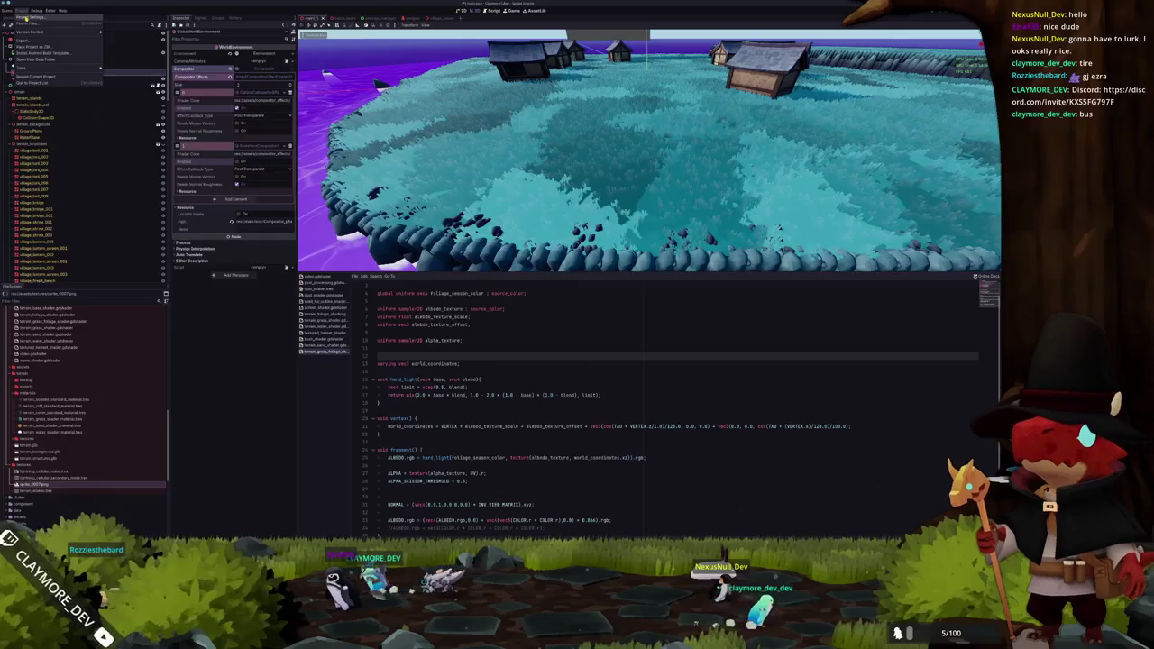
Create a NoiseTexture2D resource in the textures folder and save it as the terrain wind noise file
{"action": "left_click", "coordinate": [40, 25]}
{"action": "left_click", "coordinate": [305, 222]}
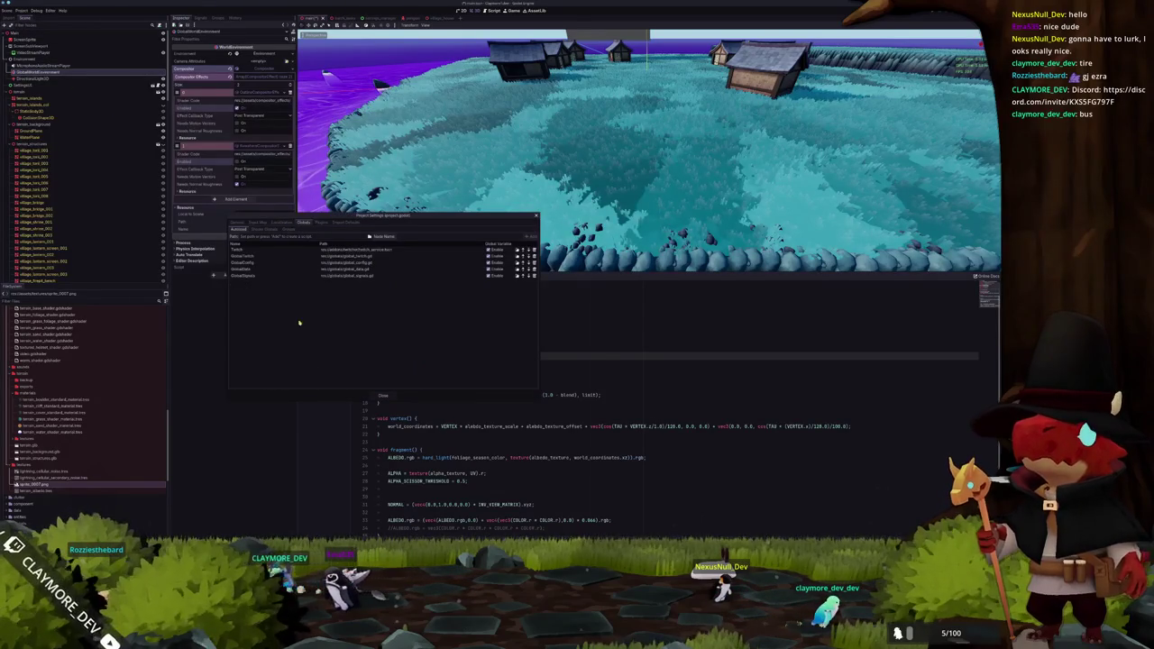
{"action": "right_click", "coordinate": [49, 463]}
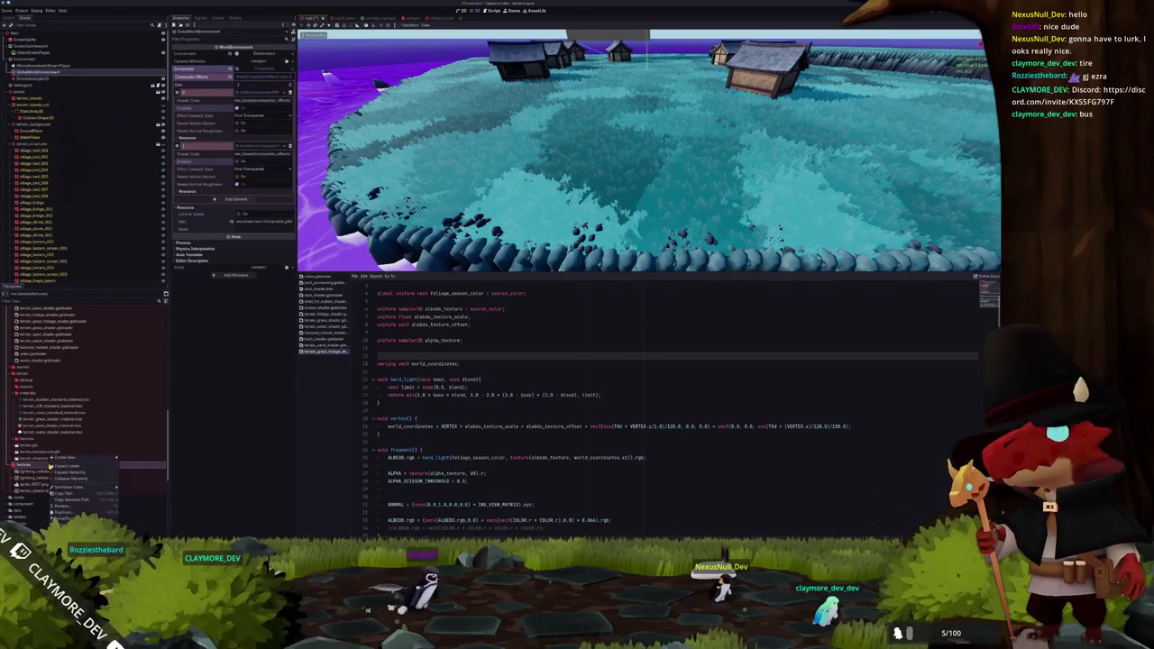
{"action": "mouse_move", "coordinate": [112, 458]}
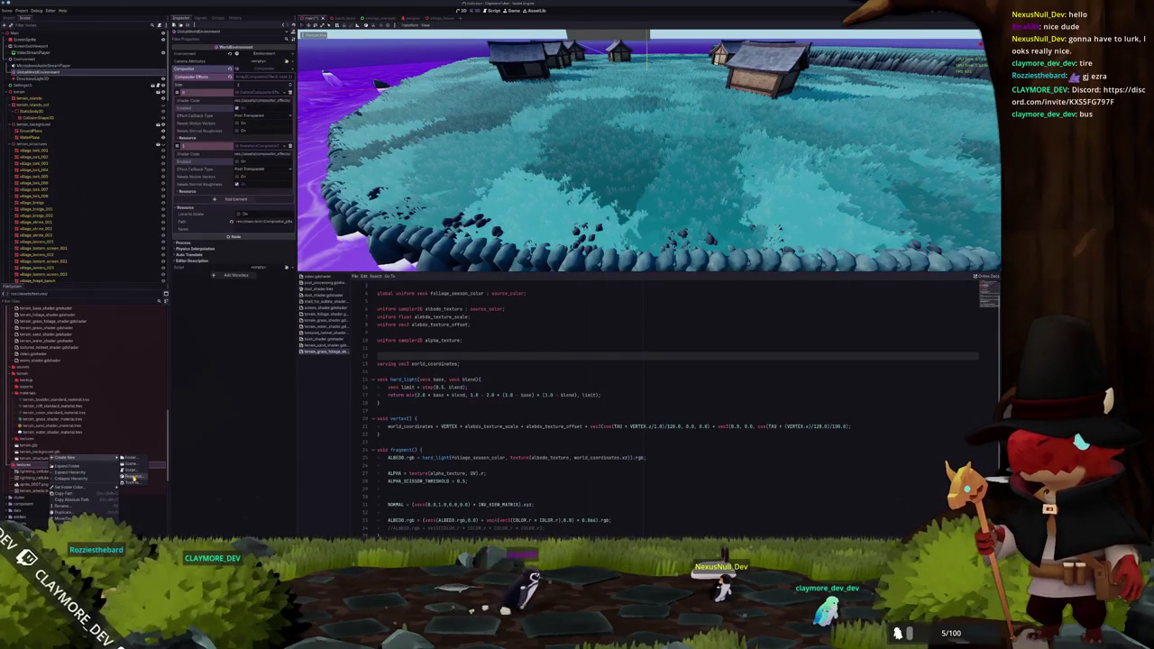
{"action": "left_click", "coordinate": [130, 476]}
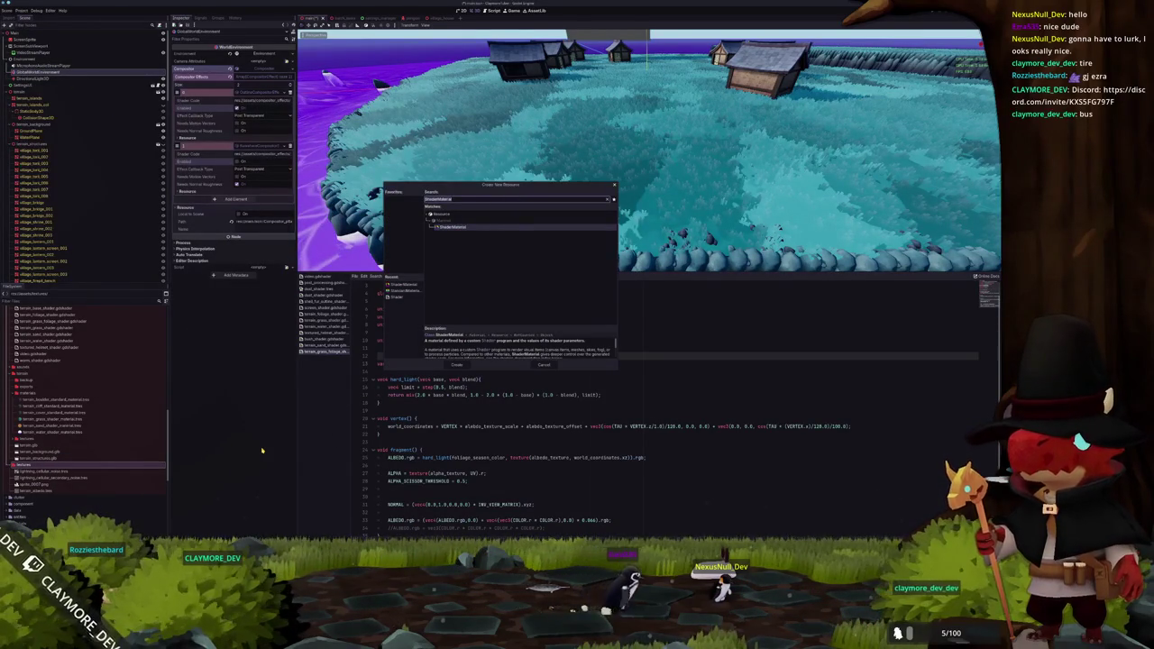
{"action": "type", "text": "noisetexture2d"}
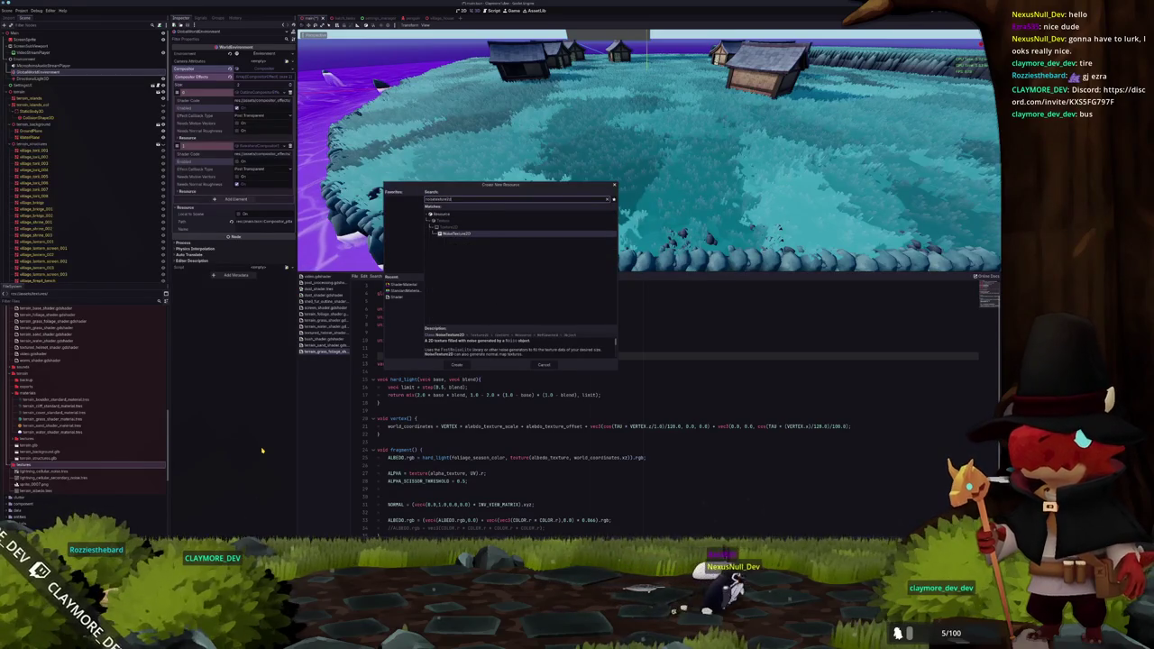
{"action": "key", "text": "Return"}
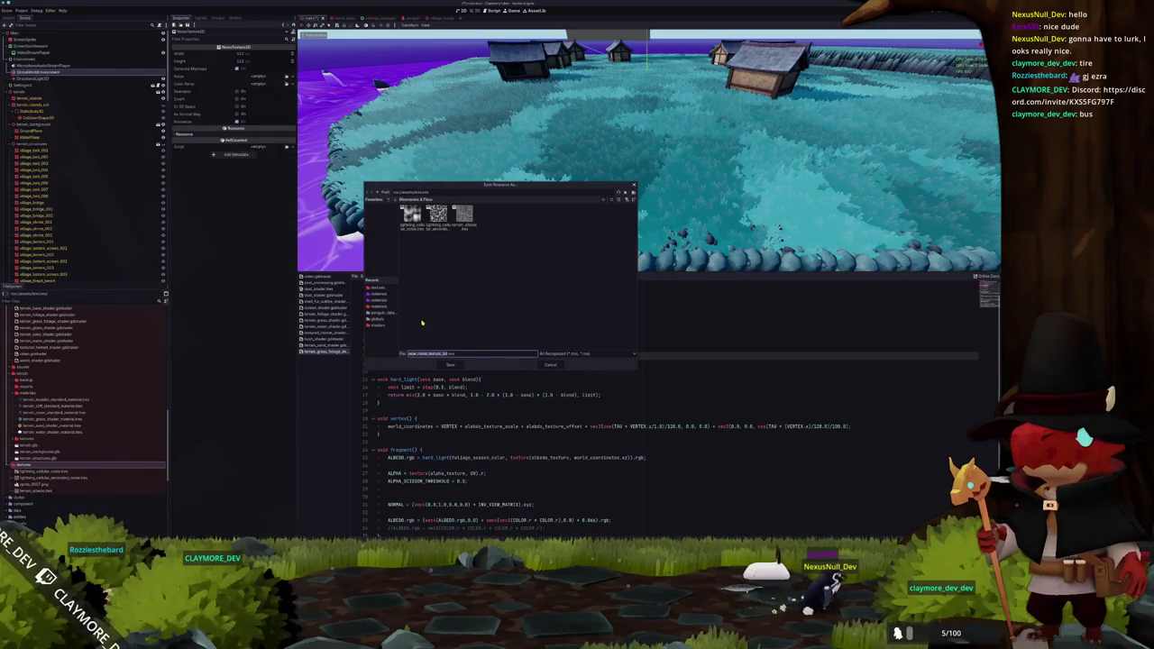
{"action": "key", "text": "BackSpace"}
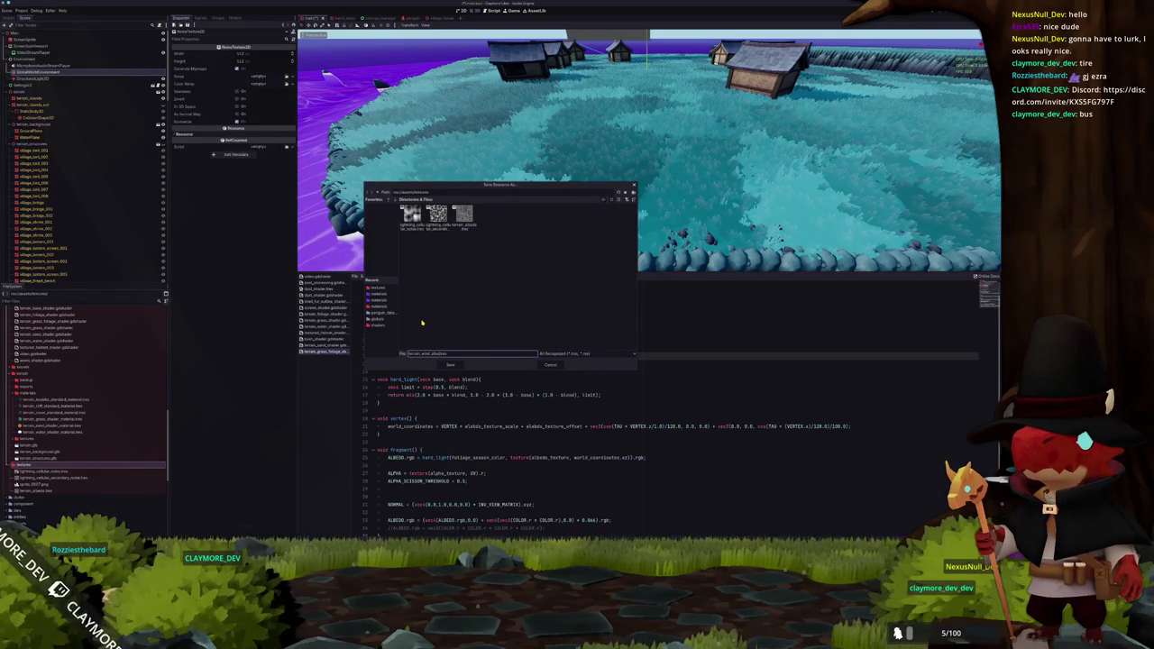
{"action": "key", "text": "Return"}
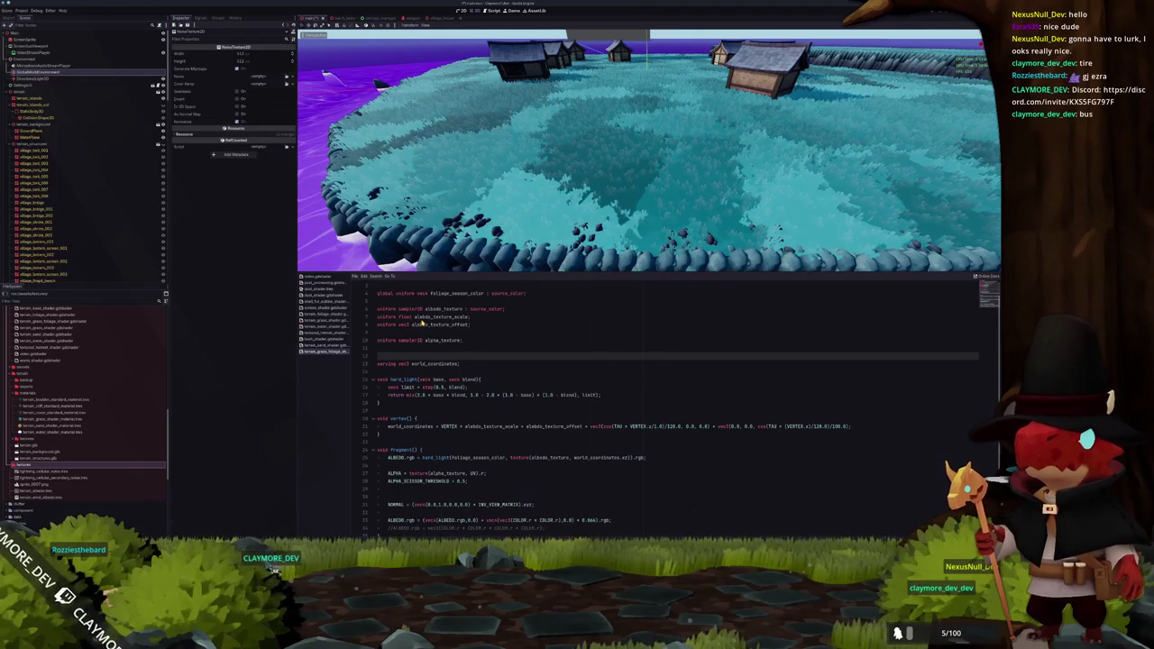
{"action": "left_click", "coordinate": [57, 497]}
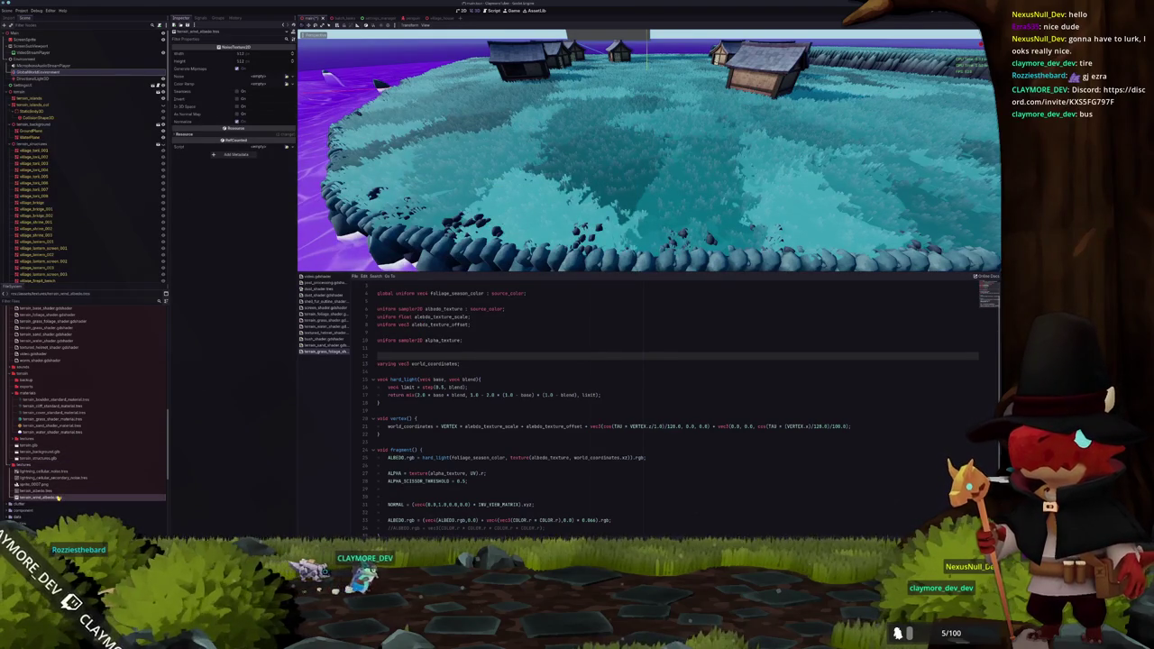
Give the noise texture a new FastNoiseLite with Noise Type Simplex Smooth
{"action": "left_click", "coordinate": [287, 78]}
{"action": "left_click", "coordinate": [275, 90]}
{"action": "left_click", "coordinate": [256, 124]}
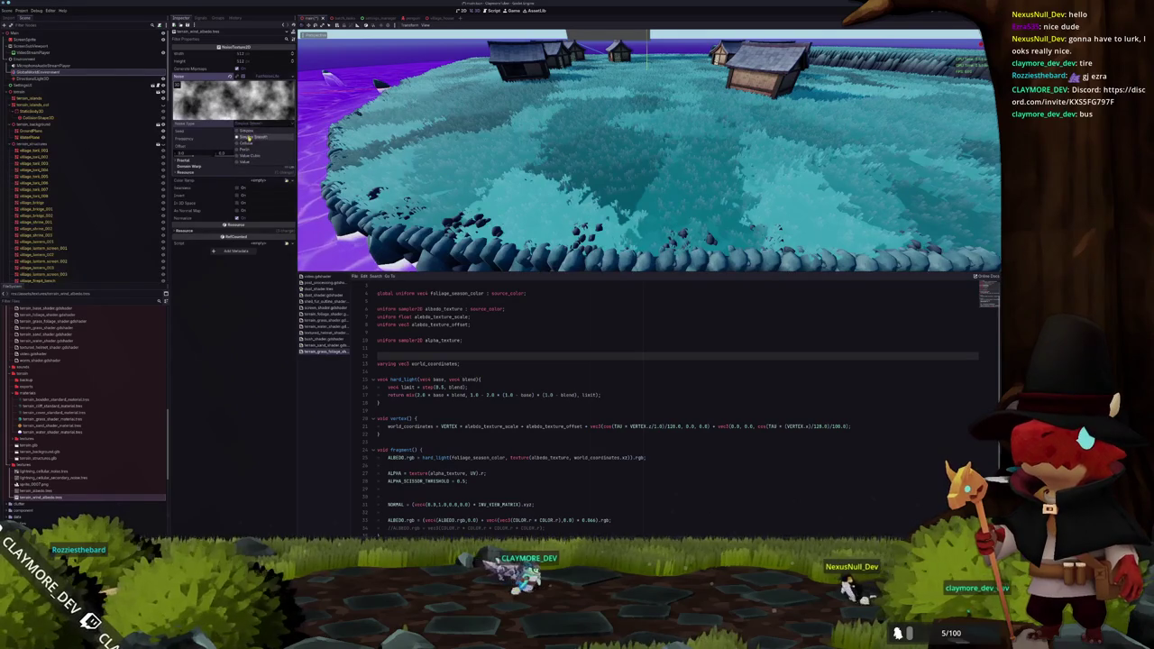
{"action": "left_click", "coordinate": [249, 137]}
{"action": "left_click", "coordinate": [256, 124]}
{"action": "left_click", "coordinate": [242, 142]}
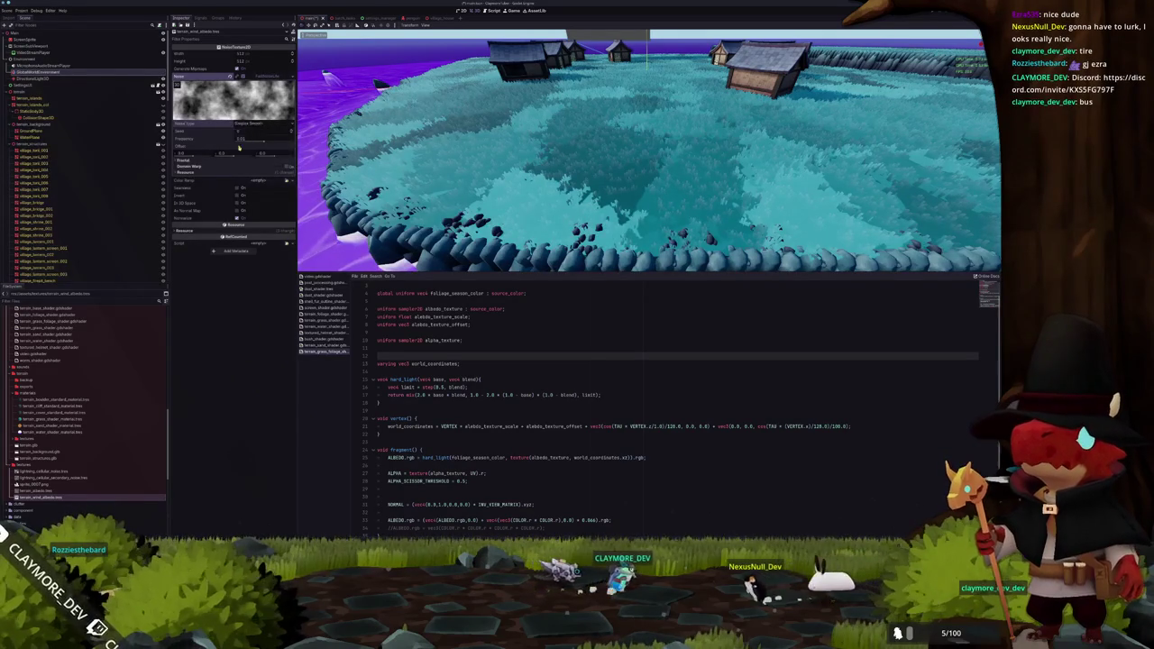
Set Fractal Type to Ridged, adjust the octaves, and make the texture Seamless
{"action": "left_click", "coordinate": [239, 160]}
{"action": "left_click", "coordinate": [256, 167]}
{"action": "left_click", "coordinate": [249, 196]}
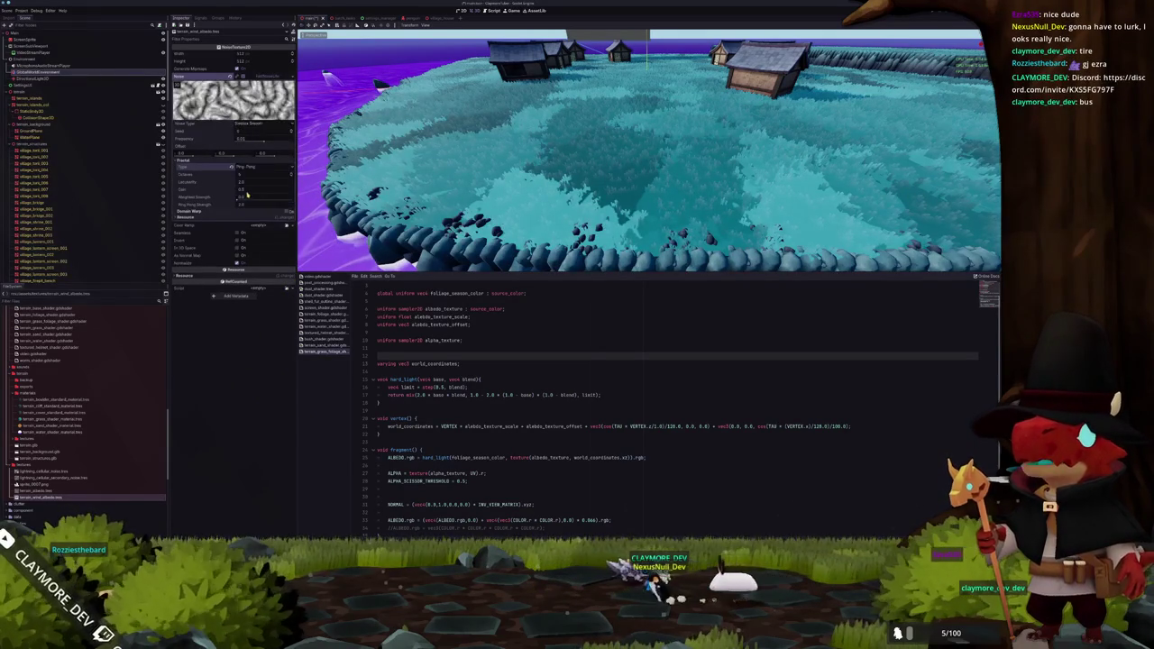
{"action": "left_click", "coordinate": [242, 167]}
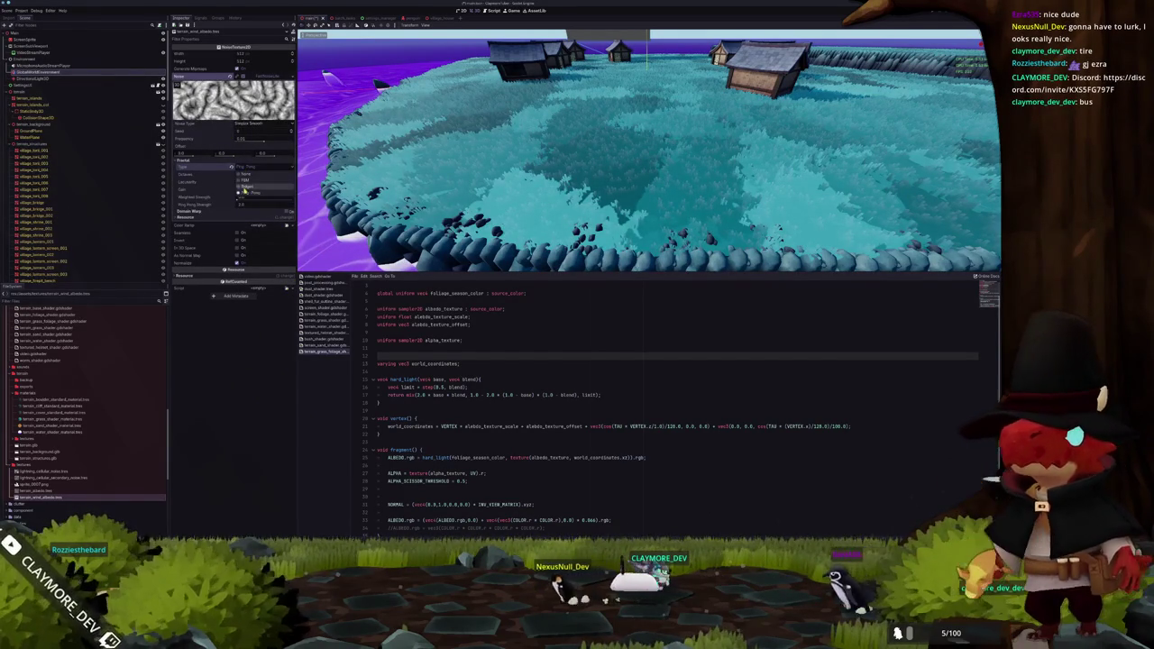
{"action": "left_click", "coordinate": [225, 181]}
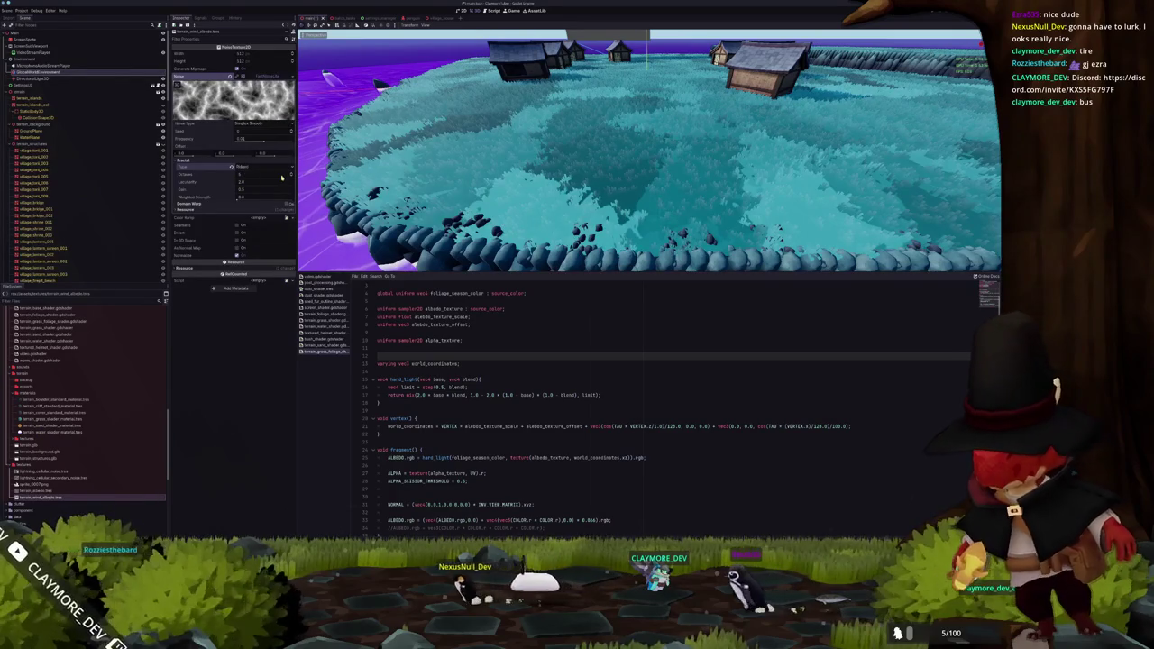
{"action": "left_click", "coordinate": [291, 176]}
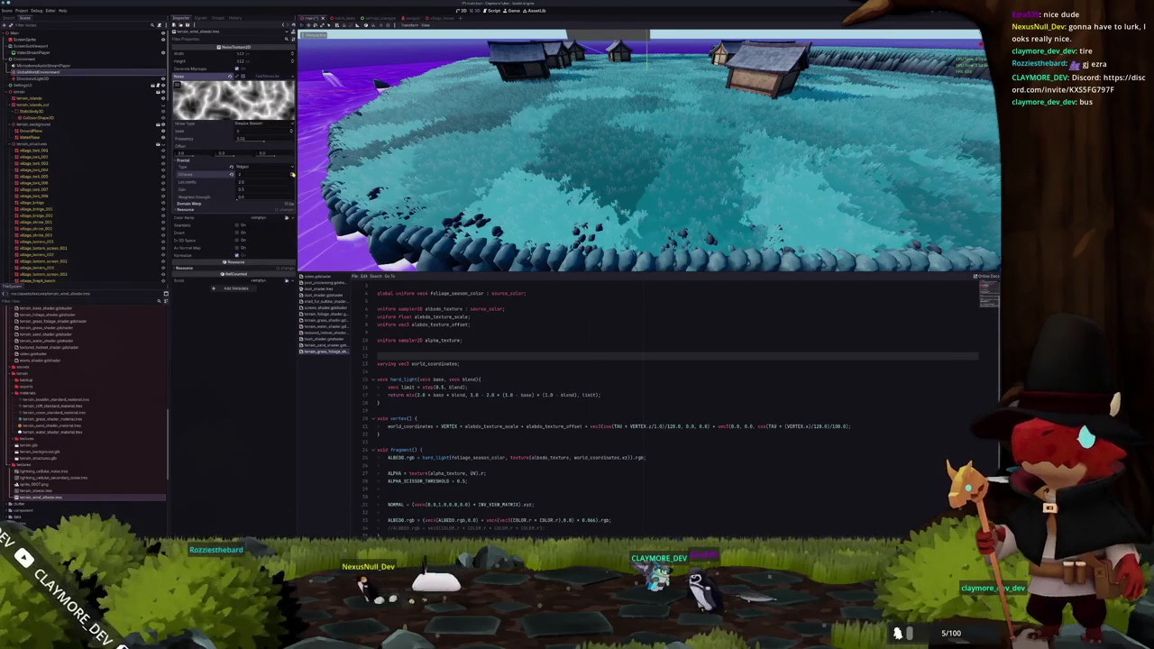
{"action": "left_click", "coordinate": [292, 175]}
{"action": "left_click", "coordinate": [292, 175]}
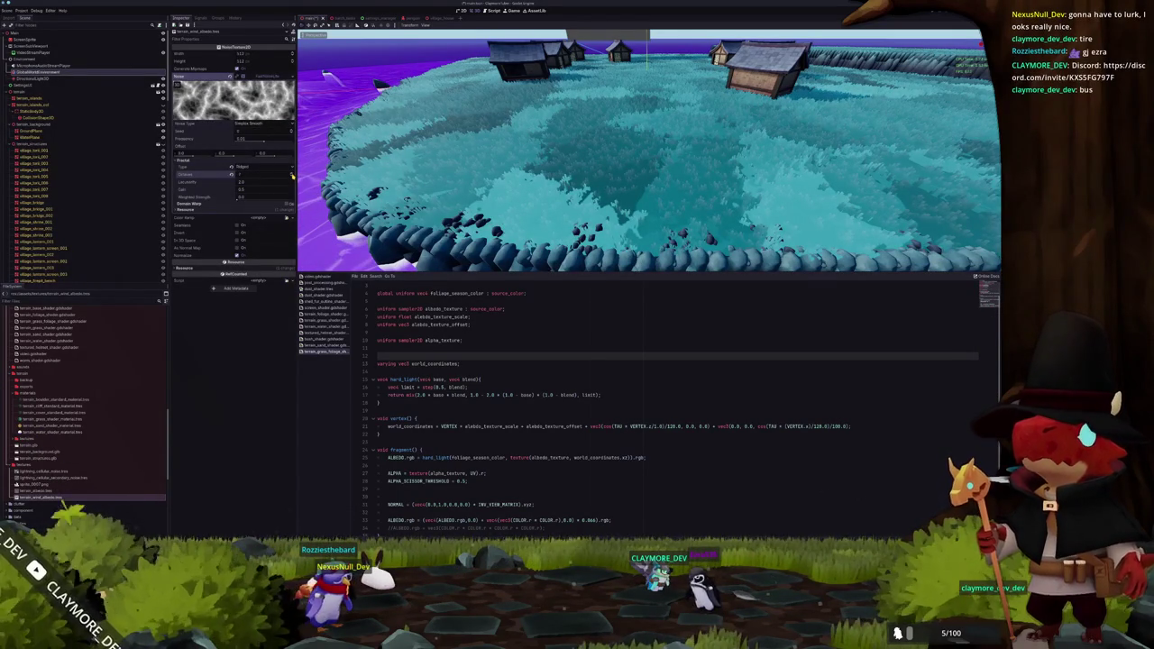
{"action": "left_click", "coordinate": [292, 178]}
{"action": "left_click", "coordinate": [292, 174]}
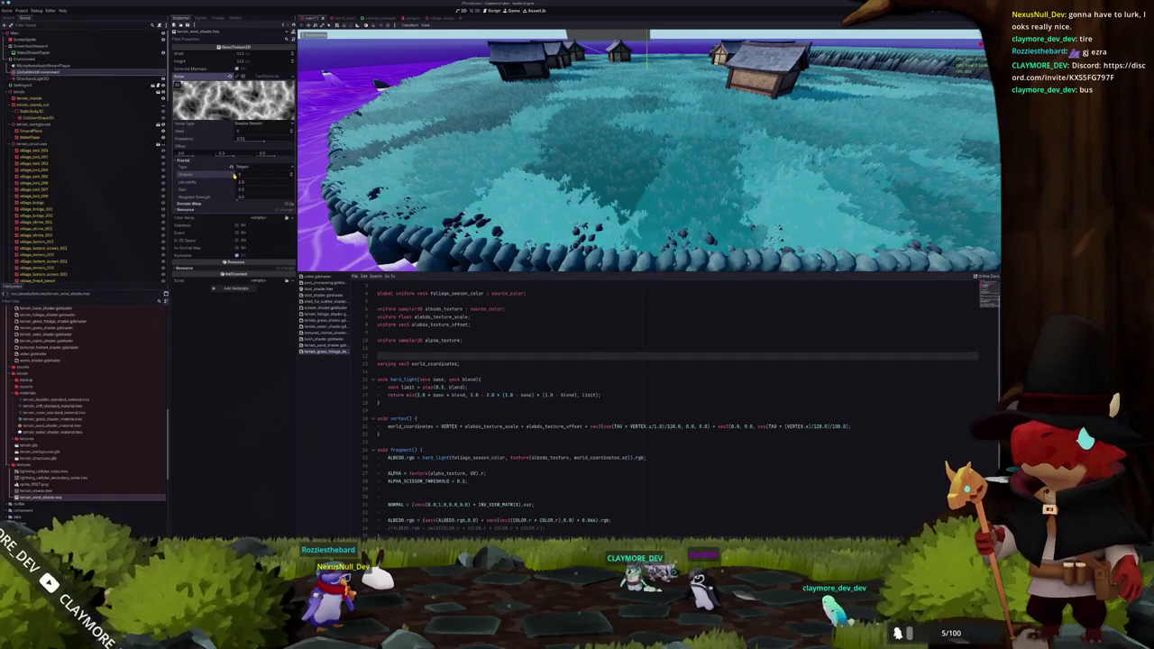
{"action": "left_click", "coordinate": [236, 225]}
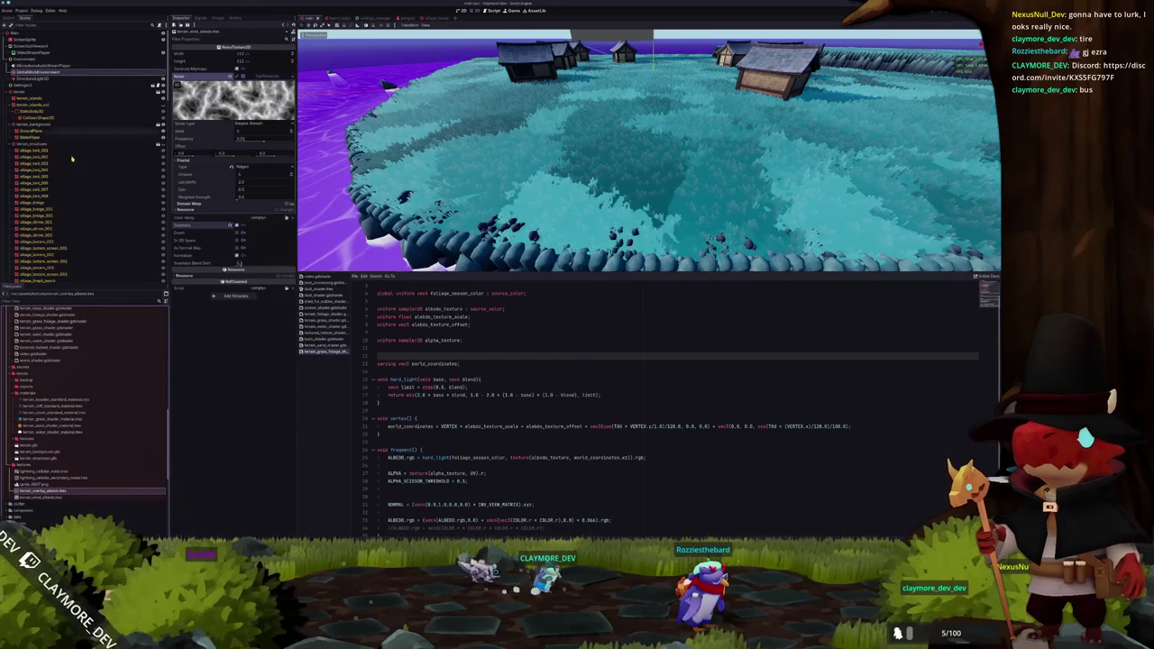
{"action": "left_click", "coordinate": [24, 10]}
Add a sampler2D shader global named terrain_overlay_albedo and assign it a texture in Project Settings
{"action": "left_click", "coordinate": [46, 27]}
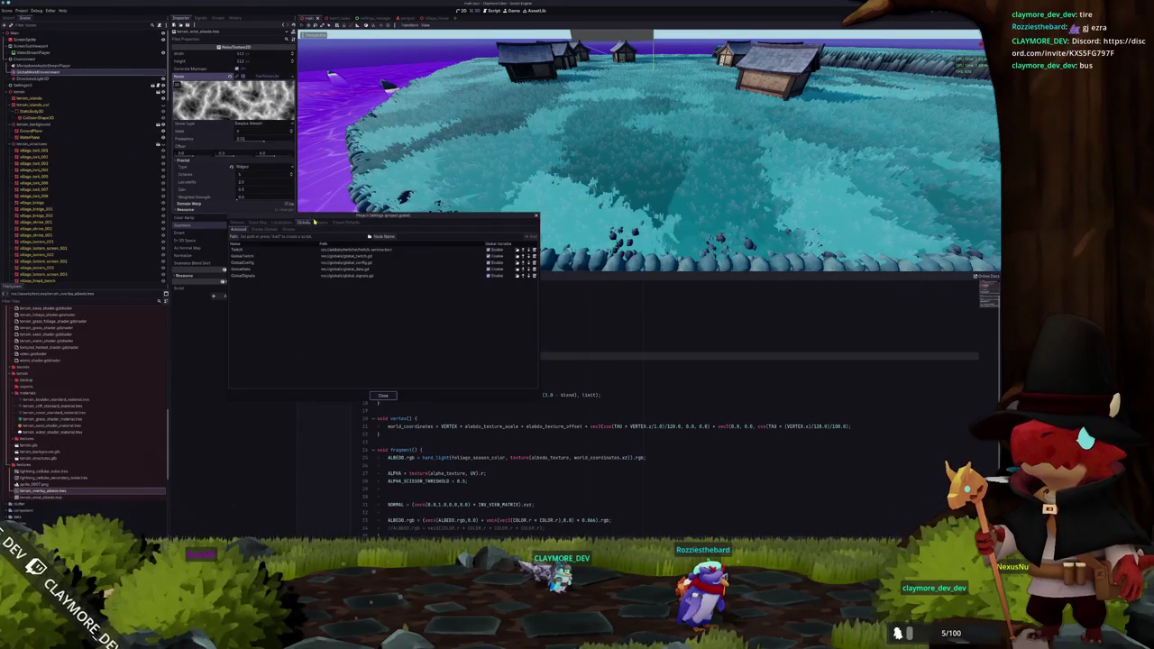
{"action": "left_click", "coordinate": [270, 229]}
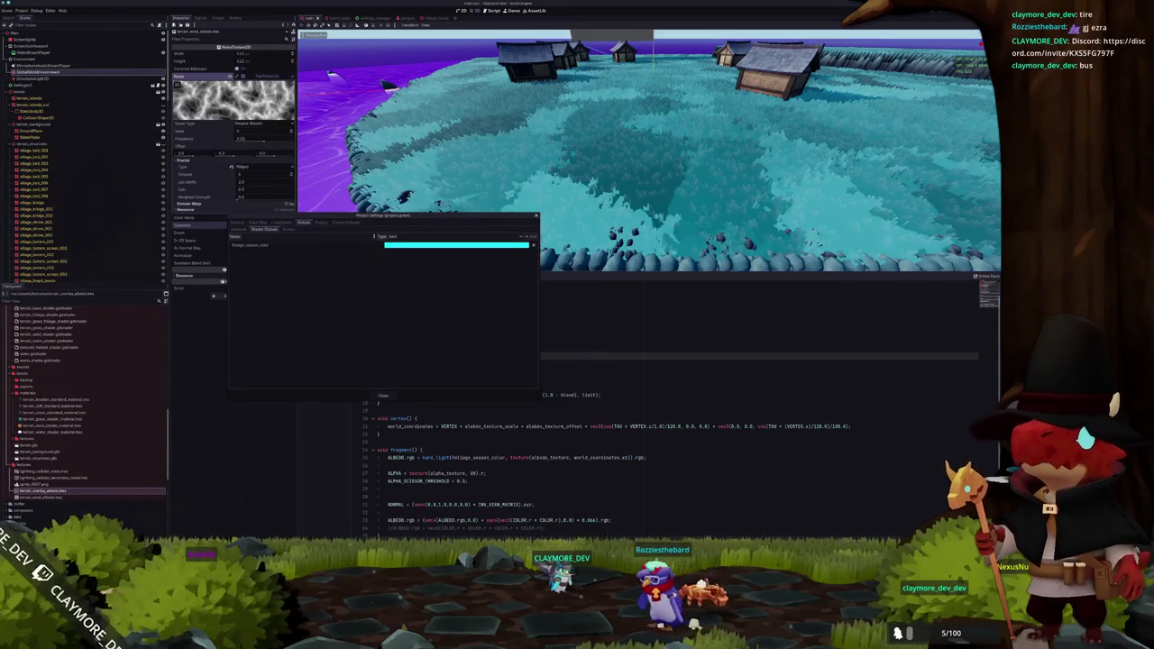
{"action": "left_click", "coordinate": [387, 237]}
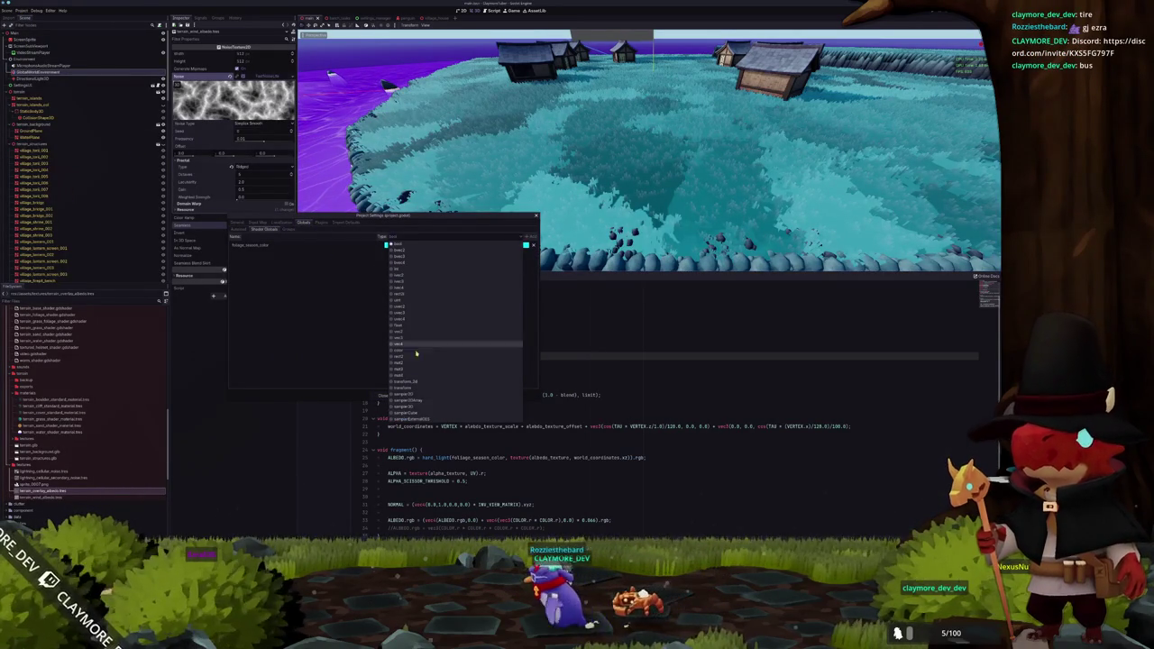
{"action": "left_click", "coordinate": [399, 396]}
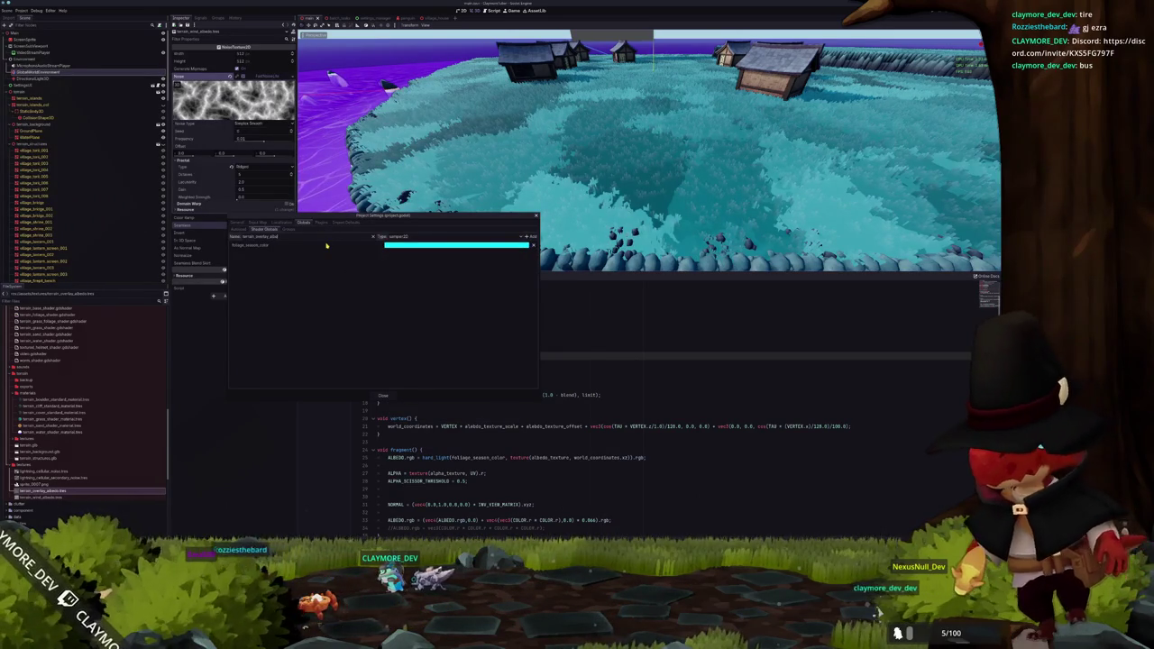
{"action": "left_click", "coordinate": [530, 237]}
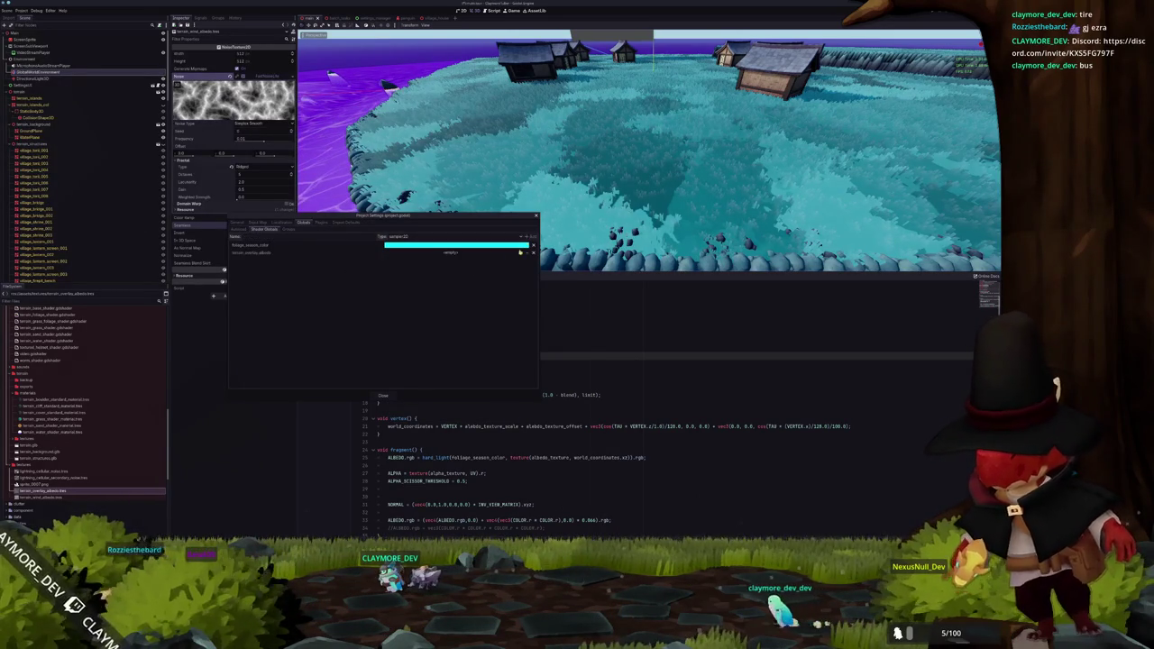
{"action": "left_click", "coordinate": [520, 254]}
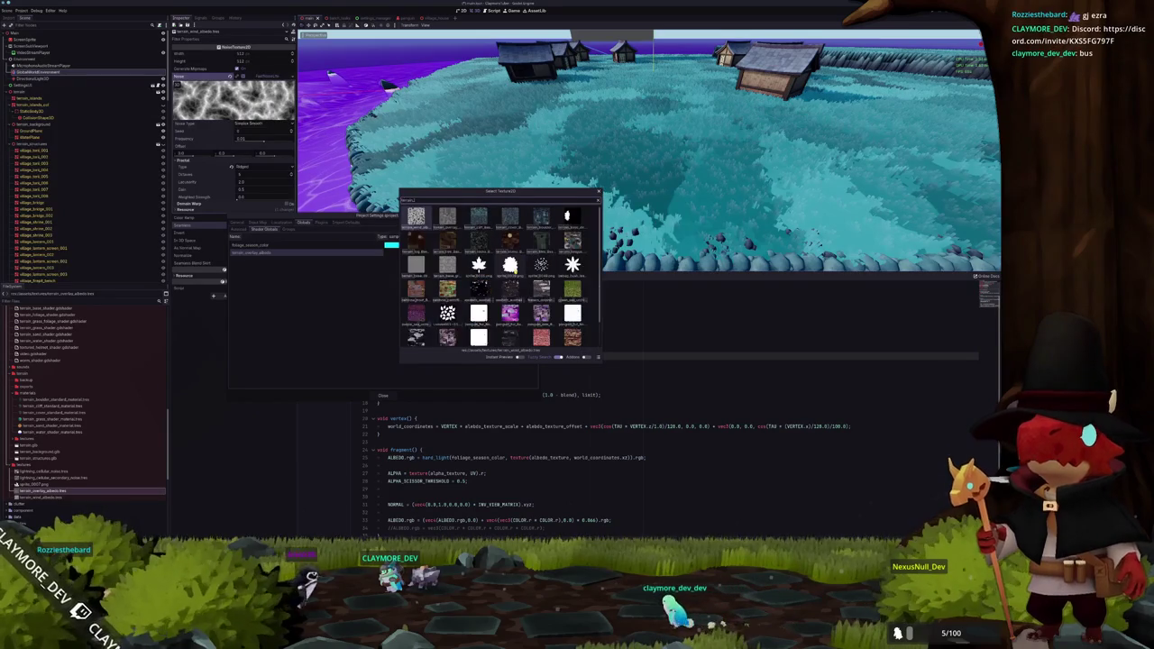
{"action": "double_click", "coordinate": [512, 268]}
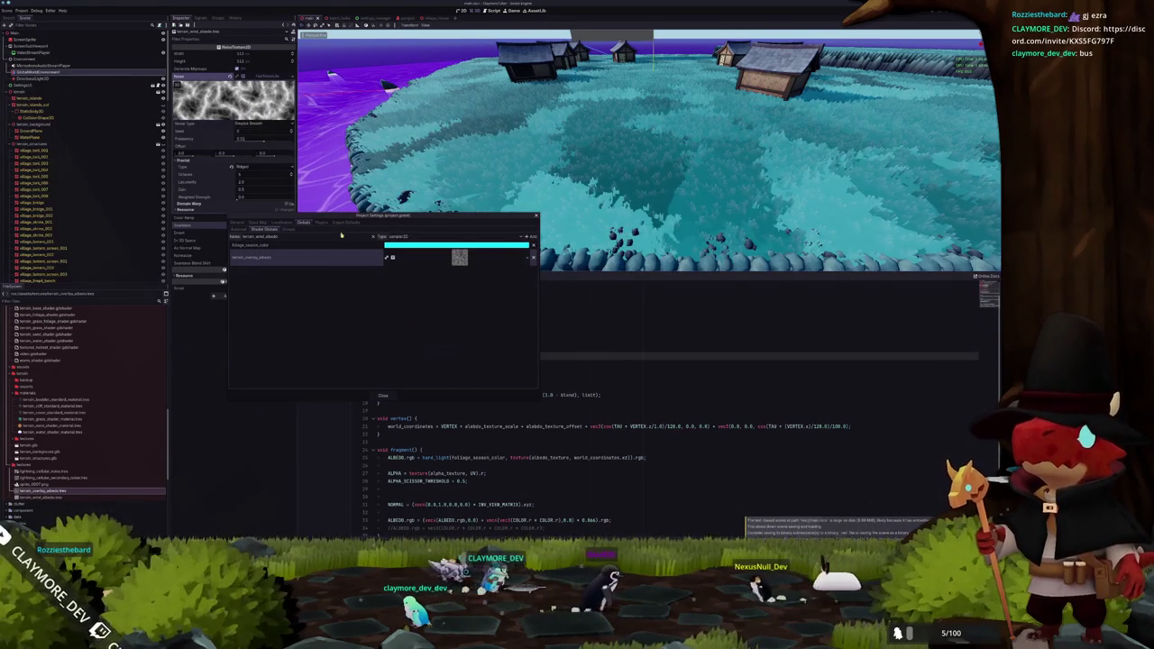
Add terrain_wind_albedo as a sampler2D global holding the noise texture, then close Project Settings
{"action": "left_click", "coordinate": [529, 236]}
{"action": "left_click", "coordinate": [526, 271]}
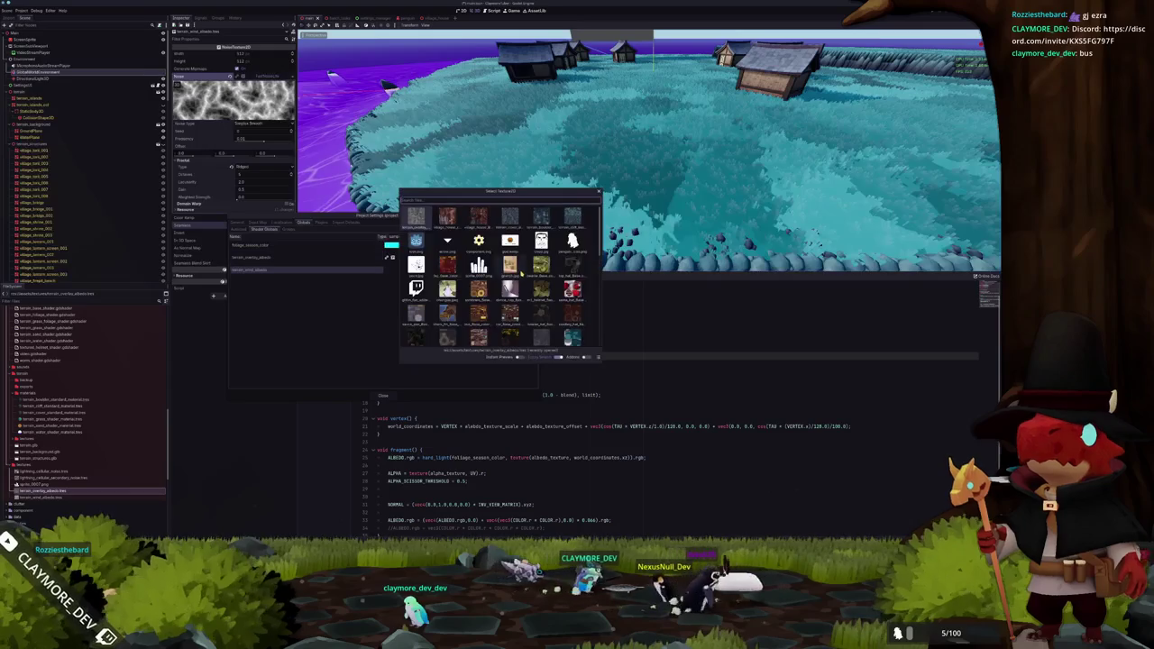
{"action": "double_click", "coordinate": [521, 275]}
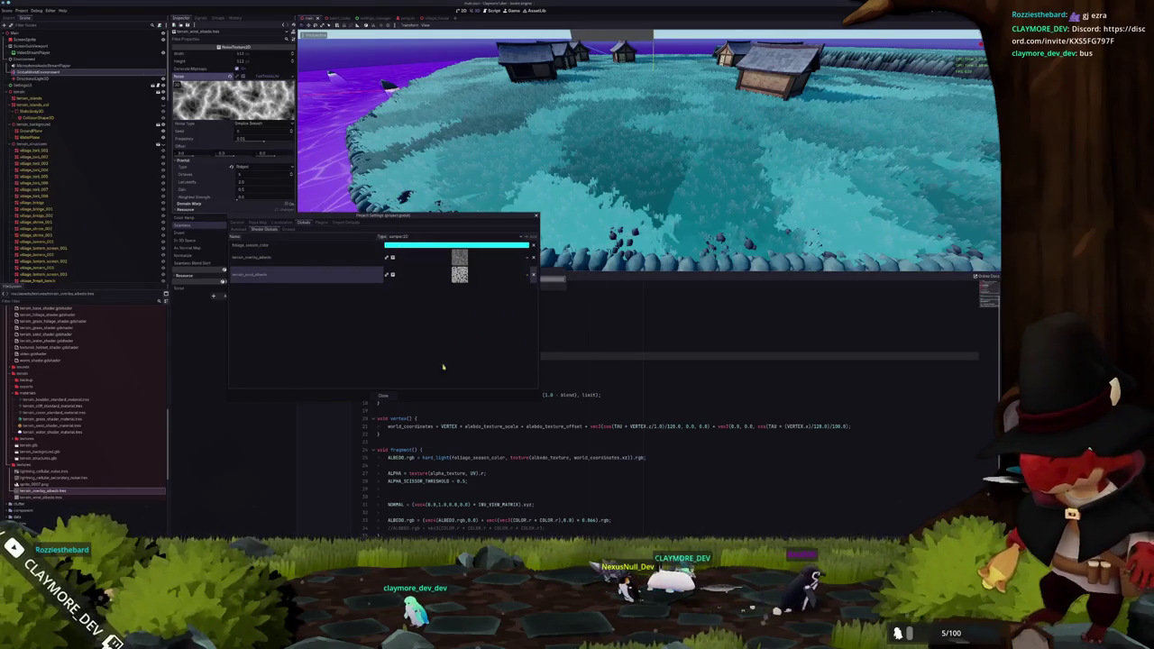
{"action": "left_click", "coordinate": [382, 394]}
{"action": "double_click", "coordinate": [442, 308]}
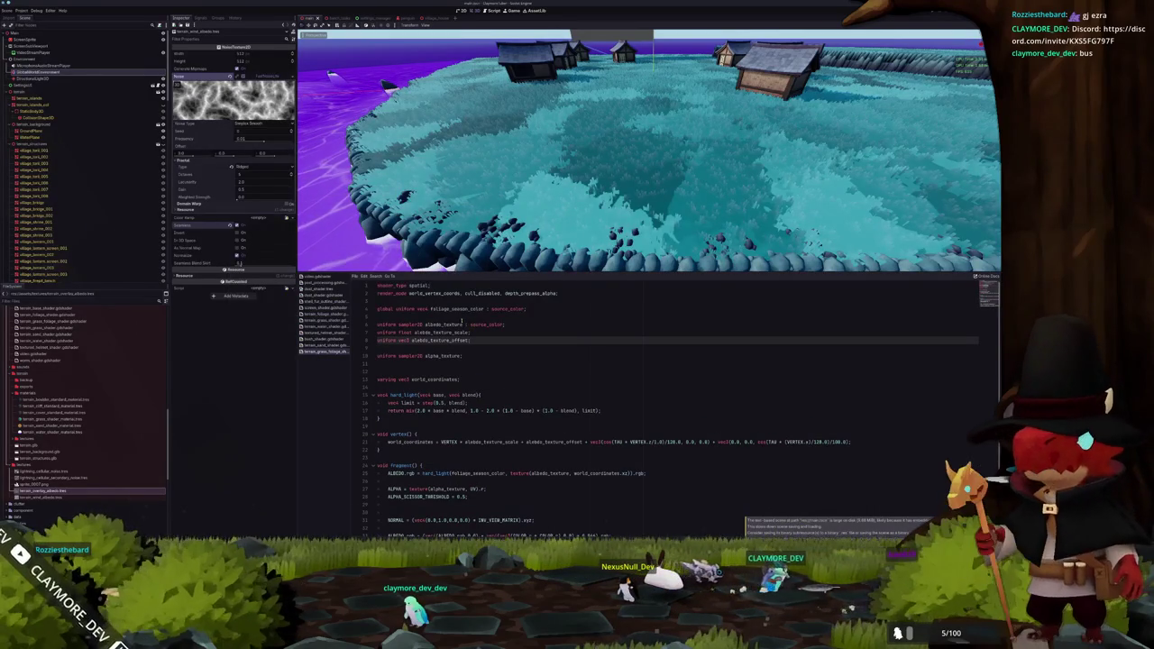
Turn the first terrain shader's albedo_texture into global uniform terrain_overlay_albedo, sample it in fragment(), and save
{"action": "scroll", "scroll_direction": "up", "scroll_amount": 3}
{"action": "key", "text": "Home"}
{"action": "key", "text": "ctrl+shift+Right"}
{"action": "type", "text": "global"}
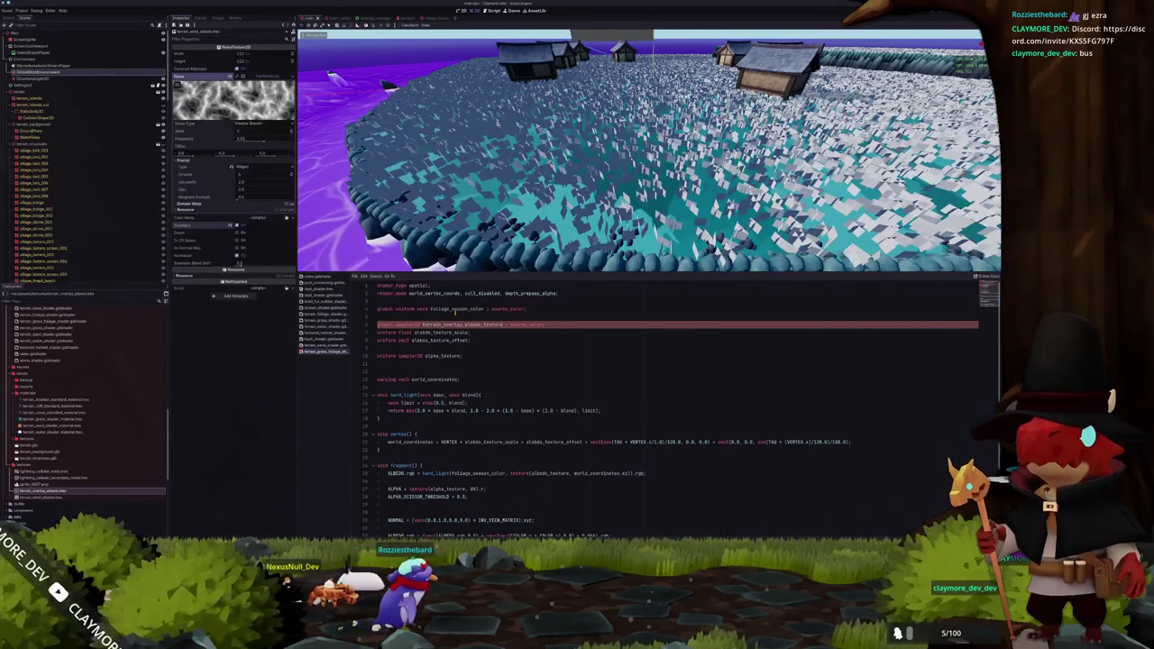
{"action": "key", "text": "BackSpace"}
{"action": "key", "text": "BackSpace"}
{"action": "key", "text": "BackSpace"}
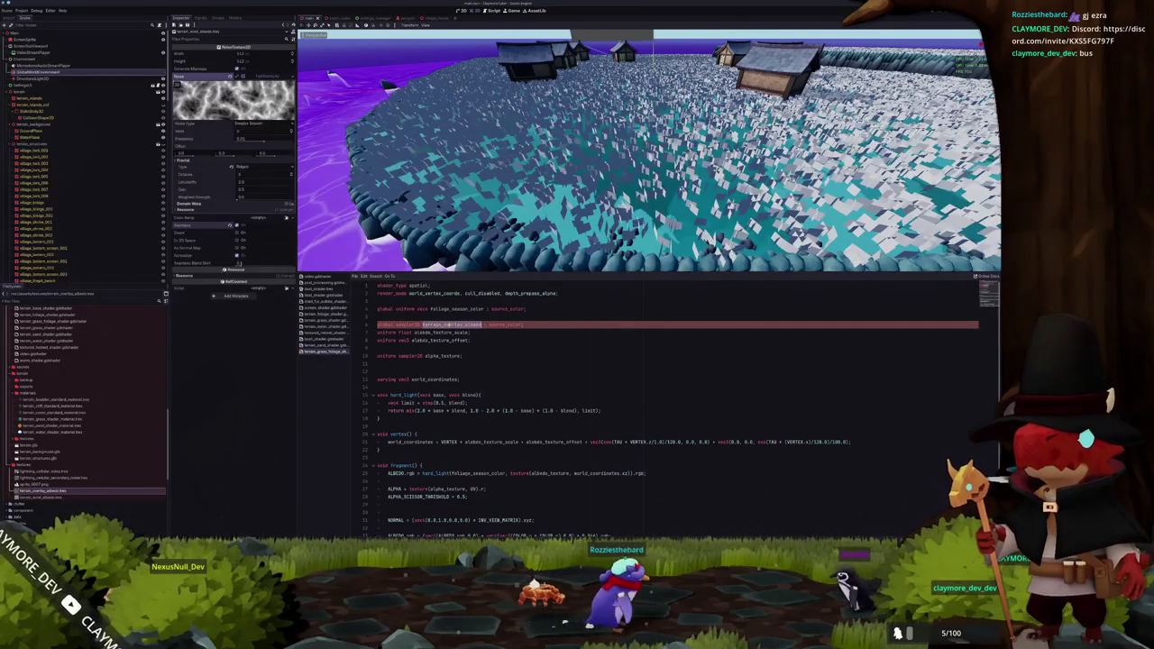
{"action": "scroll", "scroll_direction": "down", "scroll_amount": 3}
{"action": "scroll", "scroll_direction": "up", "scroll_amount": 3}
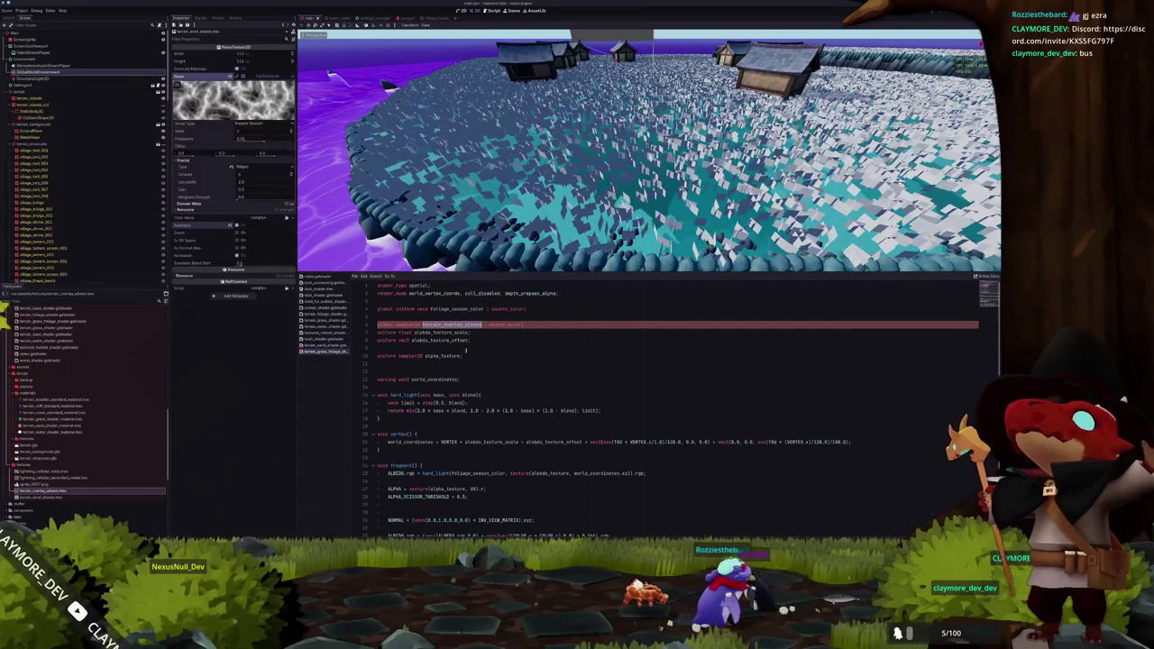
{"action": "type", "text": "uniform"}
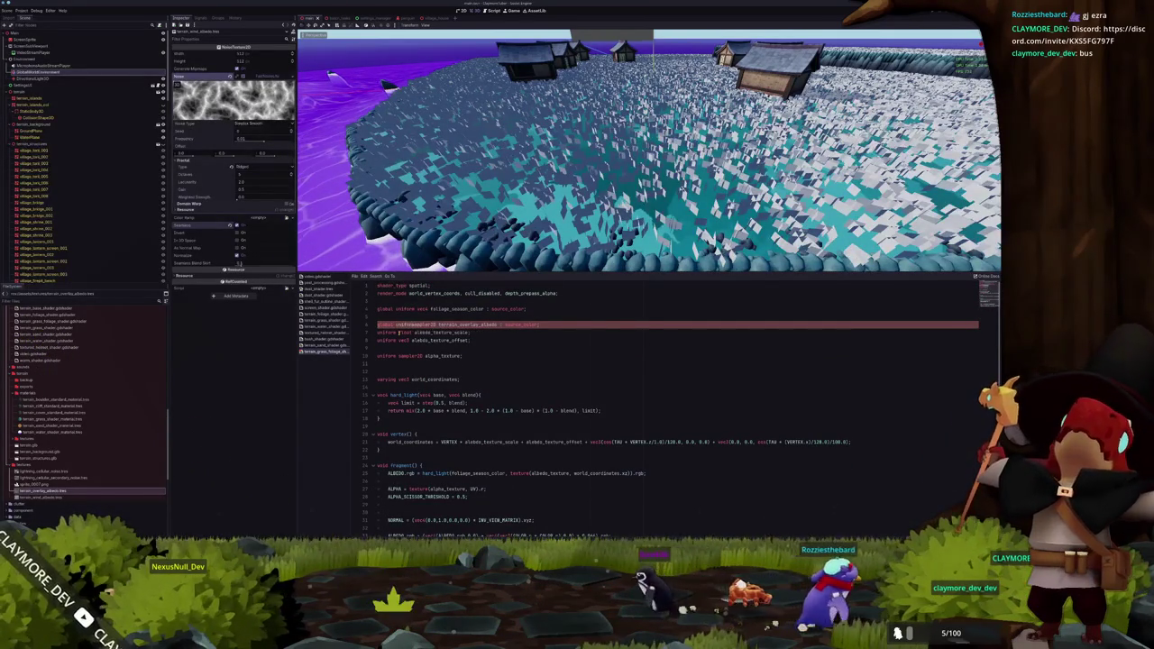
{"action": "left_click", "coordinate": [499, 324]}
{"action": "double_click", "coordinate": [484, 473]}
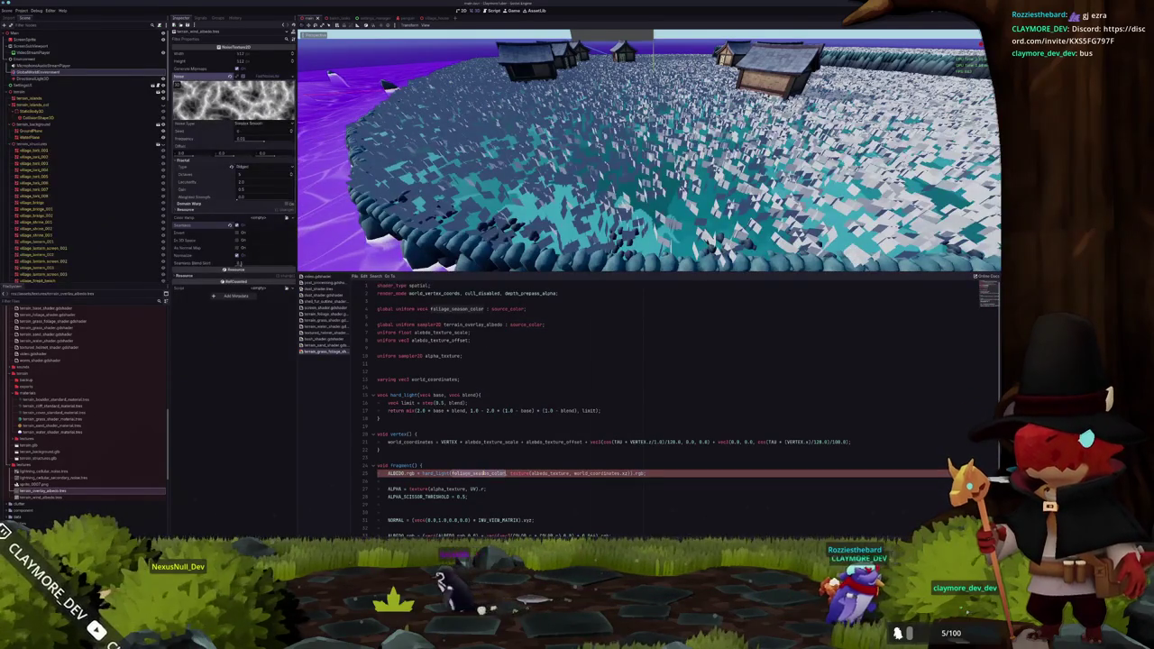
{"action": "double_click", "coordinate": [541, 473]}
{"action": "type", "text": "terrain_overlay_albedo"}
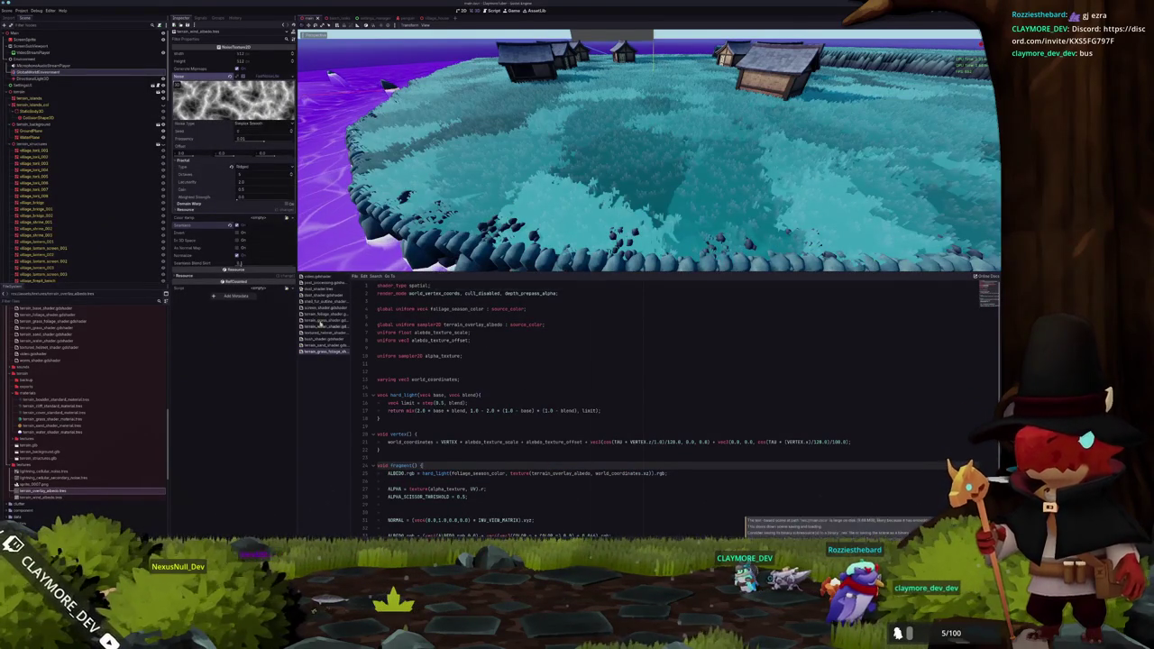
{"action": "key", "text": "ctrl+s"}
Make the second terrain shader declare and sample global uniform terrain_overlay_albedo as well
{"action": "left_click", "coordinate": [323, 321]}
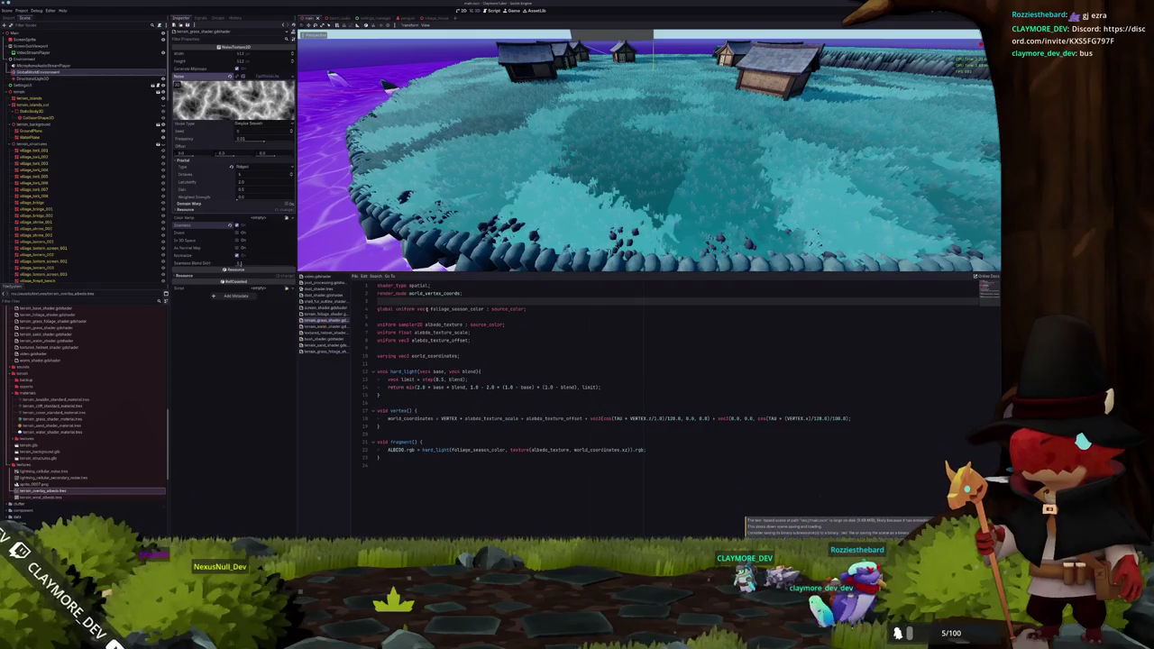
{"action": "left_click", "coordinate": [443, 325]}
{"action": "double_click", "coordinate": [444, 325]}
{"action": "type", "text": "terrain_overlay_albedo"}
{"action": "left_click", "coordinate": [389, 324]}
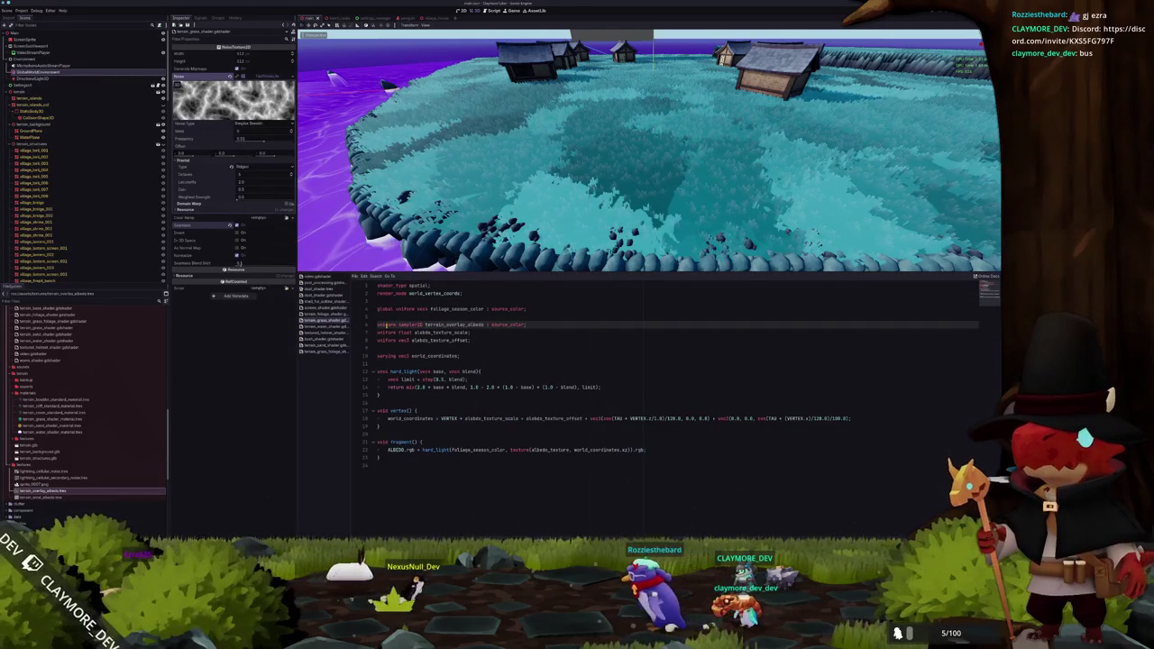
{"action": "type", "text": "global"}
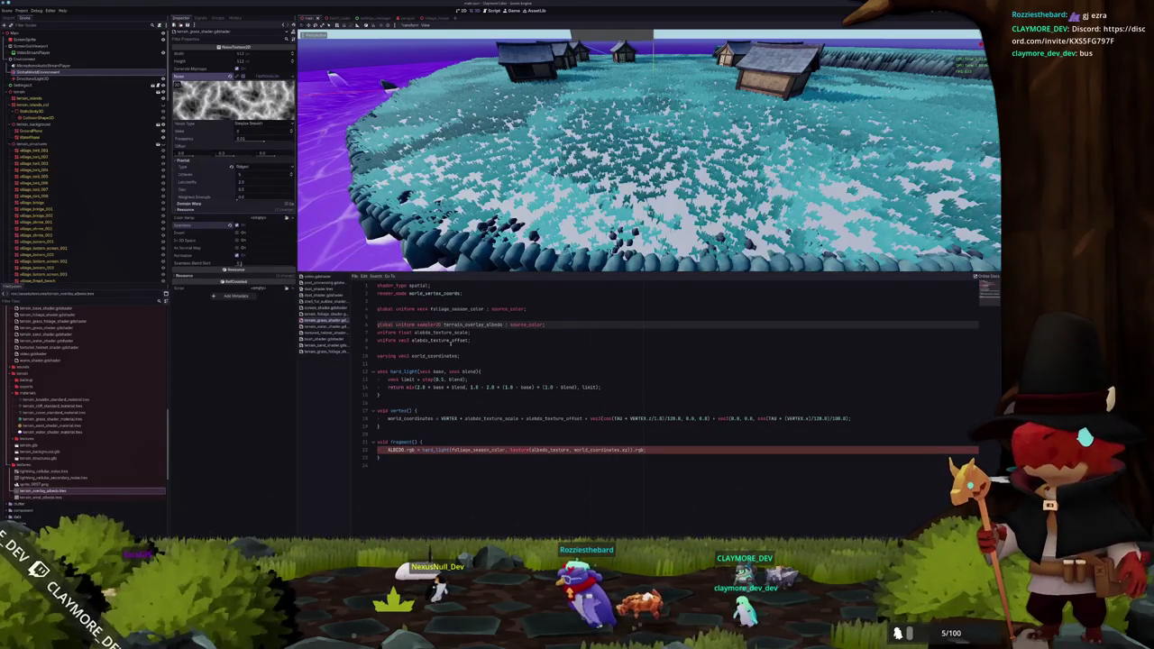
{"action": "double_click", "coordinate": [471, 325]}
{"action": "double_click", "coordinate": [542, 450]}
{"action": "key", "text": "ctrl+v"}
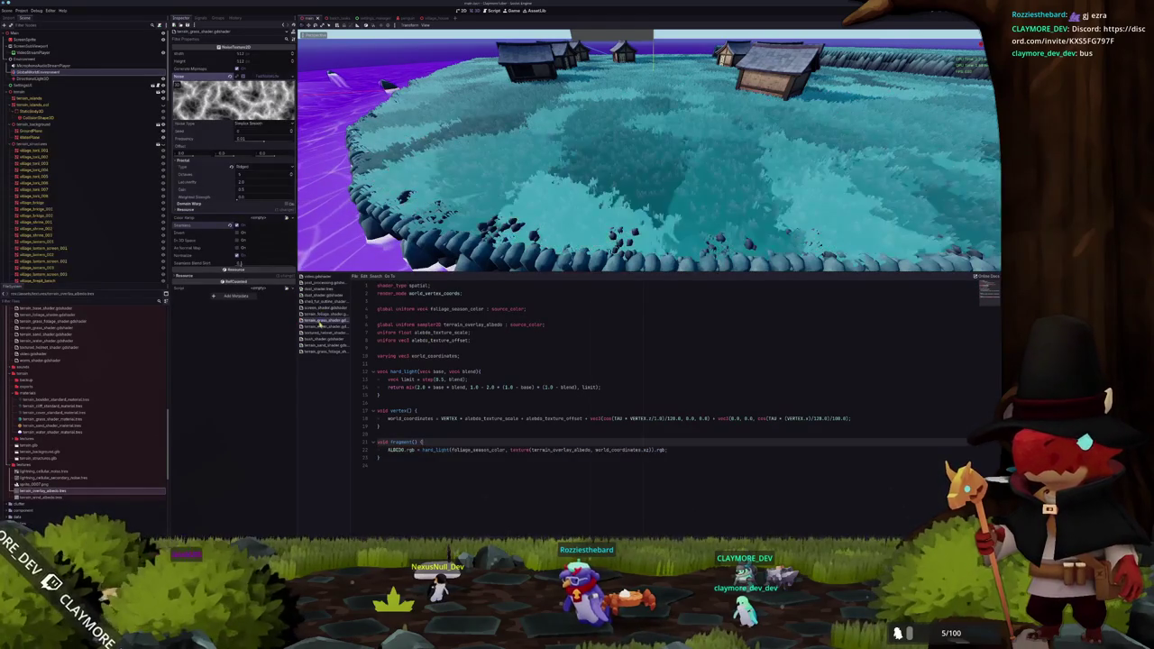
{"action": "left_click", "coordinate": [322, 351]}
Declare 'global uniform sampler2D terrain_wind_albedo : source_color;' below alpha_texture
{"action": "left_click", "coordinate": [405, 364]}
{"action": "key", "text": "Return"}
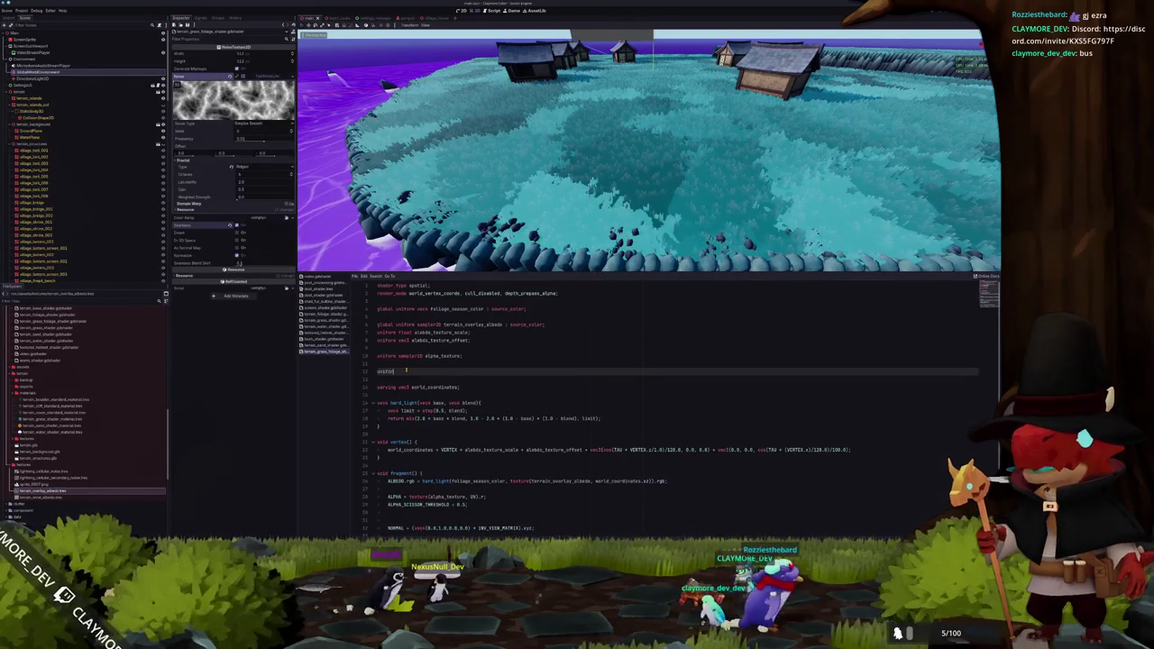
{"action": "type", "text": "rm sampler"}
{"action": "type", "text": "2D"}
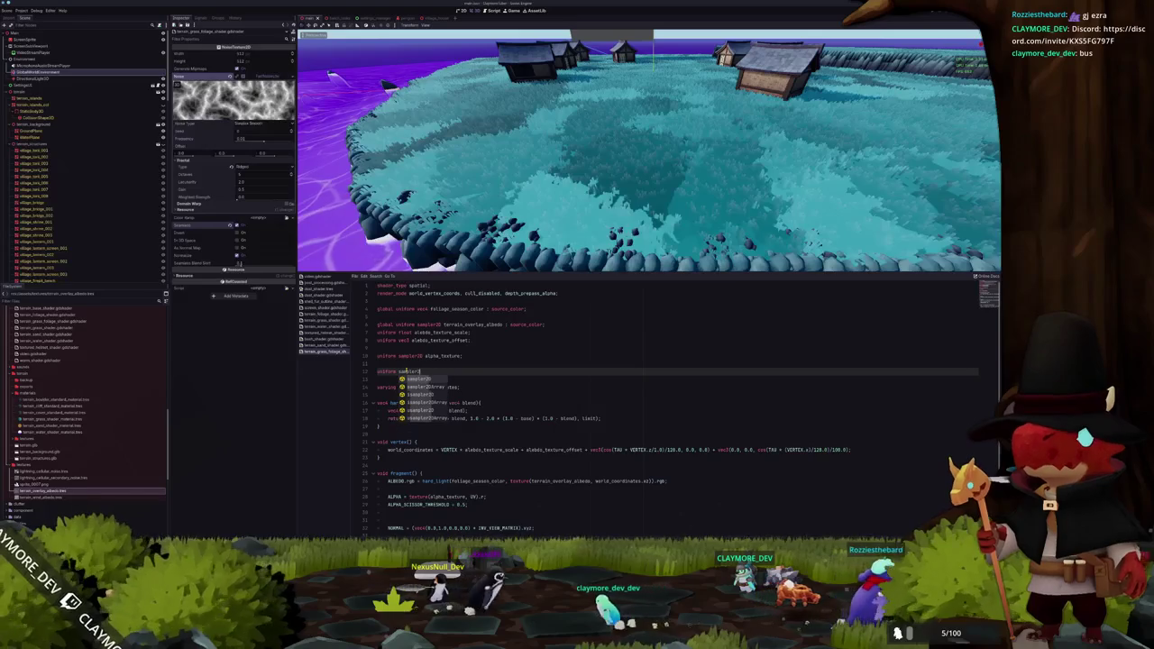
{"action": "key", "text": "Escape"}
{"action": "key", "text": "Home"}
{"action": "type", "text": "global uniform sampl"}
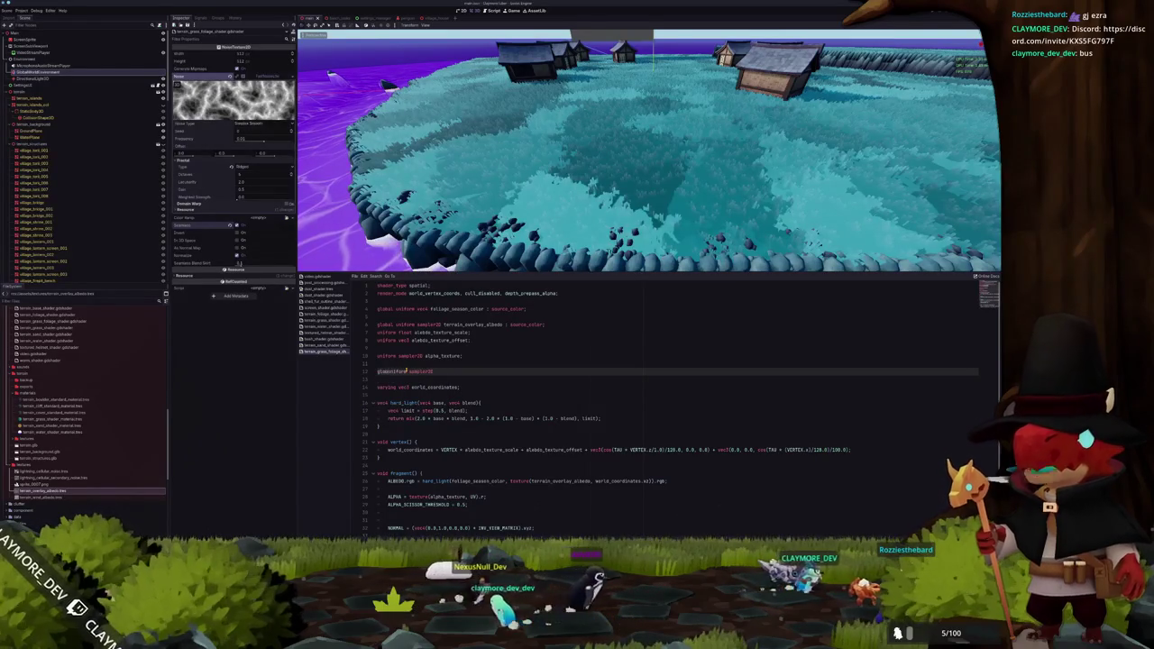
{"action": "type", "text": "er2D terrain_wind"}
{"action": "type", "text": "_albedo : "}
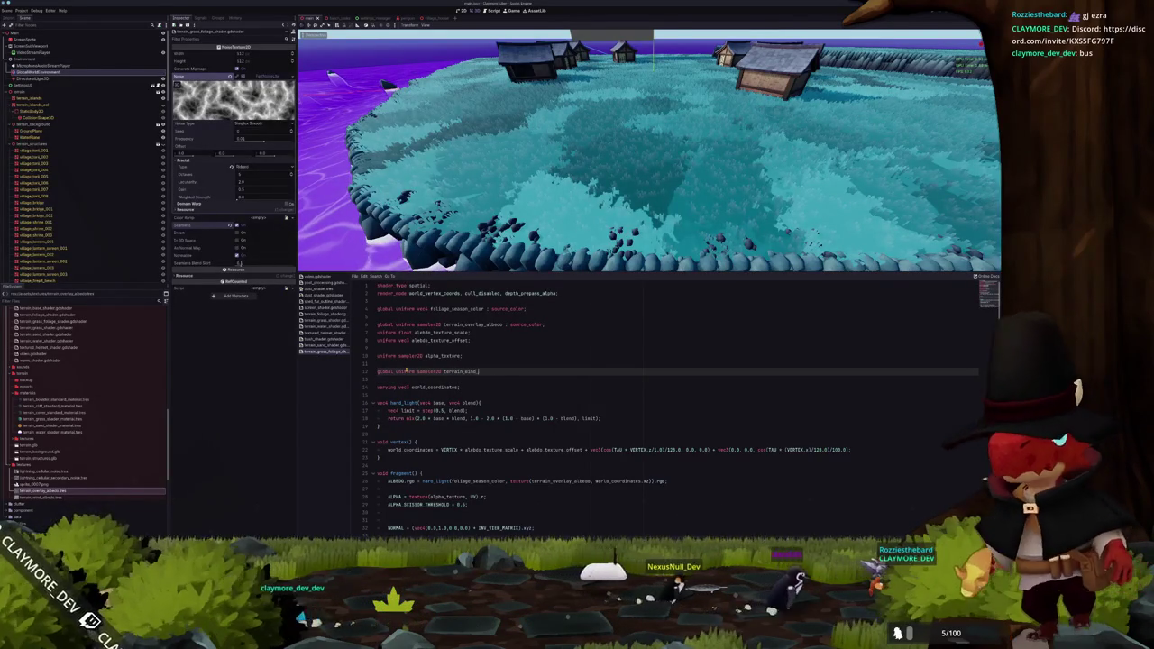
{"action": "type", "text": "source_color;"}
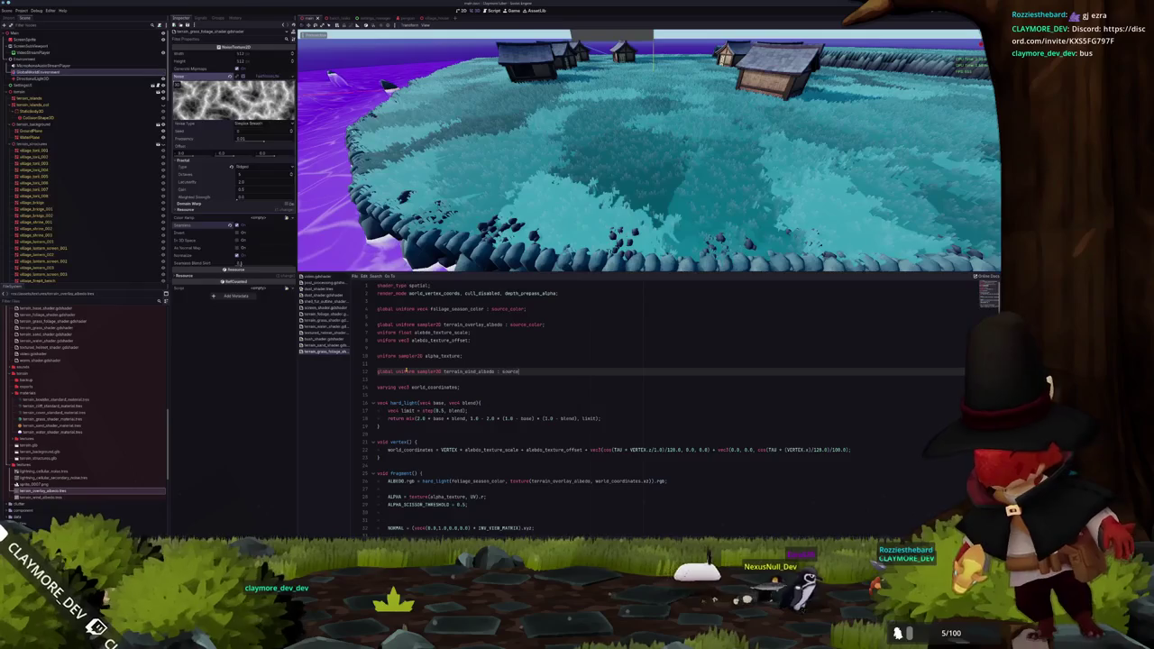
Add two empty lines inside vertex() for new code
{"action": "key", "text": "Down"}
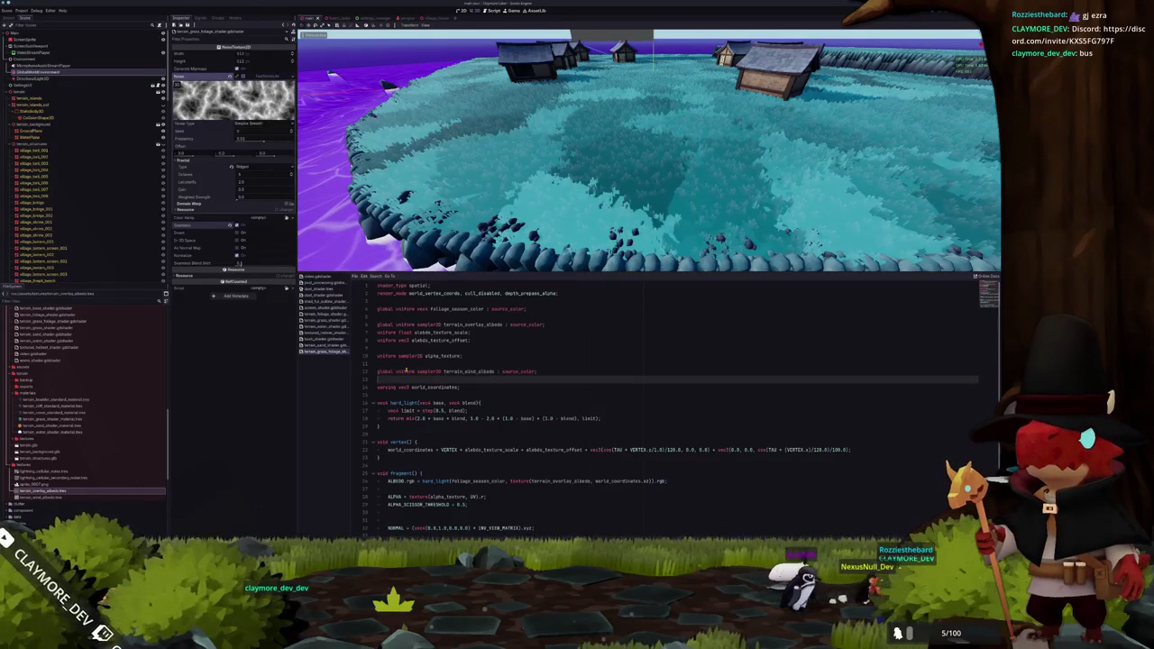
{"action": "key", "text": "Down"}
{"action": "key", "text": "Down"}
{"action": "key", "text": "Down"}
{"action": "key", "text": "Down"}
{"action": "key", "text": "Down"}
{"action": "key", "text": "Return"}
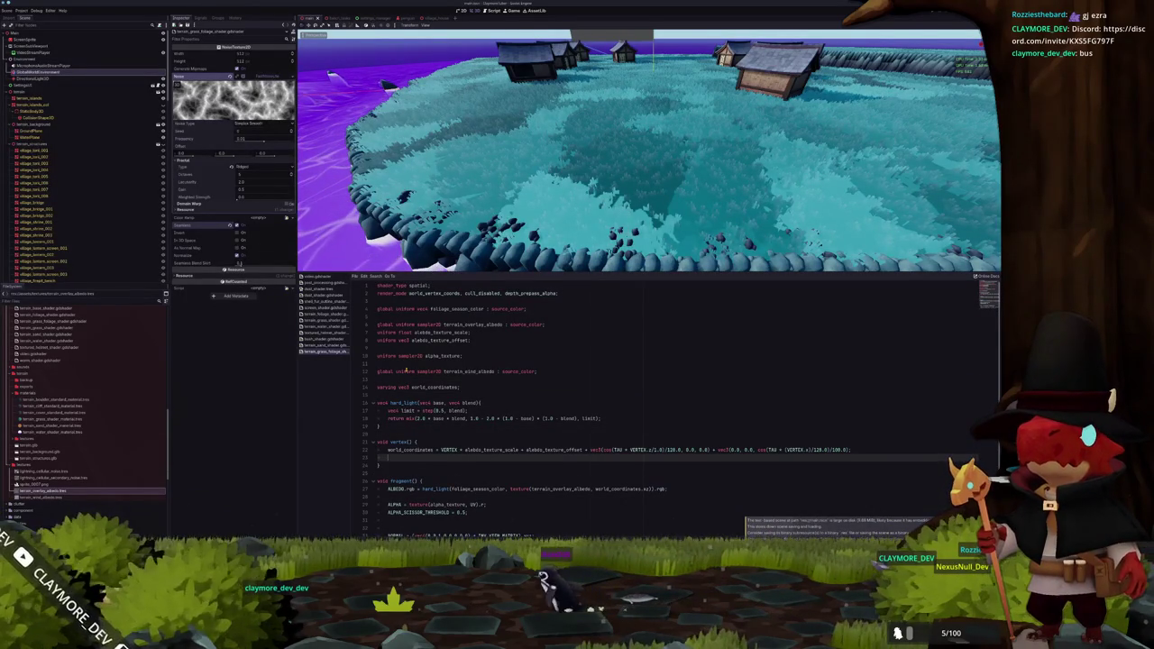
{"action": "key", "text": "Return"}
Add 'float wind_value = texture(terrain_wind_albedo, VERTEX.xz).r;' in vertex()
{"action": "type", "text": "float wind_"}
{"action": "type", "text": "magni"}
{"action": "key", "text": "BackSpace"}
{"action": "key", "text": "BackSpace"}
{"action": "key", "text": "BackSpace"}
{"action": "type", "text": "velue = texture"}
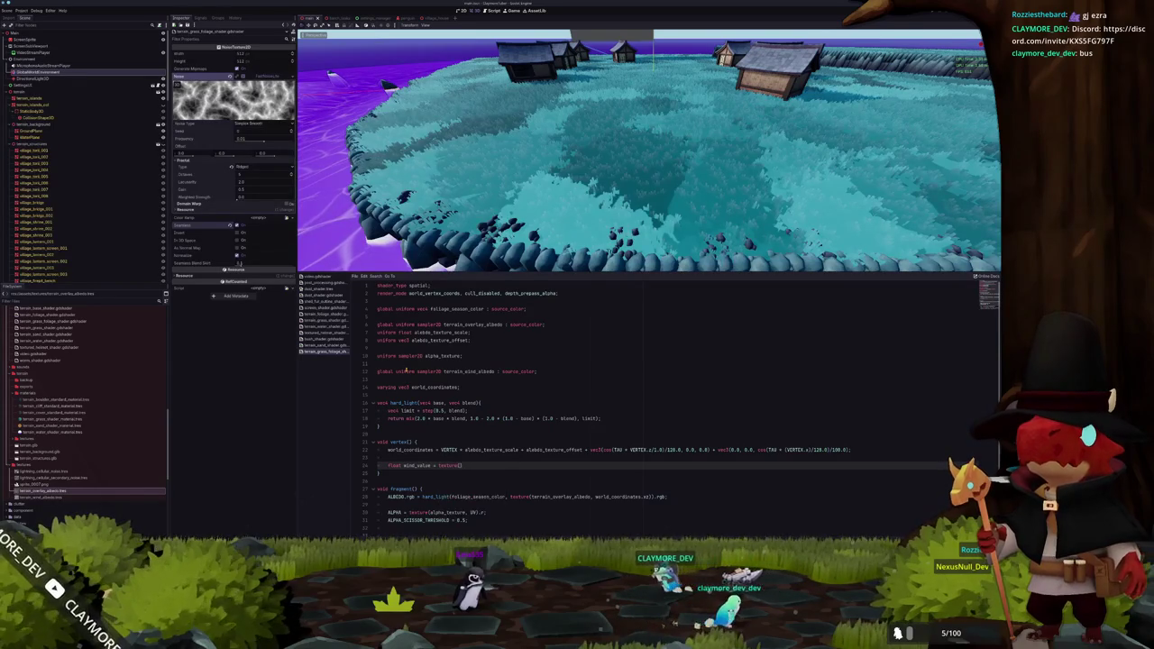
{"action": "type", "text": "(wi"}
{"action": "key", "text": "Return"}
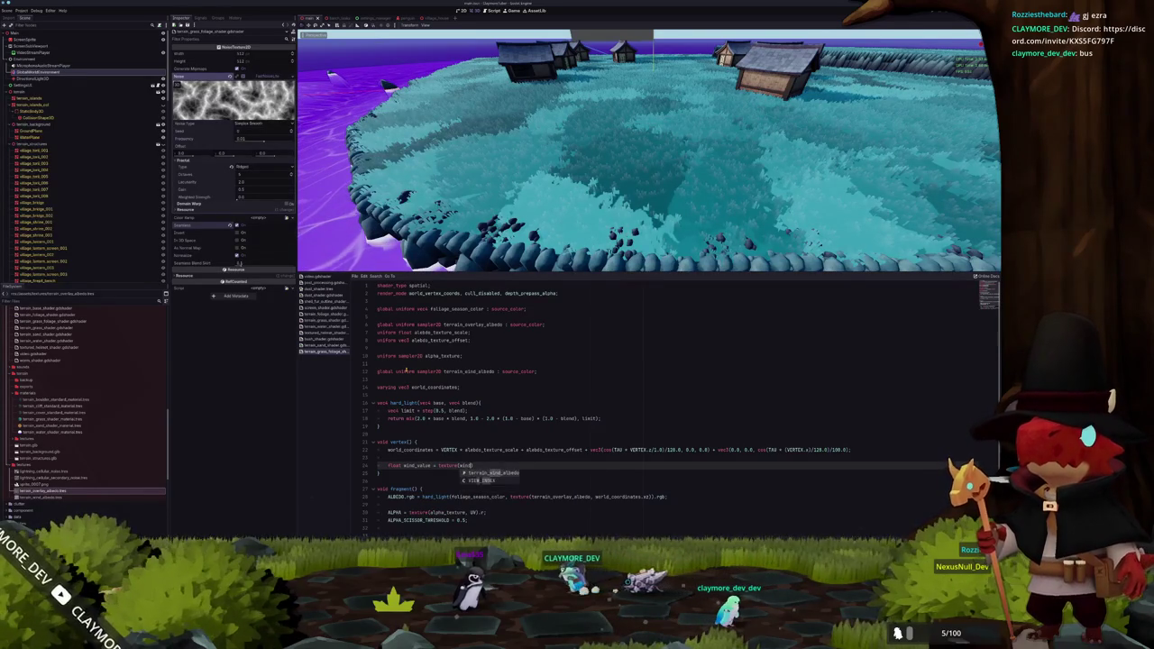
{"action": "type", "text": "VERTE"}
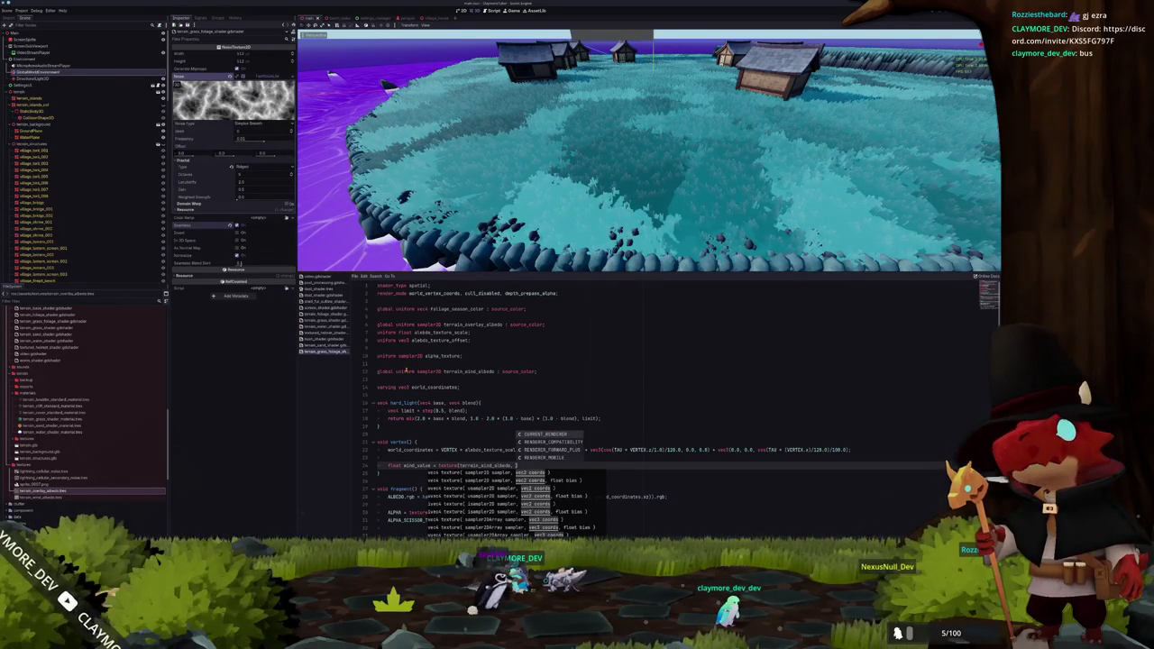
{"action": "type", "text": "X.xz)"}
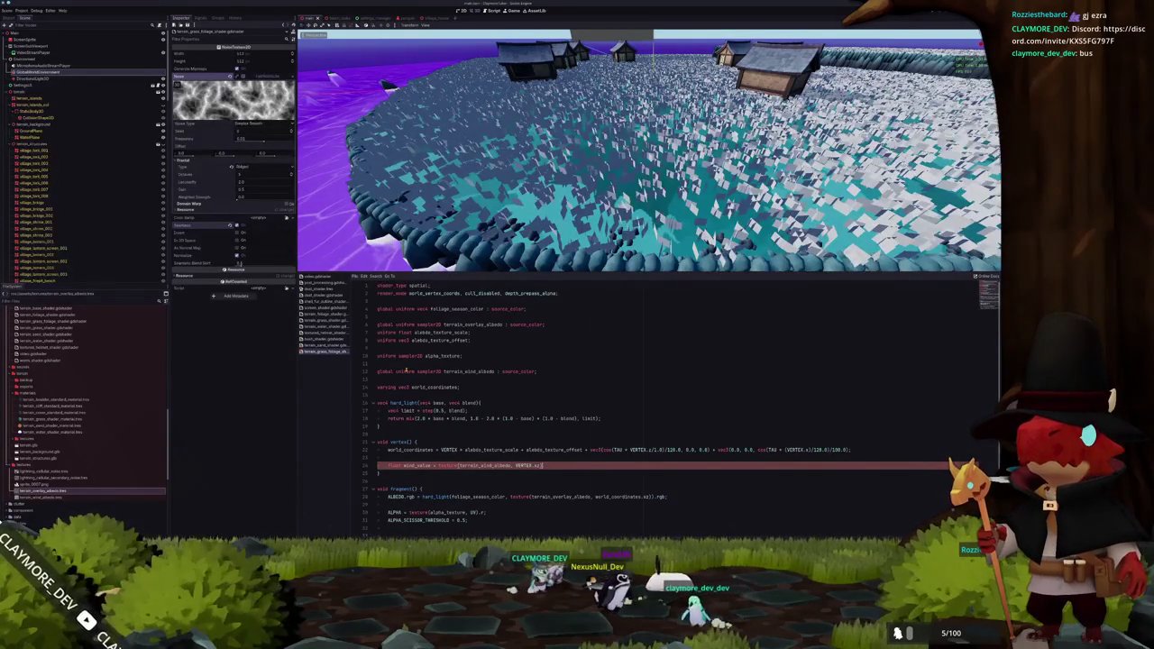
{"action": "type", "text": ".r"}
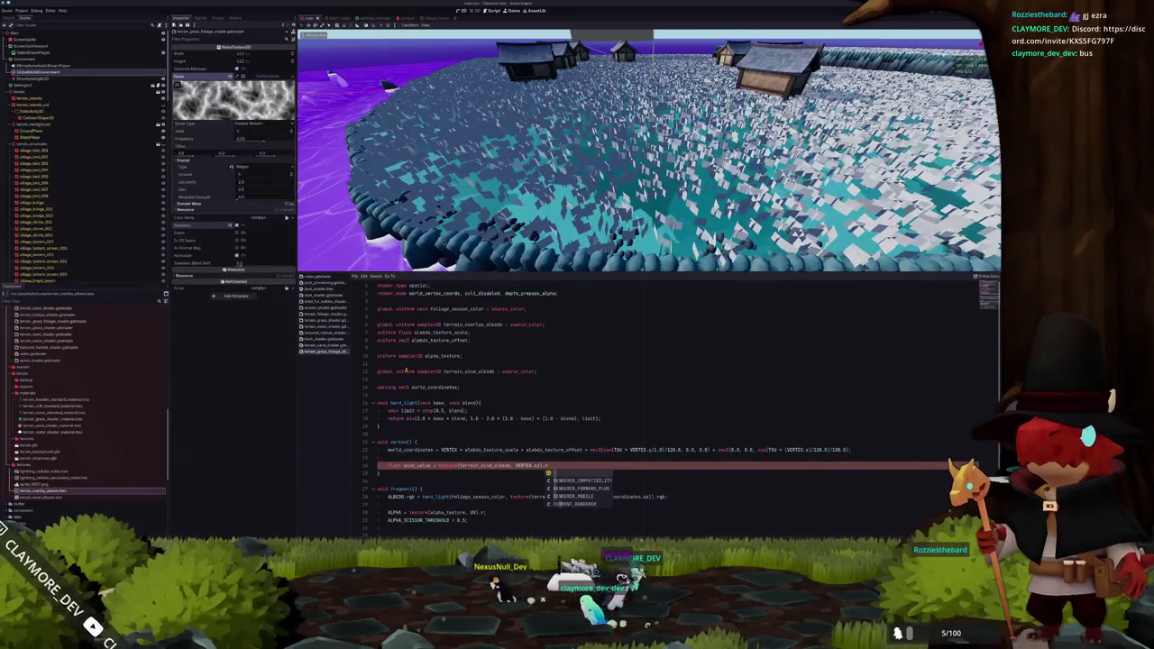
{"action": "type", "text": ";"}
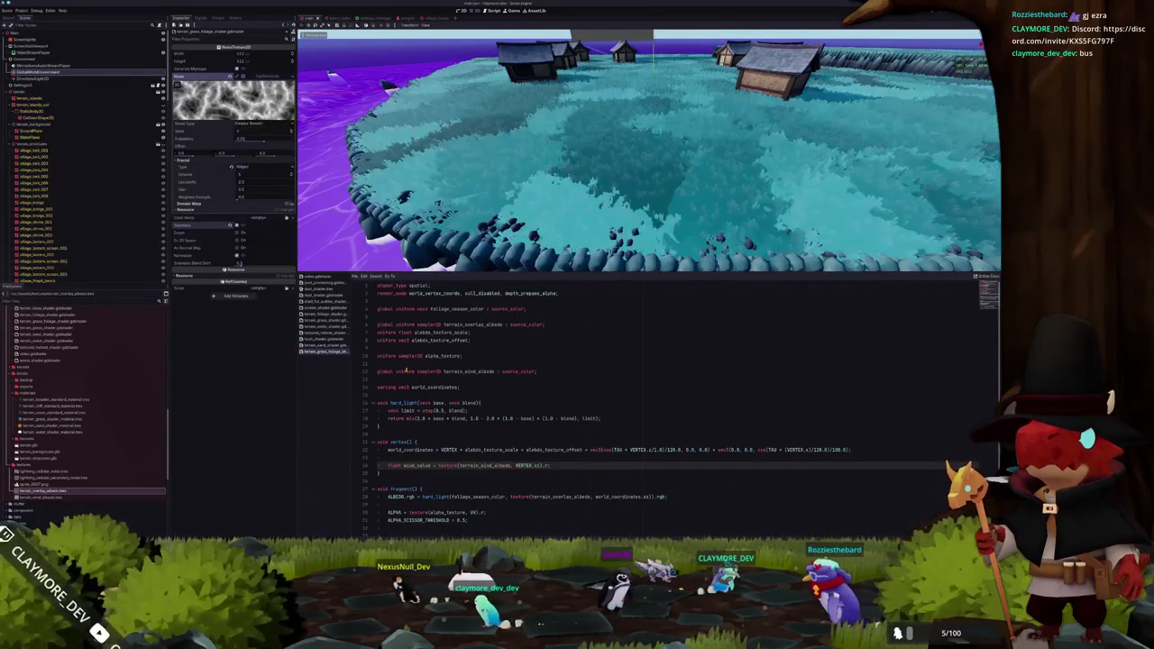
{"action": "key", "text": "Return"}
{"action": "type", "text": "VERTEX"}
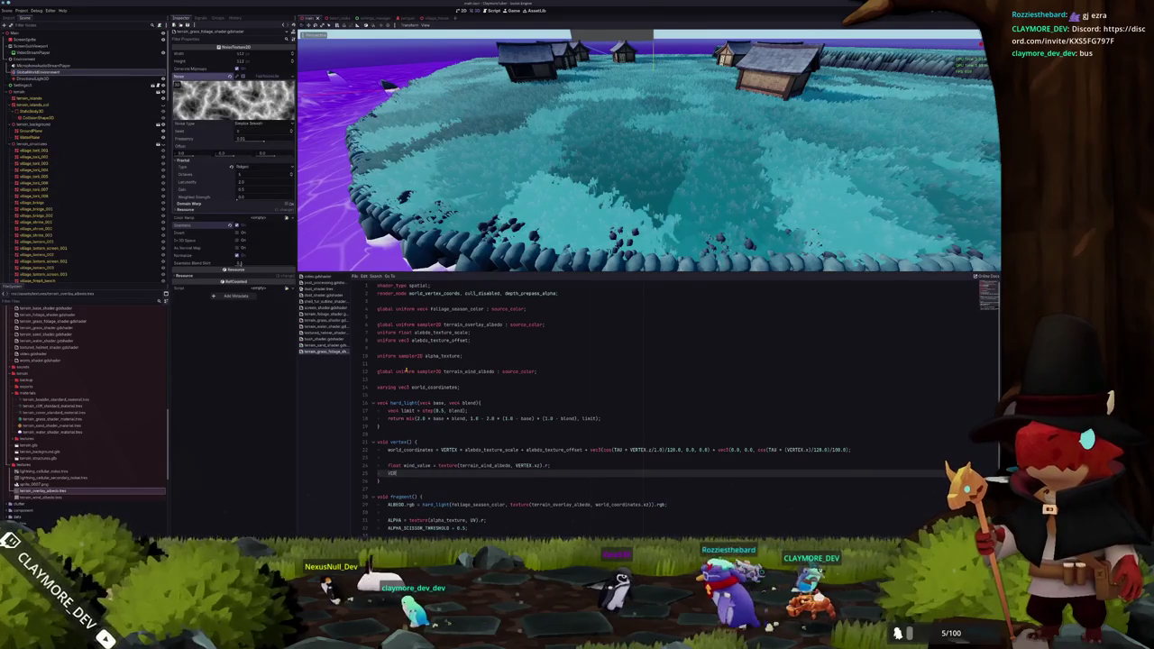
Start the VERTEX.xz offset line and make the wind lookup scroll with + TIME * 0.01
{"action": "type", "text": ".x"}
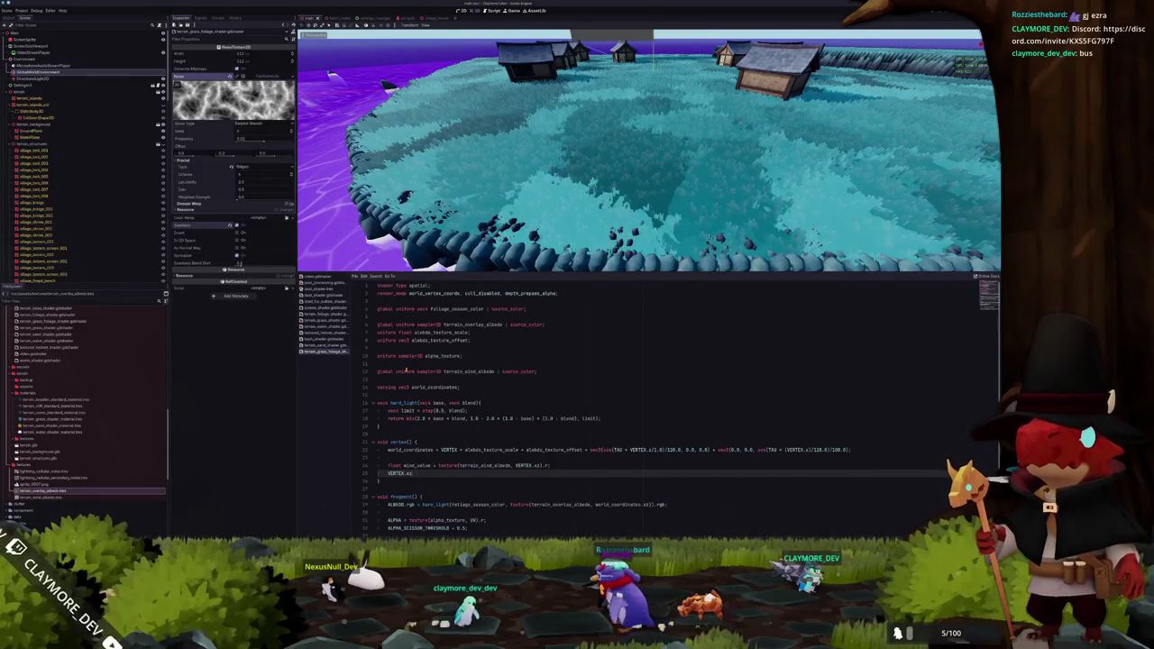
{"action": "type", "text": "z += v"}
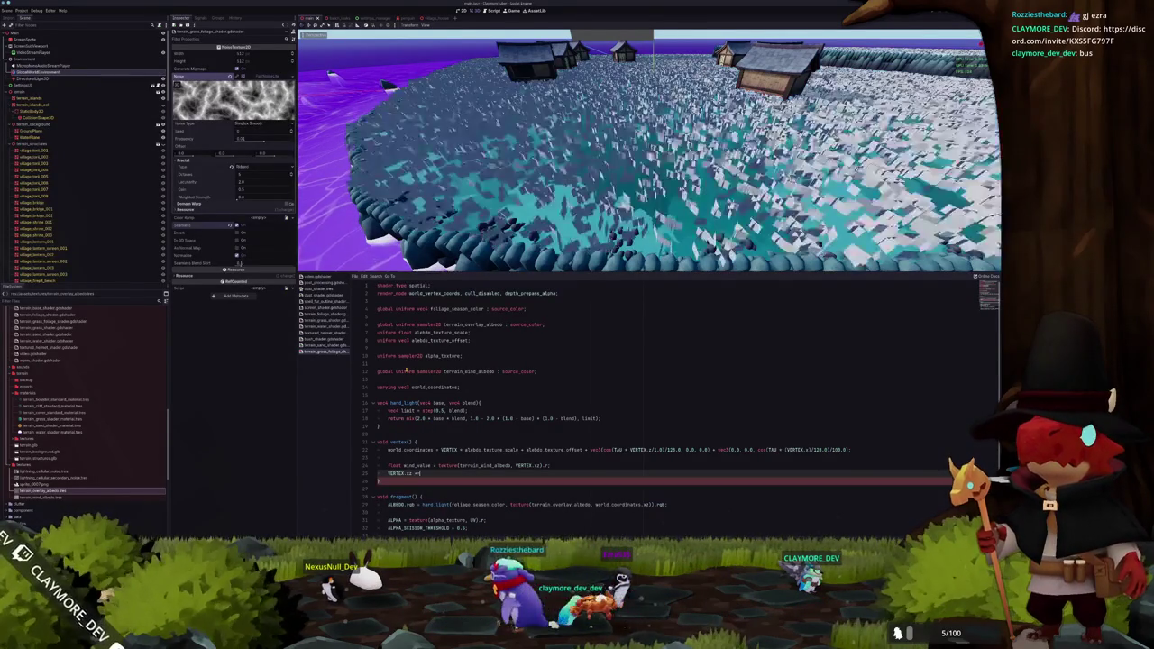
{"action": "type", "text": "ec2(wind_value);"}
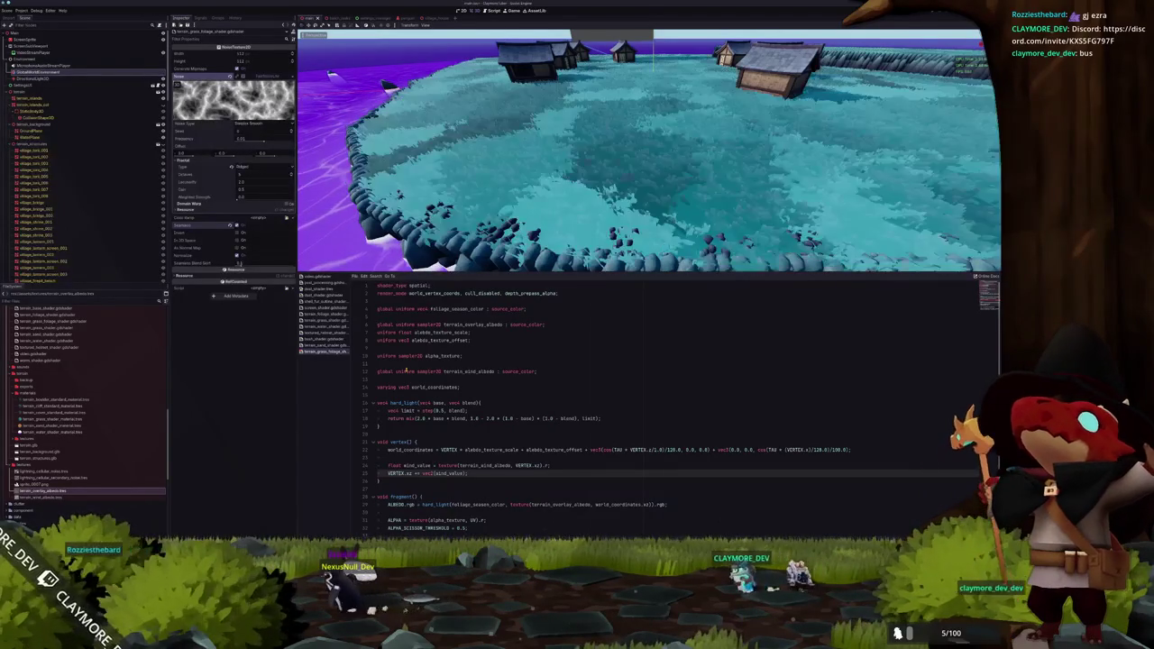
{"action": "key", "text": "Up"}
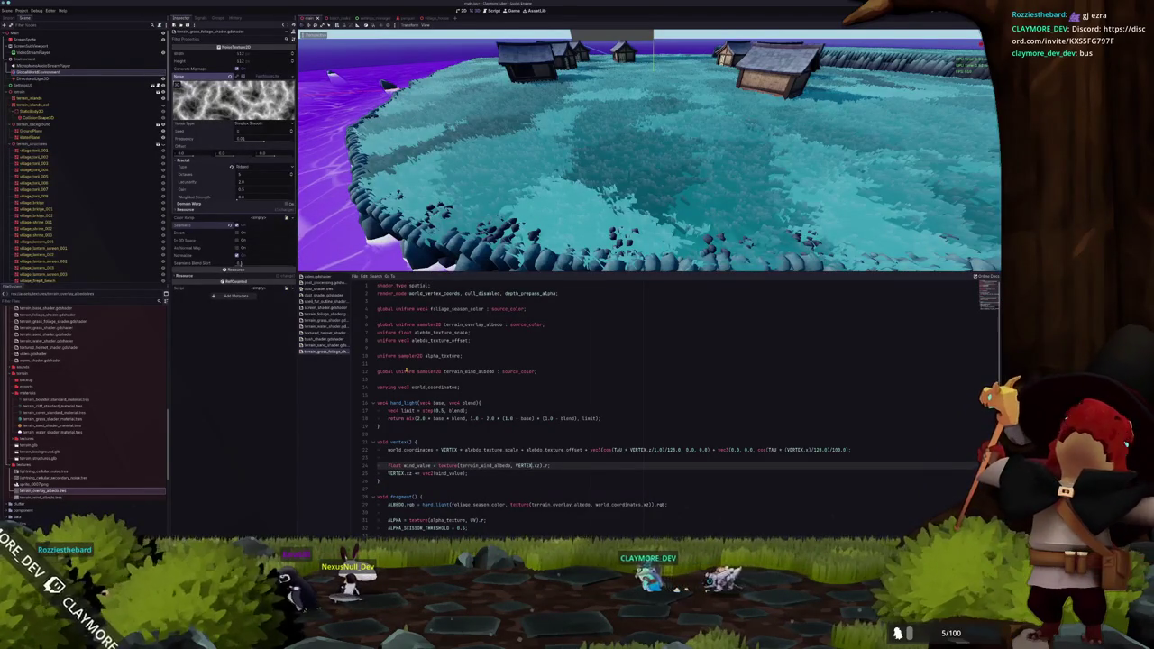
{"action": "type", "text": "+ TIME"}
{"action": "key", "text": "Down"}
{"action": "key", "text": "Down"}
{"action": "key", "text": "Up"}
{"action": "key", "text": "Up"}
{"action": "type", "text": "* 0.1"}
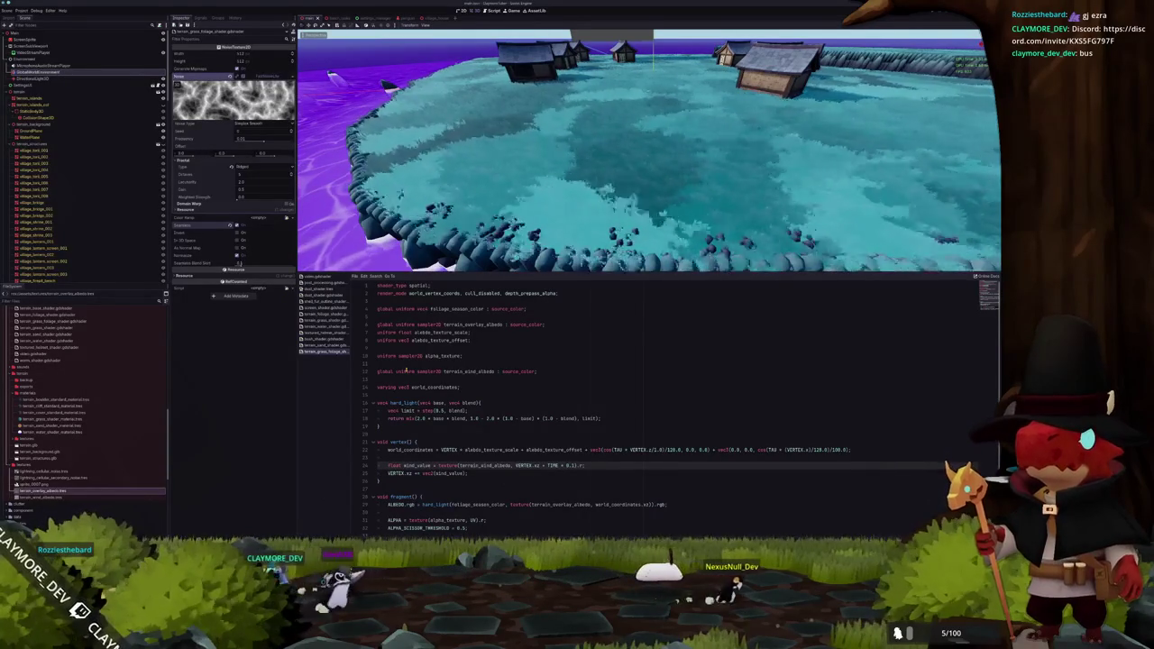
{"action": "type", "text": "0"}
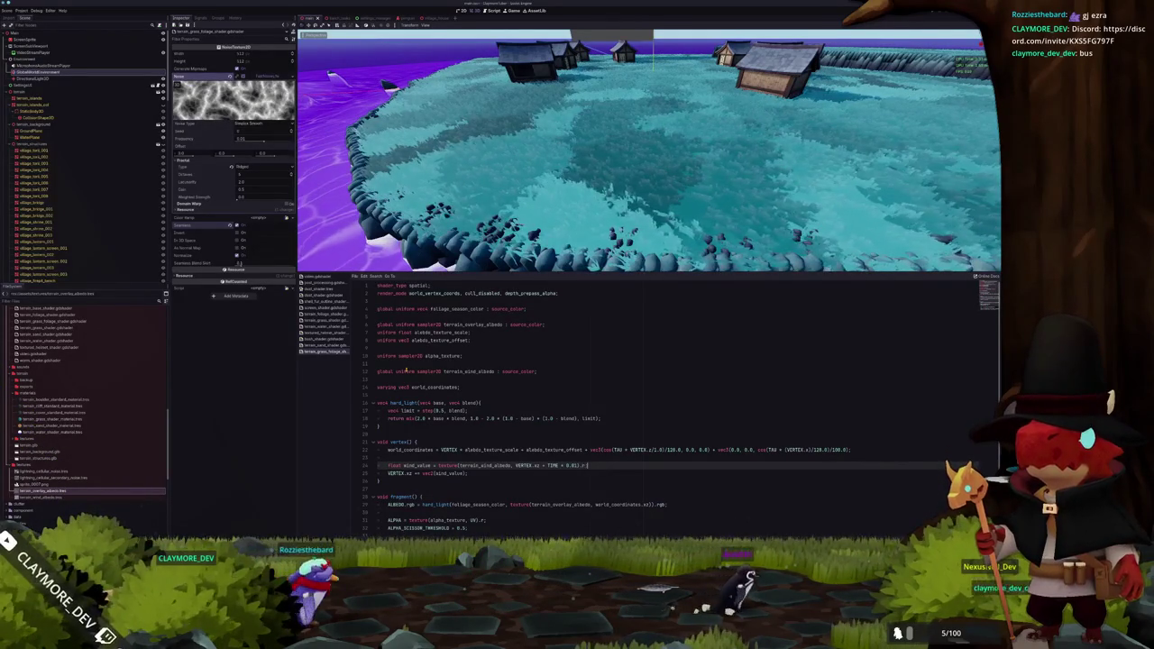
Add 'float wind_mask = COLOR.r;' and multiply the VERTEX.xz sway offset by wind_mask
{"action": "key", "text": "Return"}
{"action": "type", "text": "float wind_mask ="}
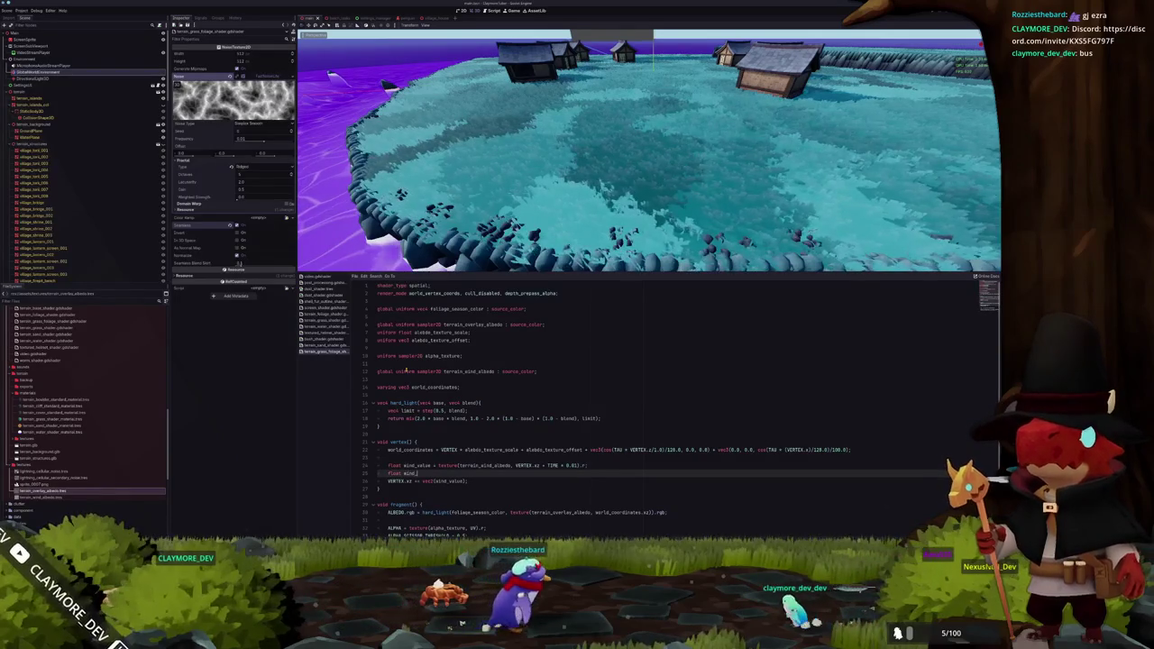
{"action": "type", "text": "COLOR.r"}
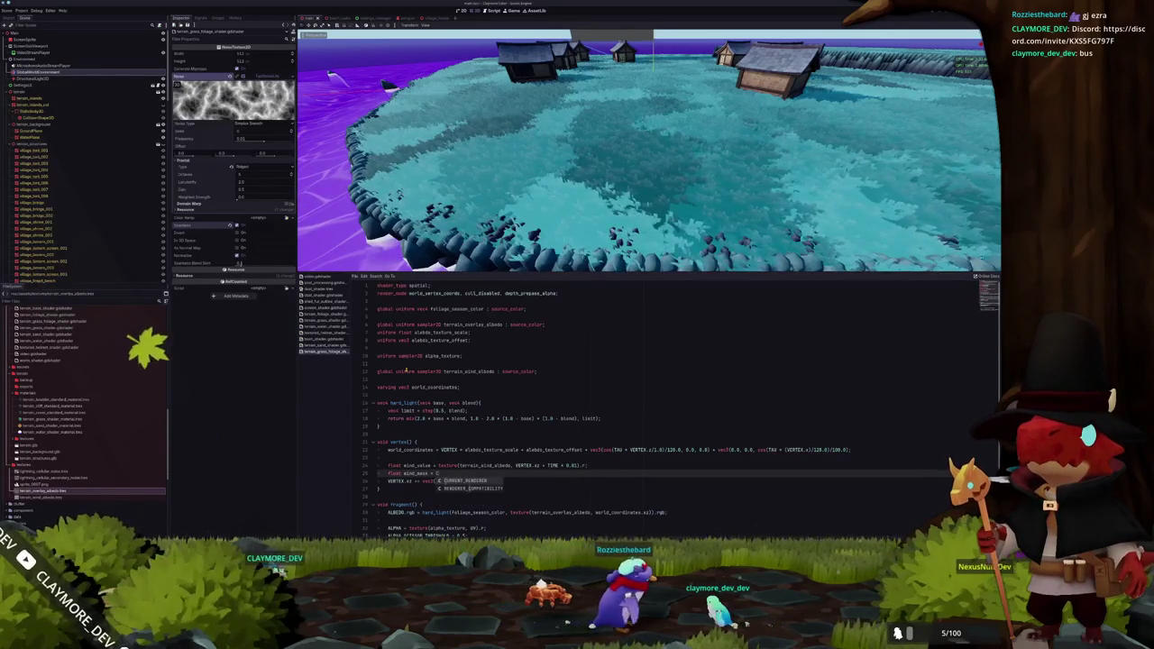
{"action": "type", "text": ";"}
{"action": "key", "text": "Down"}
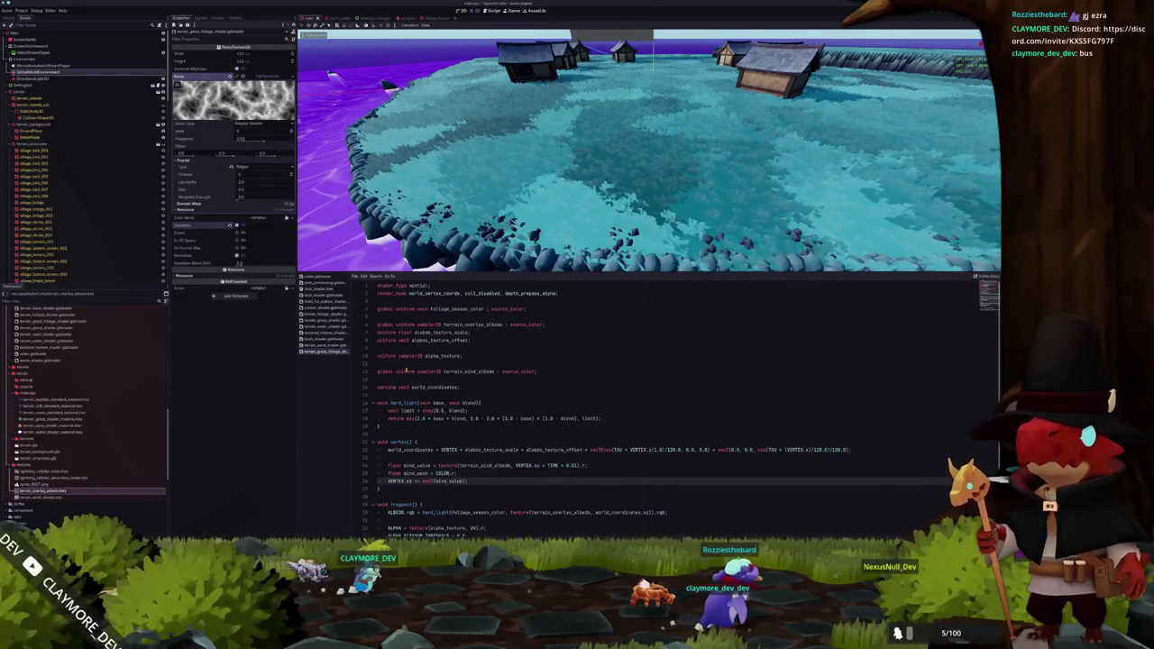
{"action": "type", "text": "* ("}
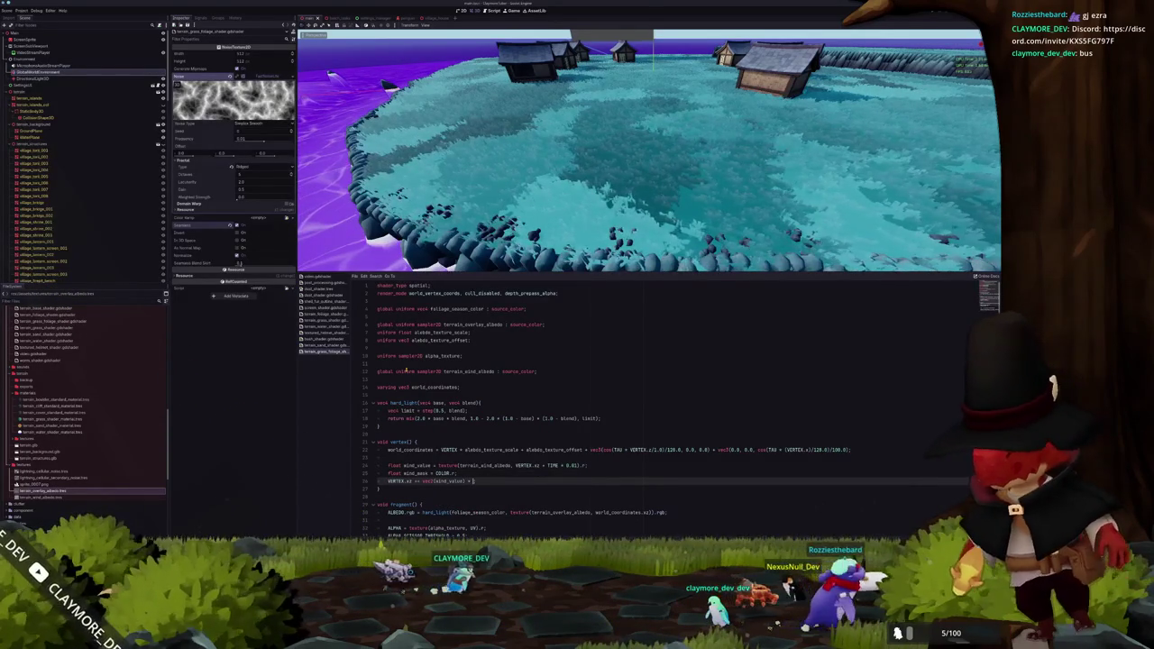
{"action": "type", "text": "COLOR.r"}
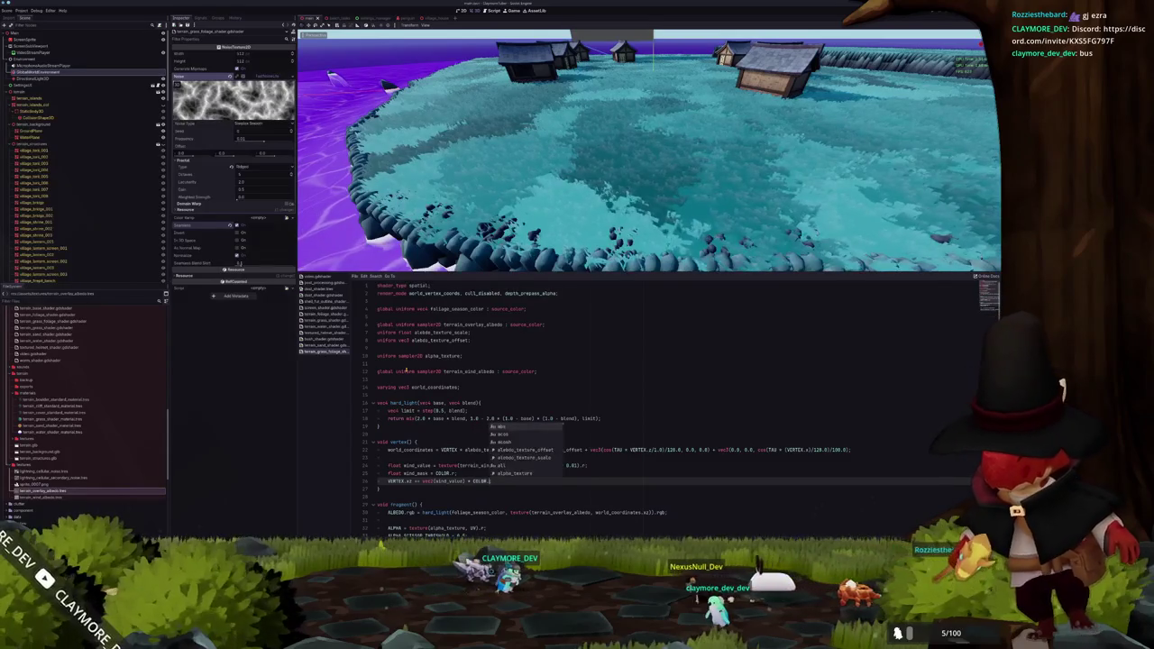
{"action": "key", "text": "BackSpace"}
{"action": "key", "text": "BackSpace"}
{"action": "key", "text": "BackSpace"}
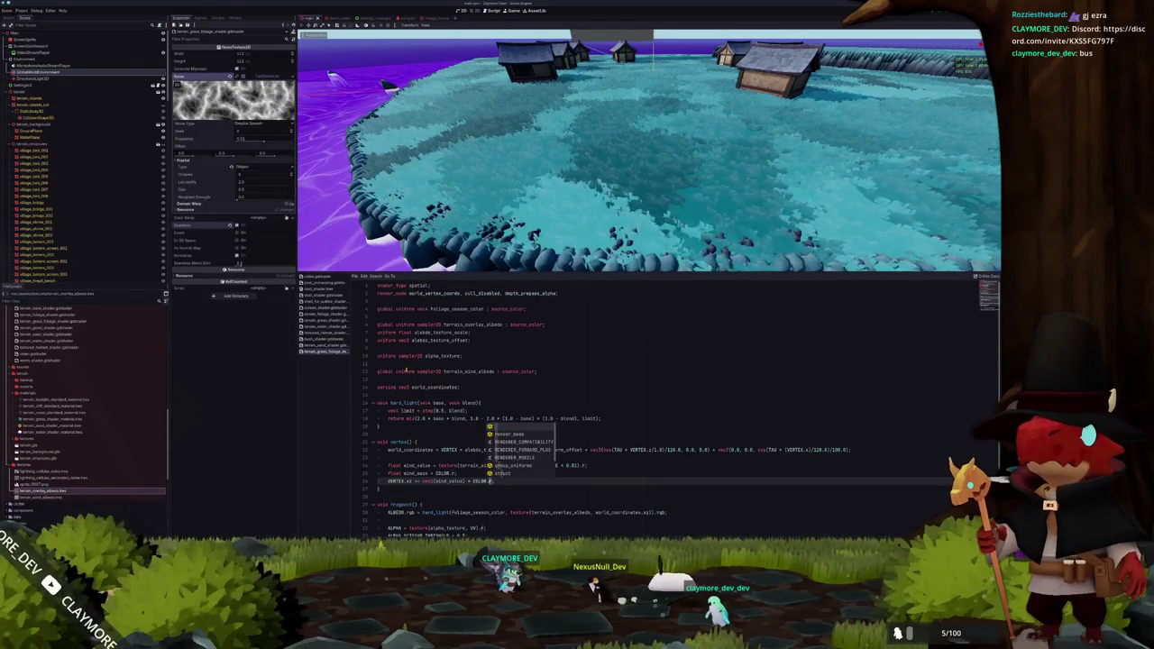
{"action": "type", "text": "wind_ma"}
{"action": "type", "text": "sk"}
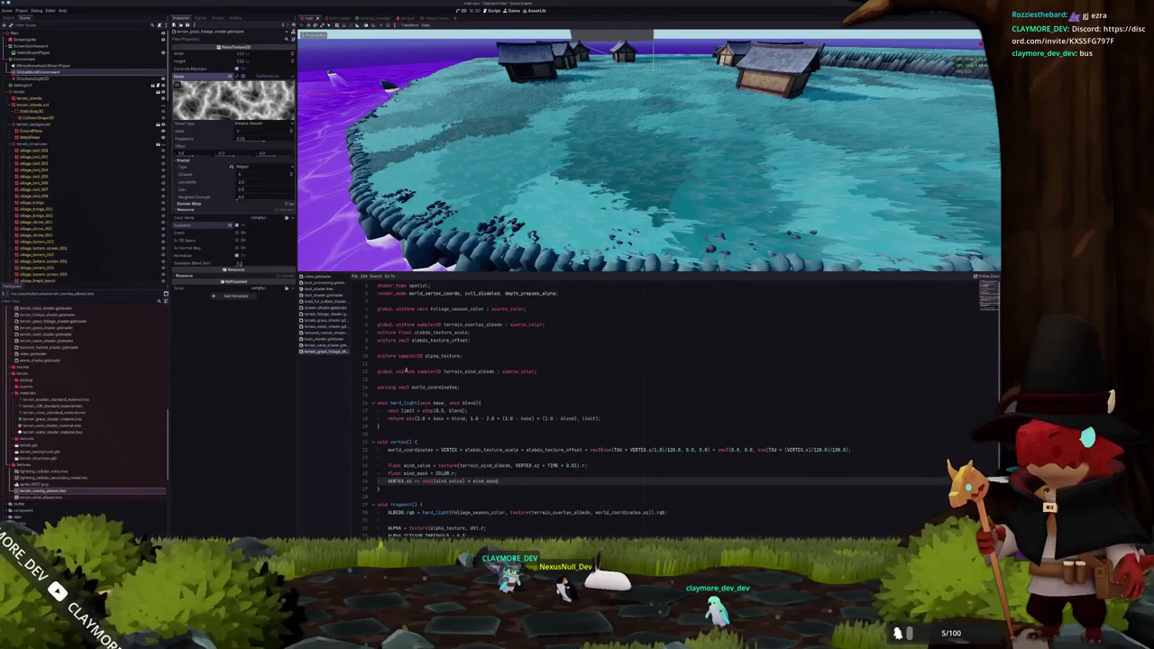
{"action": "scroll", "scroll_direction": "up", "scroll_amount": 3}
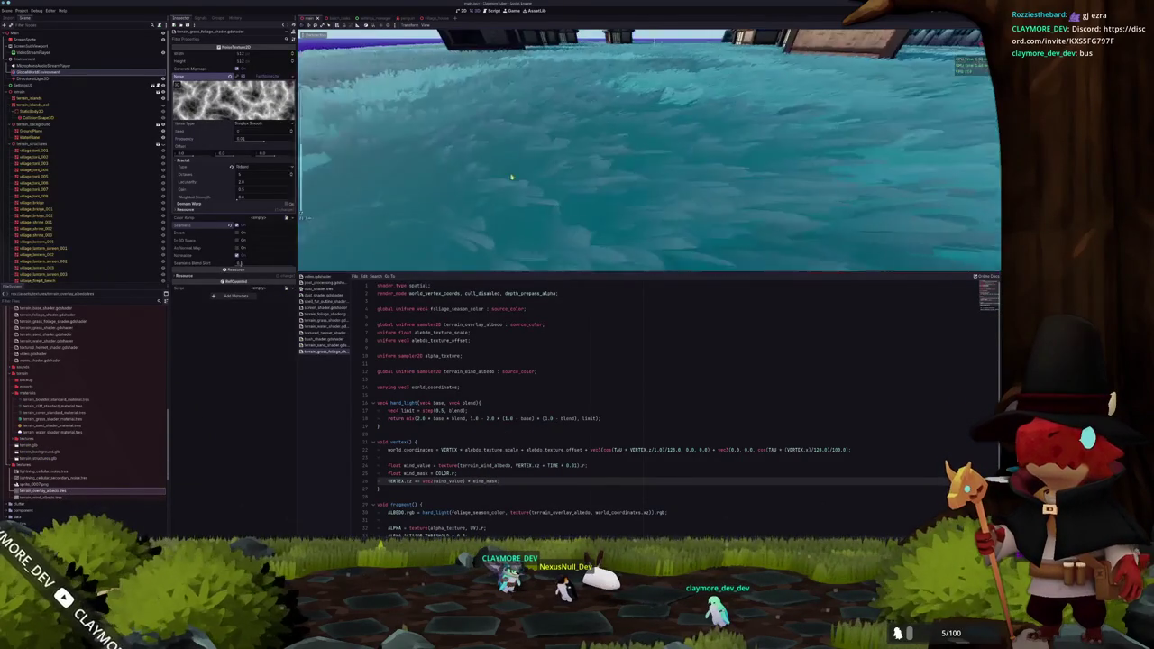
{"action": "scroll", "scroll_direction": "down", "scroll_amount": 3}
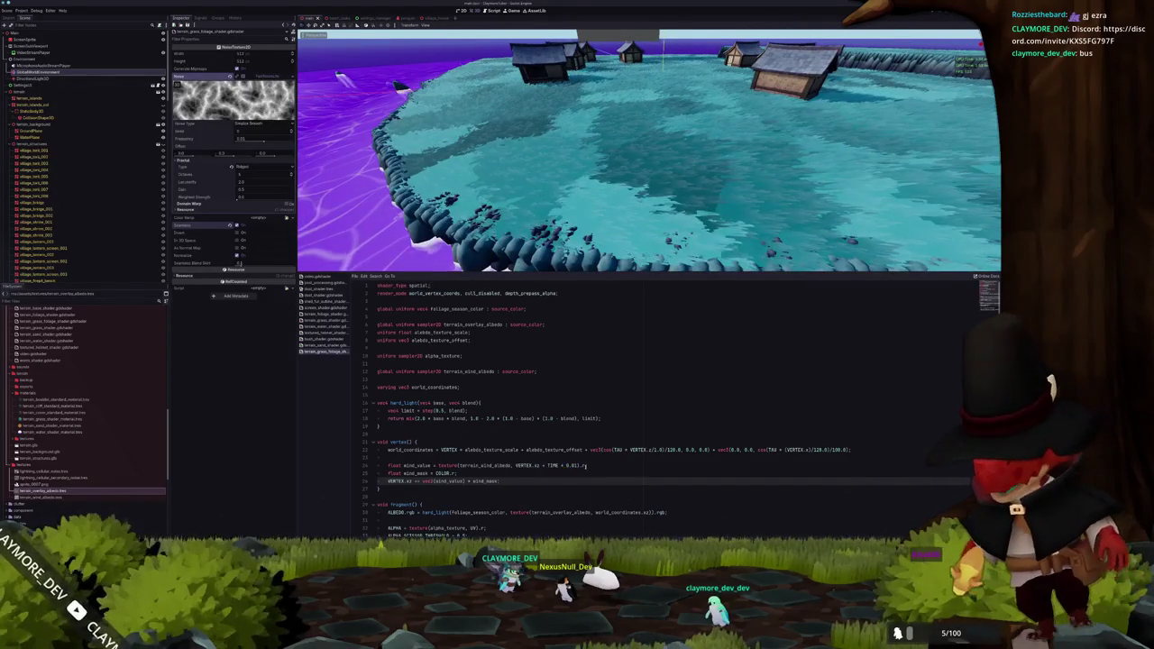
{"action": "left_click", "coordinate": [585, 466]}
Multiply wind_value by a new uniform float wind_magnitude of 0.25 declared above the varying, and save
{"action": "type", "text": "* wind_"}
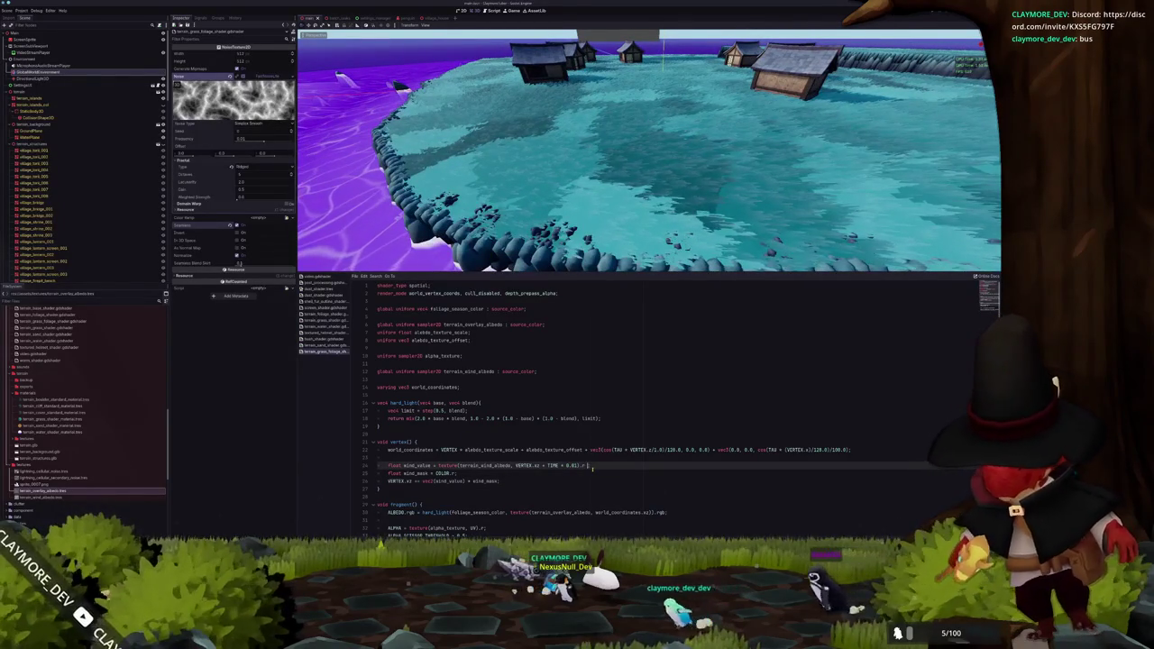
{"action": "type", "text": "magnitude;"}
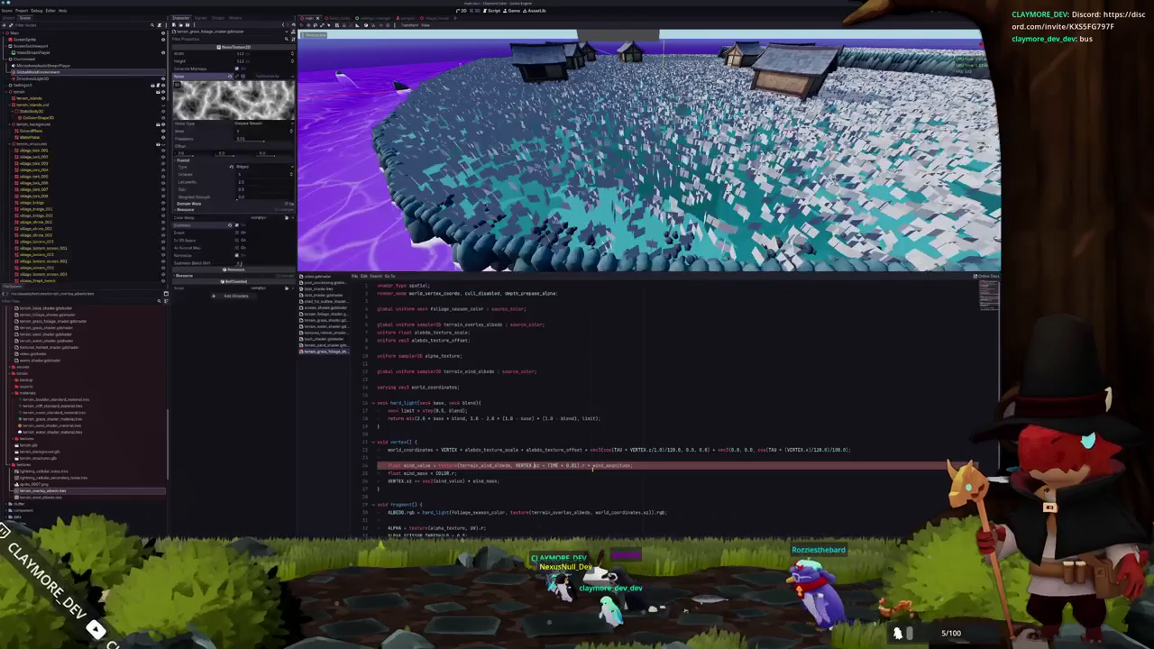
{"action": "key", "text": "Up"}
{"action": "key", "text": "Up"}
{"action": "key", "text": "Up"}
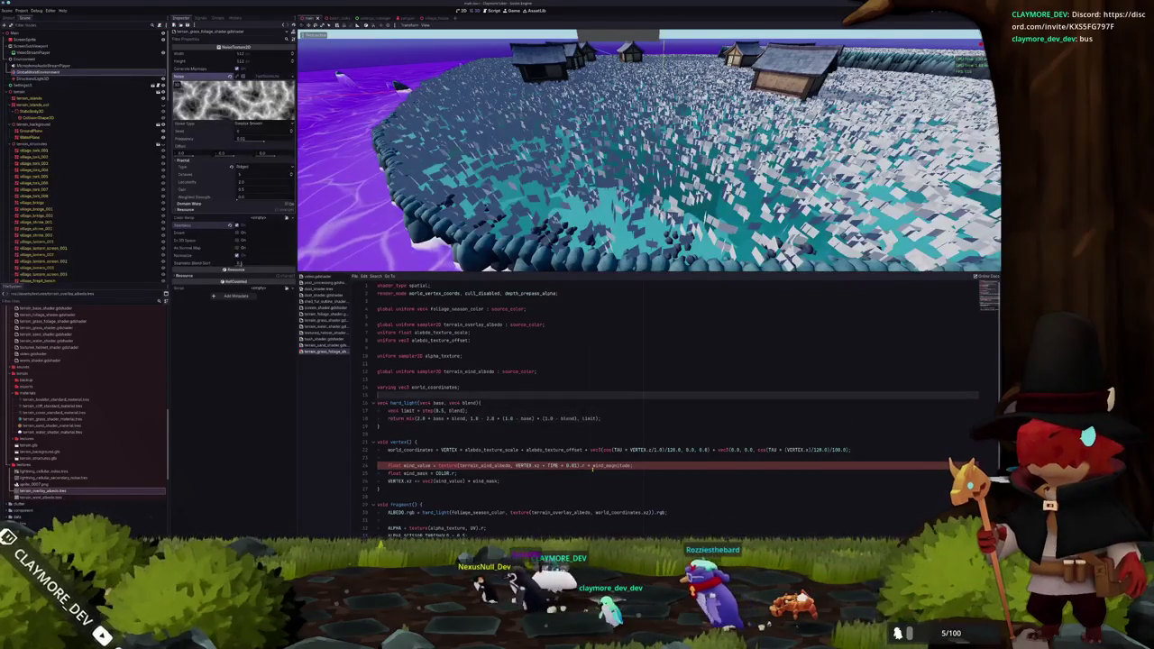
{"action": "key", "text": "Return"}
{"action": "key", "text": "Up"}
{"action": "key", "text": "Up"}
{"action": "key", "text": "Up"}
{"action": "key", "text": "Return"}
{"action": "key", "text": "Up"}
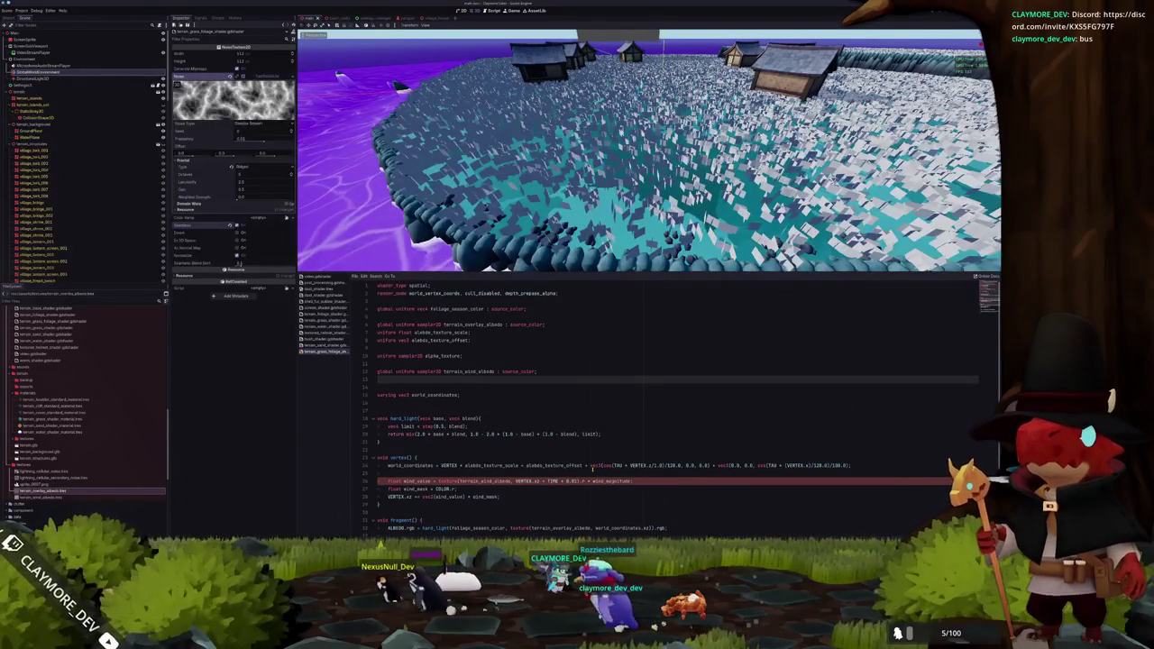
{"action": "type", "text": "uniform float "}
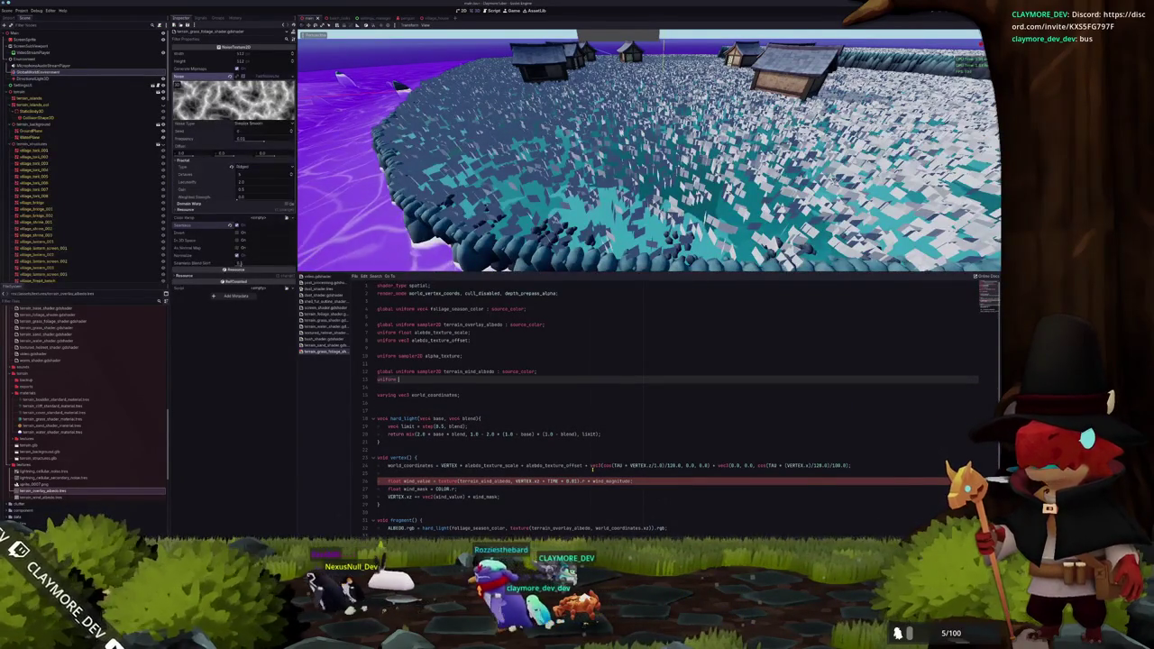
{"action": "type", "text": "wind_ma"}
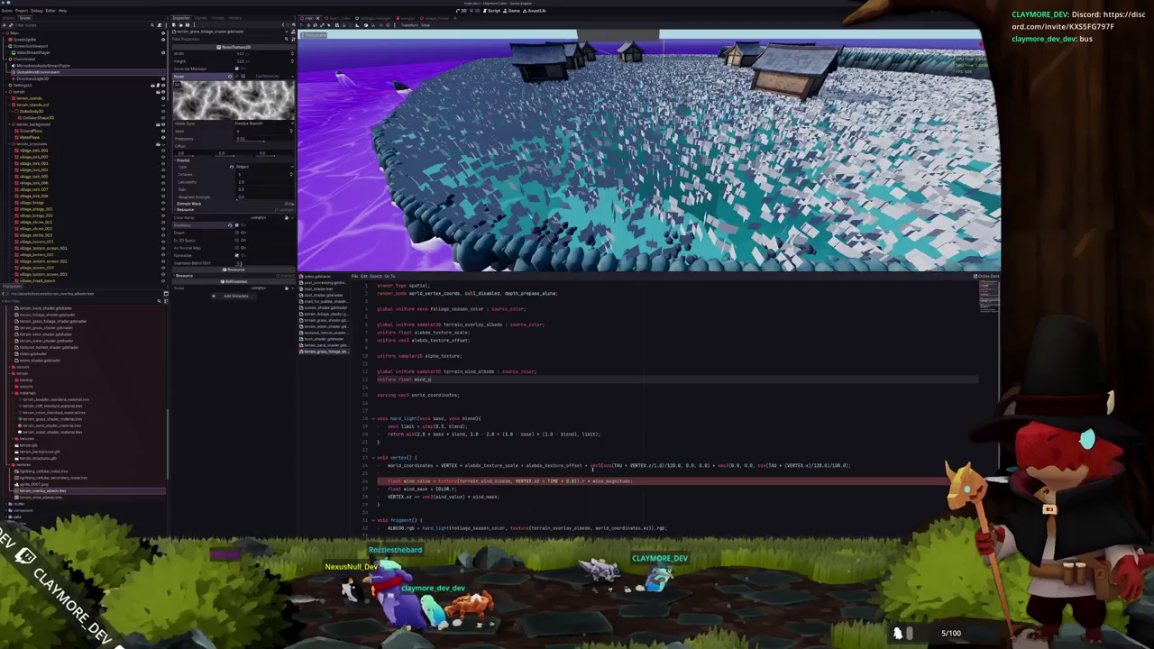
{"action": "type", "text": "gnitude = "}
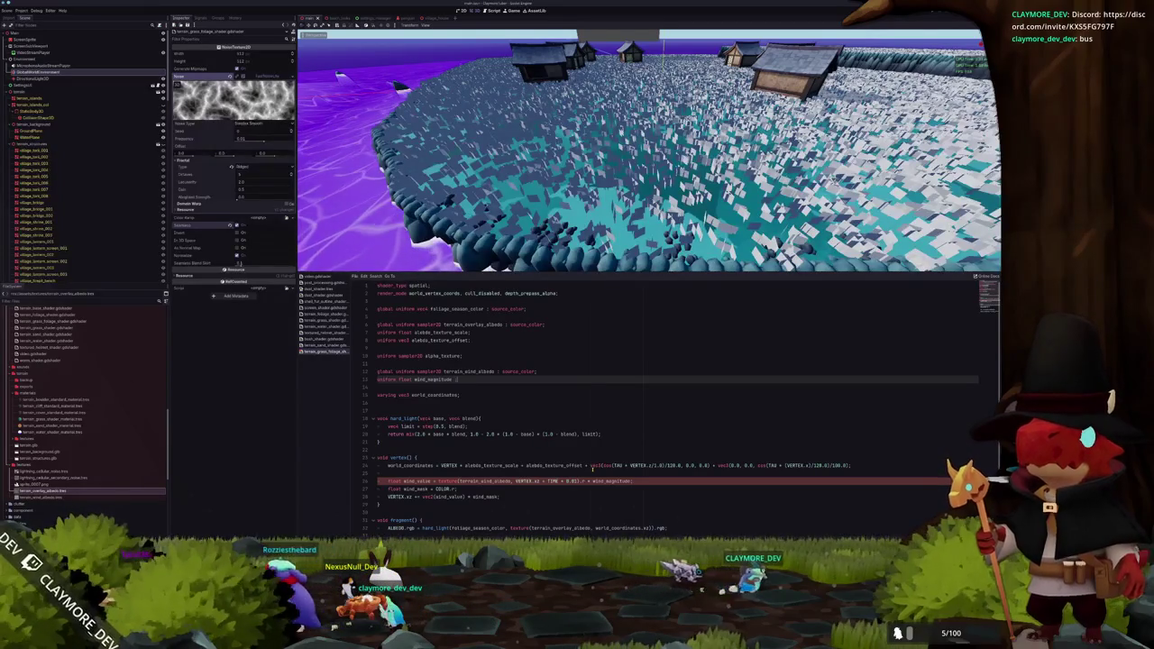
{"action": "type", "text": "0.1;"}
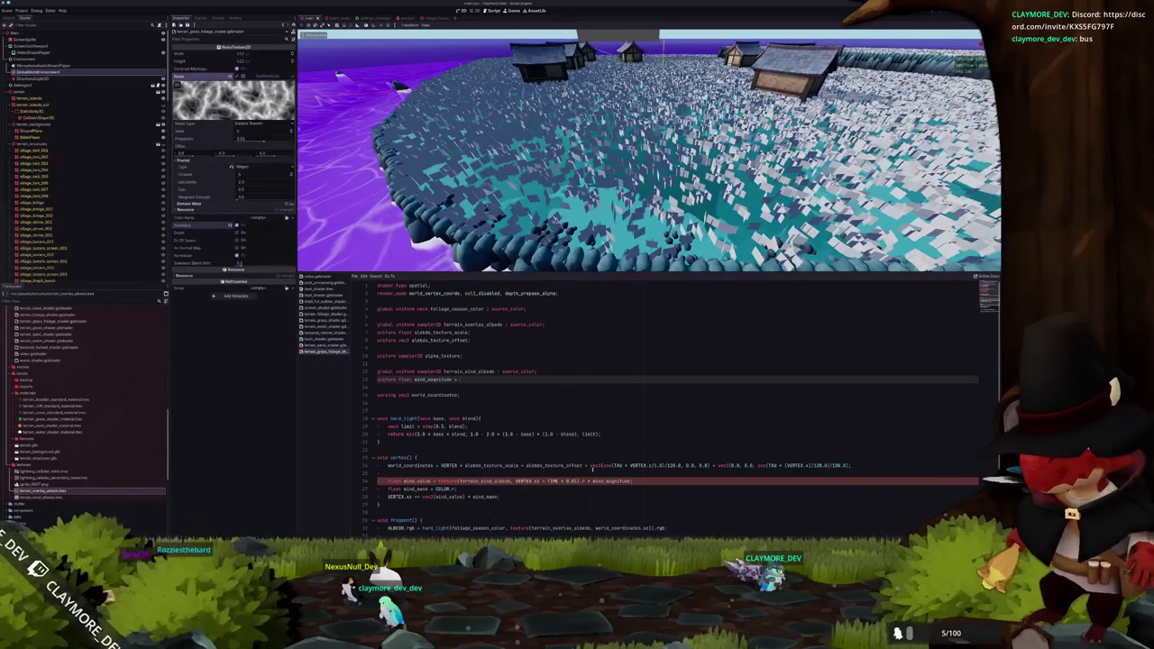
{"action": "key", "text": "ctrl+s"}
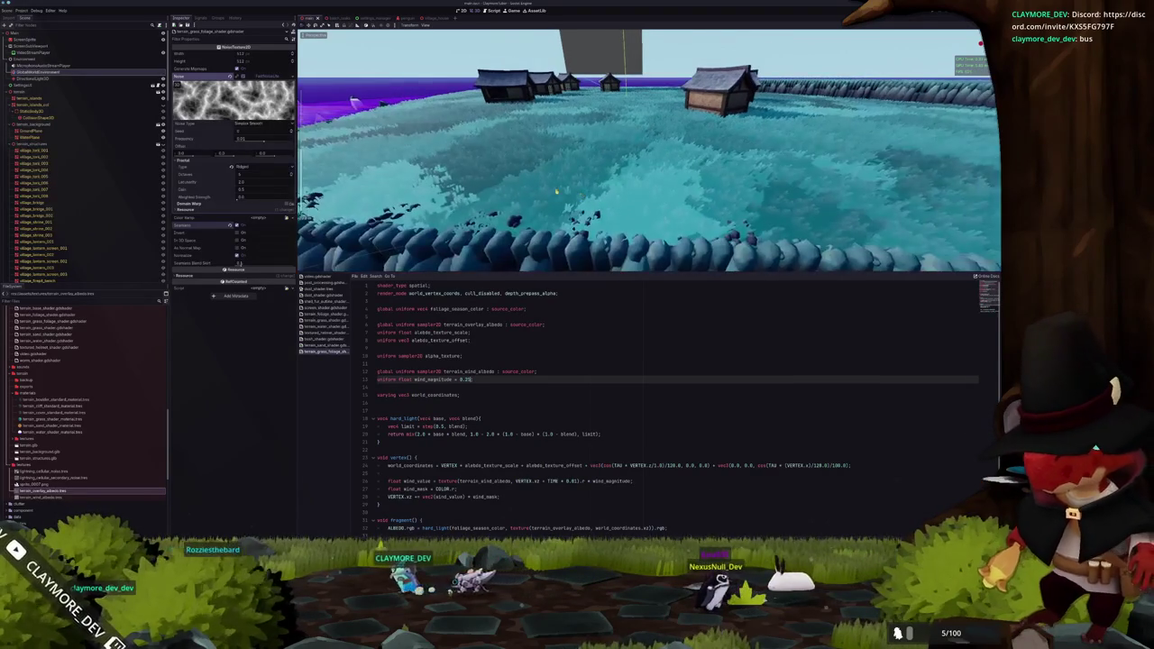
Declare 'uniform float wind_scale = 0.1;' above the wind_magnitude uniform
{"action": "key", "text": "Return"}
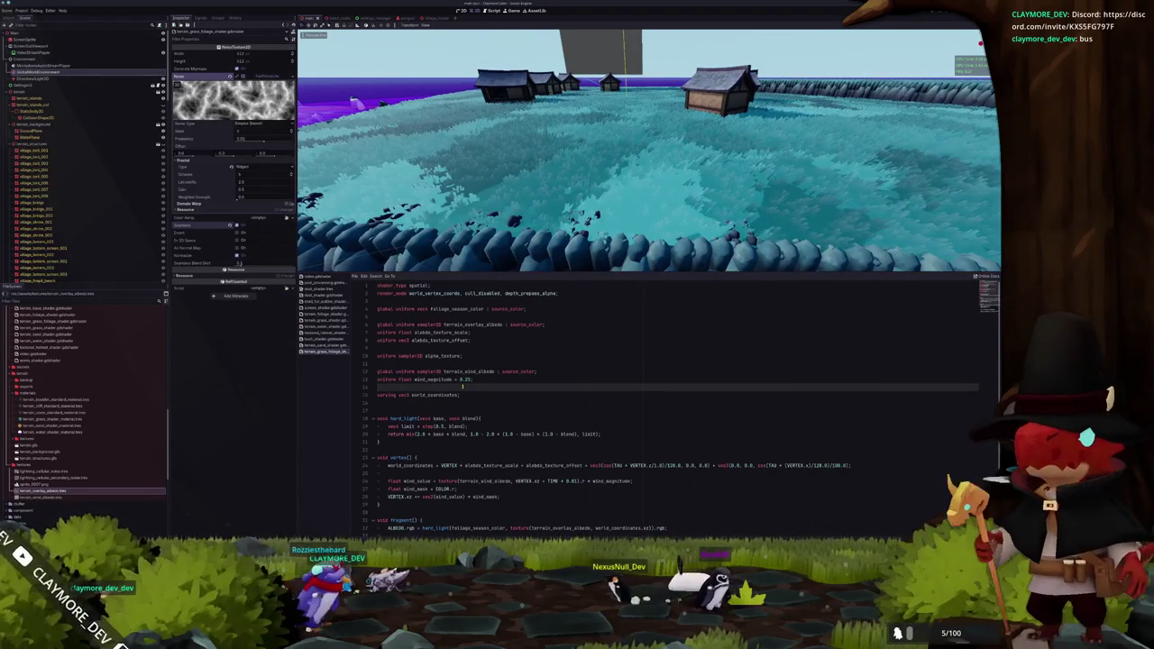
{"action": "key", "text": "Up"}
{"action": "type", "text": "form float"}
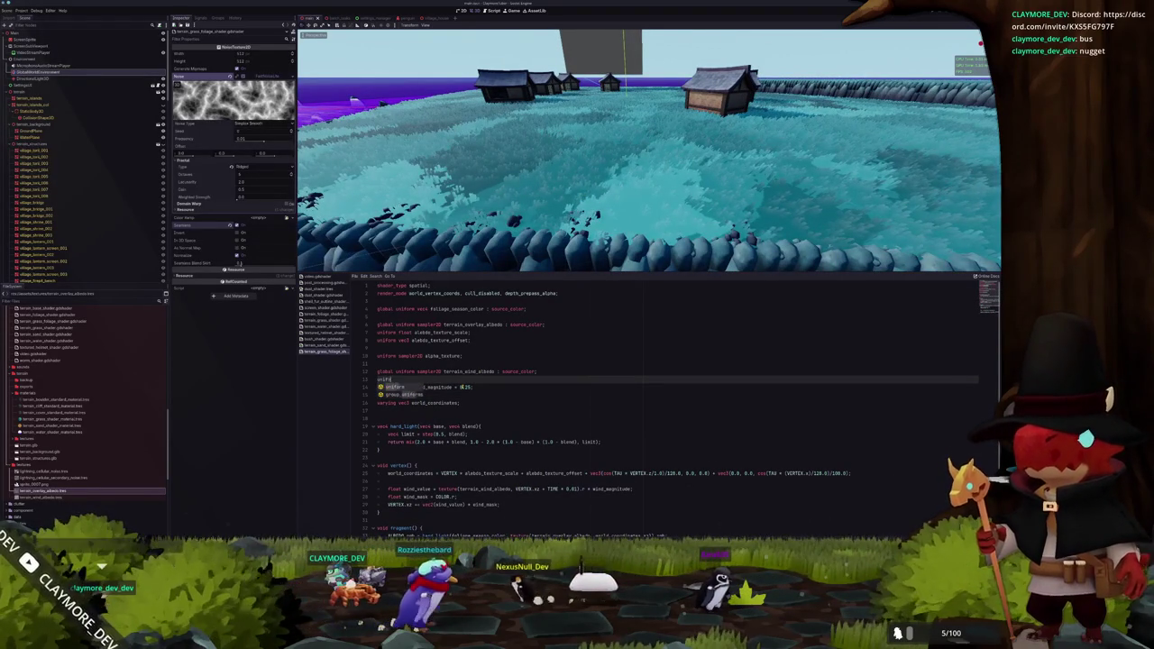
{"action": "type", "text": " wind_"}
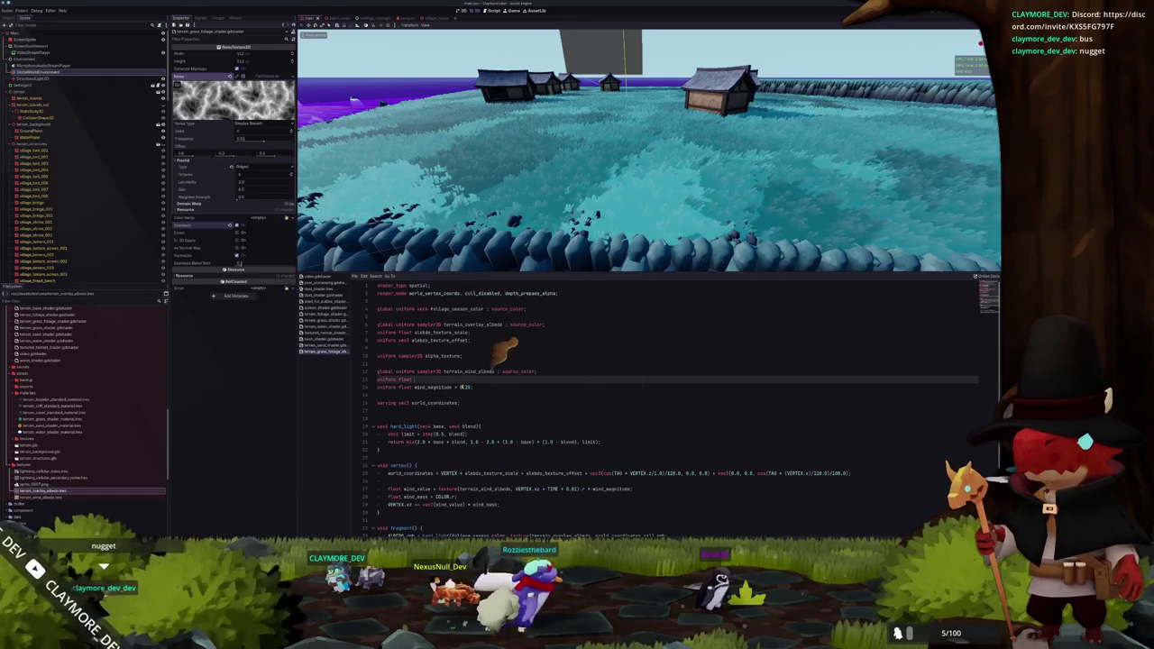
{"action": "type", "text": "scale "}
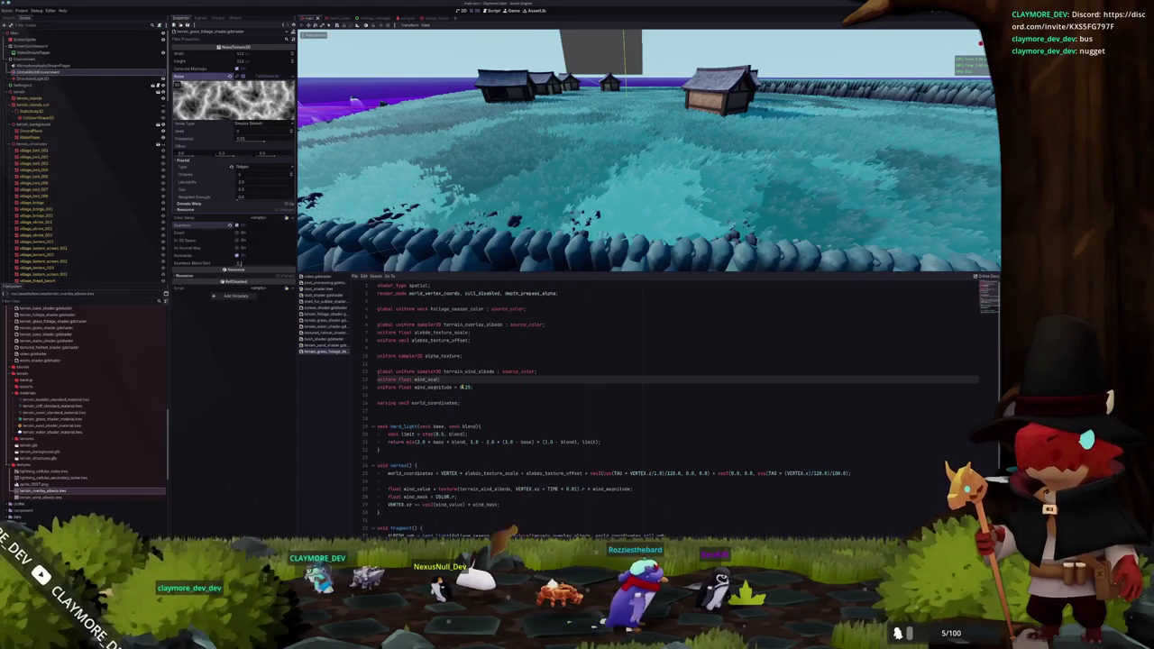
{"action": "type", "text": "= 0"}
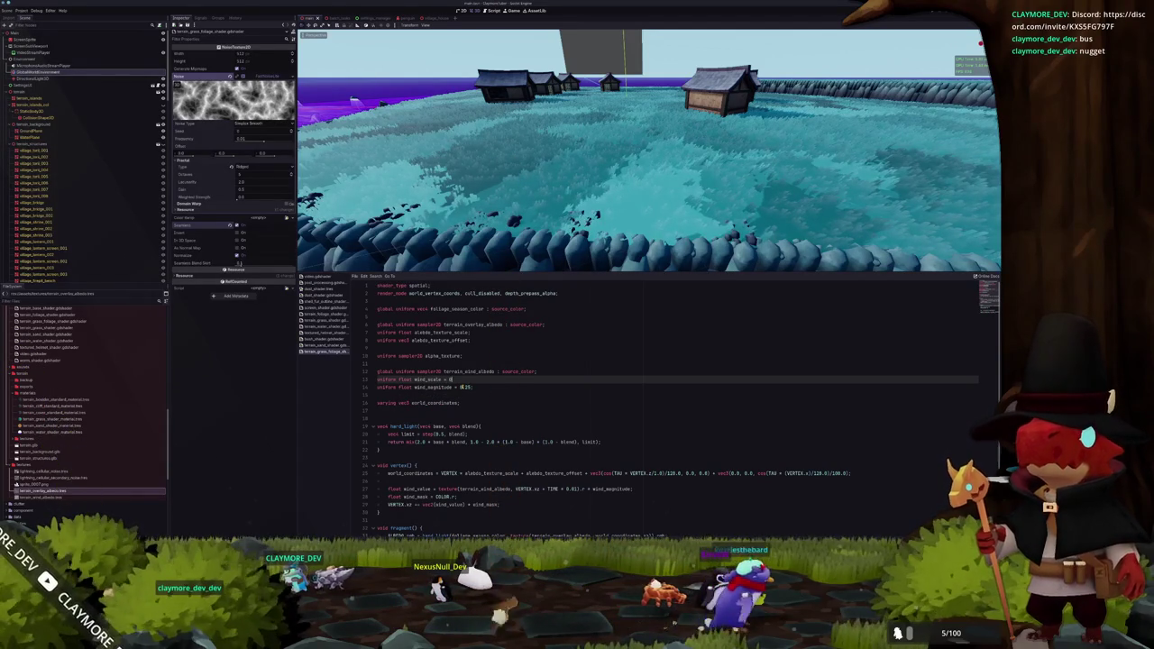
{"action": "type", "text": ".1"}
{"action": "type", "text": ";"}
{"action": "key", "text": "Return"}
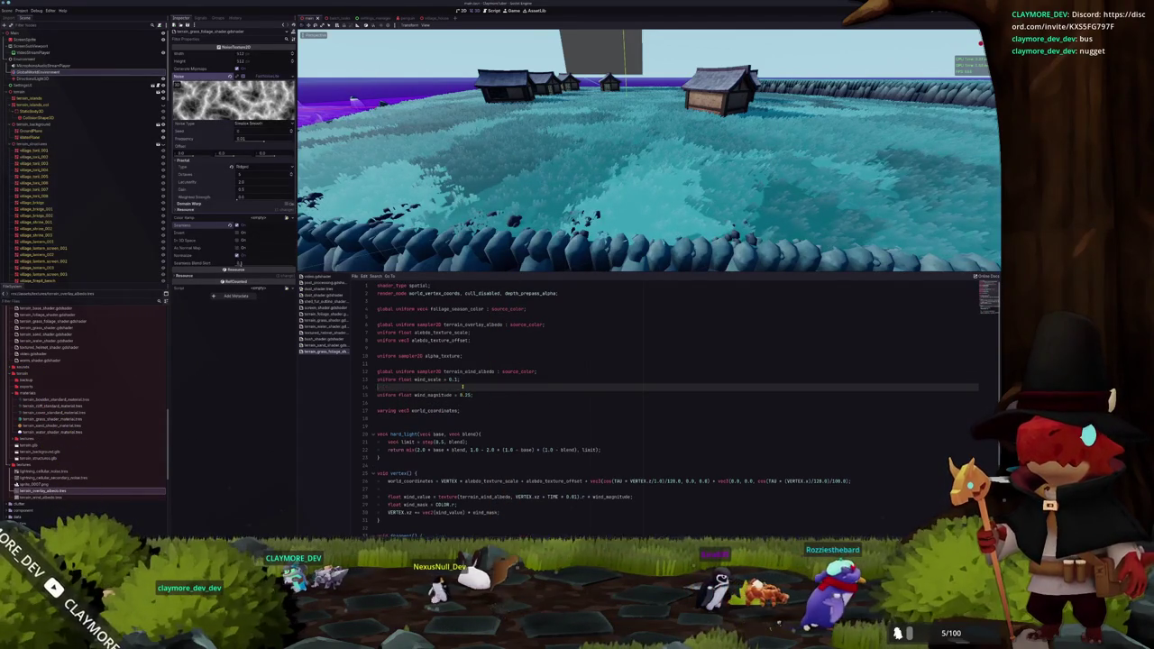
{"action": "type", "text": "uniform float"}
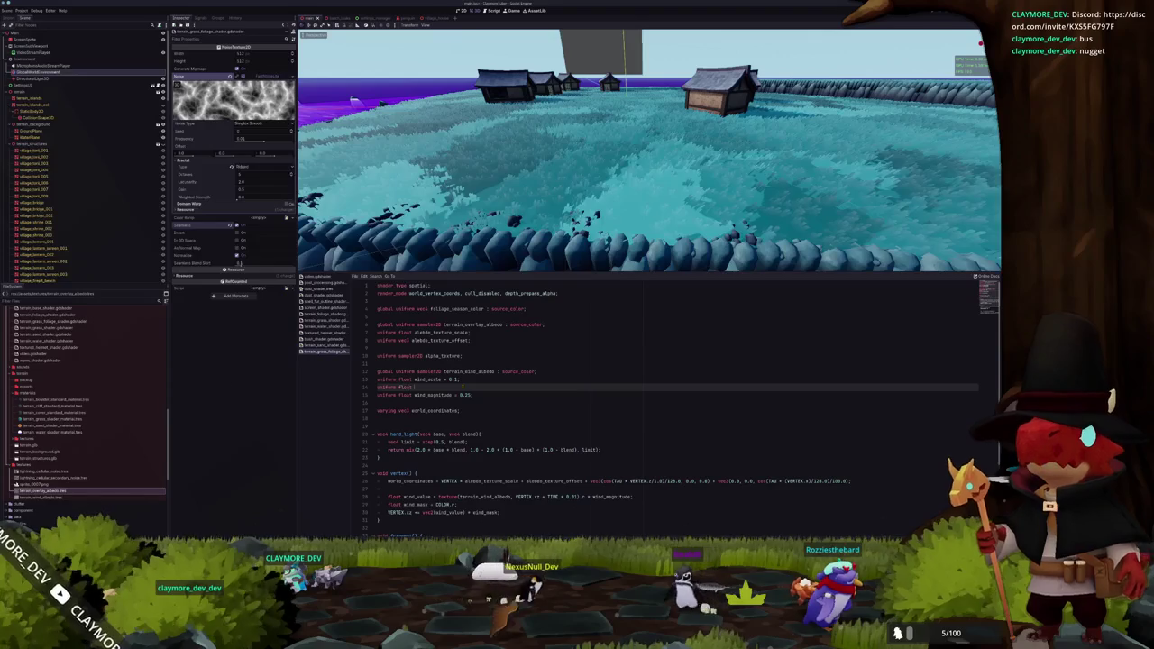
{"action": "type", "text": " wind"}
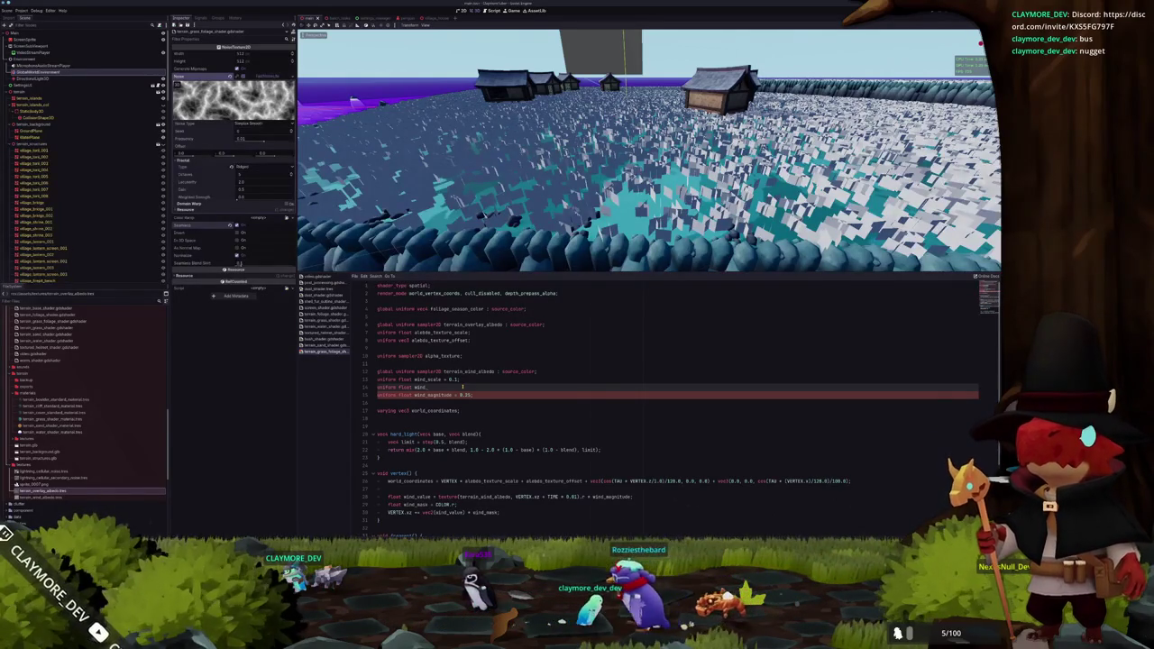
Delete the unfinished 'uniform float wind_' line and leave an empty line below wind_magnitude
{"action": "key", "text": "ctrl+shift+Left"}
{"action": "key", "text": "ctrl+shift+Left"}
{"action": "key", "text": "ctrl+shift+Left"}
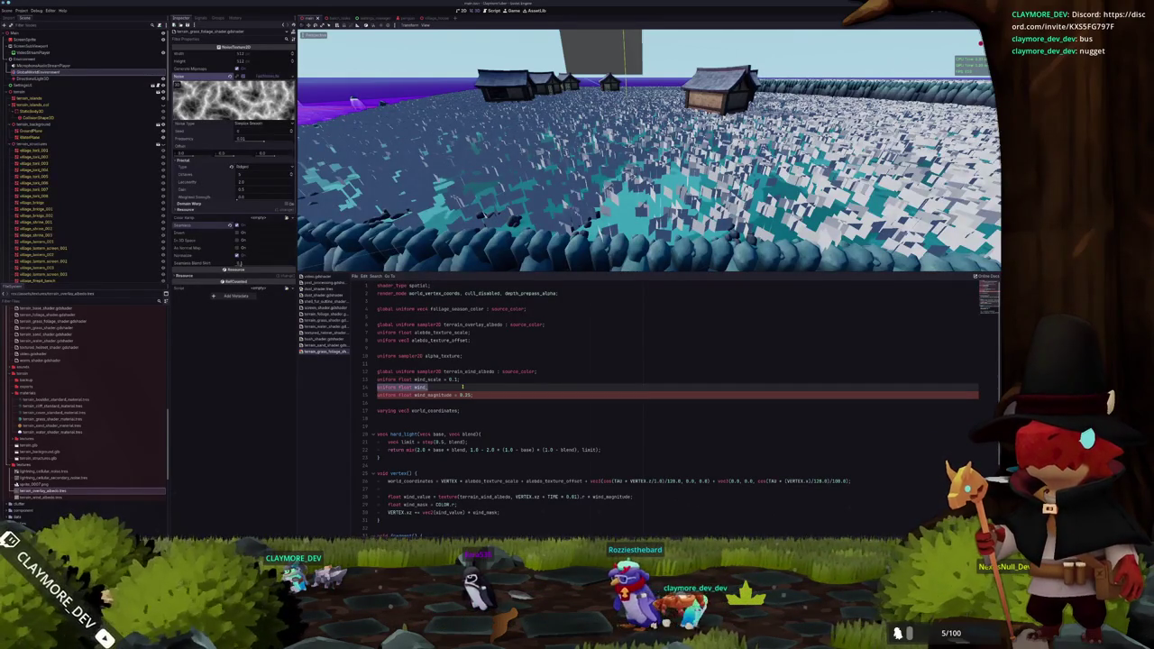
{"action": "key", "text": "BackSpace"}
{"action": "key", "text": "BackSpace"}
{"action": "key", "text": "Down"}
{"action": "key", "text": "Down"}
{"action": "key", "text": "Down"}
{"action": "key", "text": "Down"}
{"action": "key", "text": "Down"}
{"action": "key", "text": "Down"}
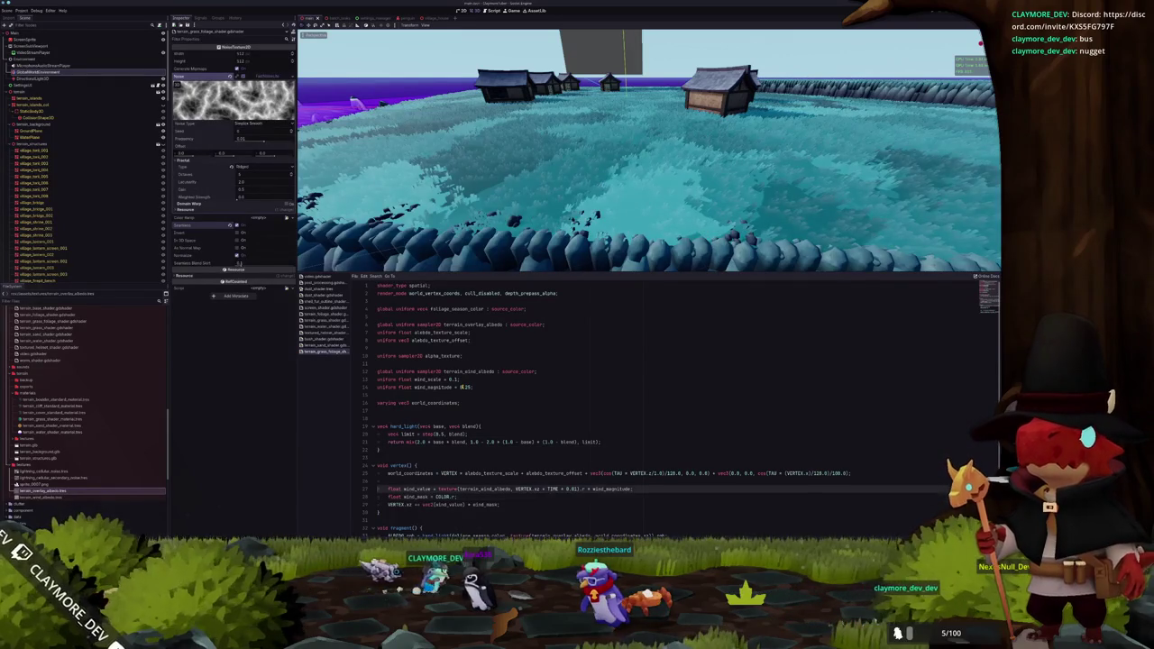
{"action": "key", "text": "Up"}
{"action": "key", "text": "Up"}
{"action": "key", "text": "Up"}
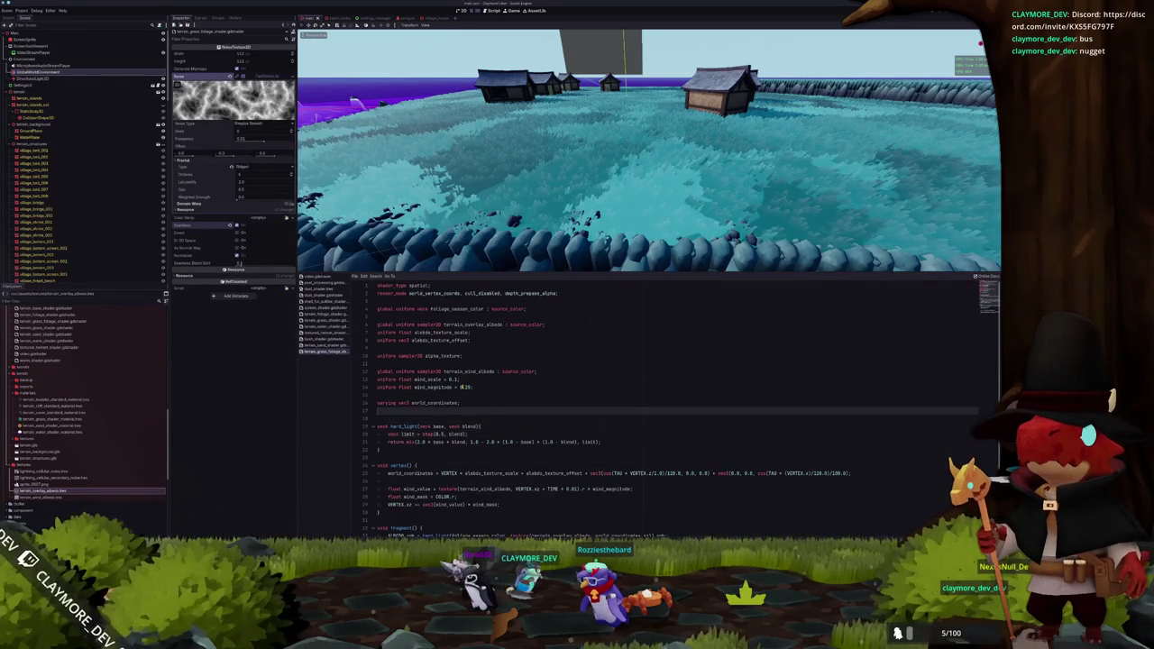
{"action": "key", "text": "Return"}
{"action": "left_click", "coordinate": [378, 395]}
Declare 'uniform float wind_speed = 0.01;' and move it above wind_magnitude
{"action": "type", "text": "loat wind_speed = 0."}
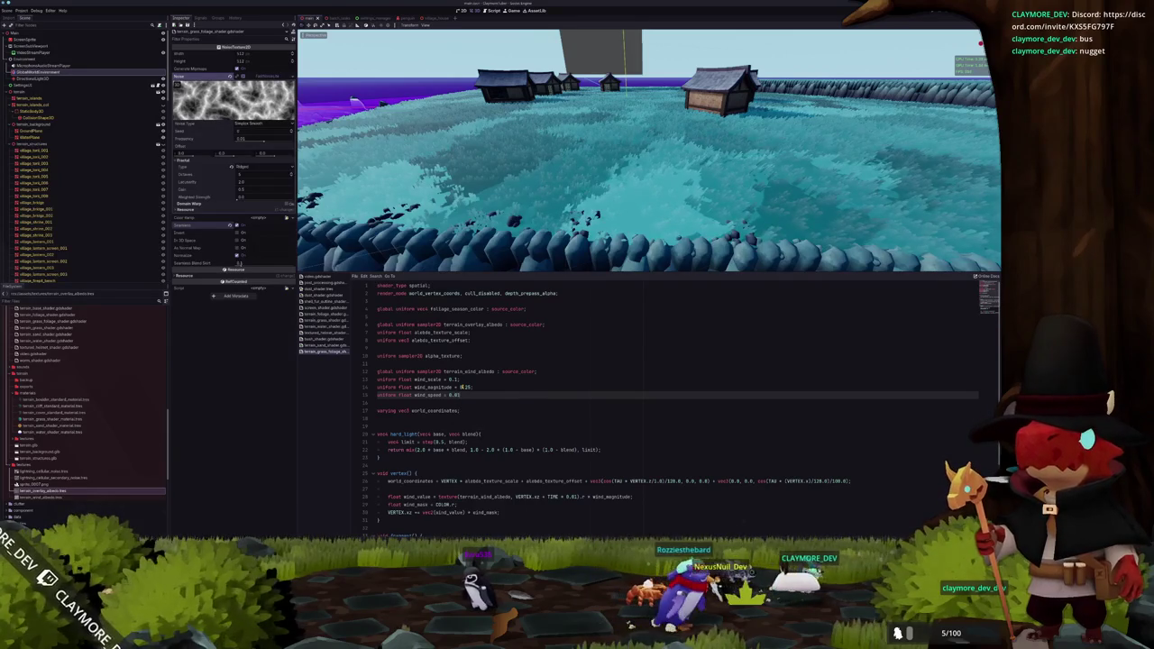
{"action": "type", "text": "01;"}
{"action": "key", "text": "alt+Up"}
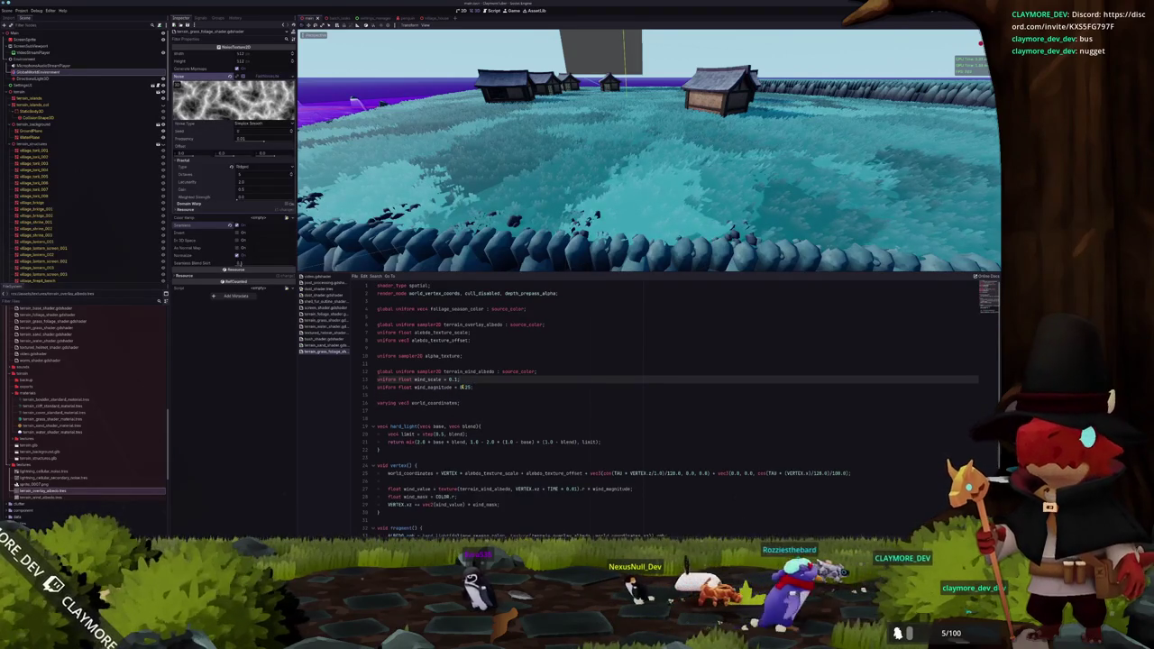
Change the wind noise lookup to VERTEX.xz * wind_scale + TIME * wind_speed
{"action": "key", "text": "Down"}
{"action": "key", "text": "Down"}
{"action": "key", "text": "Down"}
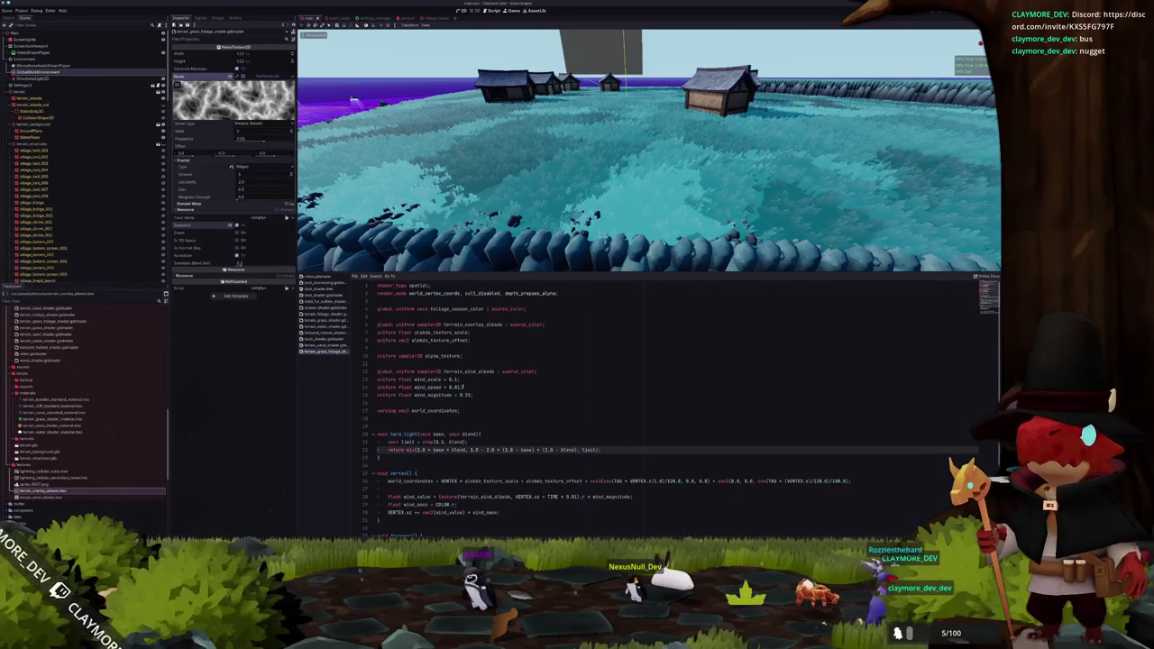
{"action": "key", "text": "Up"}
{"action": "key", "text": "Up"}
{"action": "key", "text": "Down"}
{"action": "key", "text": "Down"}
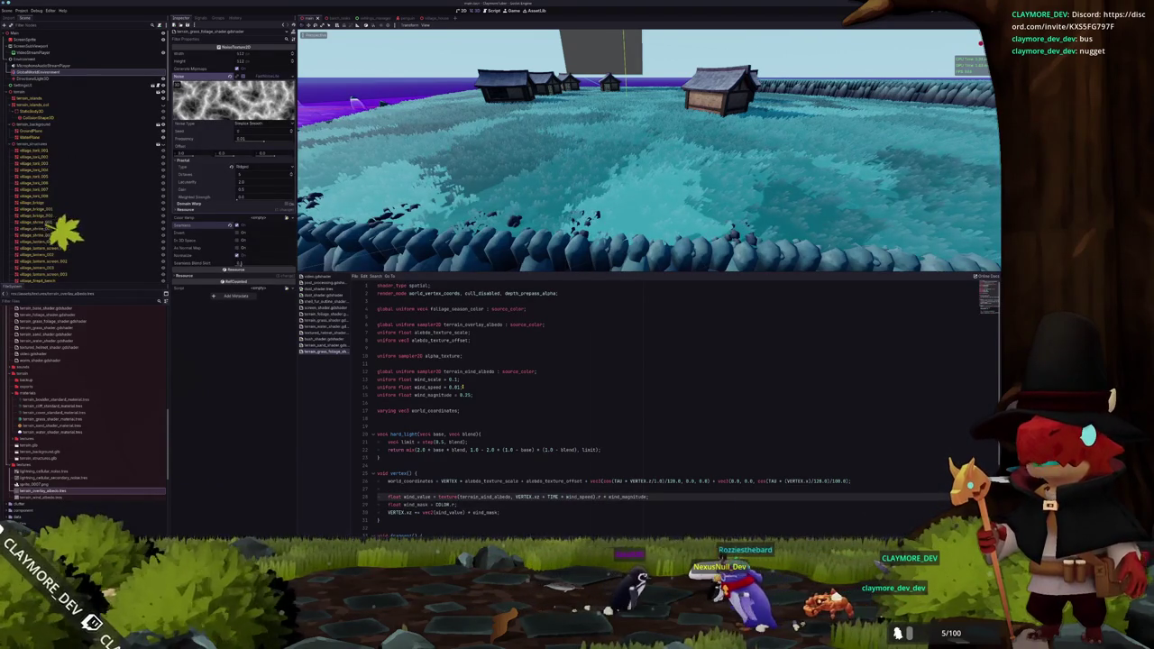
{"action": "type", "text": "* wind_scale"}
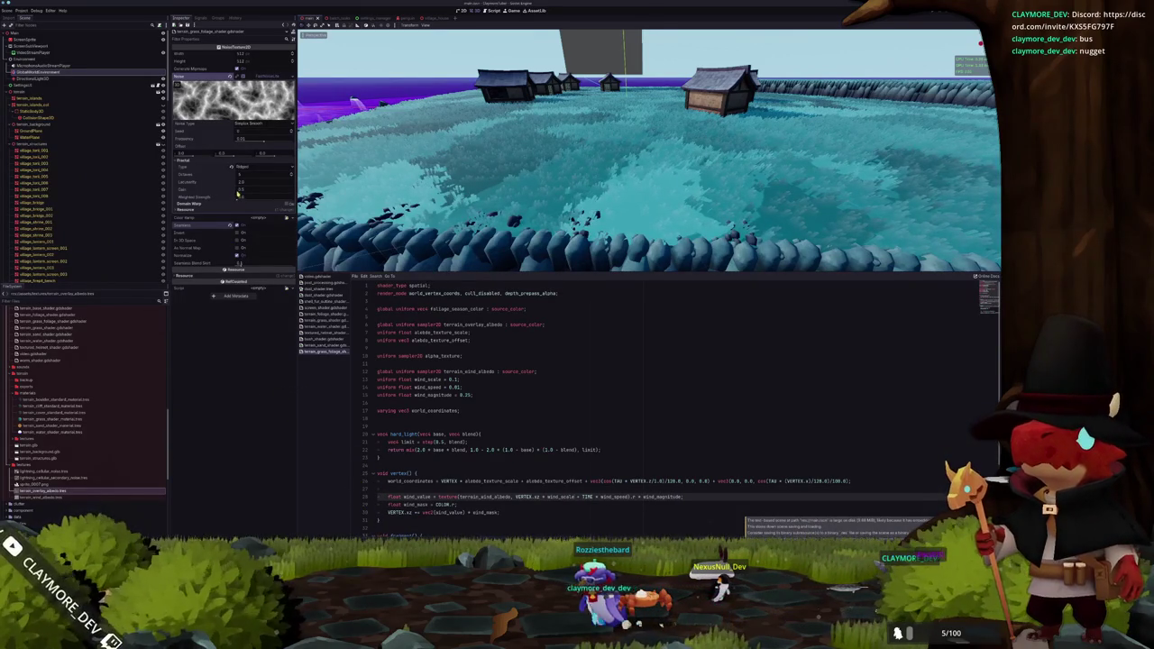
{"action": "scroll", "scroll_direction": "up", "scroll_amount": 3}
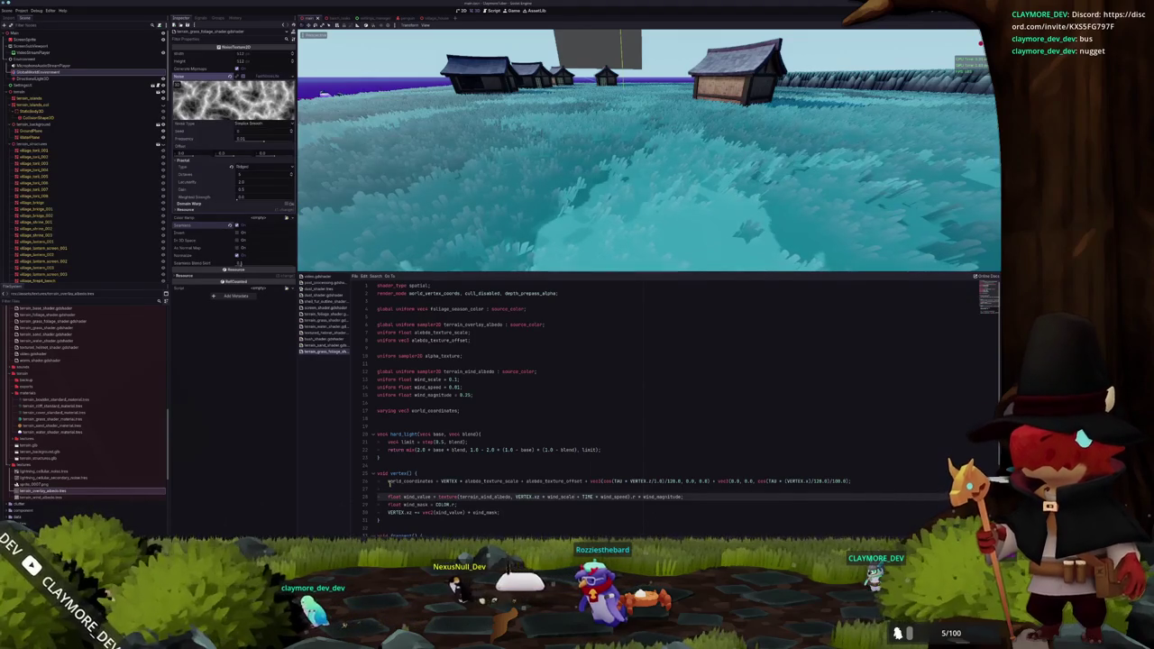
{"action": "scroll", "scroll_direction": "down", "scroll_amount": 3}
{"action": "scroll", "scroll_direction": "down", "scroll_amount": 3}
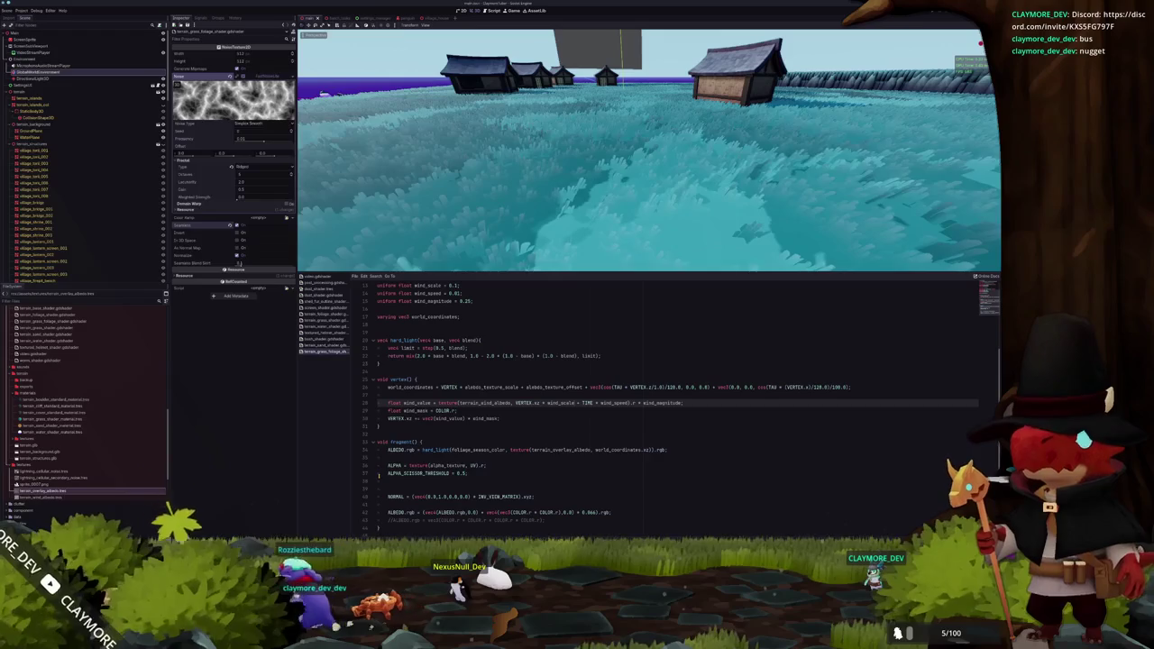
{"action": "left_click", "coordinate": [422, 394]}
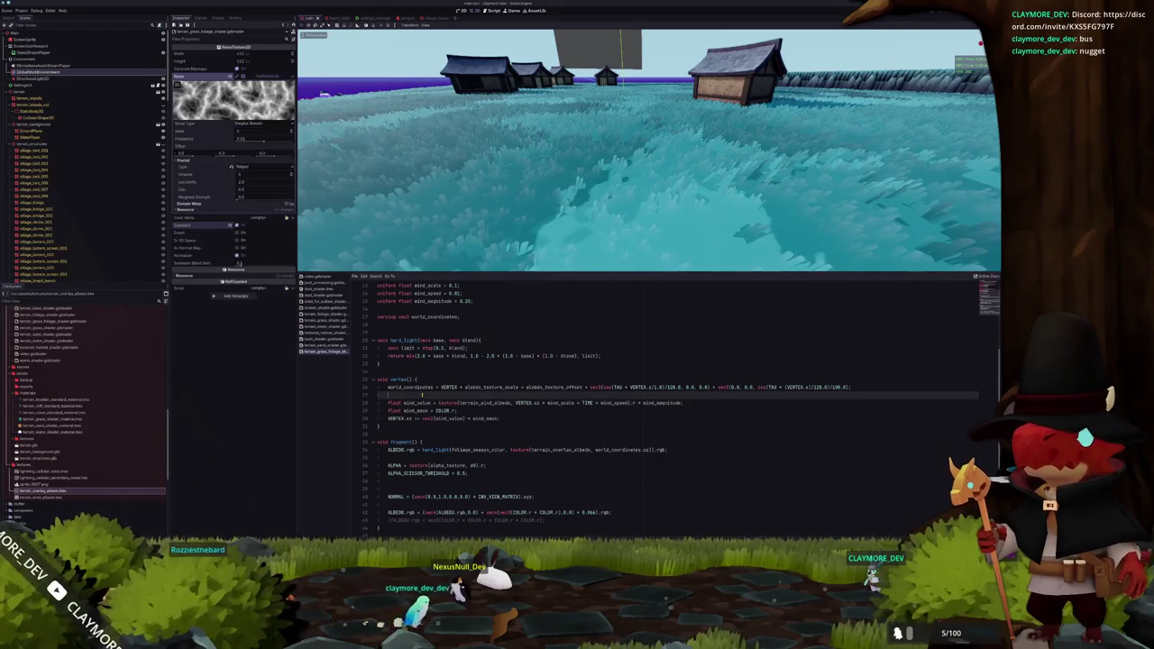
Highlight every use of world_coordinates in the grass shader
{"action": "double_click", "coordinate": [419, 387]}
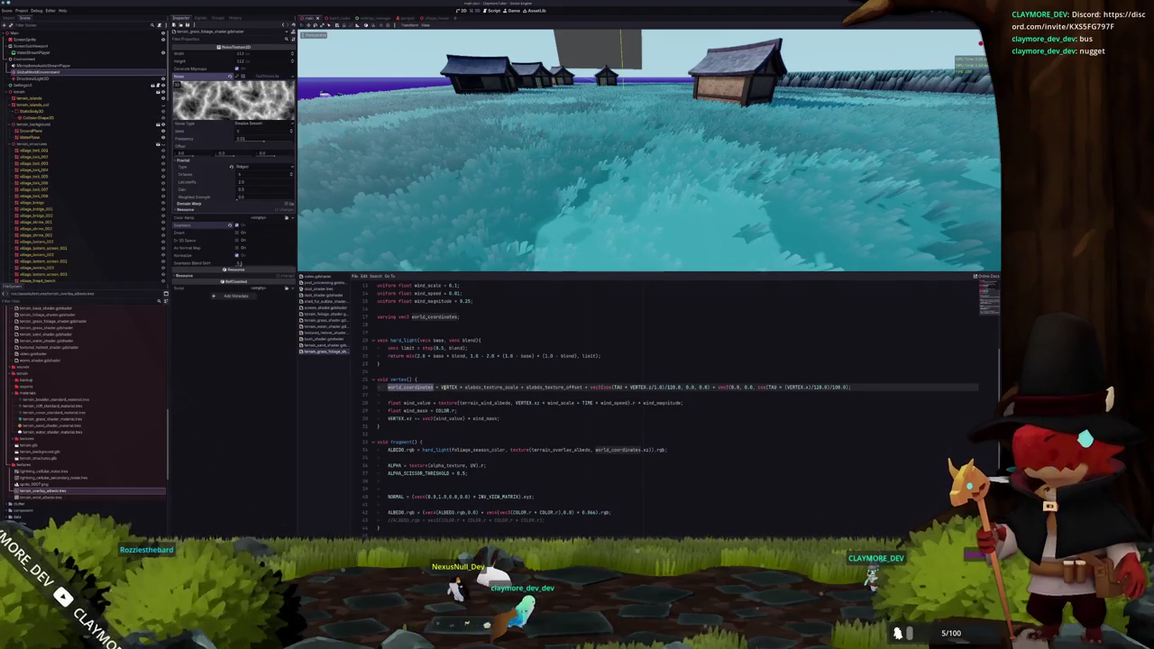
{"action": "left_click", "coordinate": [442, 386]}
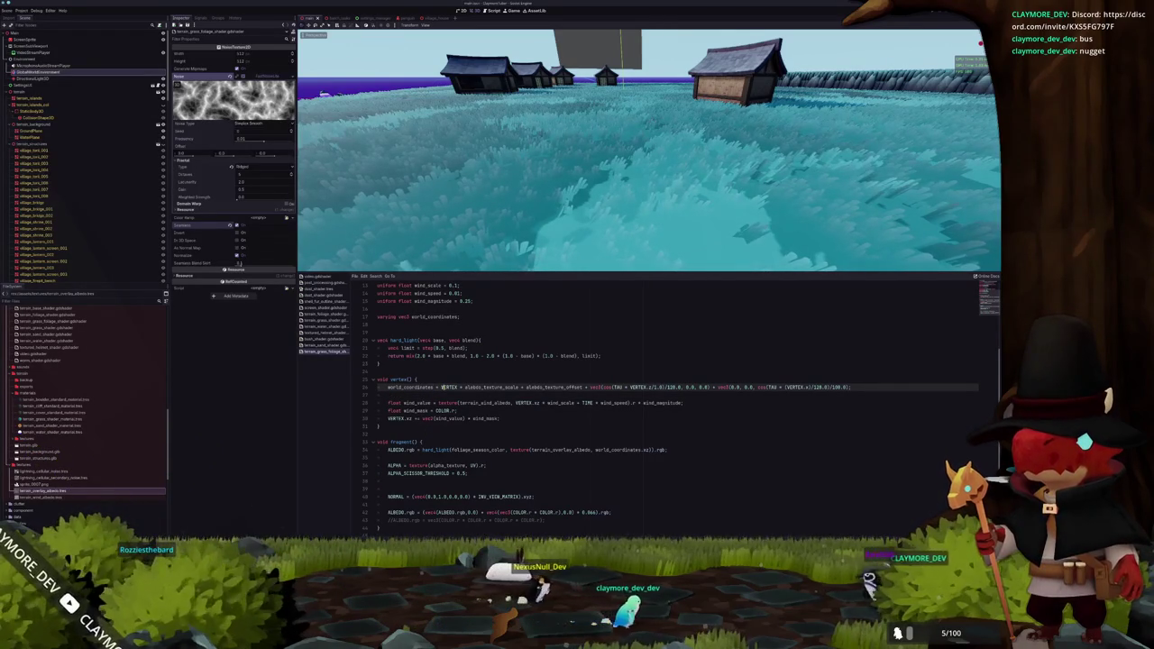
{"action": "double_click", "coordinate": [423, 386]}
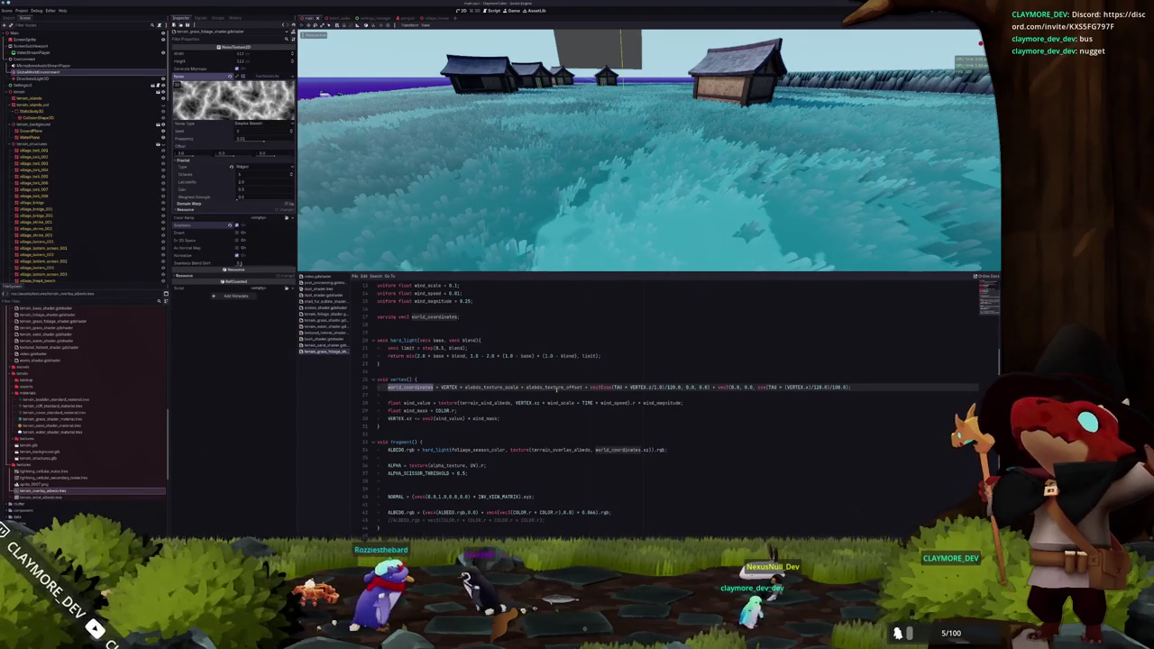
{"action": "left_click", "coordinate": [551, 393]}
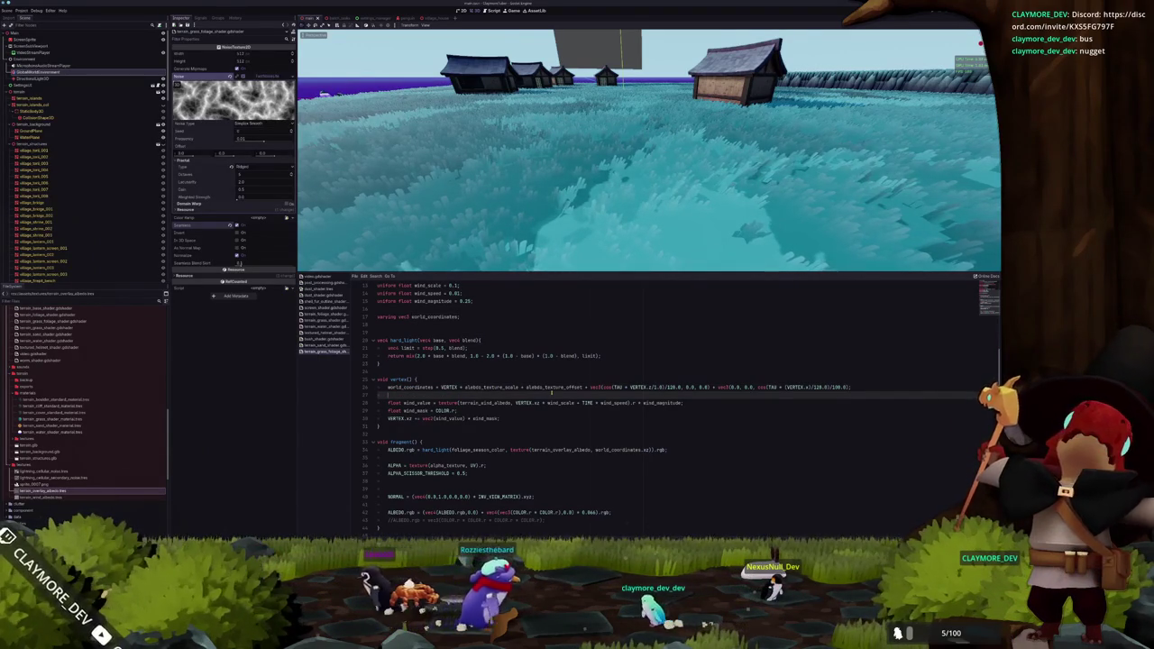
{"action": "scroll", "scroll_direction": "down", "scroll_amount": 3}
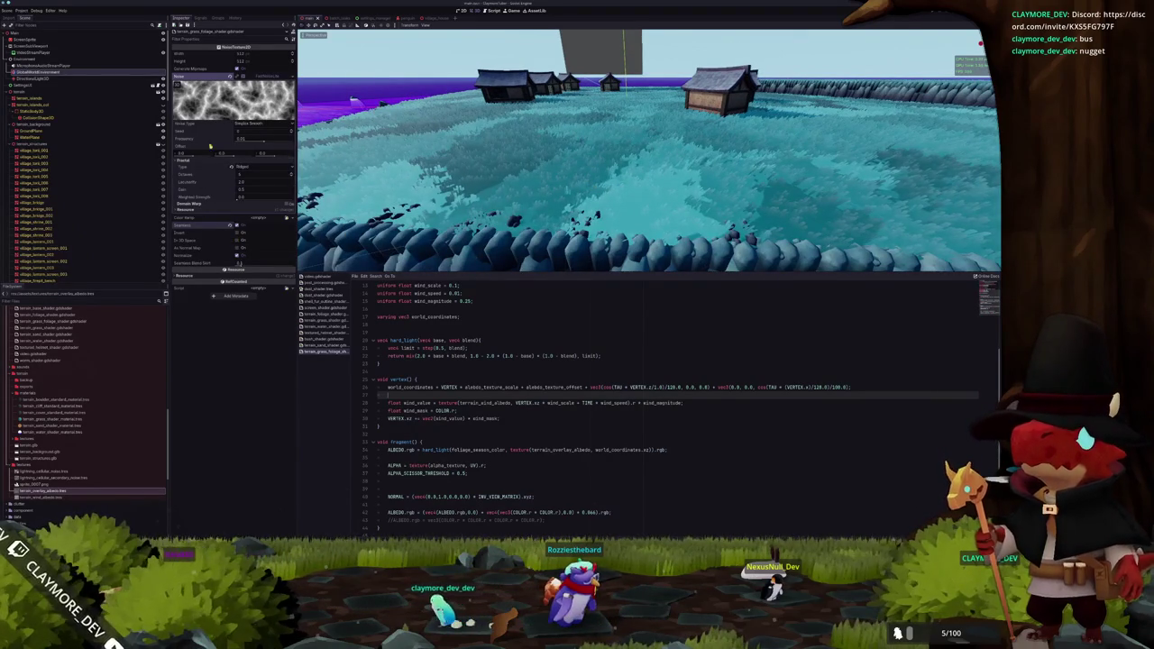
{"action": "scroll", "scroll_direction": "down", "scroll_amount": 3}
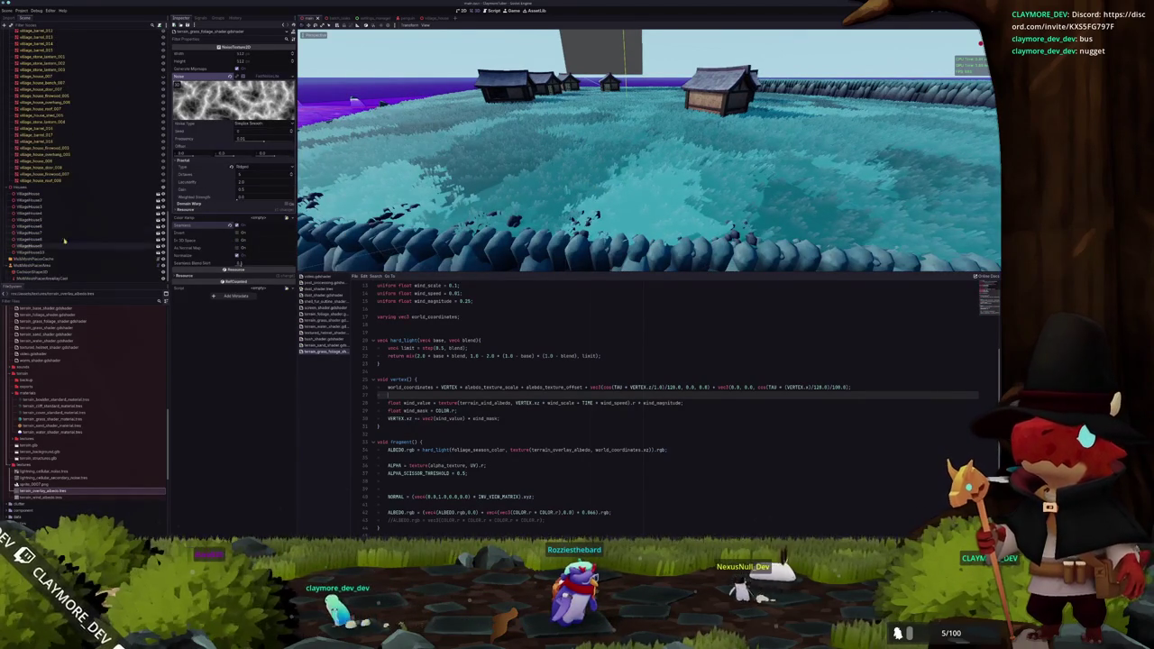
Lower MultiMeshPlacerCache's Wind Scale shader parameter from 0.1 to about 0.055
{"action": "left_click", "coordinate": [54, 261]}
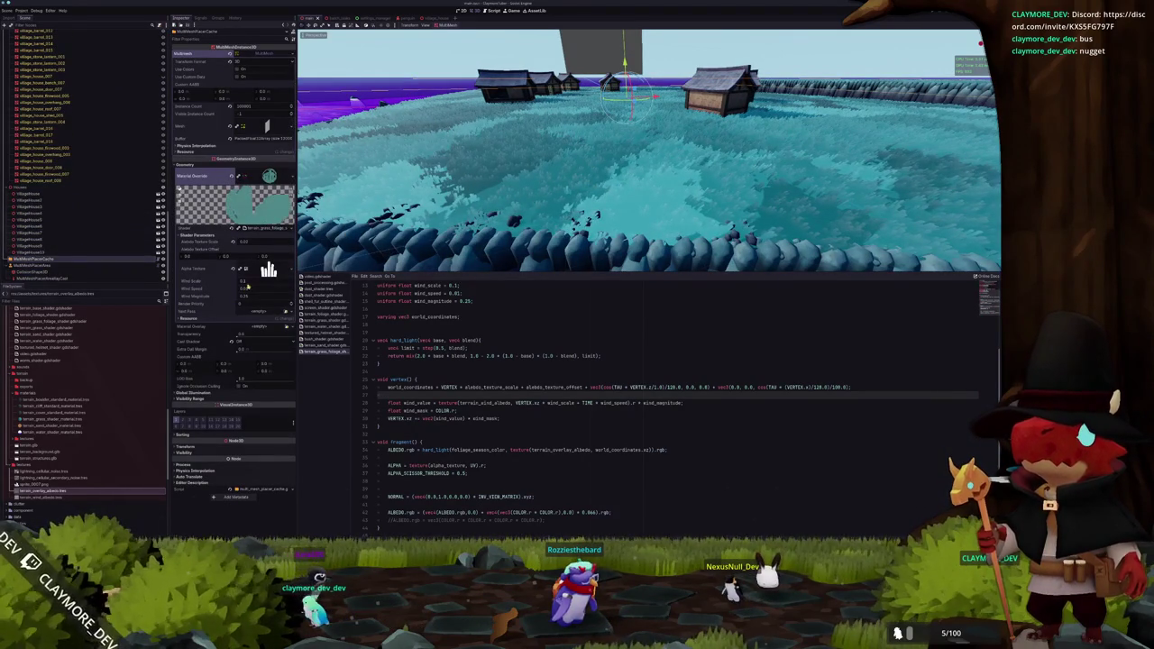
{"action": "left_click_drag", "start_coordinate": [254, 284], "coordinate": [236, 284]}
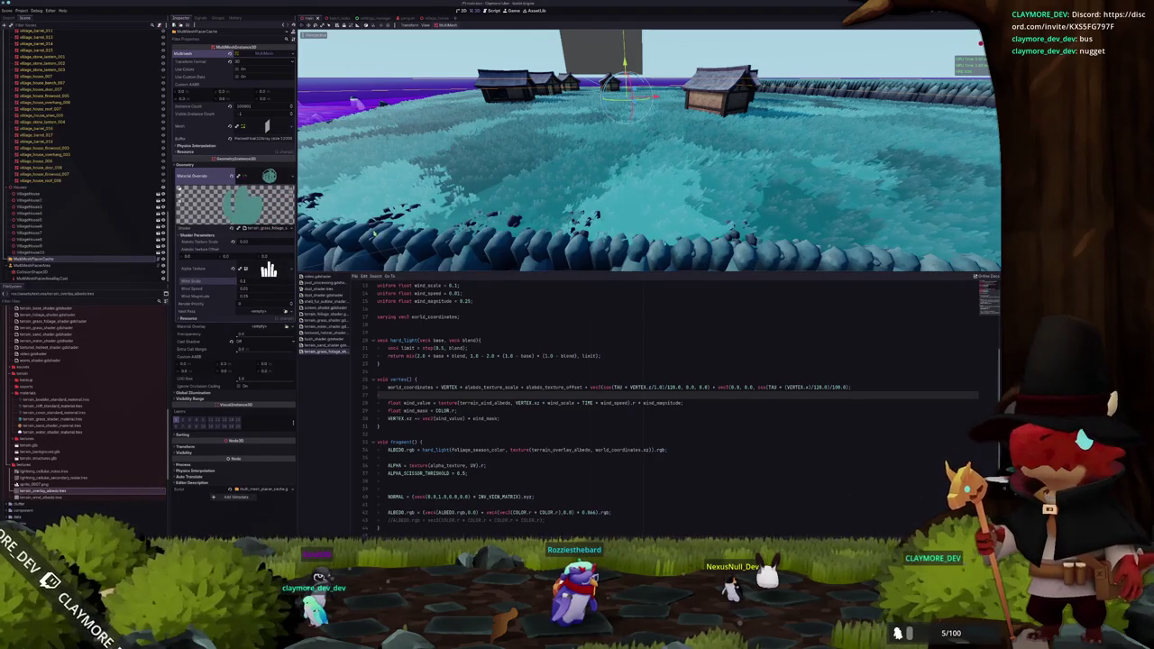
{"action": "scroll", "scroll_direction": "up", "scroll_amount": 3}
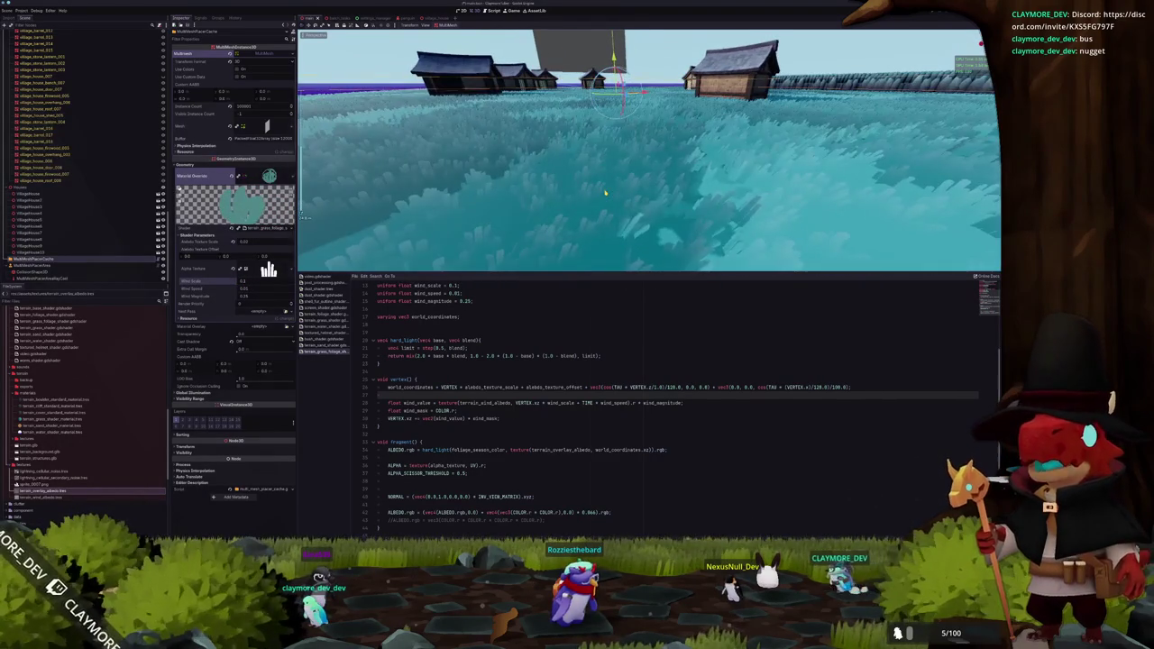
{"action": "scroll", "scroll_direction": "down", "scroll_amount": 3}
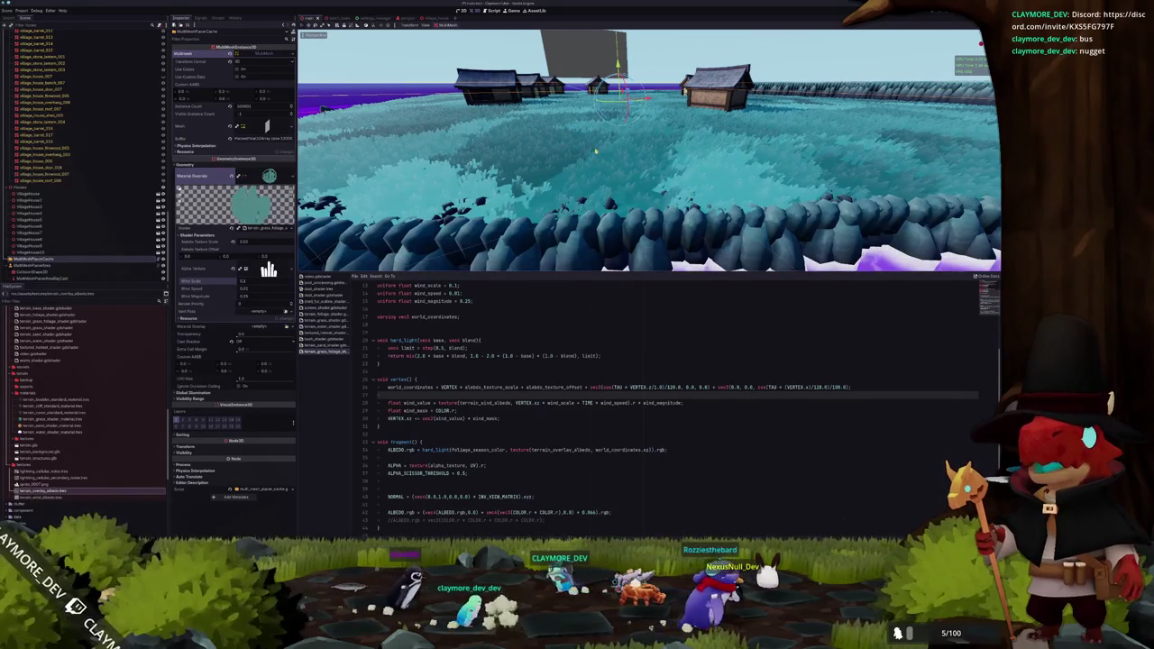
{"action": "left_click_drag", "start_coordinate": [641, 170], "coordinate": [605, 171]}
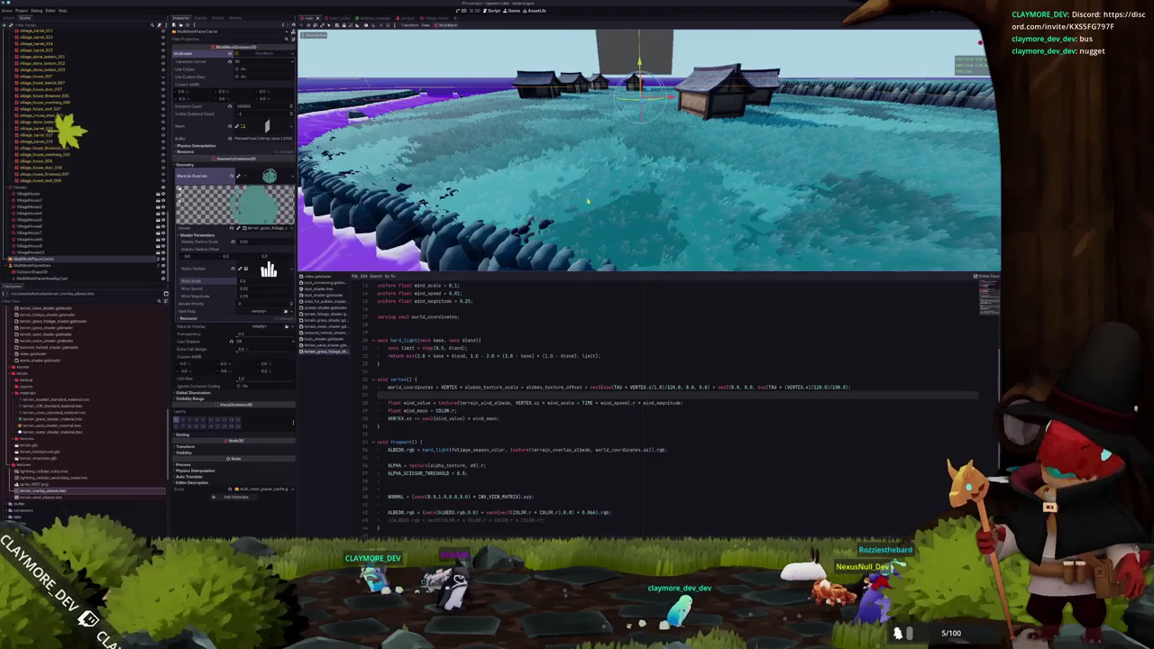
{"action": "left_click", "coordinate": [405, 332]}
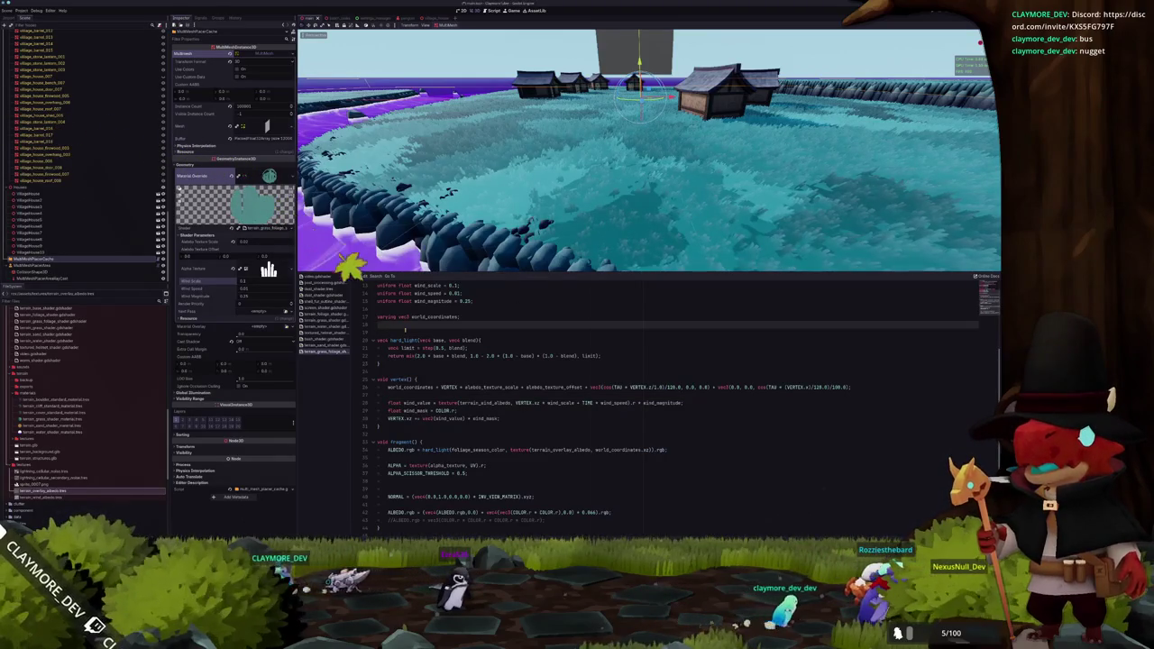
Declare 'varying float wind_value;' and drop 'float ' from the wind_value assignment in vertex()
{"action": "key", "text": "Return"}
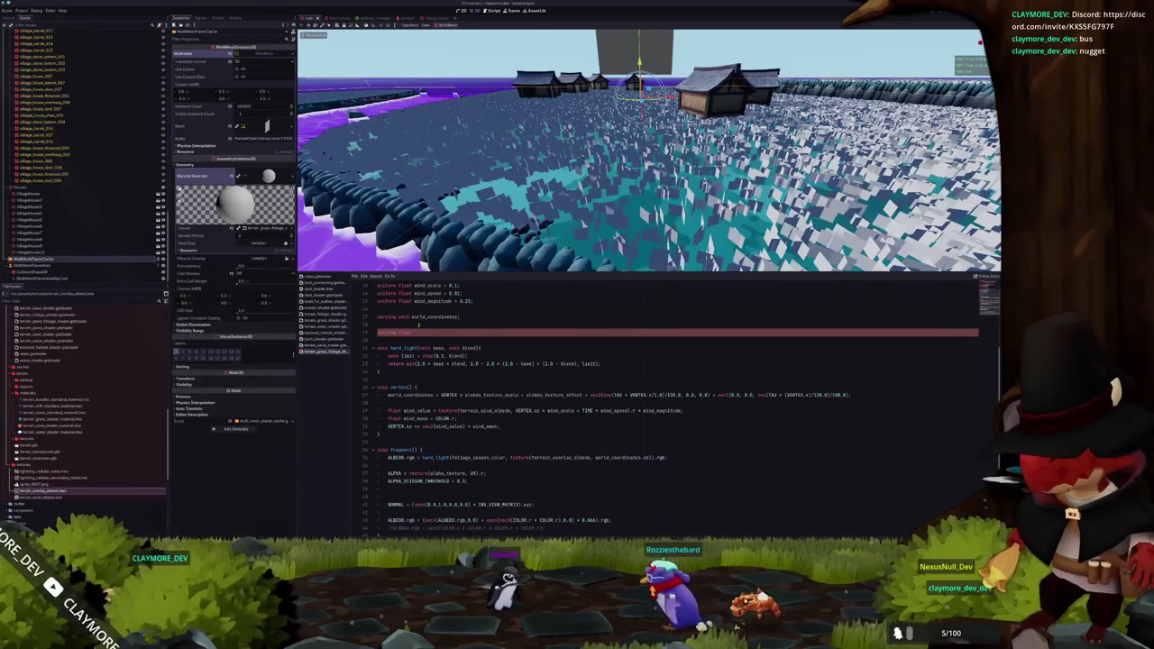
{"action": "type", "text": "wind_value;"}
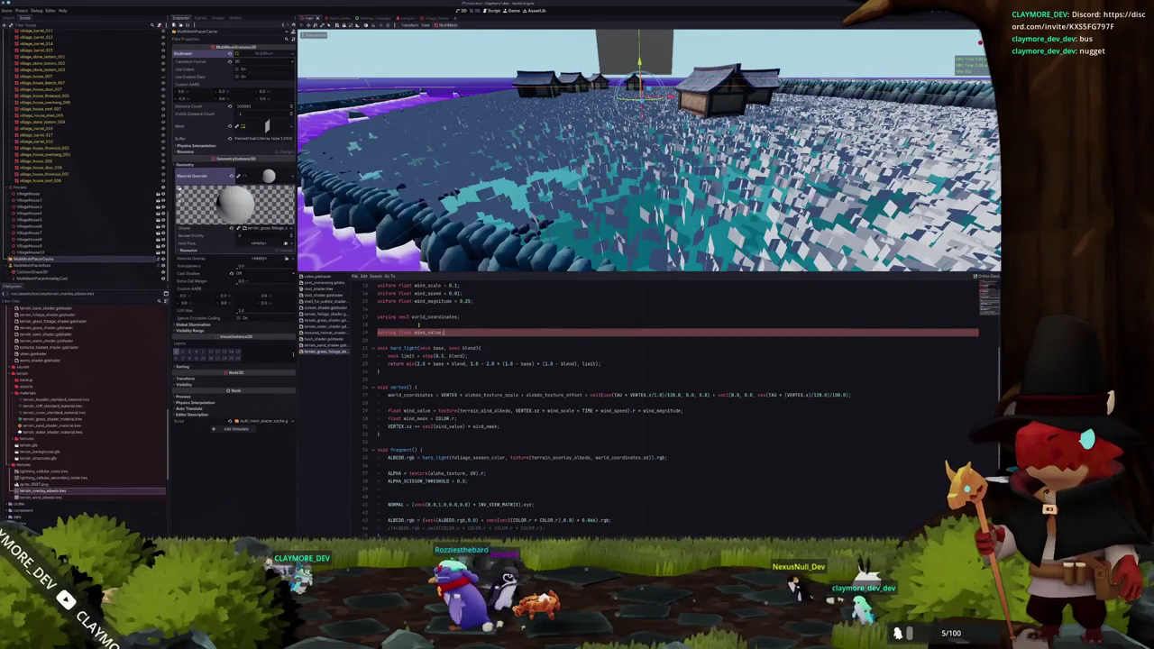
{"action": "key", "text": "Down"}
{"action": "key", "text": "Down"}
{"action": "key", "text": "Down"}
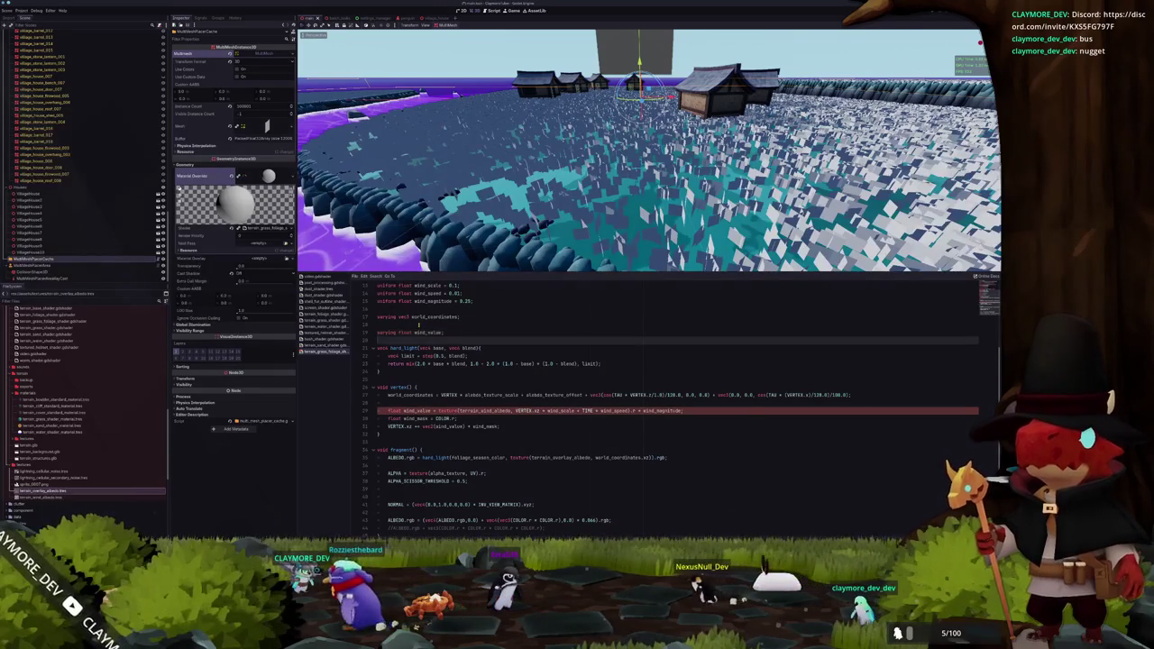
{"action": "key", "text": "Down"}
{"action": "key", "text": "Down"}
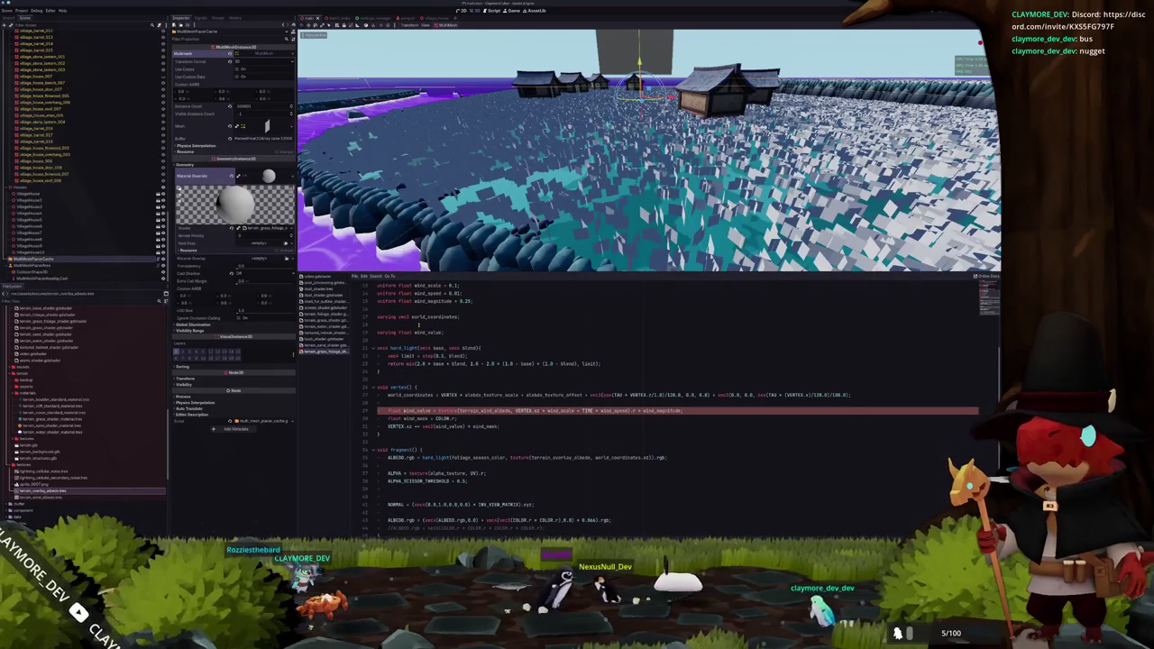
{"action": "double_click", "coordinate": [395, 411]}
{"action": "key", "text": "Delete"}
{"action": "key", "text": "Delete"}
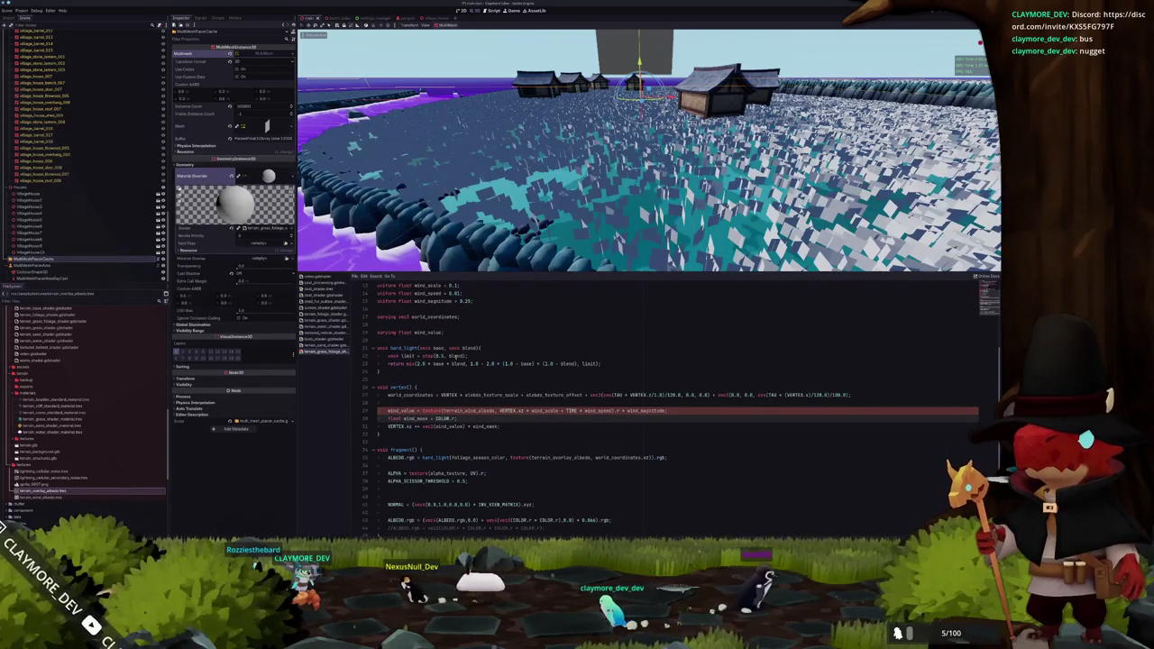
{"action": "key", "text": "Down"}
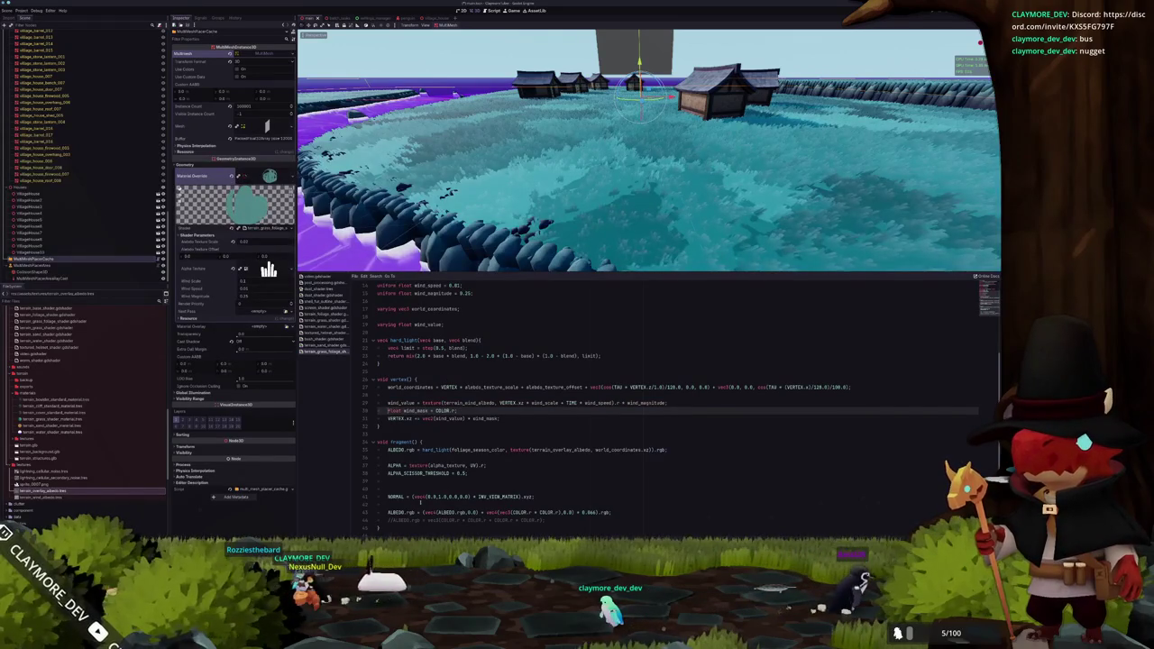
{"action": "left_click", "coordinate": [610, 512]}
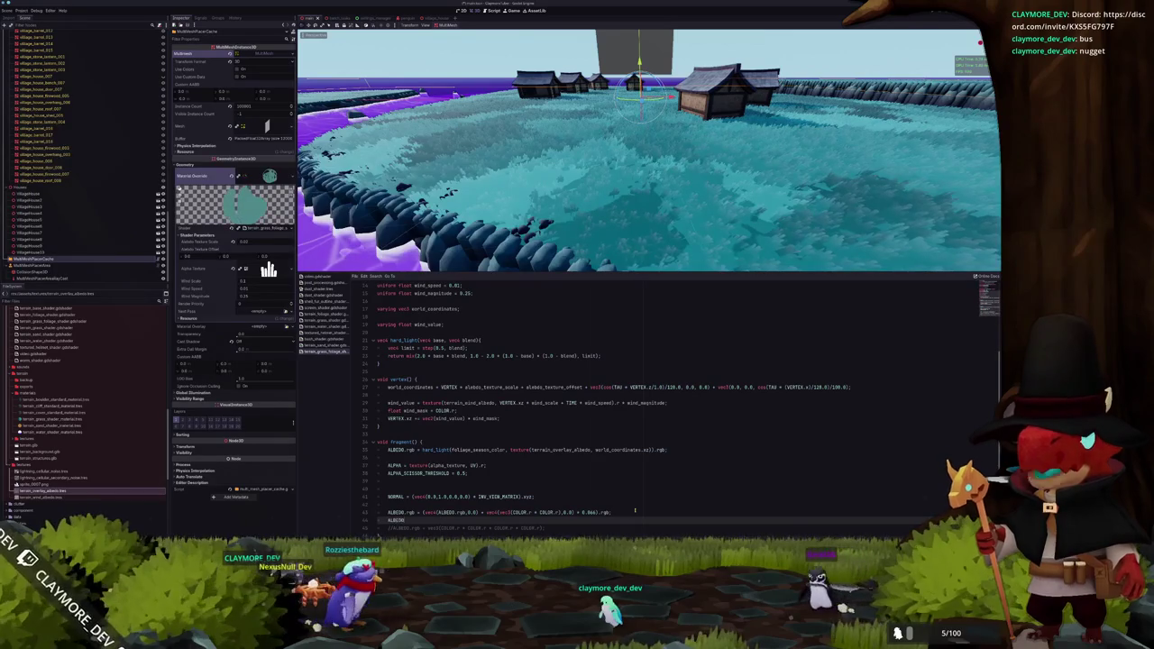
Write 'ALBEDO.rgb = ALBEDO.rgb * COLOR.r * COLOR.r + wind_value * 1.0;' as the second albedo line
{"action": "type", "text": "ALBE"}
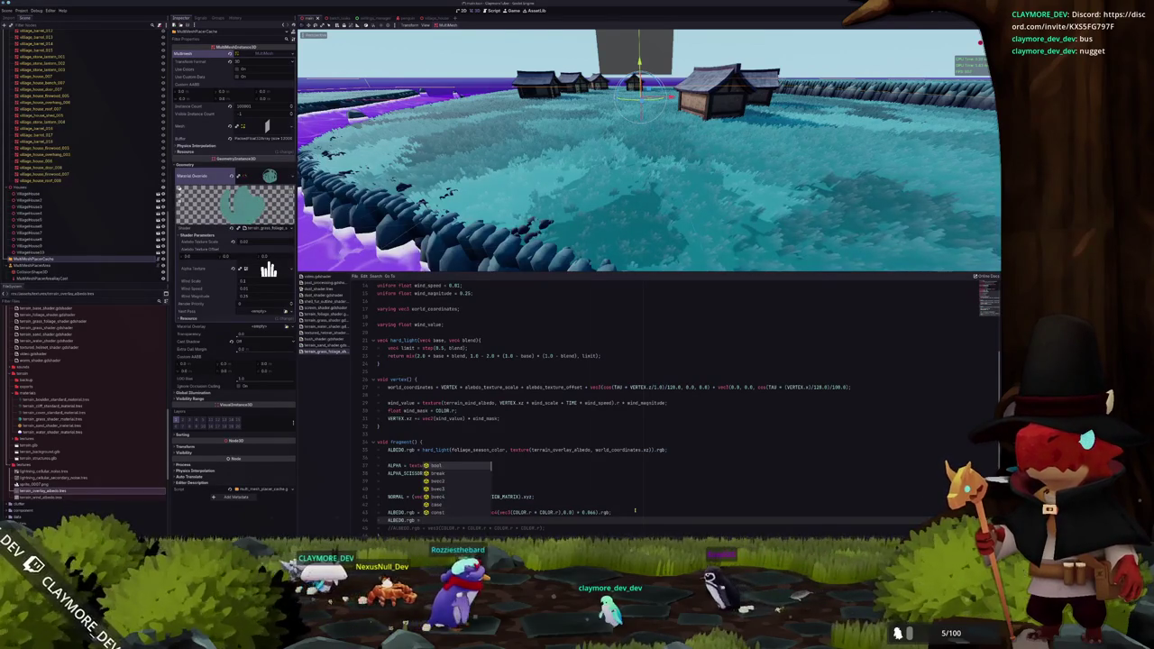
{"action": "key", "text": "Return"}
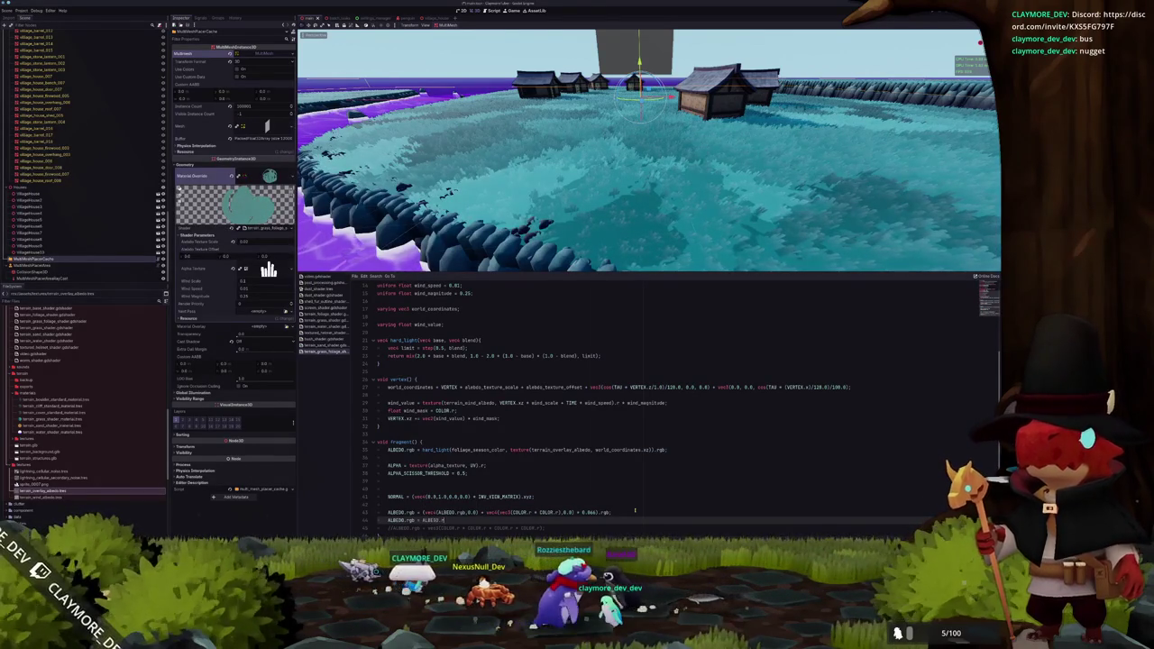
{"action": "type", "text": ".rgb * COLOR"}
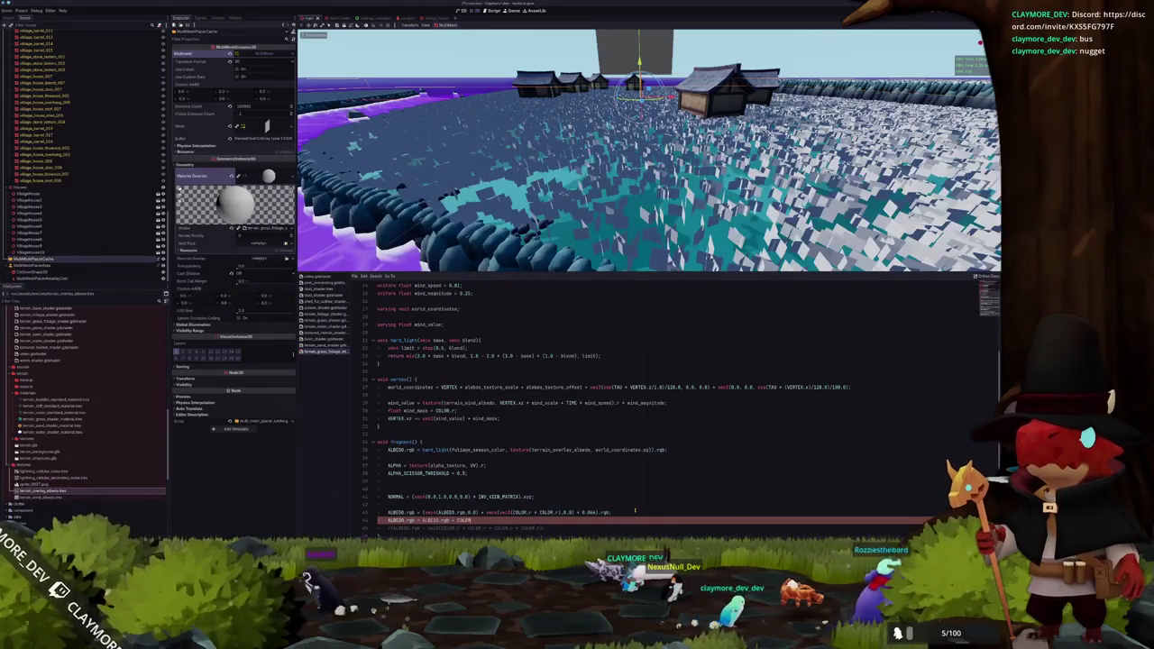
{"action": "type", "text": "* ("}
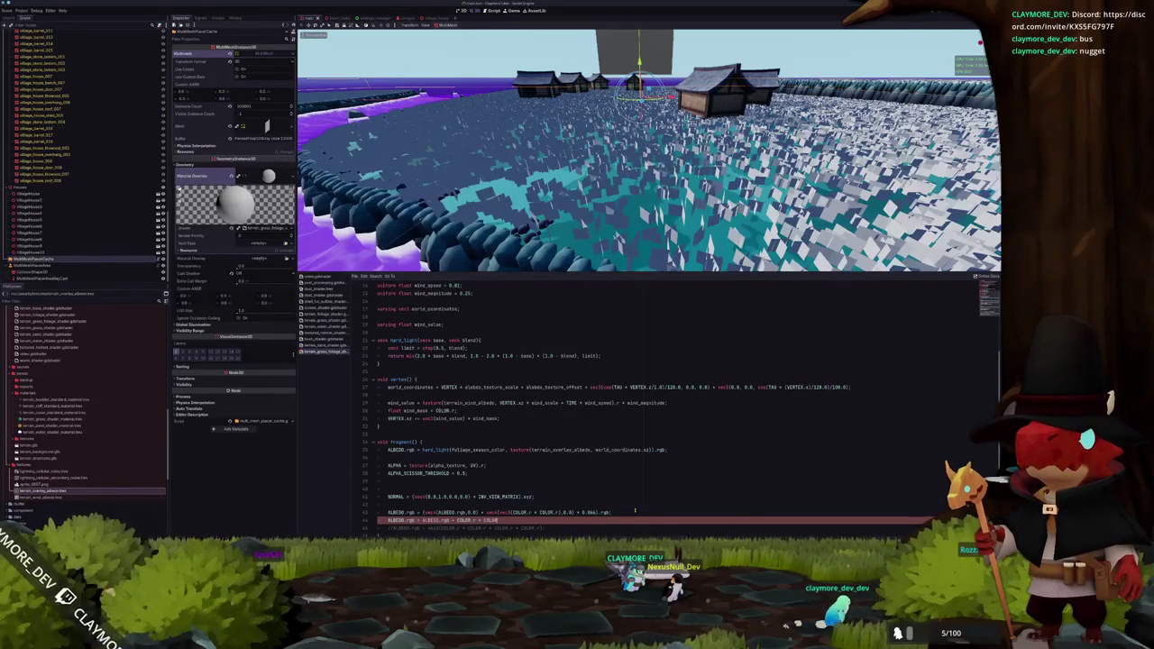
{"action": "type", "text": " )"}
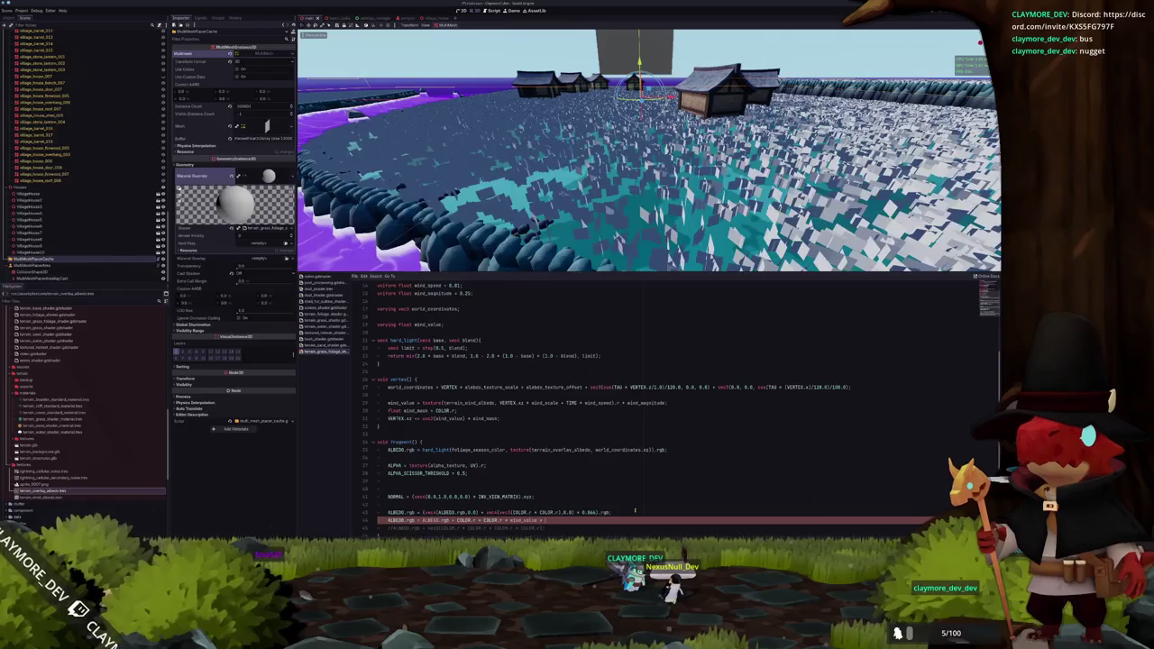
{"action": "type", "text": ".1;"}
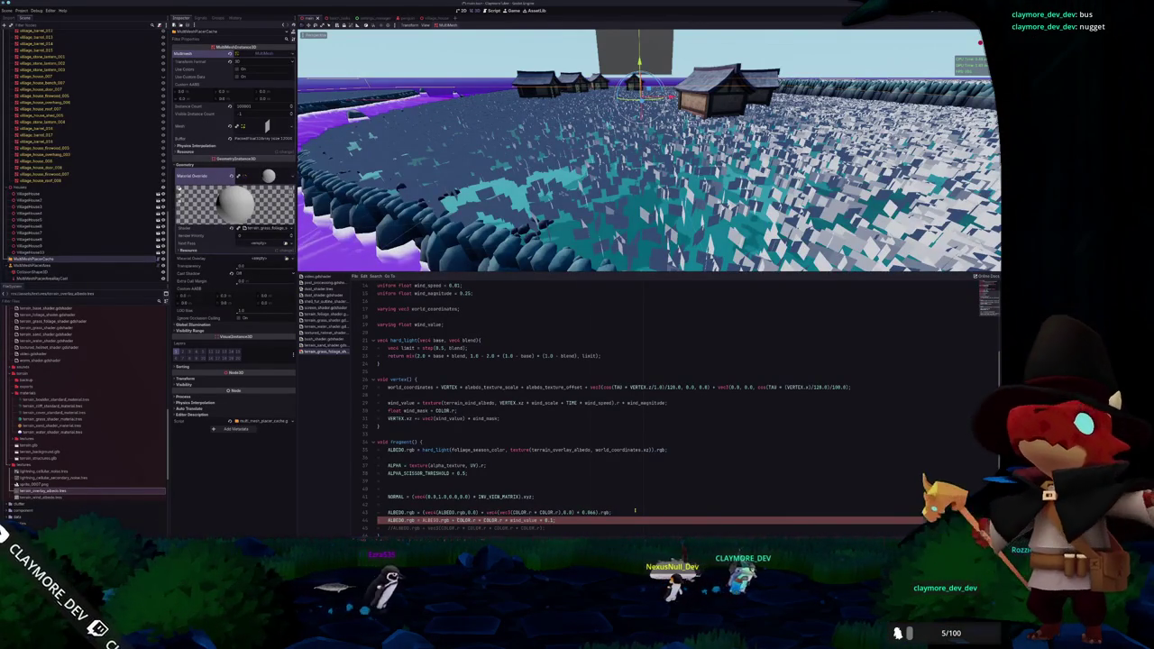
{"action": "key", "text": "ctrl+space"}
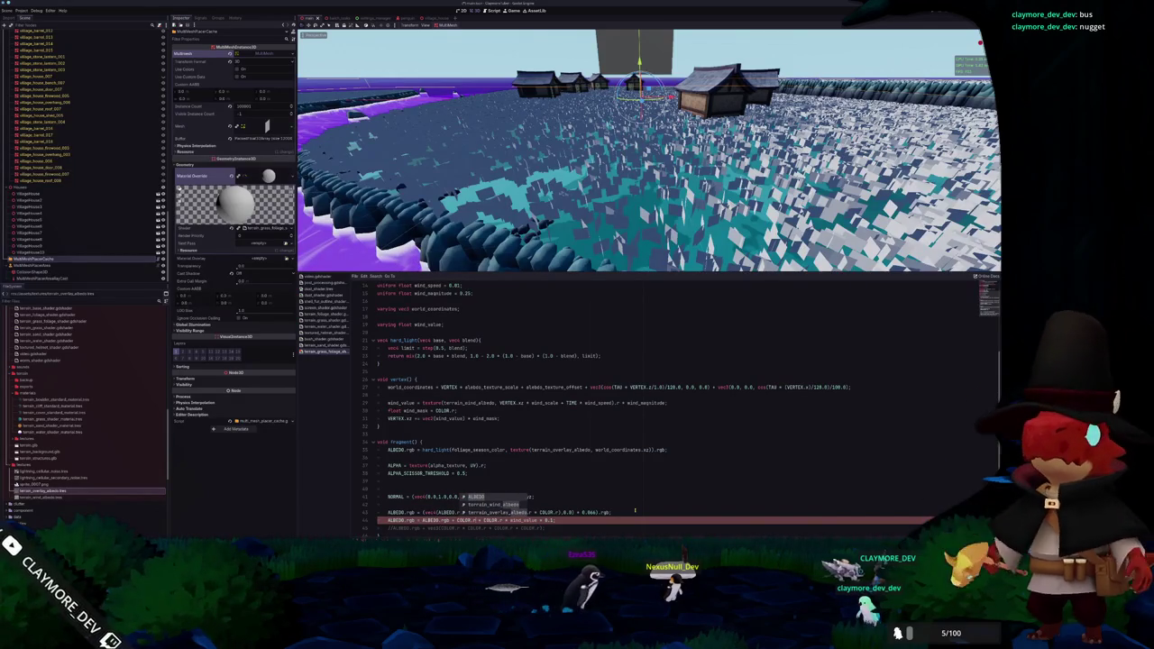
{"action": "key", "text": "Return"}
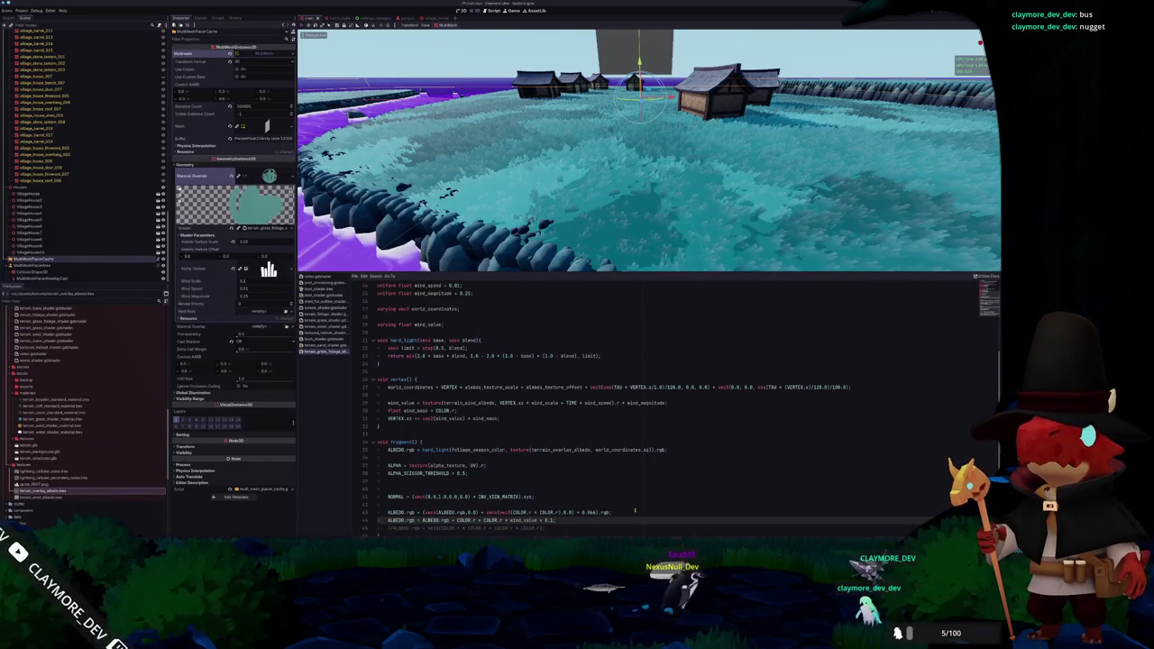
{"action": "key", "text": "ctrl+shift+Left"}
{"action": "type", "text": "1.0"}
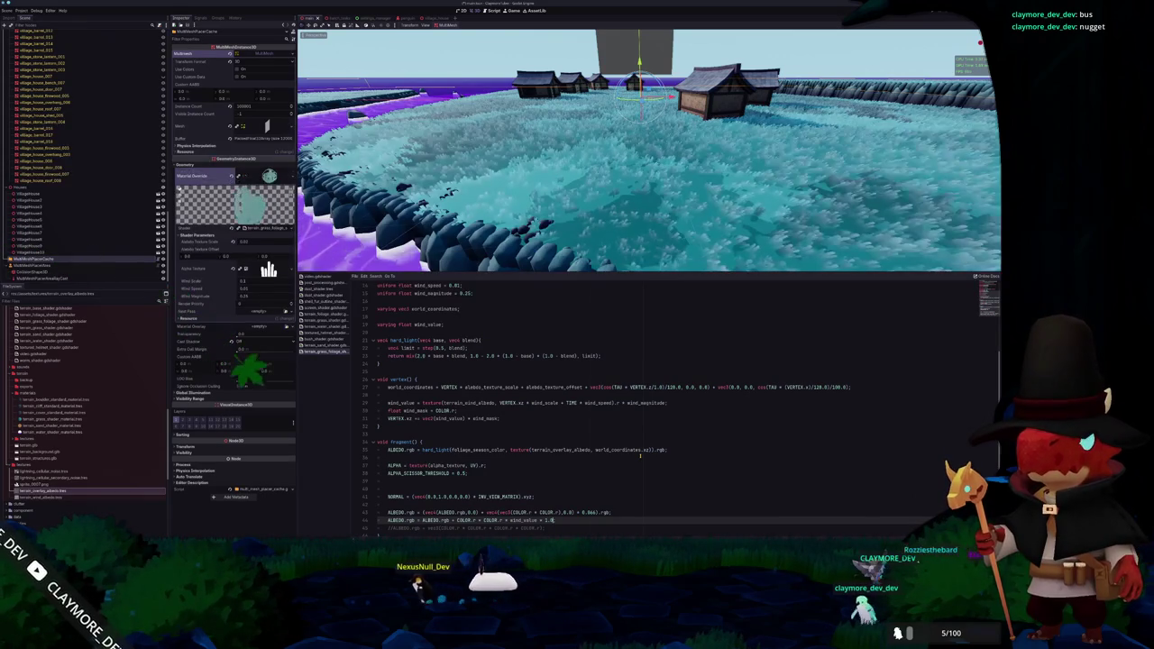
Look down on the village and lower the grass material's Wind Scale to about 0.024
{"action": "left_click_drag", "start_coordinate": [630, 145], "coordinate": [619, 171]}
{"action": "left_click_drag", "start_coordinate": [244, 281], "coordinate": [275, 280]}
{"action": "key", "text": "ctrl+z"}
{"action": "key", "text": "ctrl+z"}
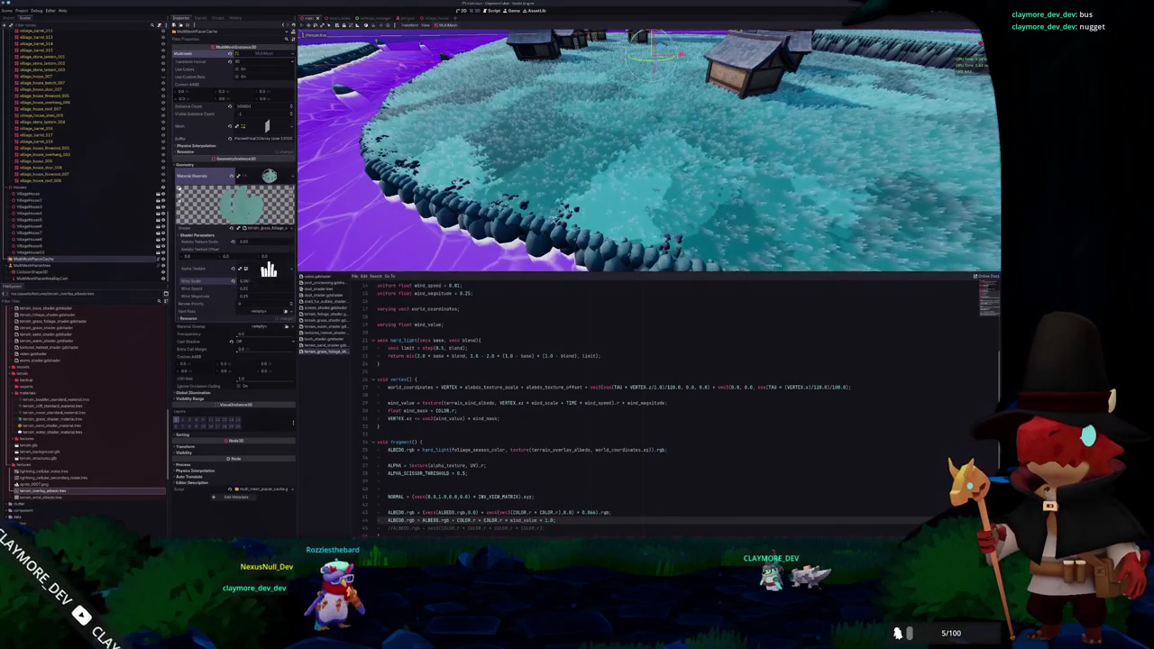
{"action": "key", "text": "ctrl+z"}
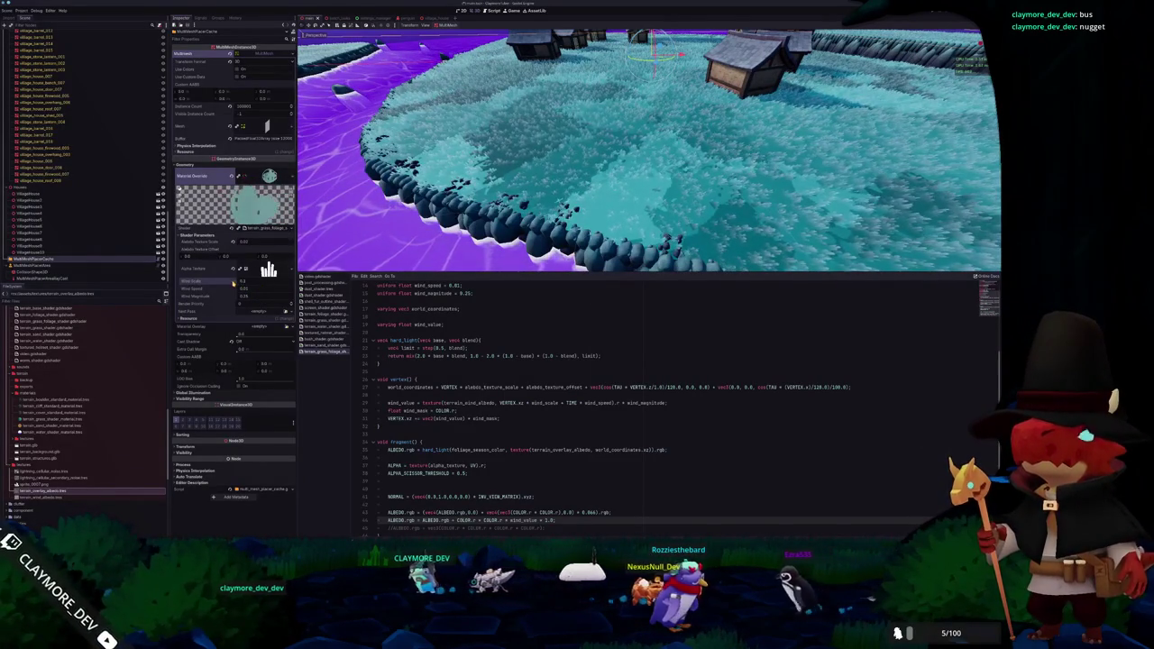
{"action": "scroll", "scroll_direction": "down", "scroll_amount": 3}
Give the terrain_wind_albedo noise a new Gradient color ramp with a wider white band
{"action": "left_click", "coordinate": [45, 466]}
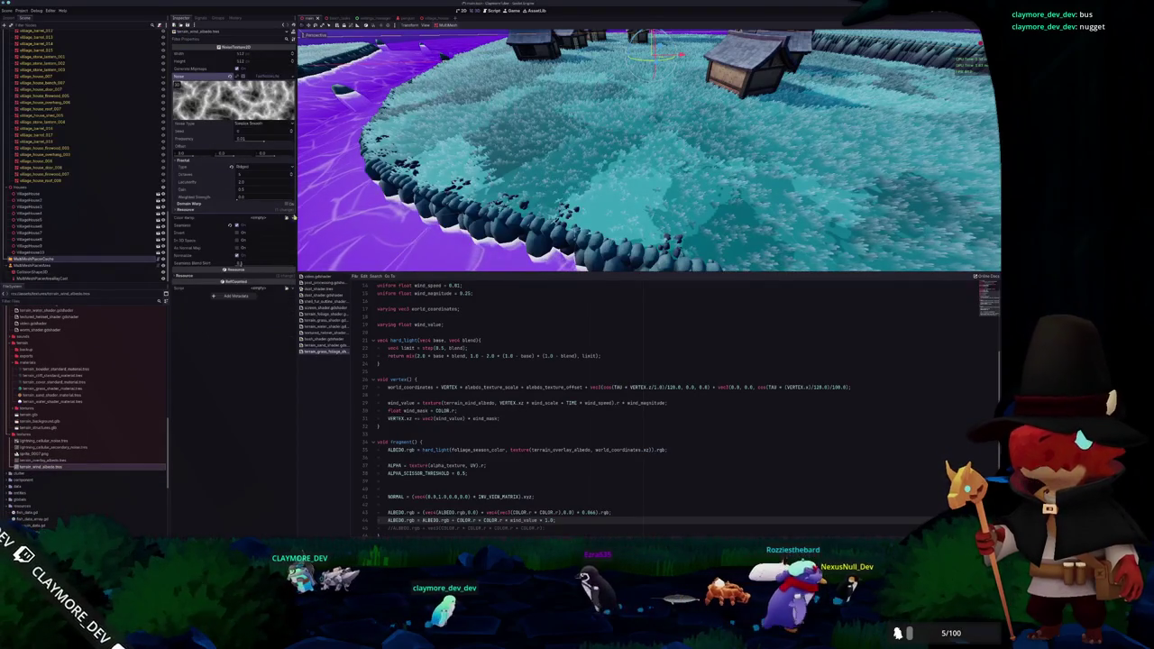
{"action": "left_click", "coordinate": [286, 218]}
{"action": "left_click", "coordinate": [274, 241]}
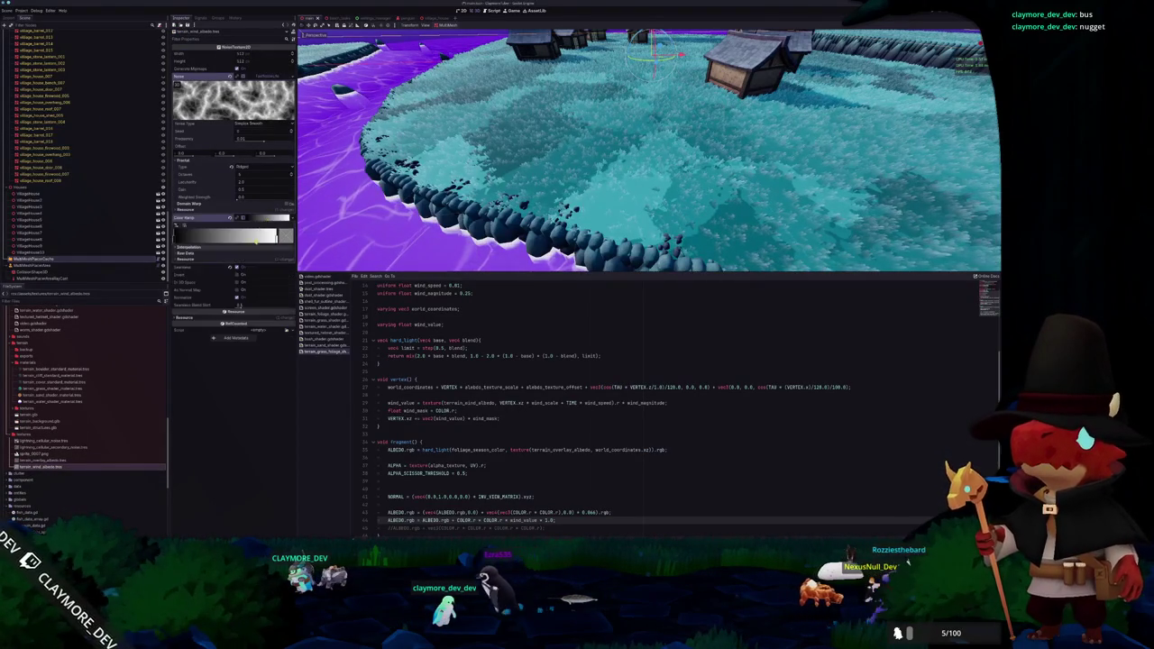
{"action": "left_click_drag", "start_coordinate": [274, 244], "coordinate": [259, 238]}
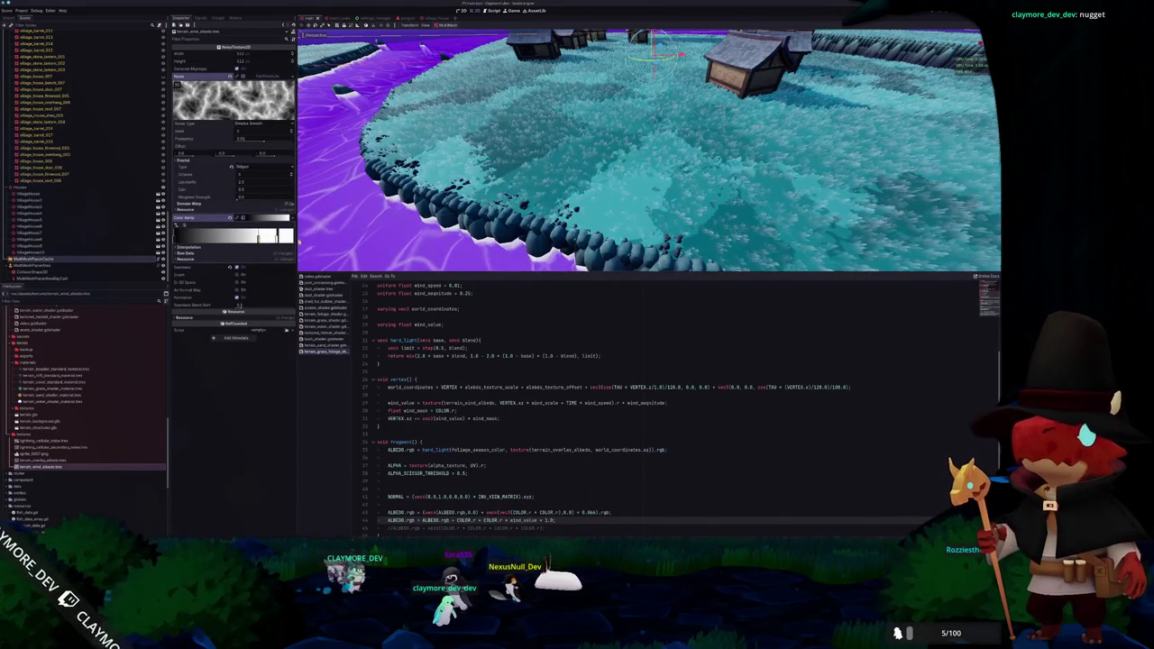
Turn off fractal layering and raise the wind noise frequency
{"action": "key", "text": "w"}
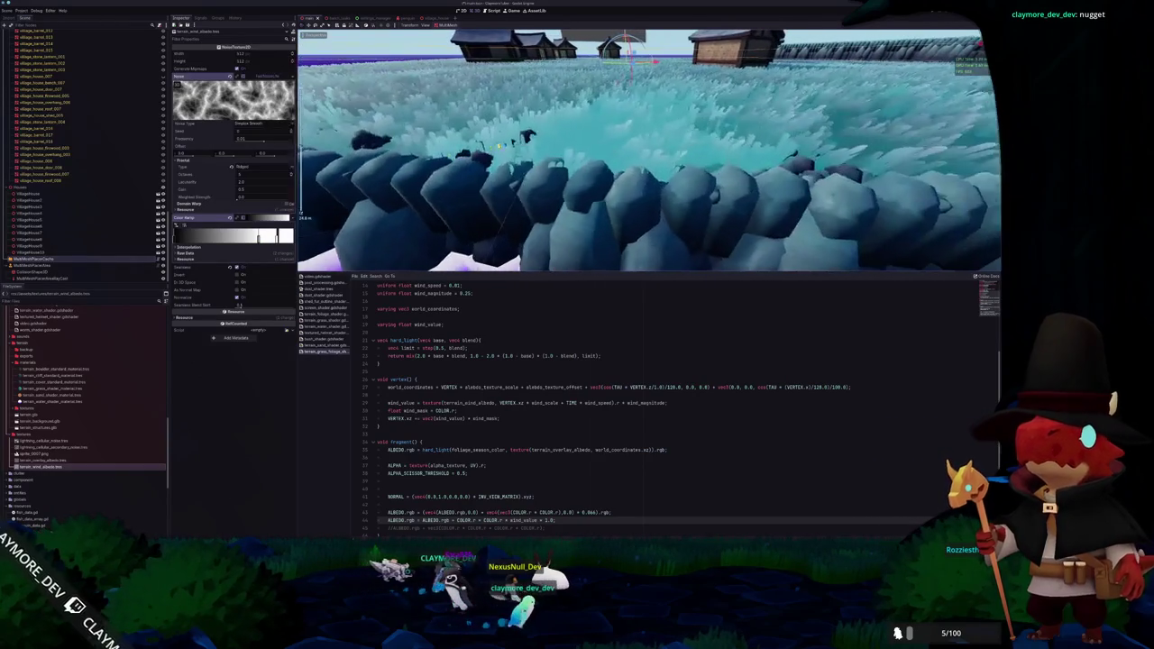
{"action": "key", "text": "s"}
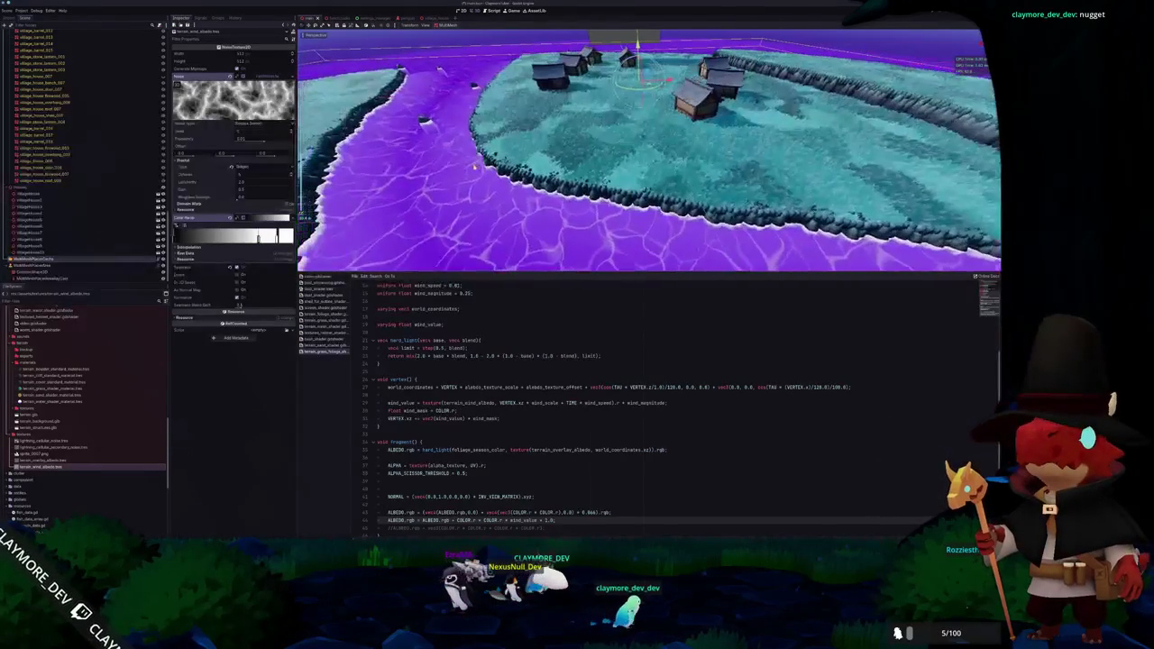
{"action": "key", "text": "w"}
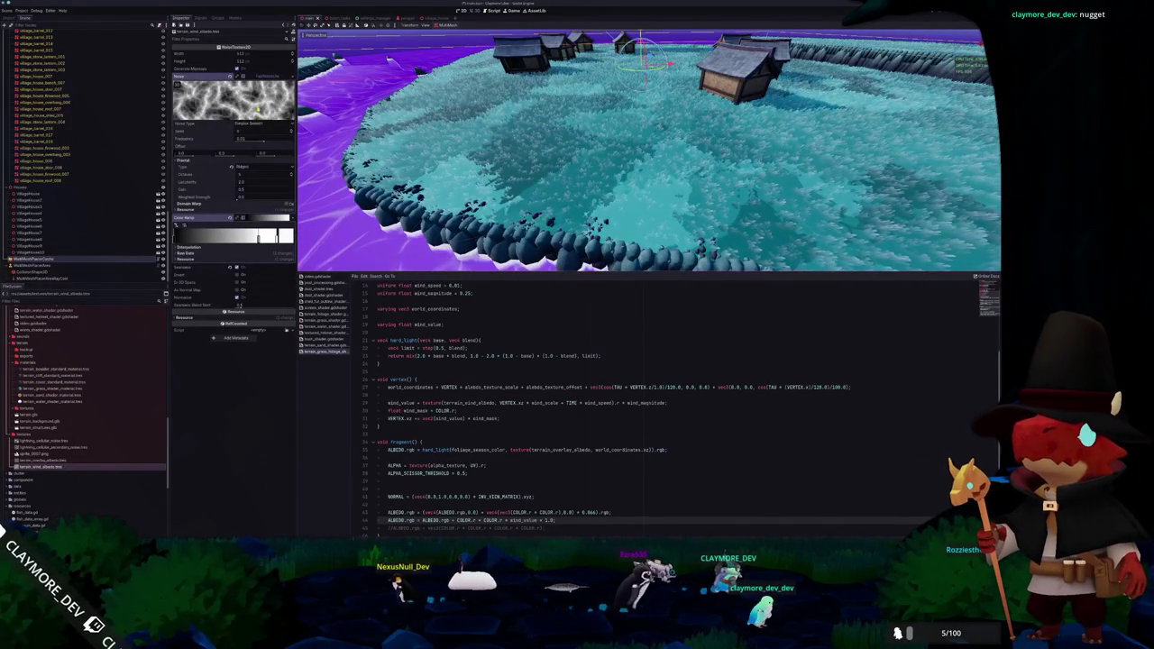
{"action": "left_click", "coordinate": [241, 168]}
{"action": "left_click", "coordinate": [240, 176]}
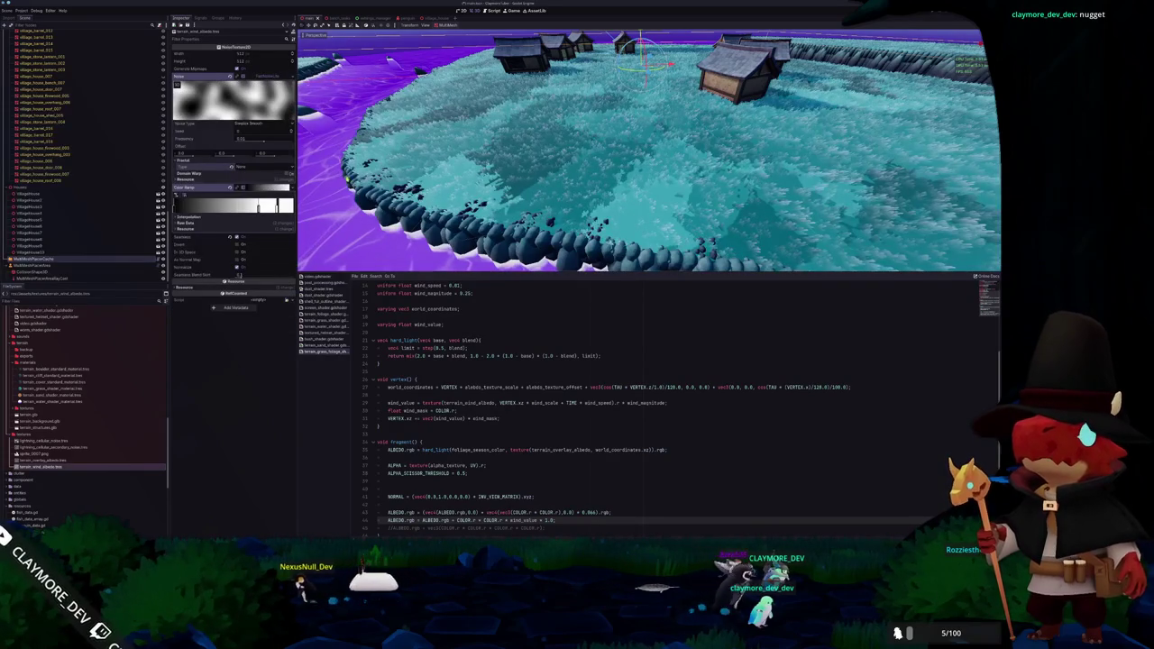
{"action": "left_click_drag", "start_coordinate": [263, 142], "coordinate": [258, 143]}
Set the wind noise fractal type to Ridged and reselect the grass MultiMeshInstance3D node
{"action": "left_click_drag", "start_coordinate": [649, 148], "coordinate": [712, 149]}
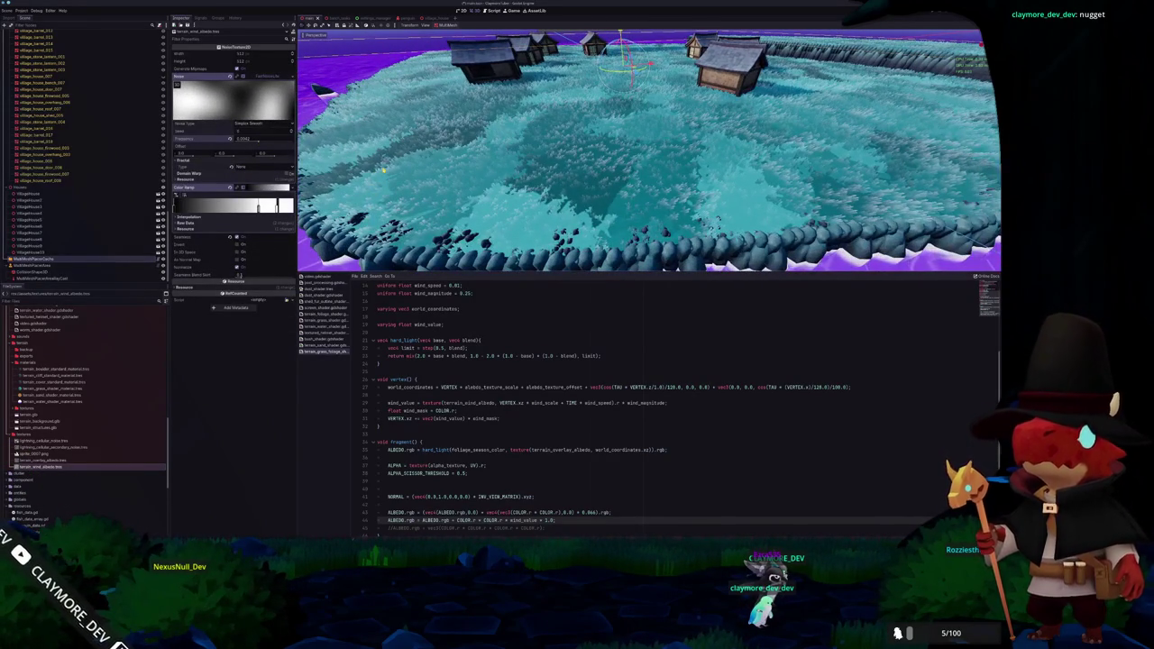
{"action": "scroll", "scroll_direction": "up", "scroll_amount": 3}
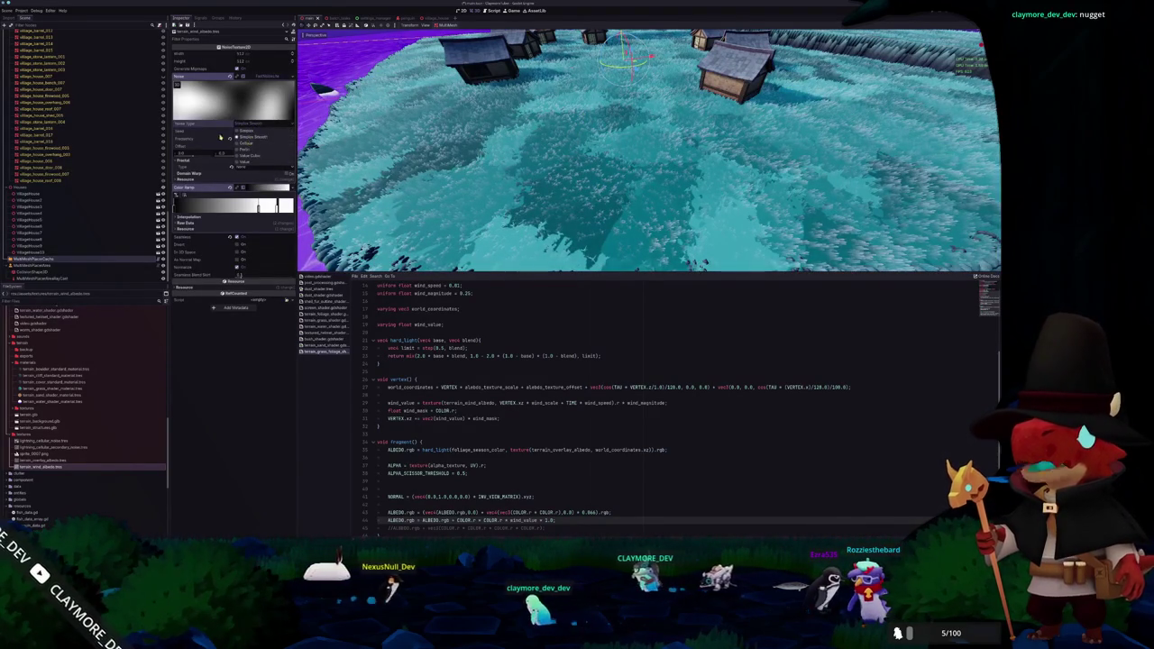
{"action": "left_click", "coordinate": [261, 166]}
{"action": "left_click", "coordinate": [270, 176]}
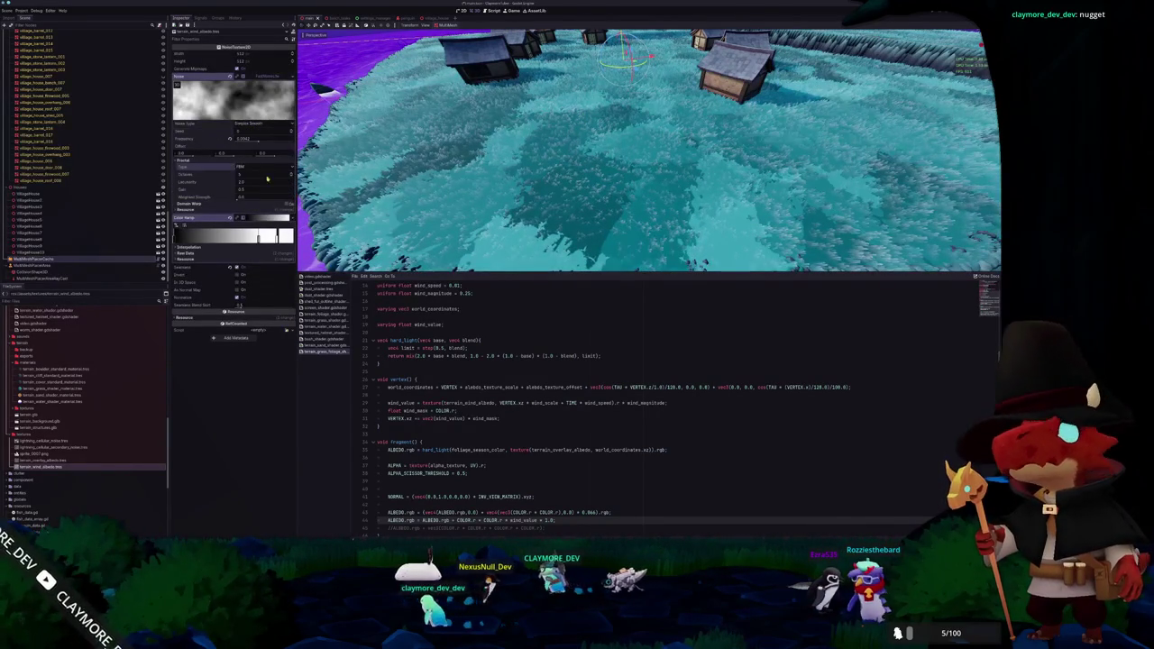
{"action": "left_click", "coordinate": [290, 167]}
{"action": "left_click", "coordinate": [279, 187]}
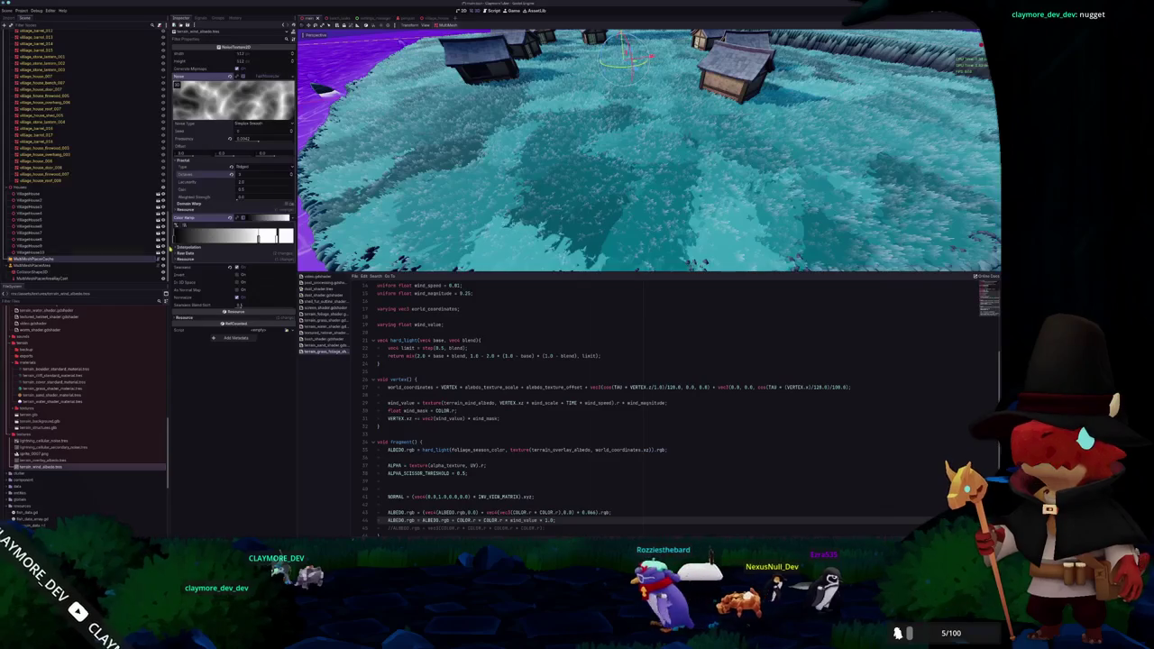
{"action": "left_click", "coordinate": [77, 258]}
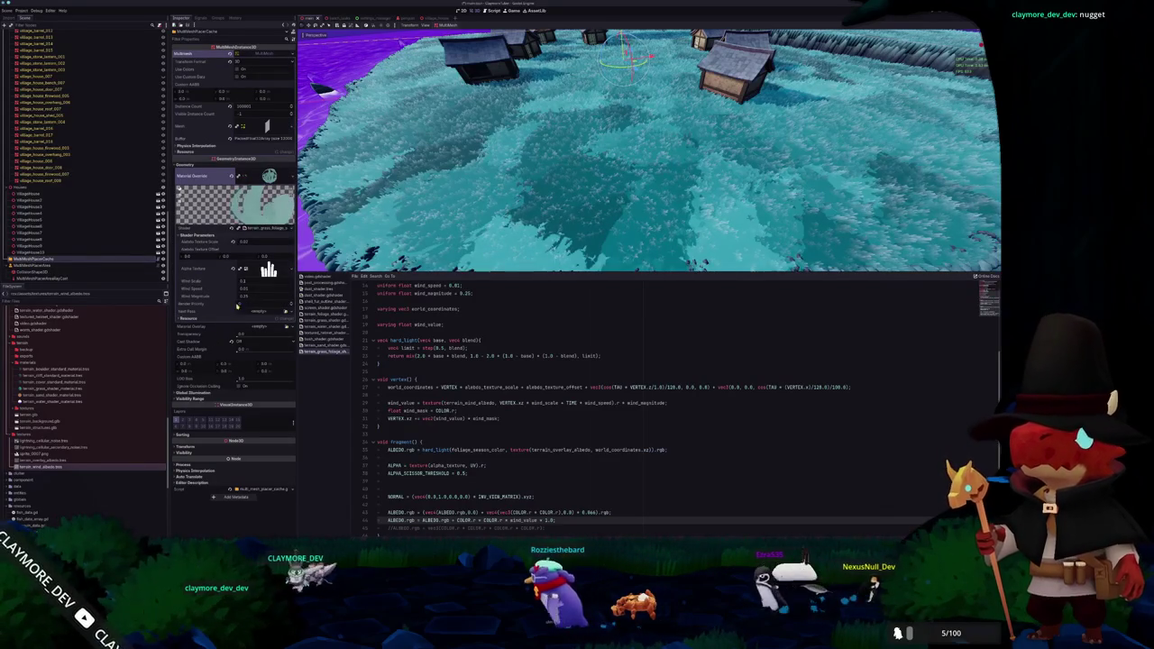
Set the grass Wind Speed parameter to 0.04
{"action": "left_click_drag", "start_coordinate": [244, 291], "coordinate": [253, 291]}
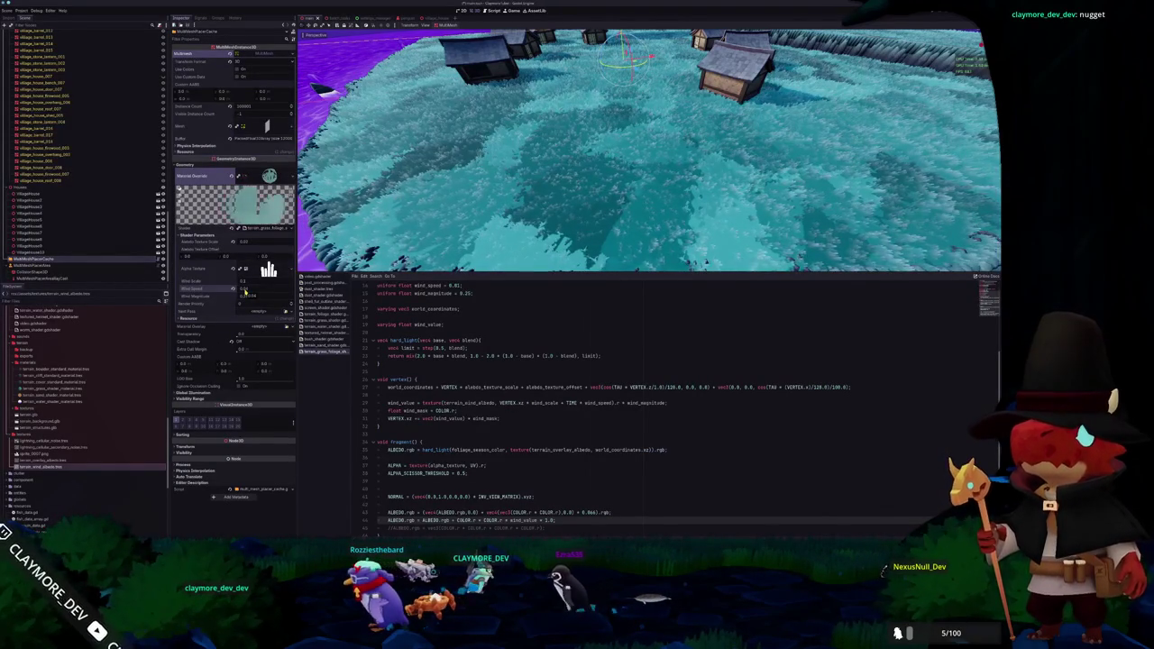
{"action": "scroll", "scroll_direction": "down", "scroll_amount": 3}
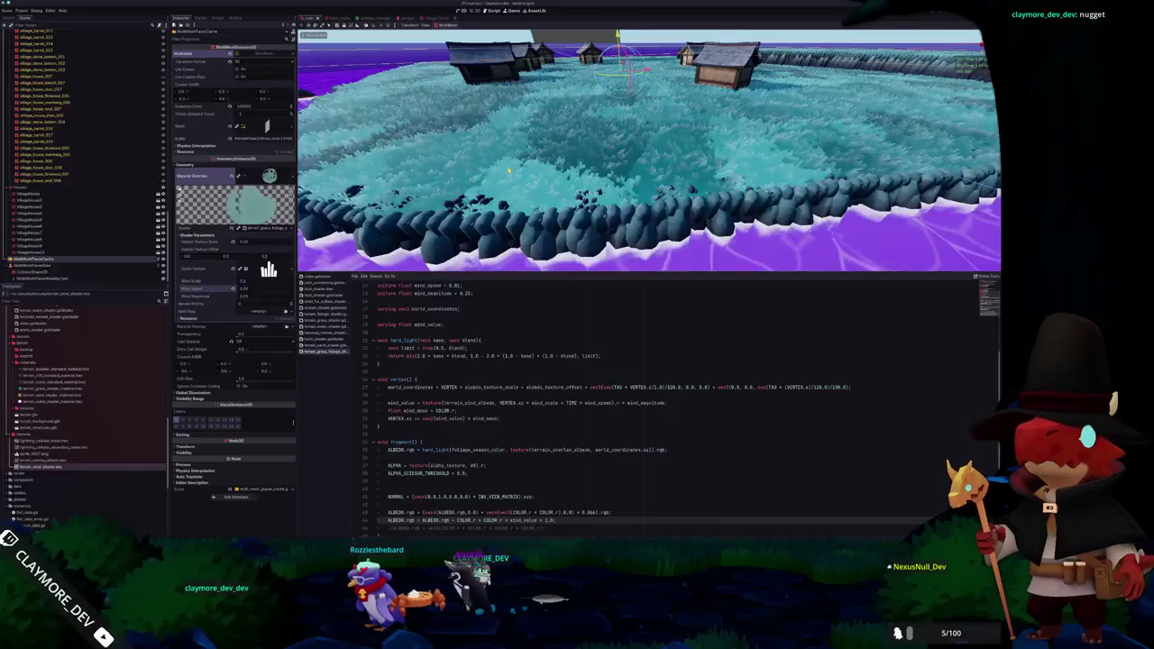
{"action": "scroll", "scroll_direction": "up", "scroll_amount": 3}
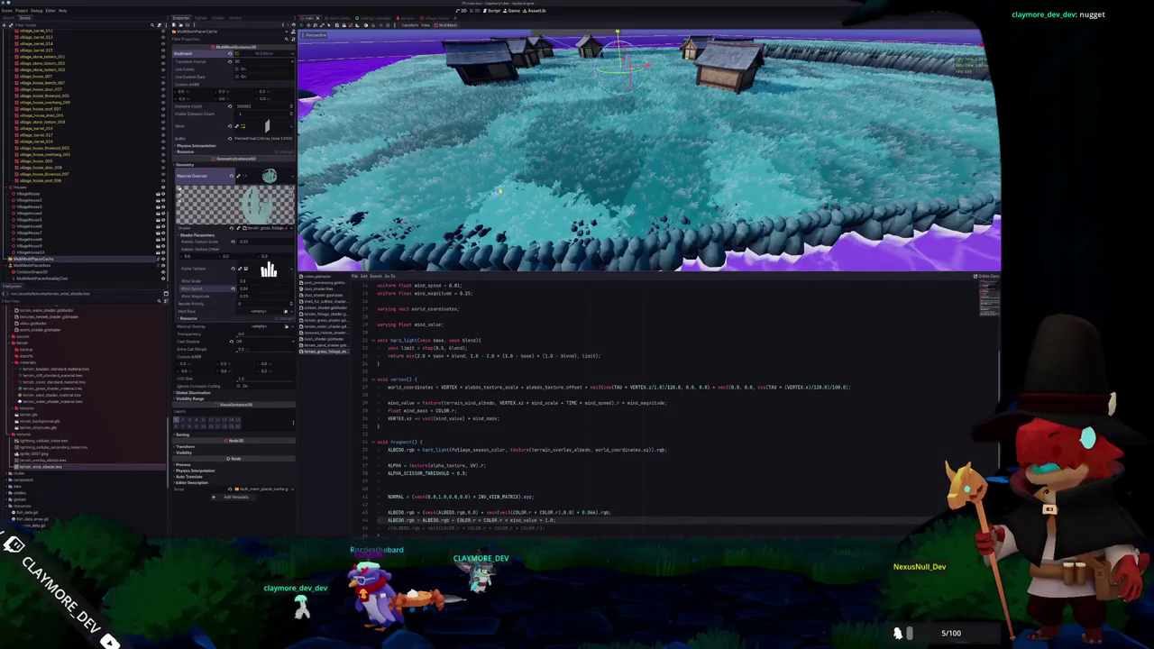
{"action": "scroll", "scroll_direction": "down", "scroll_amount": 3}
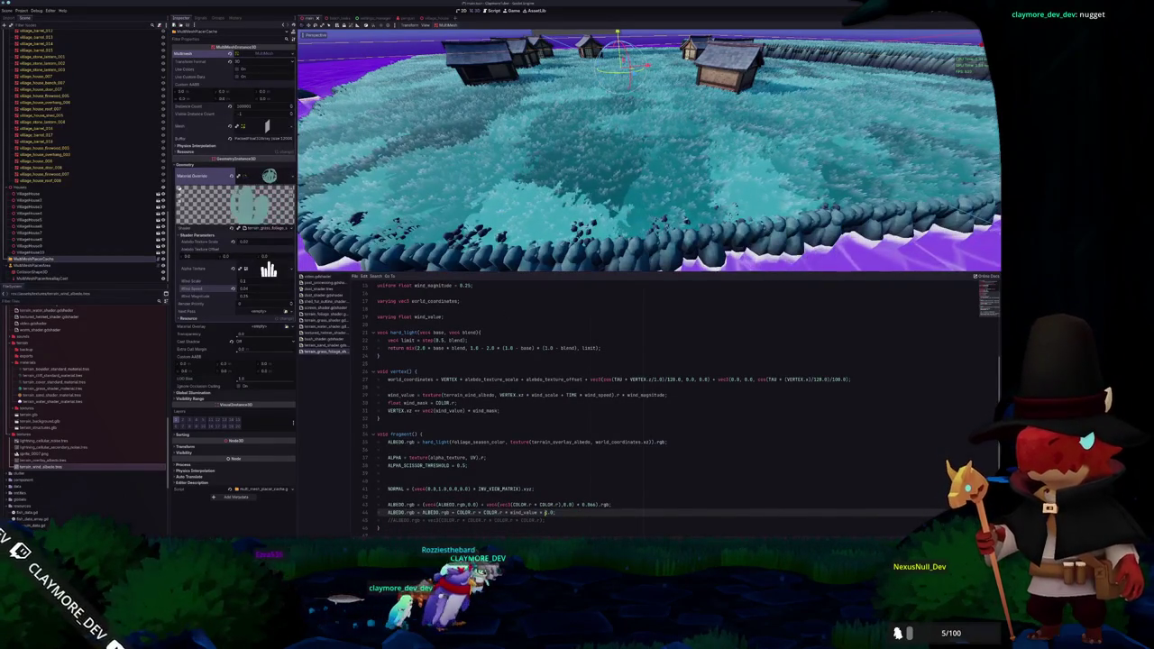
Change the wind_value multiplier in the shader's ALBEDO line to 0.25
{"action": "type", "text": "1."}
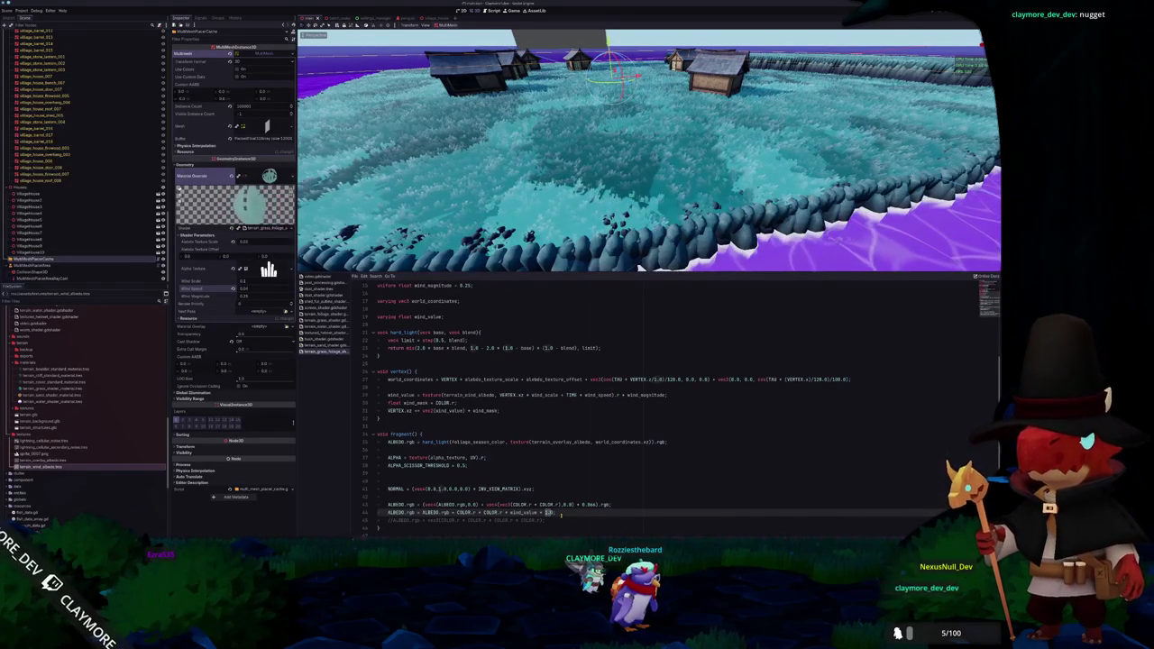
{"action": "type", "text": "4"}
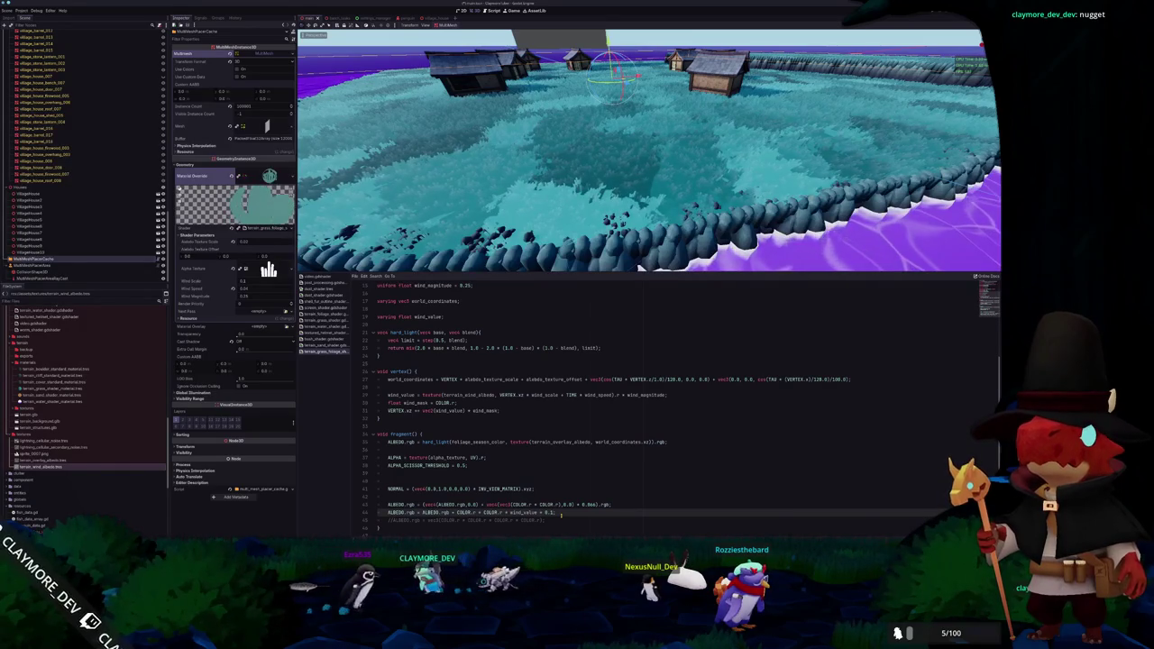
{"action": "type", "text": "5"}
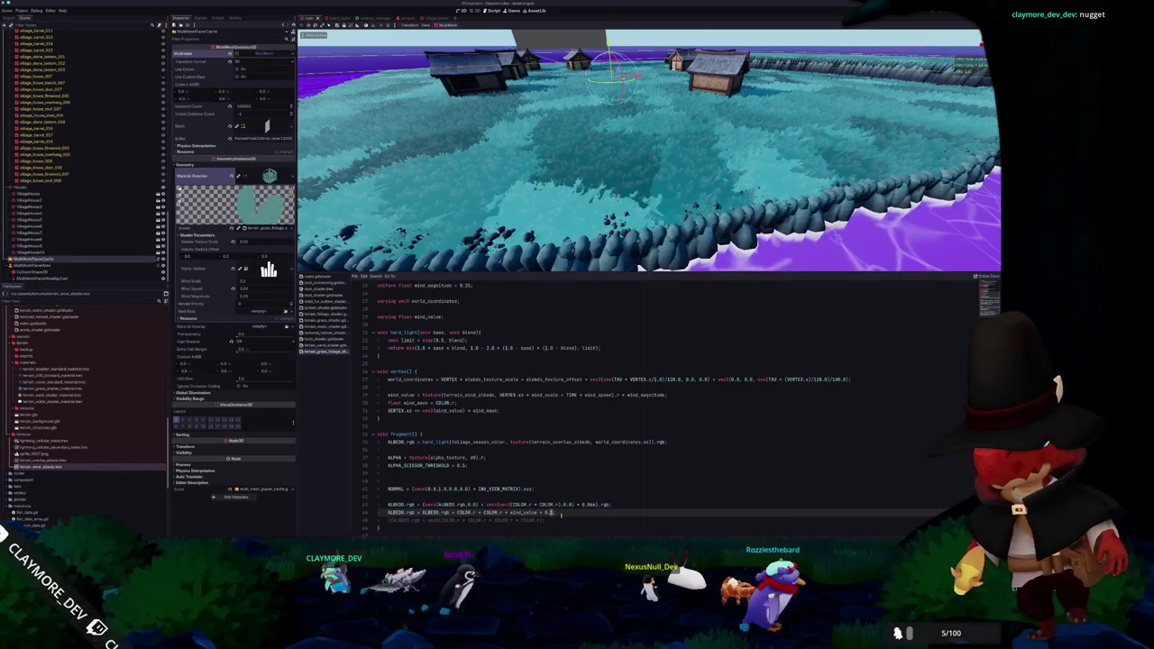
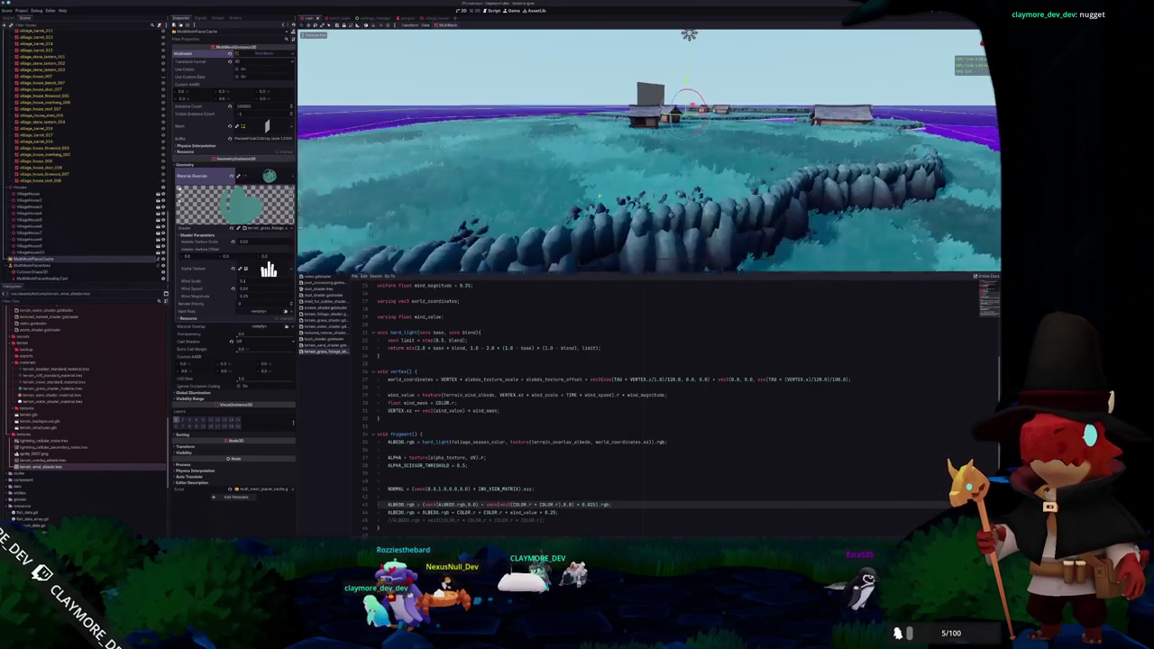
Inspect GlobalWorldEnvironment's second compositor effect settings, then select one of the village houses
{"action": "scroll", "scroll_direction": "up", "scroll_amount": 3}
{"action": "scroll", "scroll_direction": "up", "scroll_amount": 3}
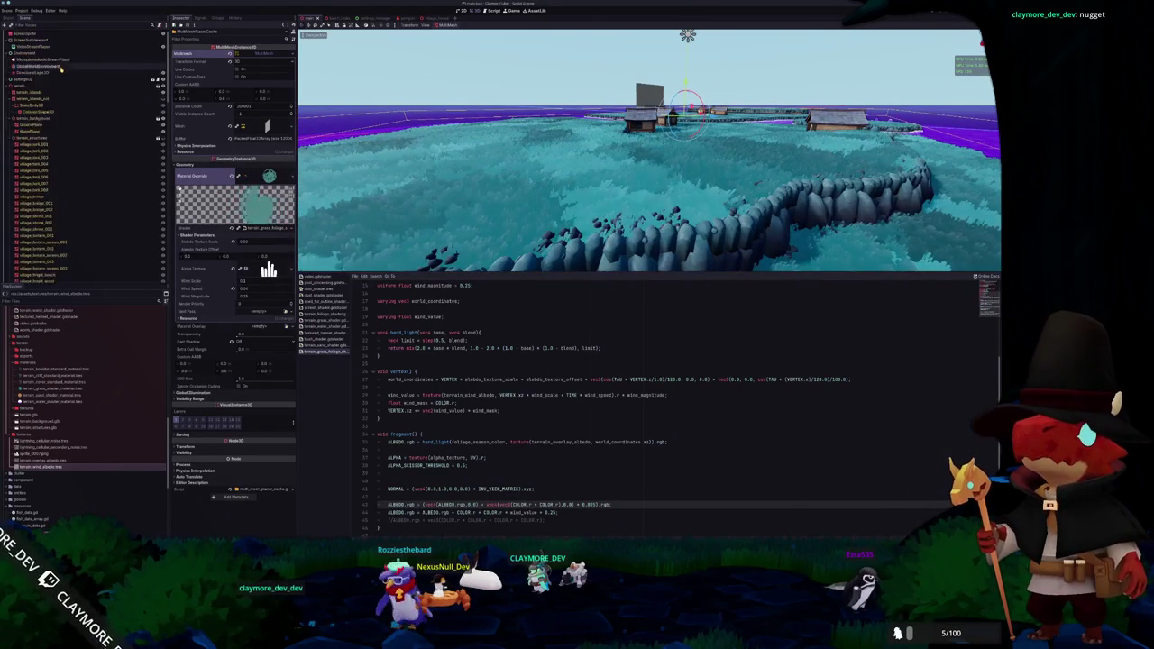
{"action": "left_click", "coordinate": [56, 77]}
{"action": "left_click", "coordinate": [56, 72]}
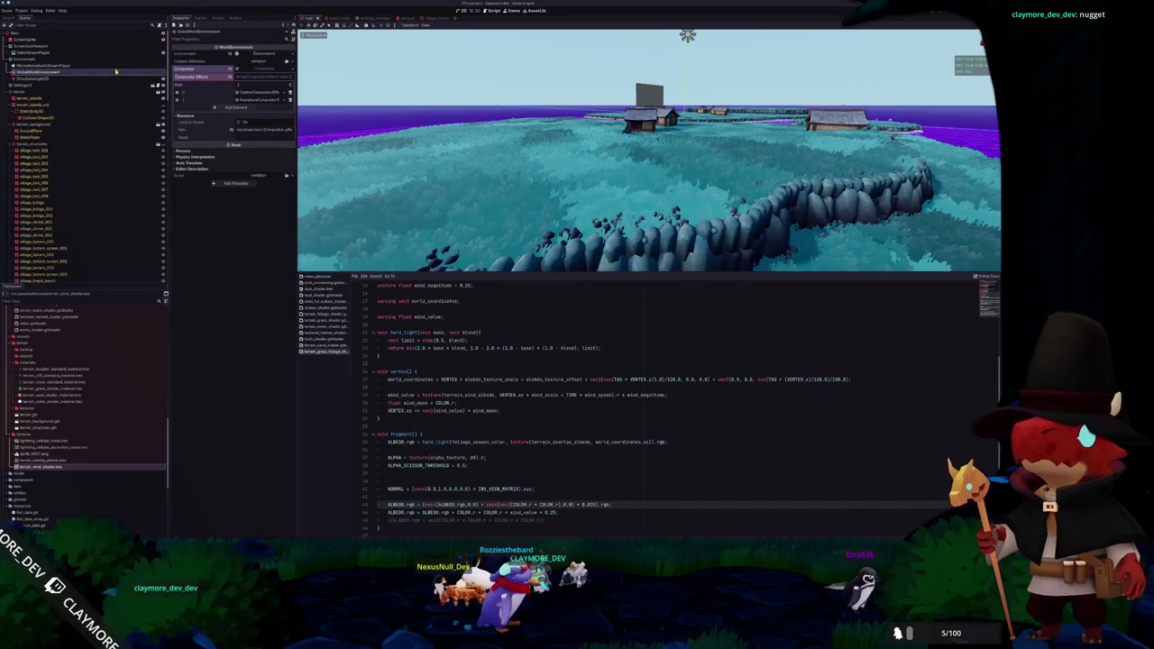
{"action": "left_click", "coordinate": [236, 145]}
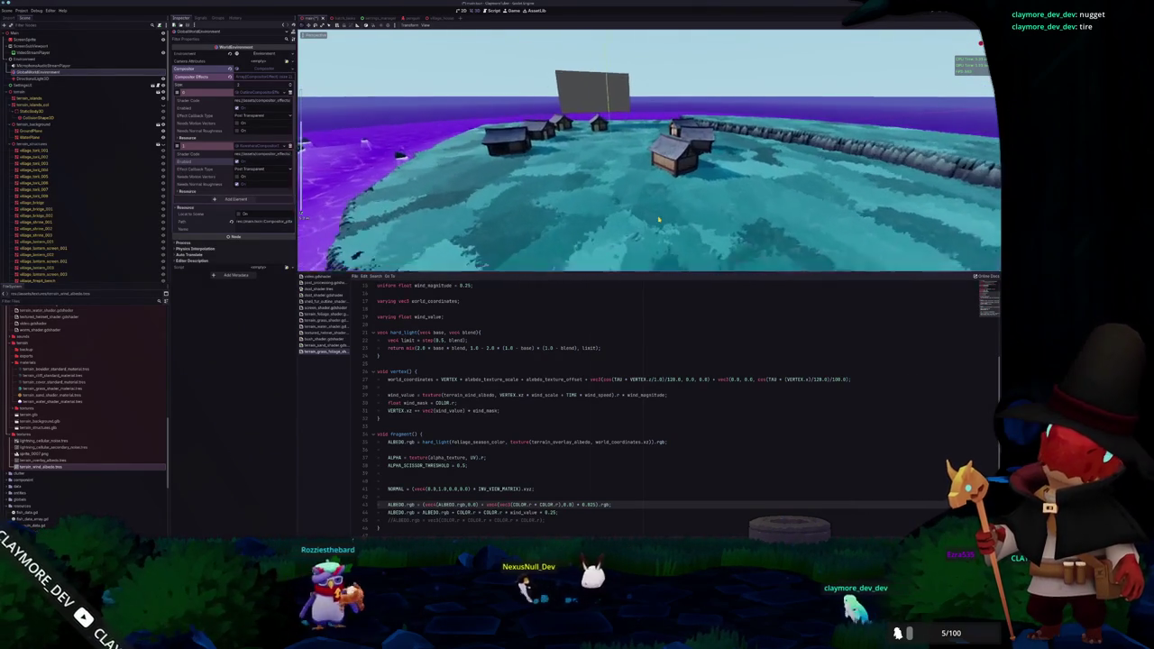
{"action": "left_click", "coordinate": [677, 161]}
Focus the 3D view on the selected village house
{"action": "key", "text": "f"}
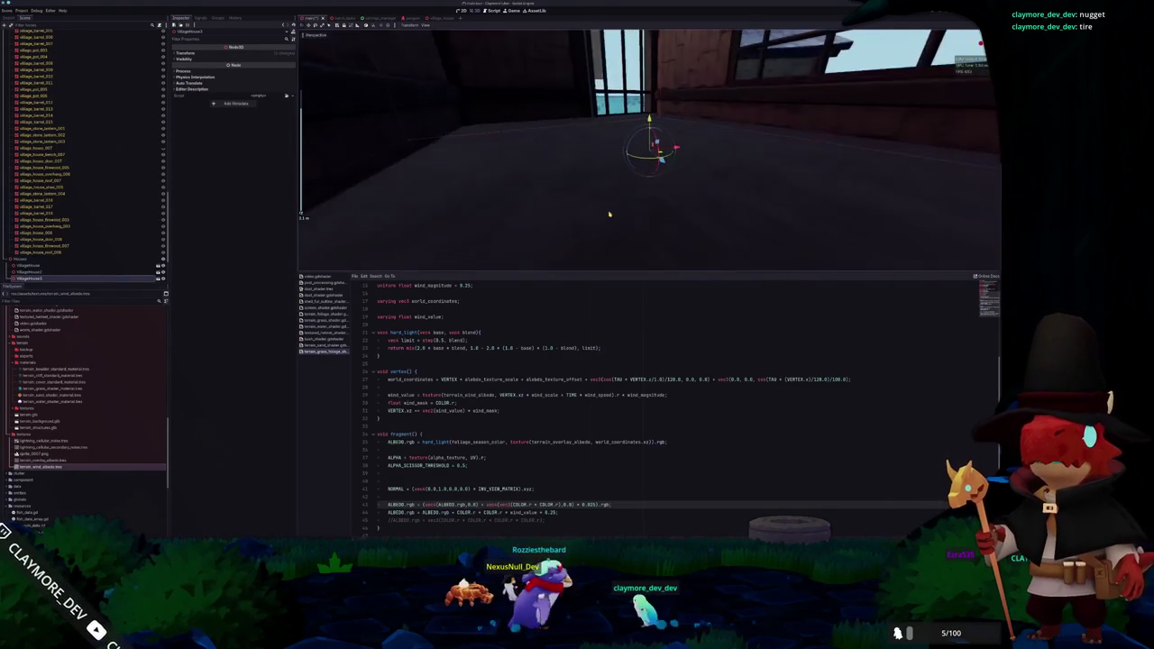
{"action": "scroll", "scroll_direction": "down", "scroll_amount": 3}
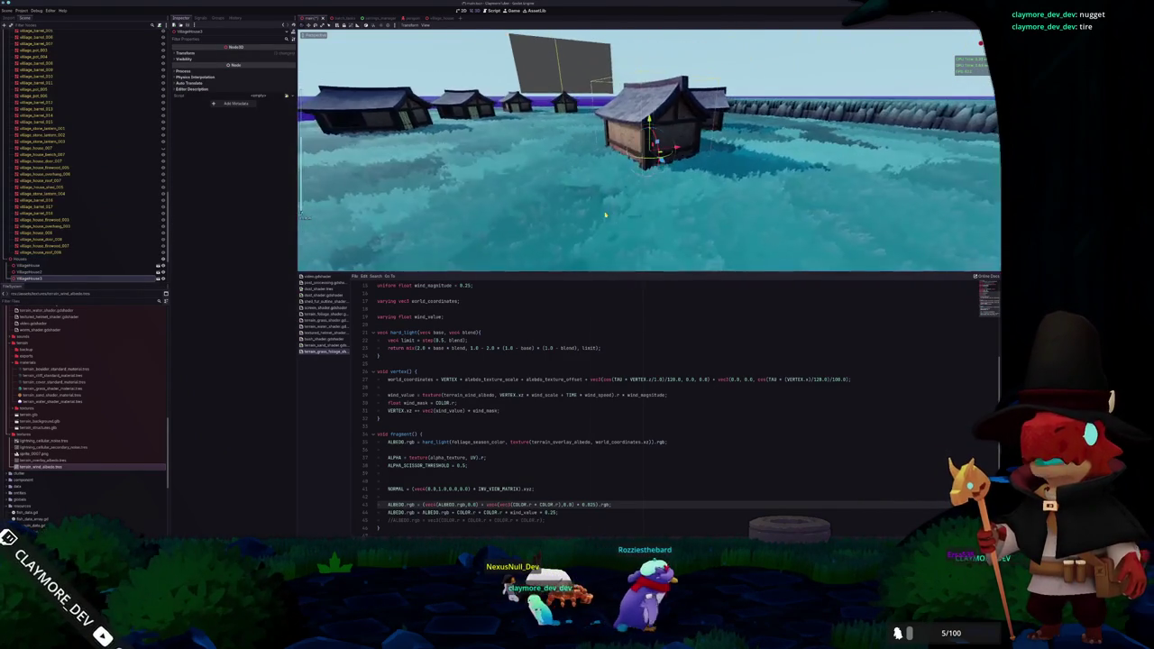
{"action": "left_click_drag", "start_coordinate": [549, 217], "coordinate": [469, 224]}
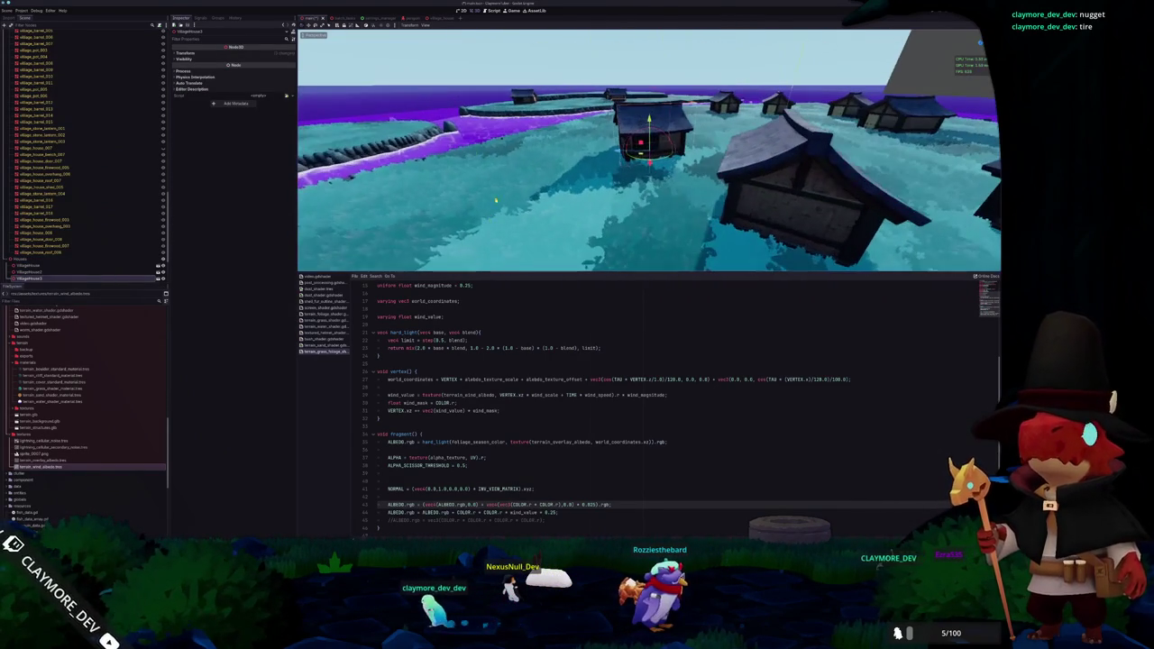
{"action": "scroll", "scroll_direction": "down", "scroll_amount": 3}
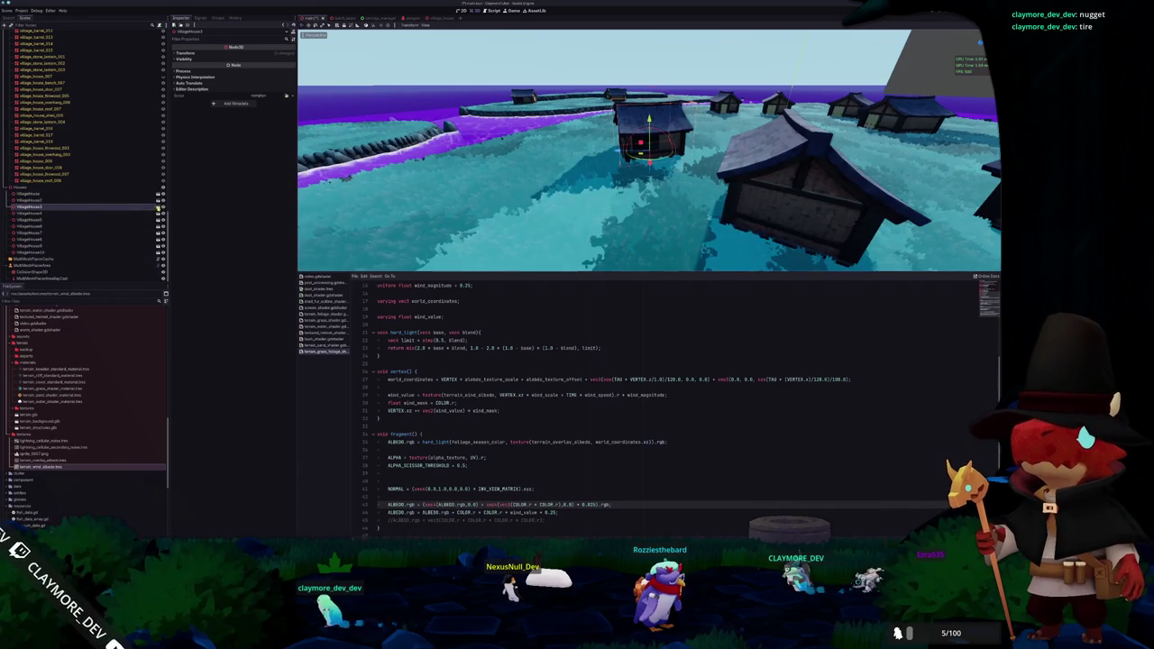
Open the village_house scene and show its mesh's empty Surface Material Override slots
{"action": "left_click", "coordinate": [158, 208]}
{"action": "left_click", "coordinate": [42, 52]}
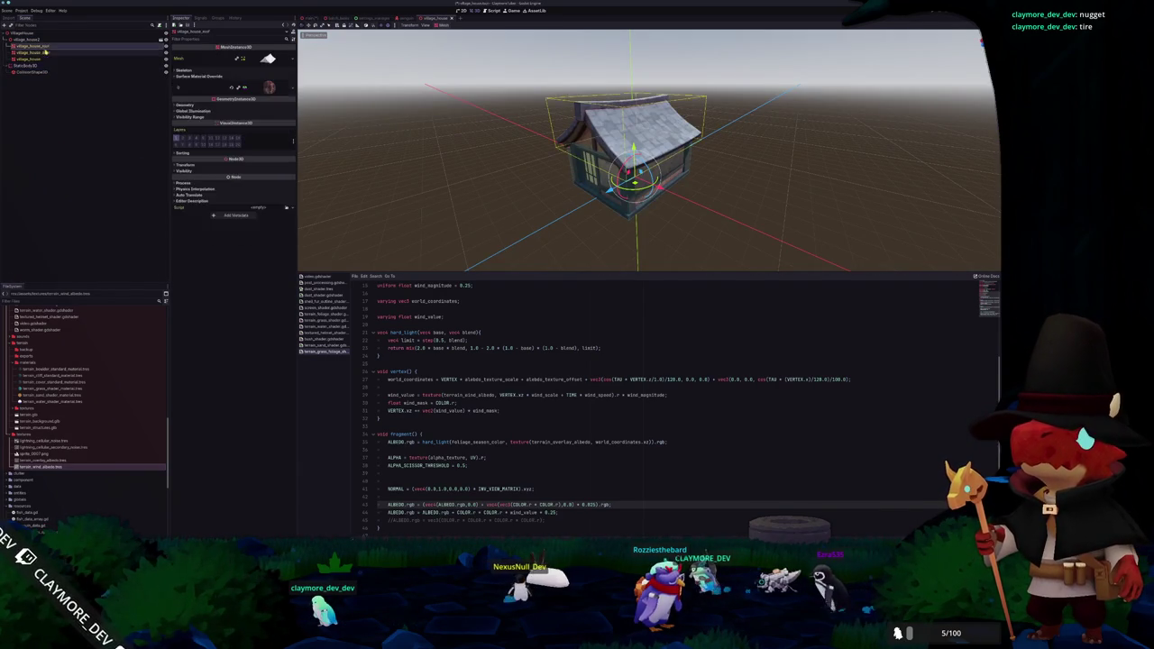
{"action": "left_click", "coordinate": [58, 60]}
{"action": "left_click", "coordinate": [246, 78]}
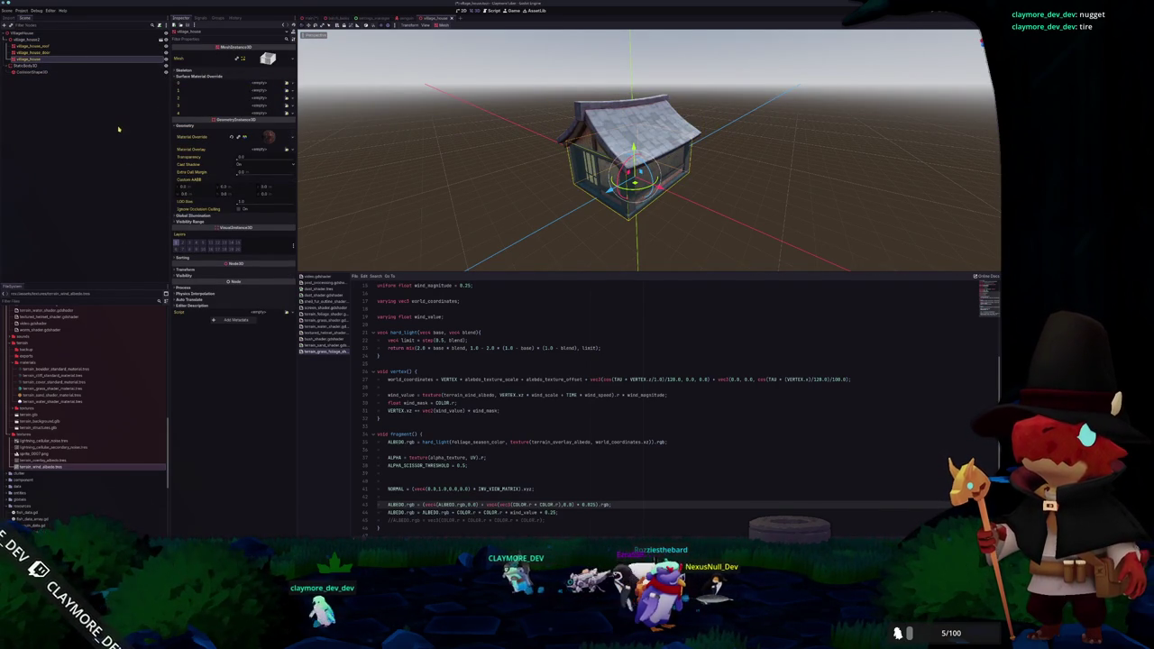
{"action": "left_click", "coordinate": [453, 162]}
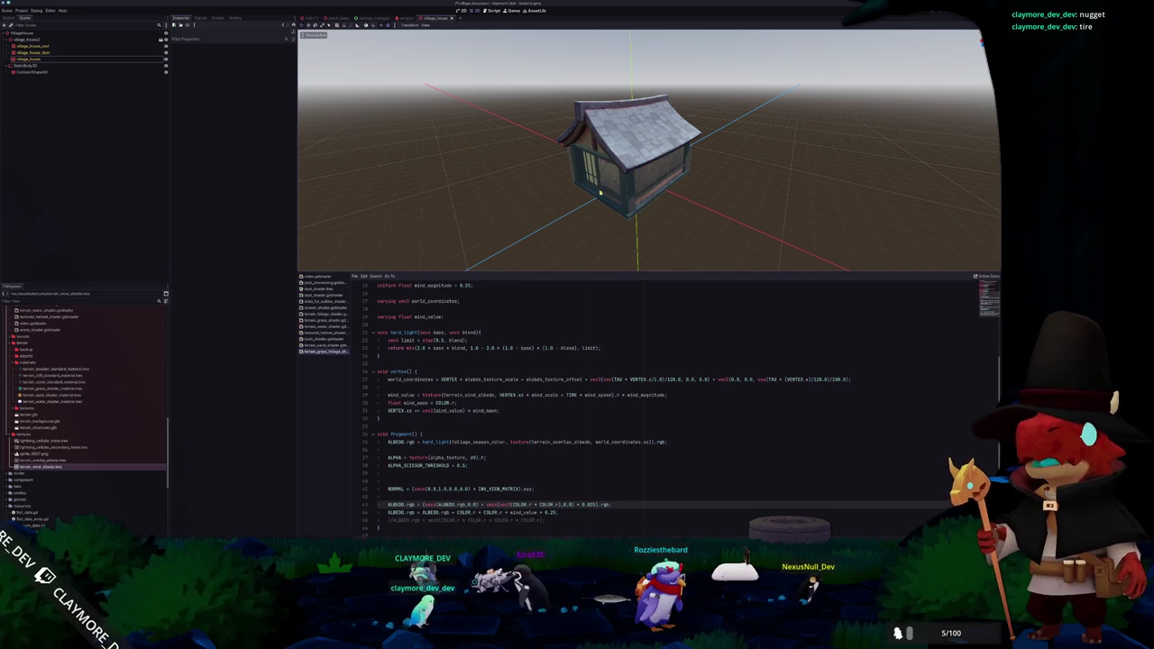
{"action": "left_click", "coordinate": [628, 194]}
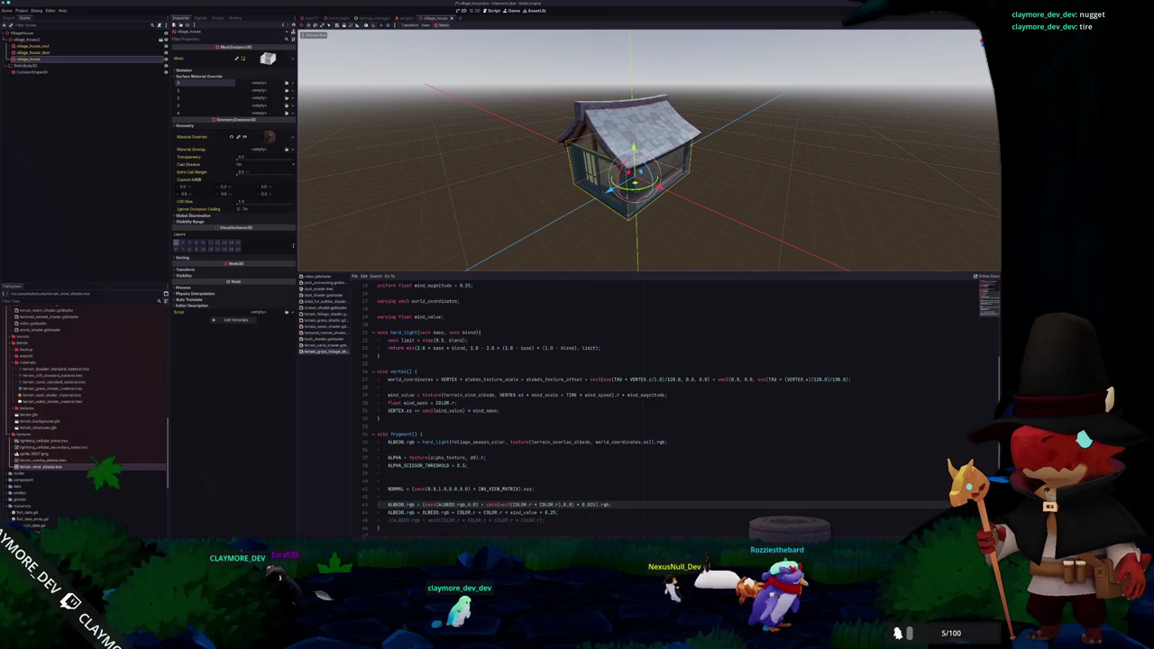
{"action": "key", "text": "alt+Tab"}
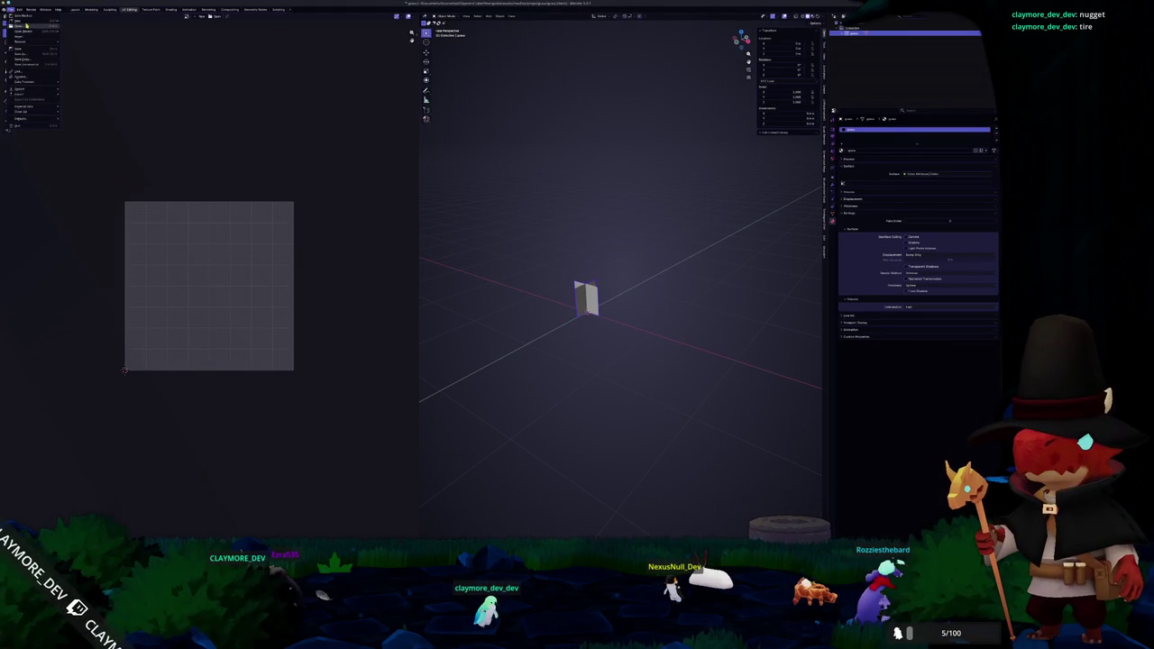
Save the current Blender file and open village_house.blend from the village folder
{"action": "mouse_move", "coordinate": [27, 33]}
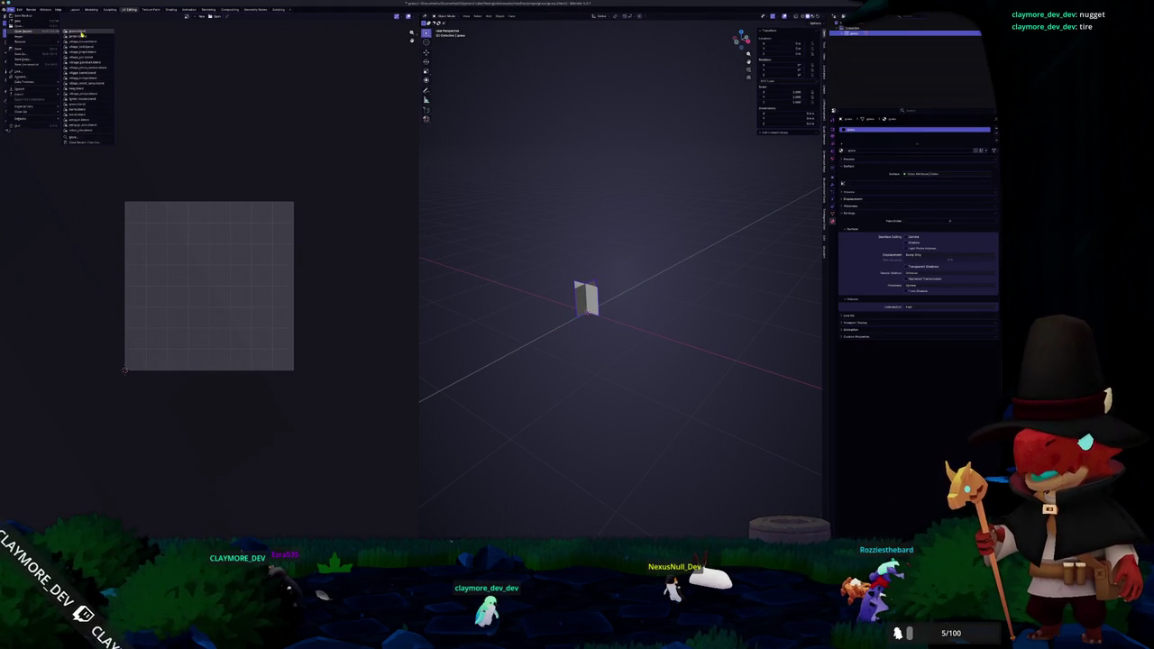
{"action": "left_click", "coordinate": [86, 44]}
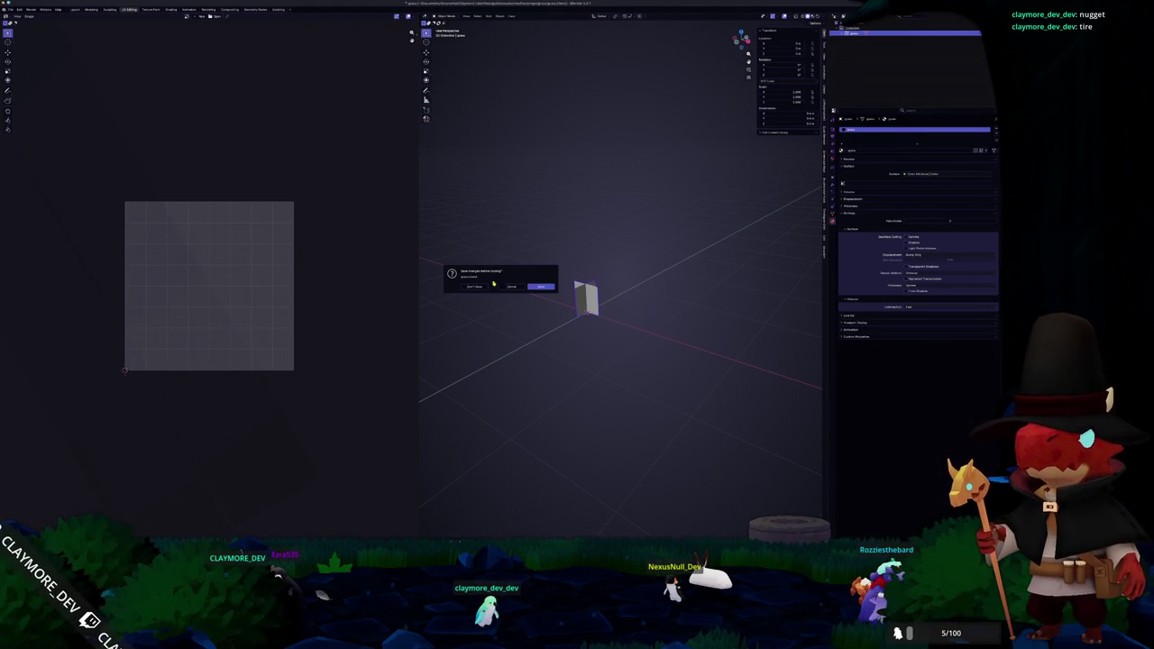
{"action": "left_click", "coordinate": [541, 287]}
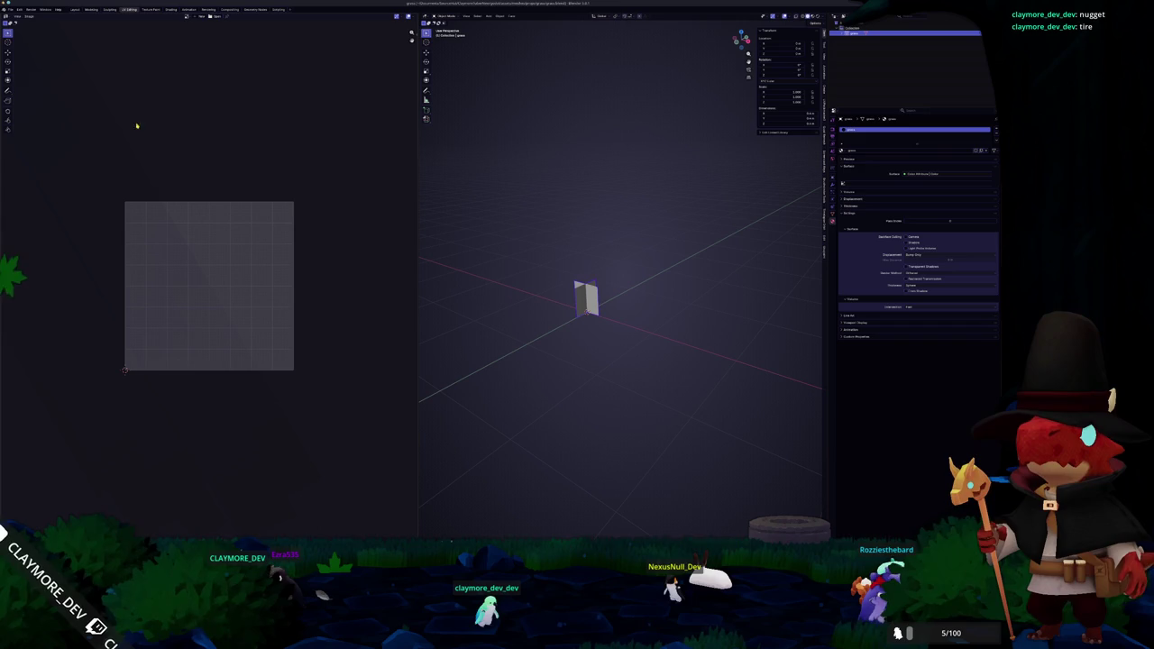
{"action": "key", "text": "ctrl+shift+s"}
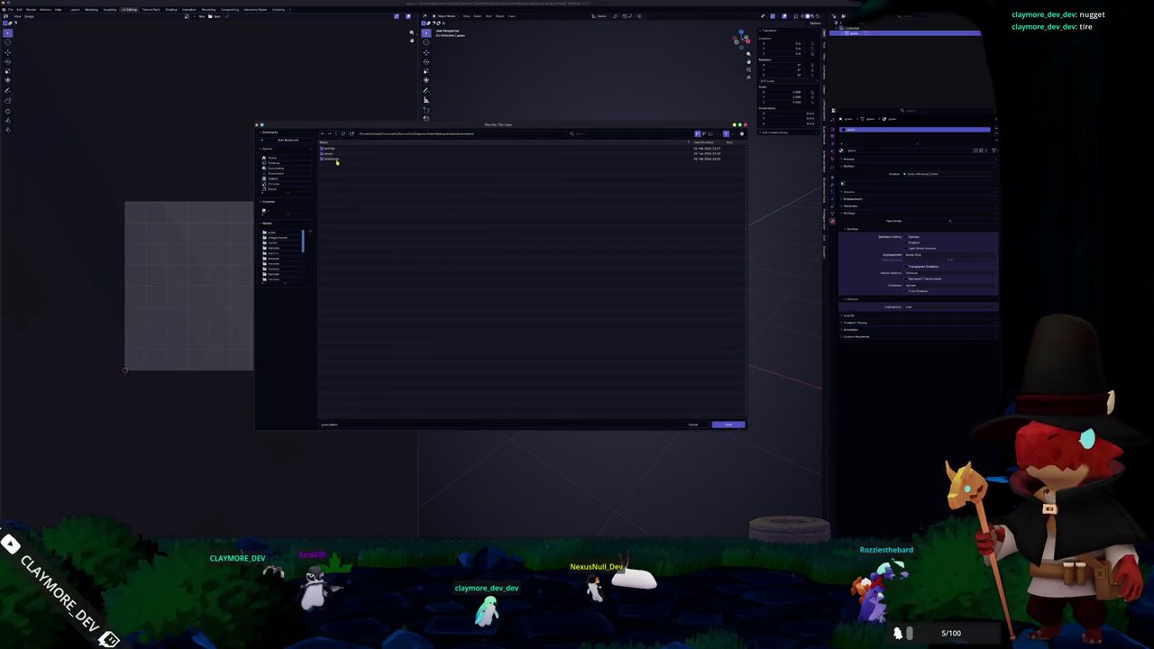
{"action": "double_click", "coordinate": [336, 160]}
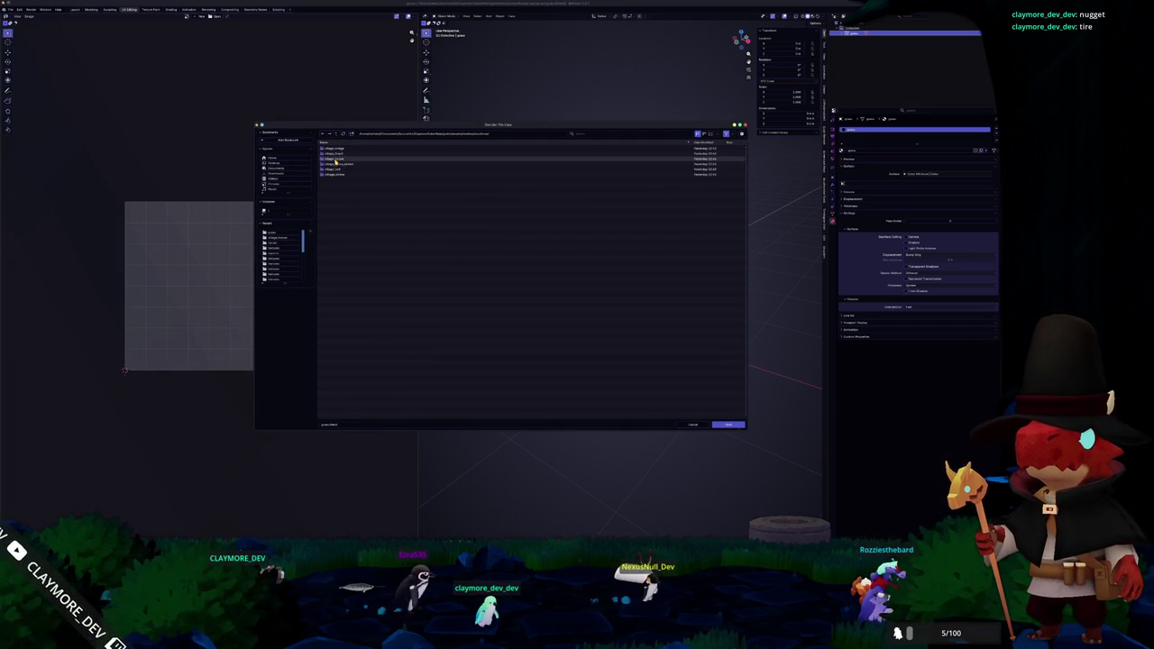
{"action": "double_click", "coordinate": [336, 171]}
Select the house object and review its material slots' shader nodes
{"action": "left_click", "coordinate": [450, 194]}
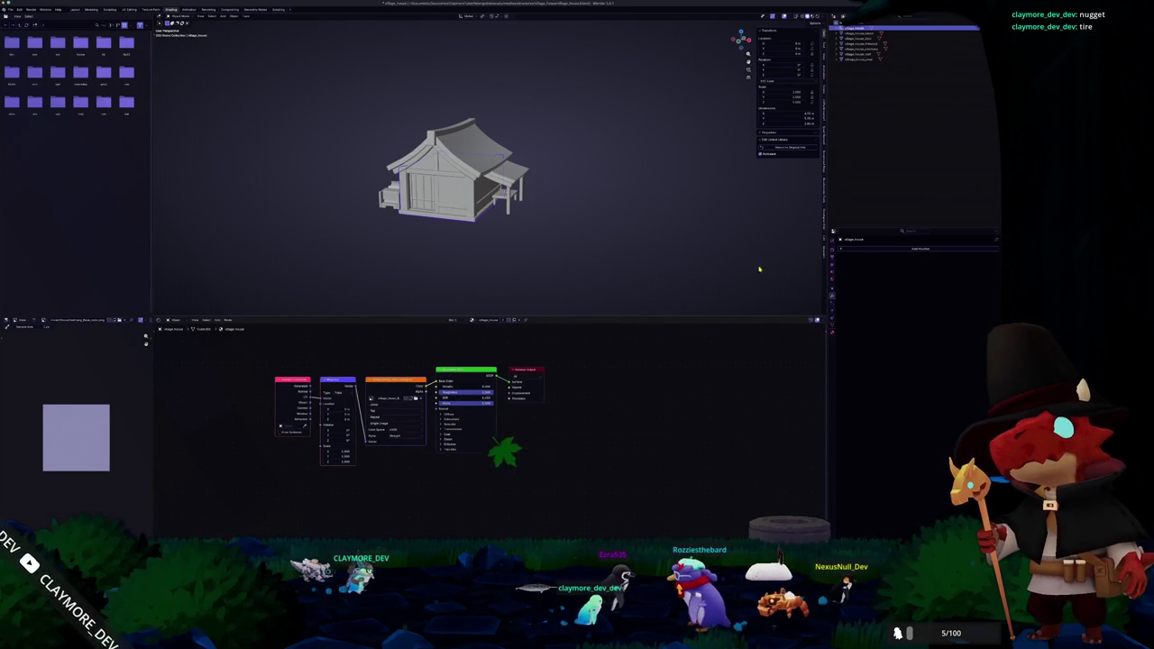
{"action": "left_click", "coordinate": [832, 332]}
{"action": "left_click", "coordinate": [901, 256]}
{"action": "left_click", "coordinate": [901, 249]}
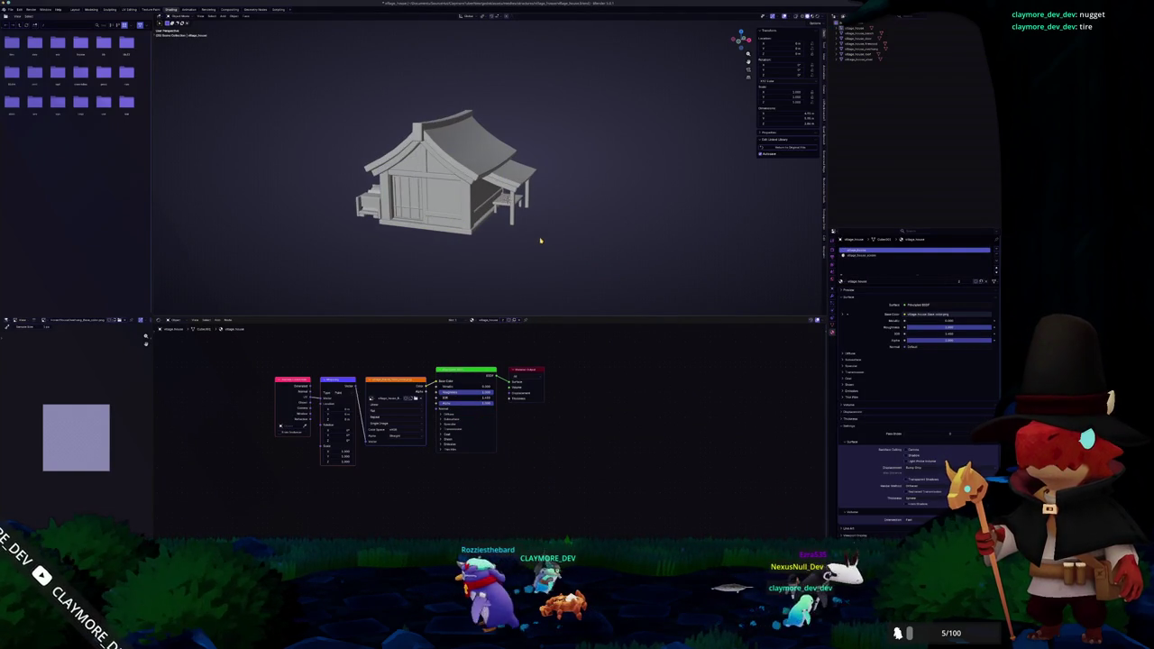
{"action": "key", "text": "alt+Tab"}
{"action": "scroll", "scroll_direction": "up", "scroll_amount": 3}
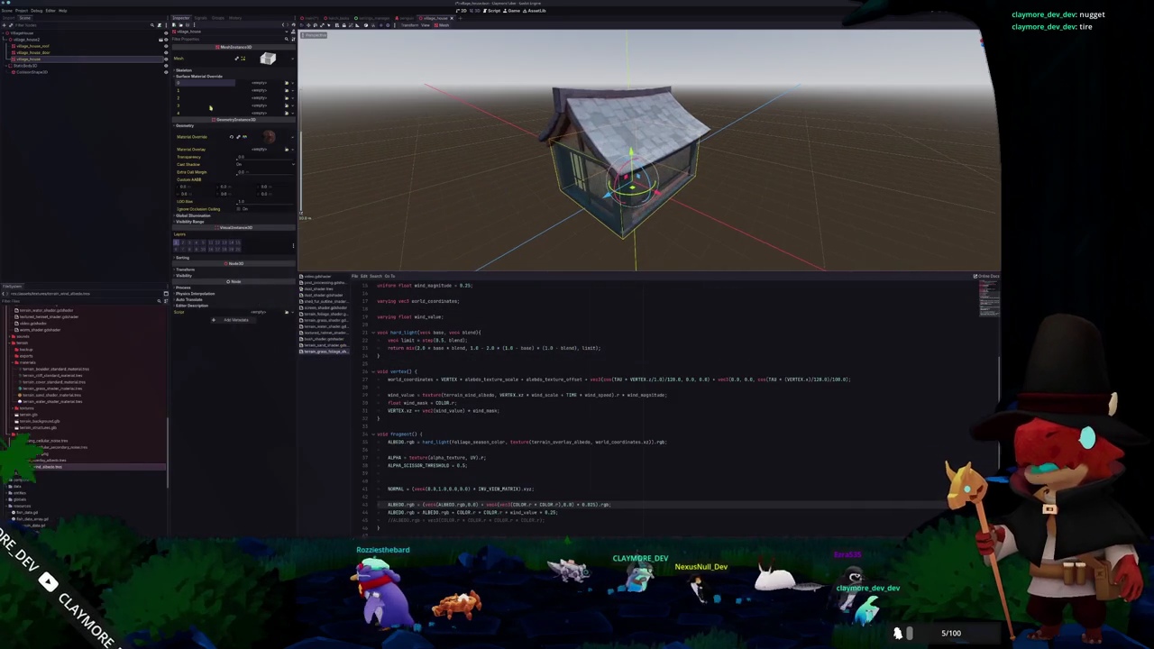
Check the house mesh's skeleton settings and the material choices for override slot 0
{"action": "left_click", "coordinate": [200, 72]}
{"action": "left_click", "coordinate": [200, 71]}
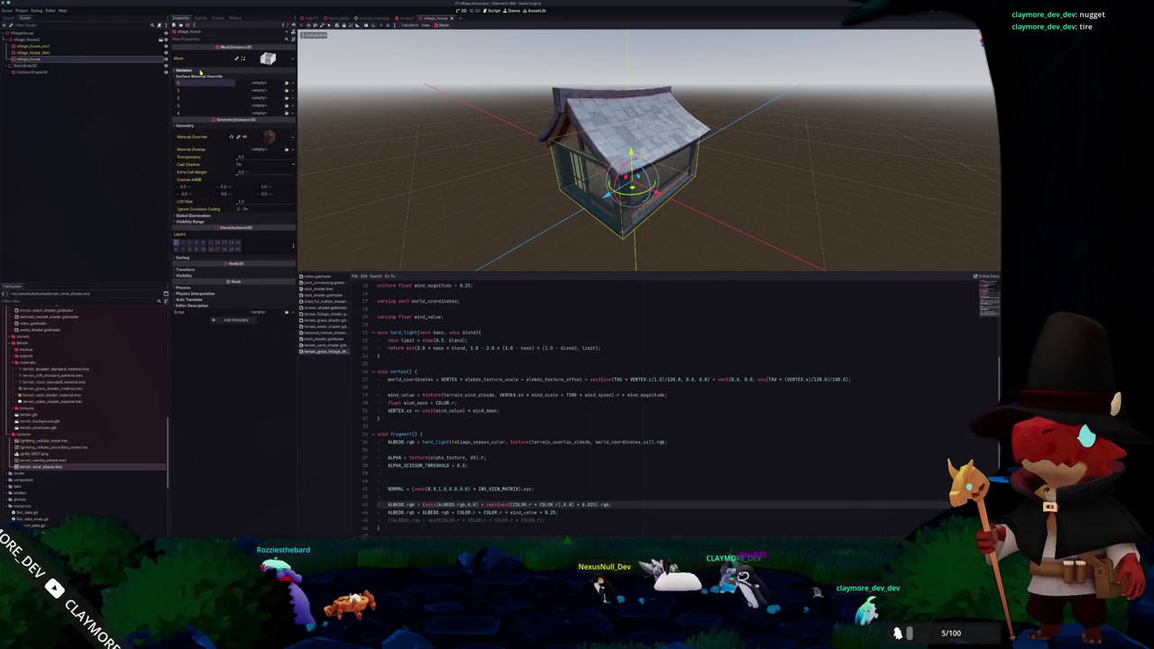
{"action": "left_click", "coordinate": [258, 83]}
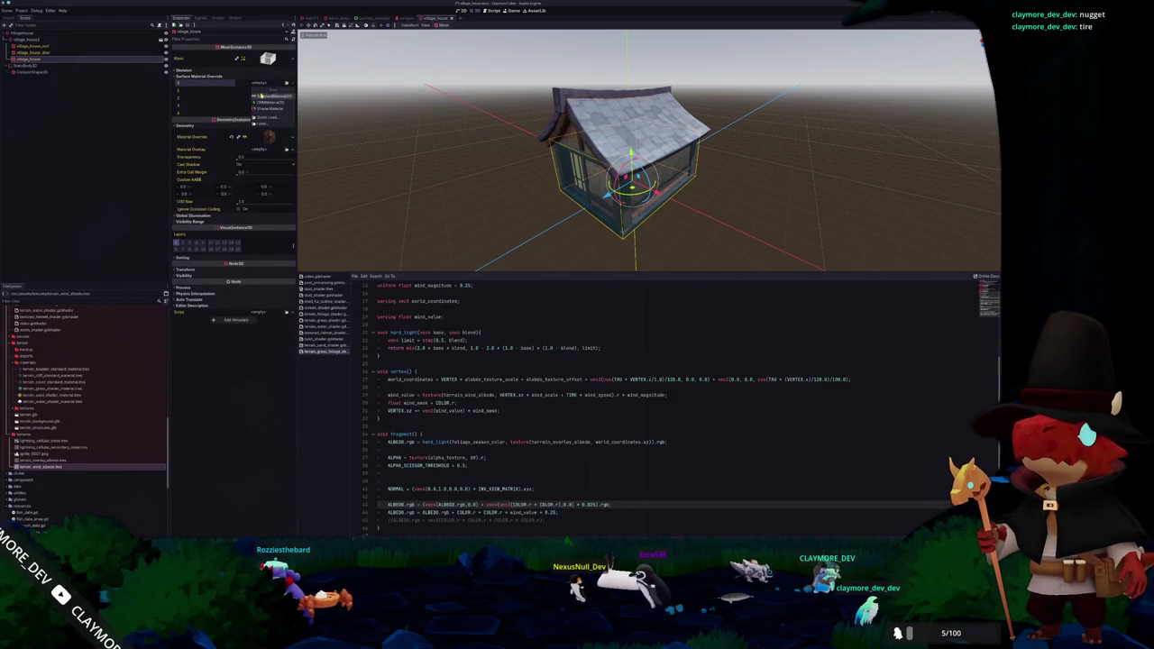
{"action": "key", "text": "alt+Tab"}
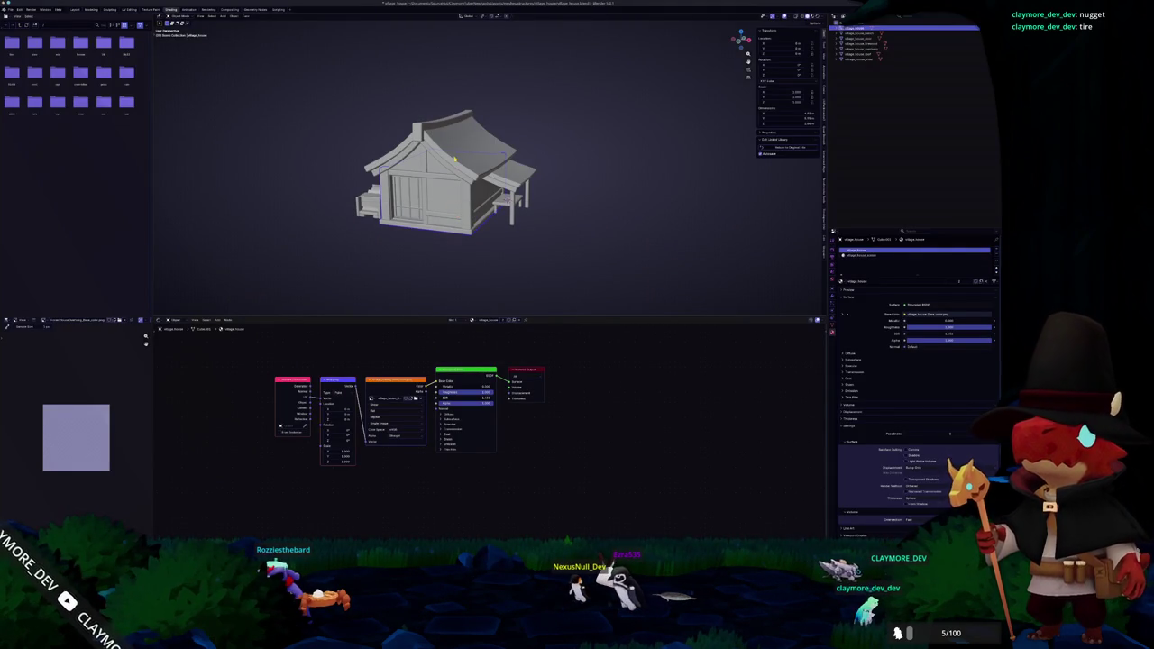
In Blender, select the house's door object, then the whole house mesh again
{"action": "left_click", "coordinate": [410, 194]}
{"action": "scroll", "scroll_direction": "up", "scroll_amount": 3}
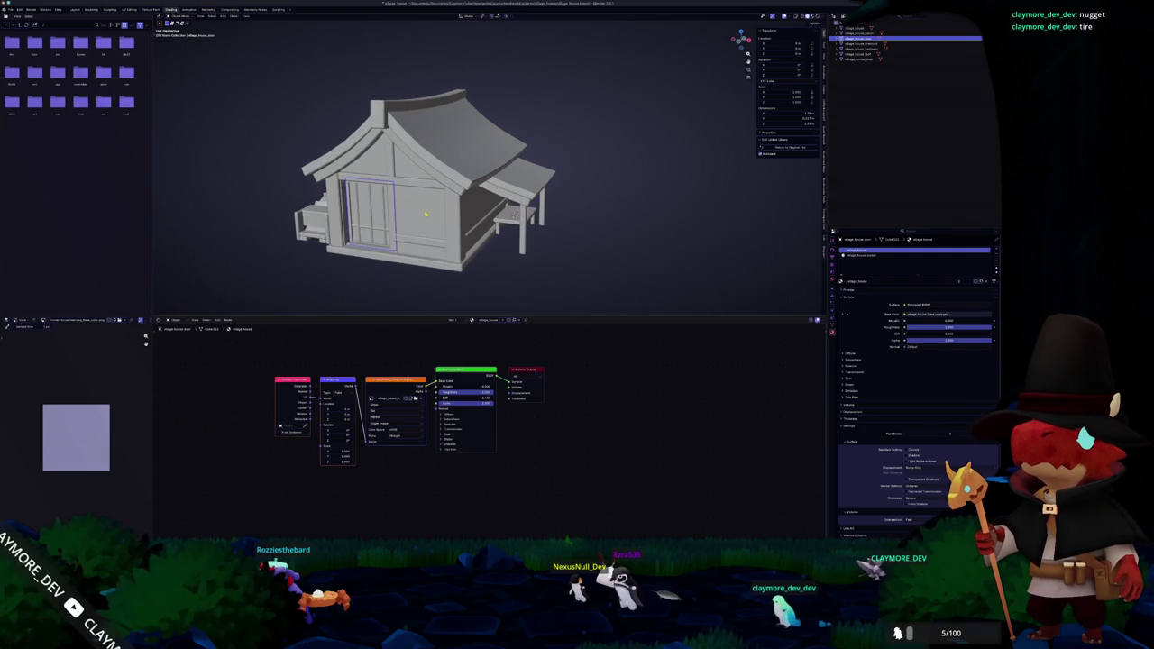
{"action": "left_click", "coordinate": [396, 207]}
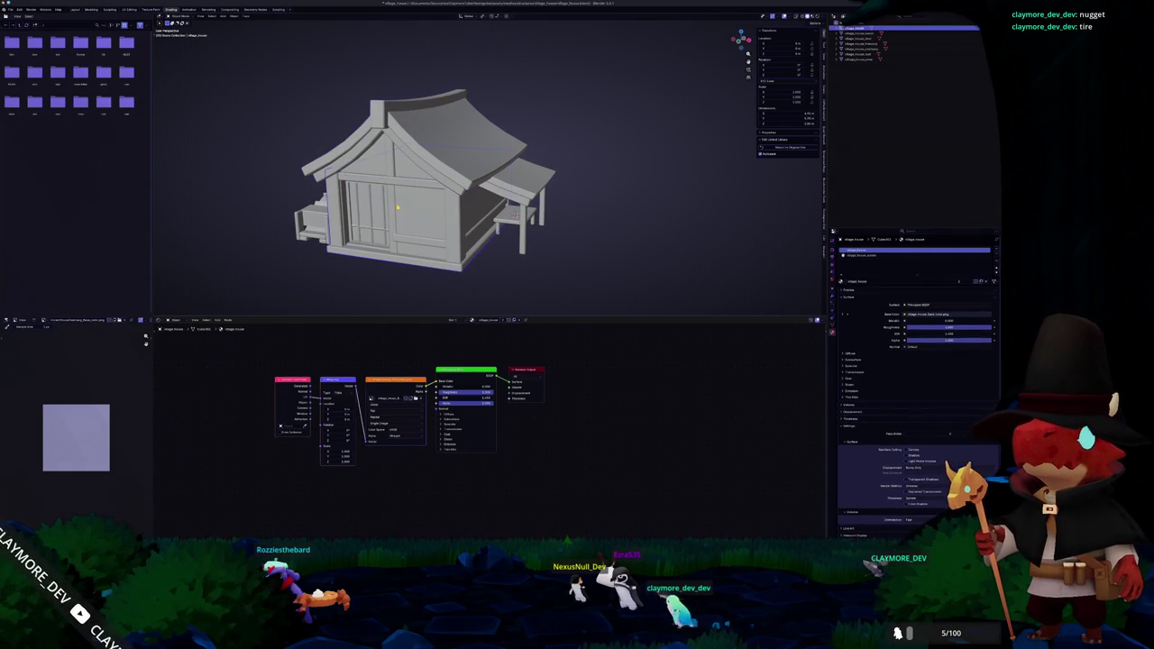
{"action": "key", "text": "alt+Tab"}
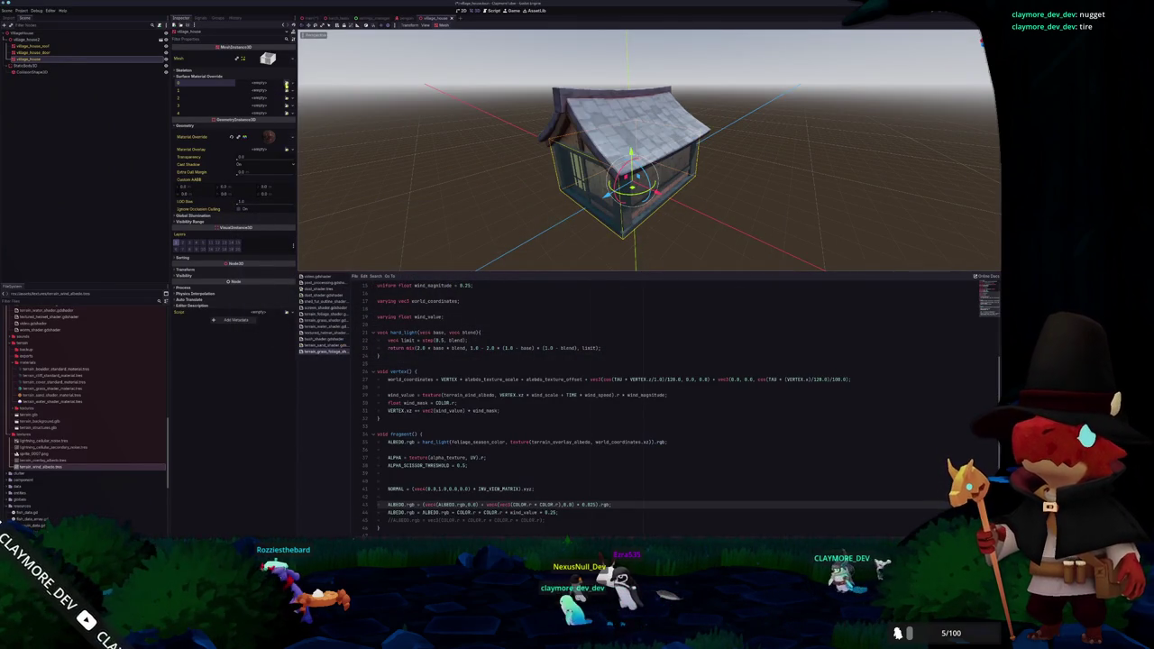
Browse materials for override slots 0 and 1, searching 'scree', leaving both empty
{"action": "left_click", "coordinate": [286, 90]}
{"action": "left_click", "coordinate": [307, 152]}
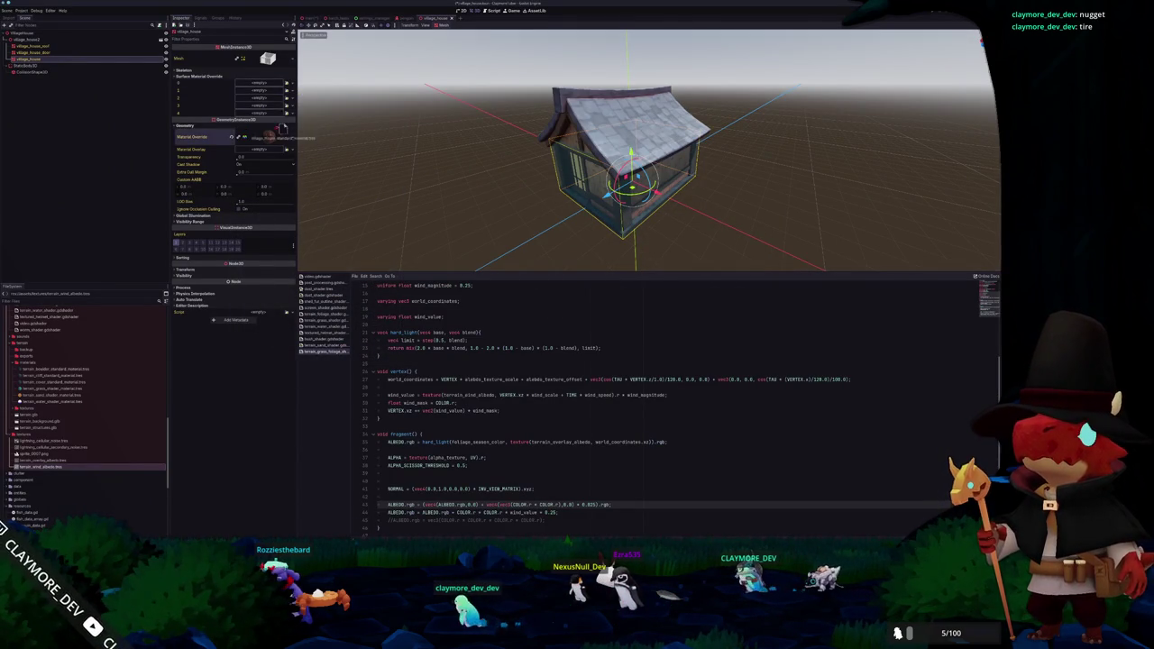
{"action": "left_click", "coordinate": [232, 146]}
{"action": "left_click_drag", "start_coordinate": [505, 136], "coordinate": [410, 127]}
{"action": "left_click", "coordinate": [286, 100]}
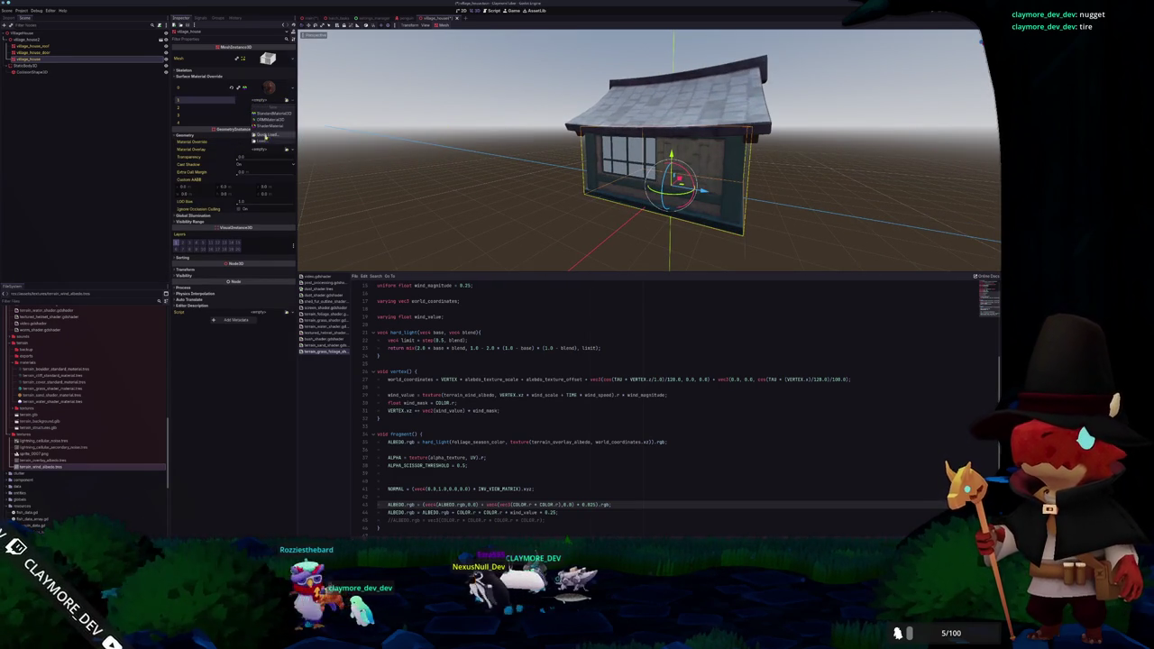
{"action": "left_click", "coordinate": [264, 132]}
{"action": "type", "text": "scree"}
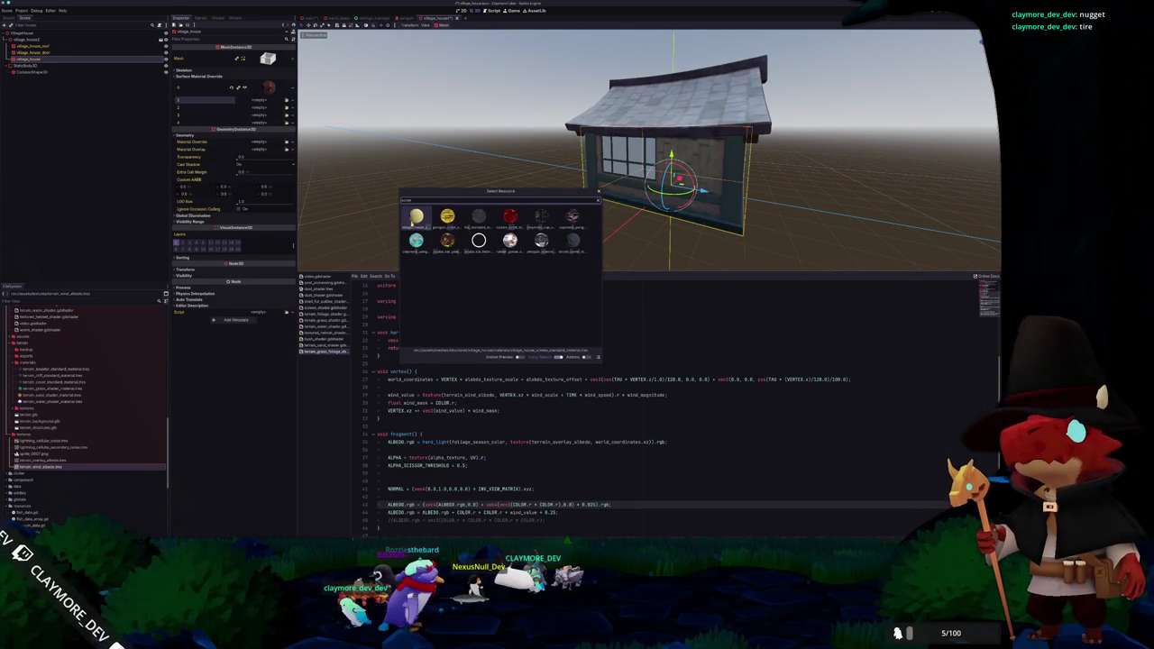
{"action": "key", "text": "Return"}
Deselect the house and move the view inside toward a framed window
{"action": "left_click", "coordinate": [448, 198]}
{"action": "scroll", "scroll_direction": "up", "scroll_amount": 3}
{"action": "left_click_drag", "start_coordinate": [446, 212], "coordinate": [472, 191]}
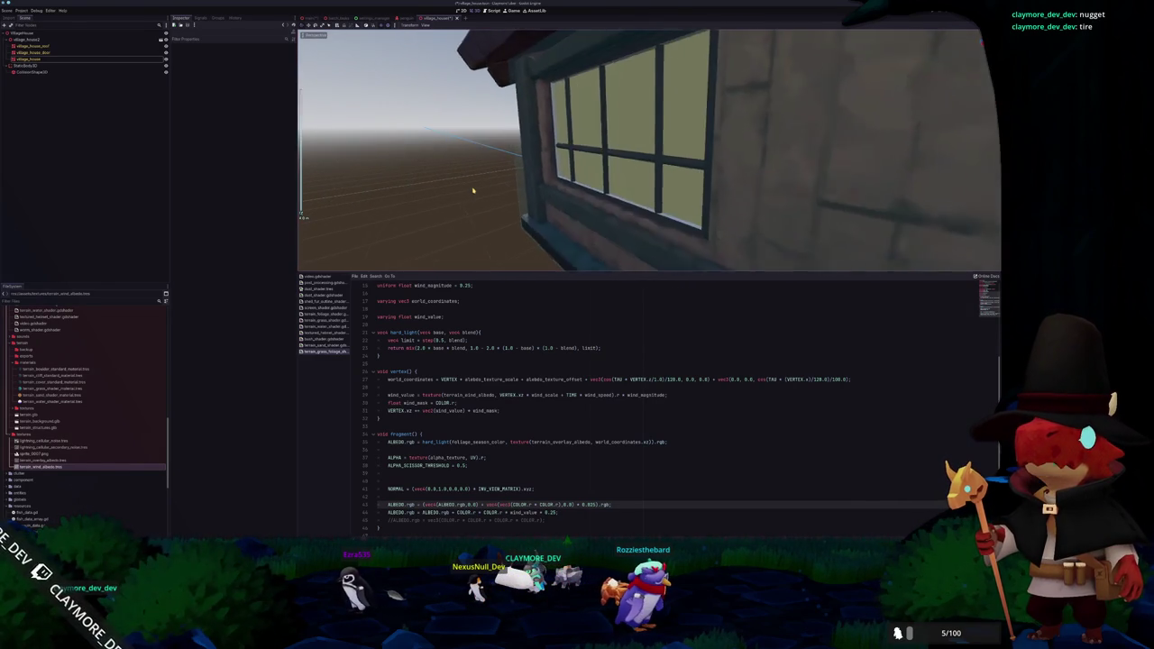
{"action": "key", "text": "alt+Tab"}
{"action": "scroll", "scroll_direction": "up", "scroll_amount": 3}
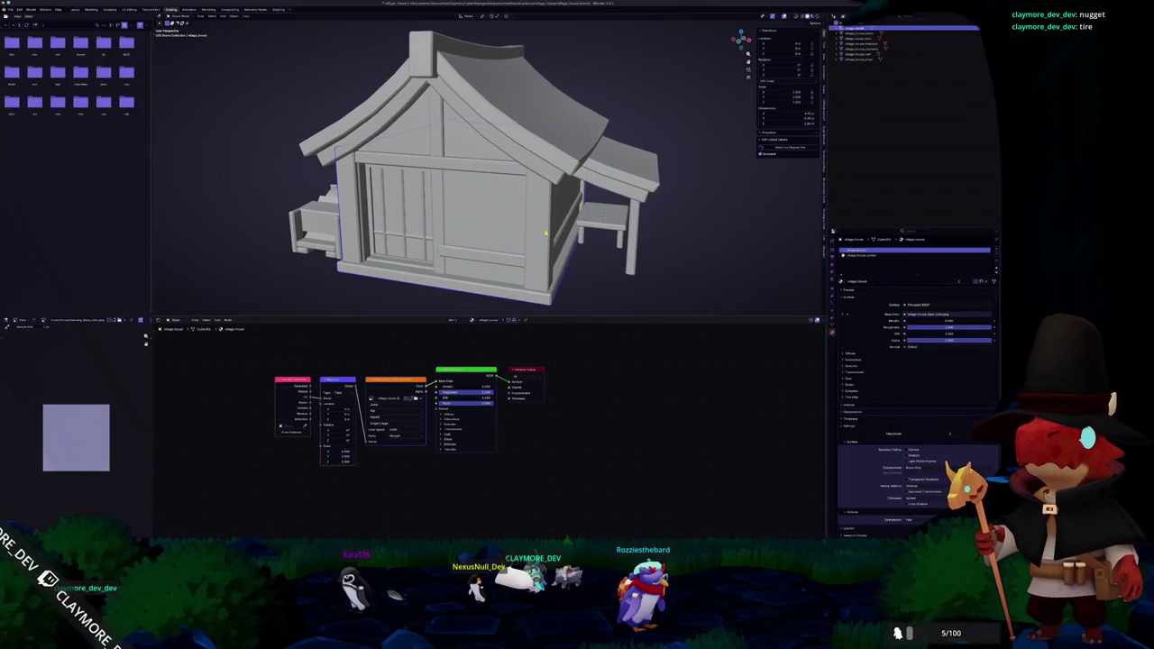
In Edit Mode, select all wall faces, then box-select the window area
{"action": "key", "text": "Tab"}
{"action": "scroll", "scroll_direction": "up", "scroll_amount": 3}
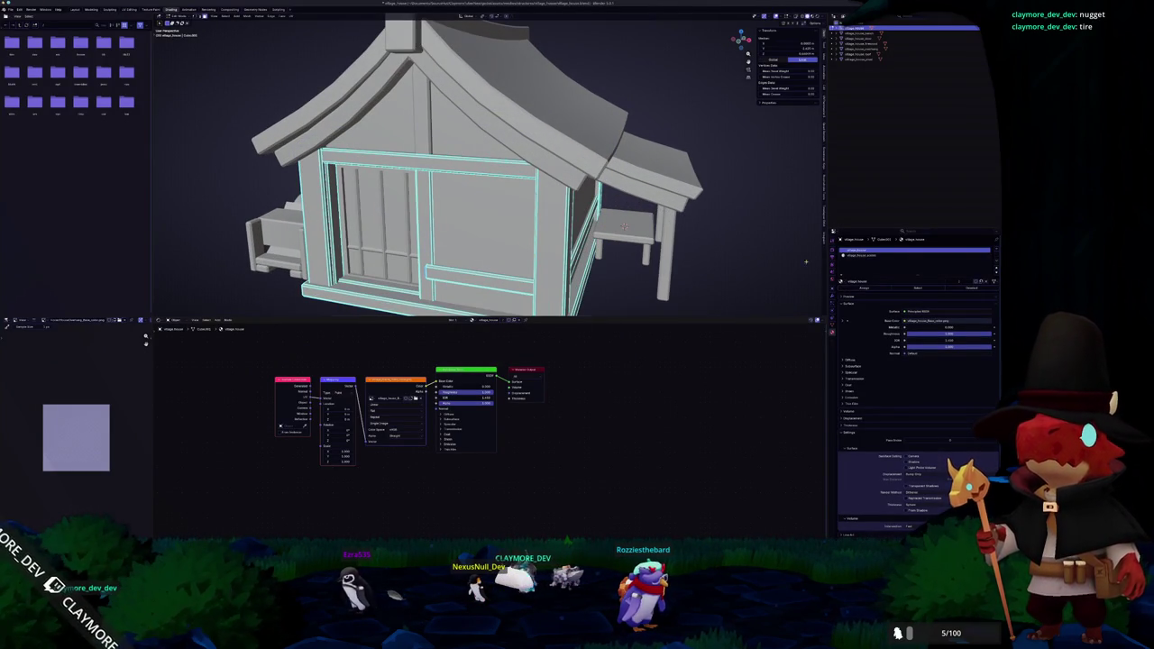
{"action": "scroll", "scroll_direction": "down", "scroll_amount": 3}
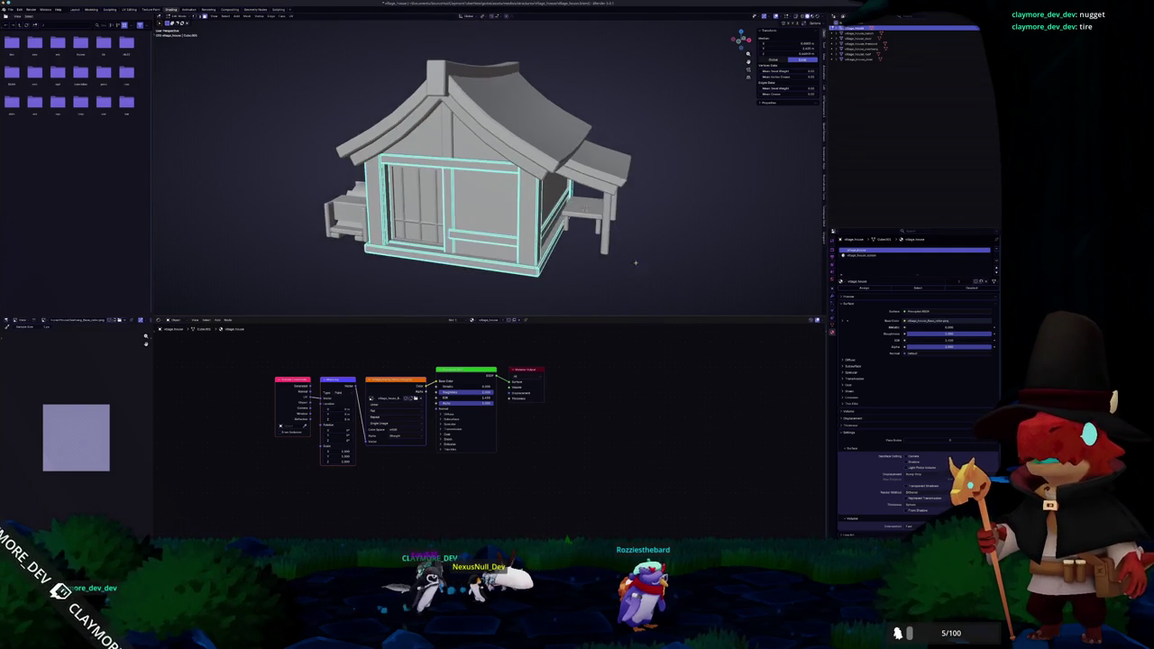
{"action": "key", "text": "a"}
{"action": "scroll", "scroll_direction": "up", "scroll_amount": 3}
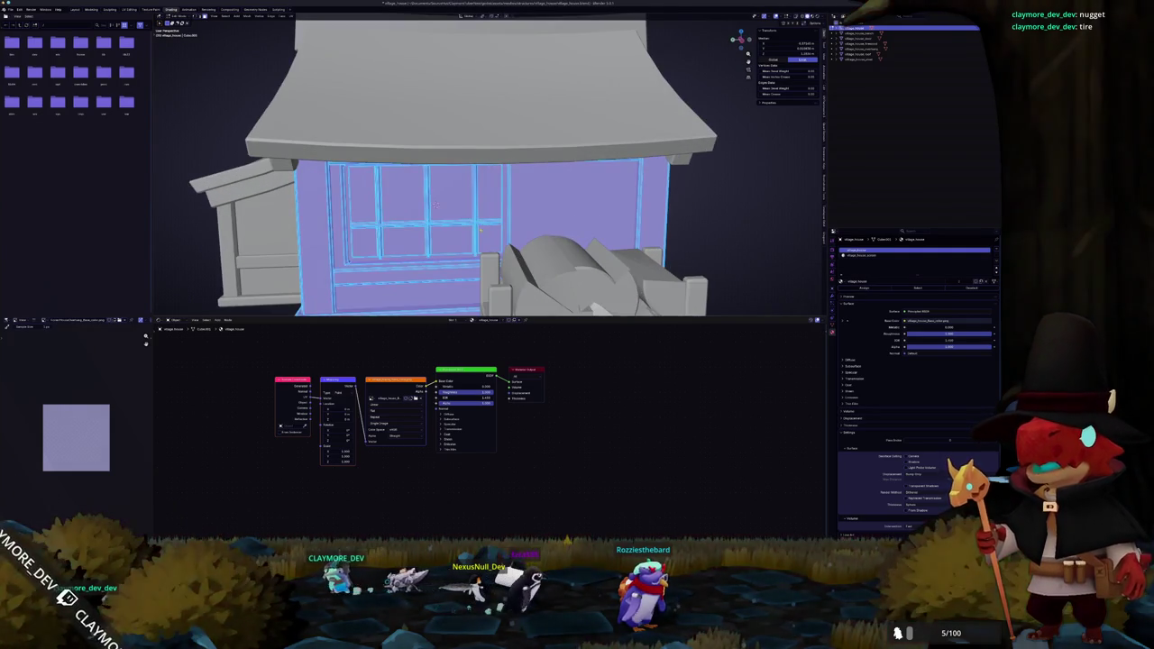
{"action": "left_click_drag", "start_coordinate": [435, 205], "coordinate": [370, 229]}
{"action": "scroll", "scroll_direction": "down", "scroll_amount": 3}
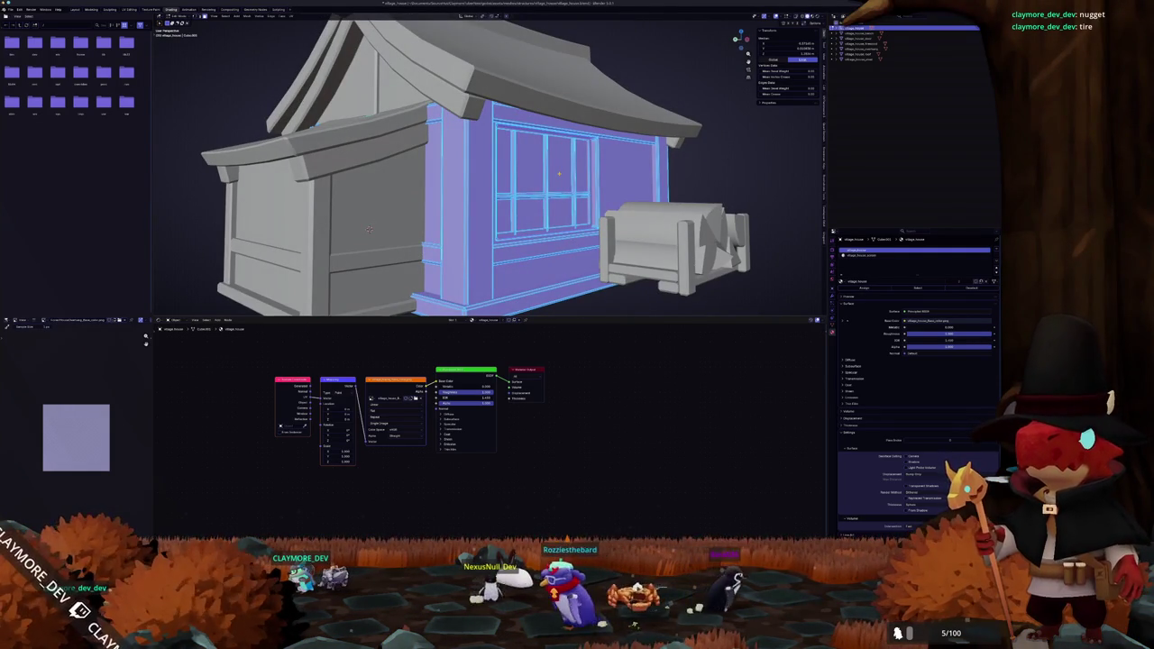
Select the wall faces using the textured material and leave Edit Mode
{"action": "left_click", "coordinate": [368, 230]}
{"action": "scroll", "scroll_direction": "down", "scroll_amount": 3}
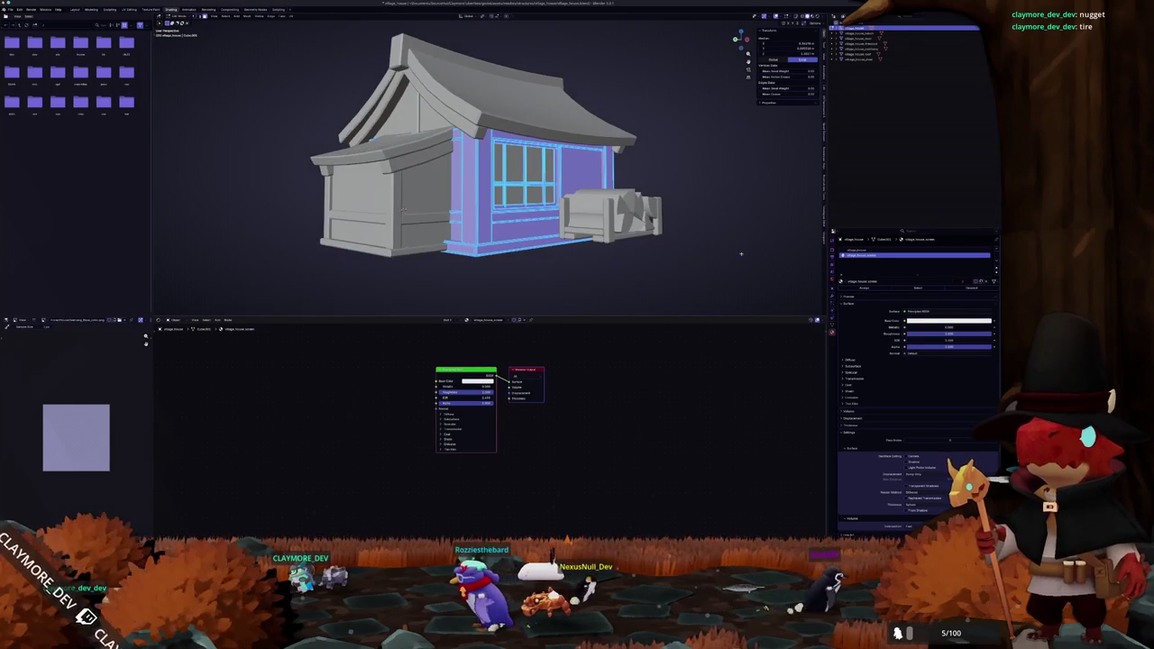
{"action": "left_click", "coordinate": [853, 251]}
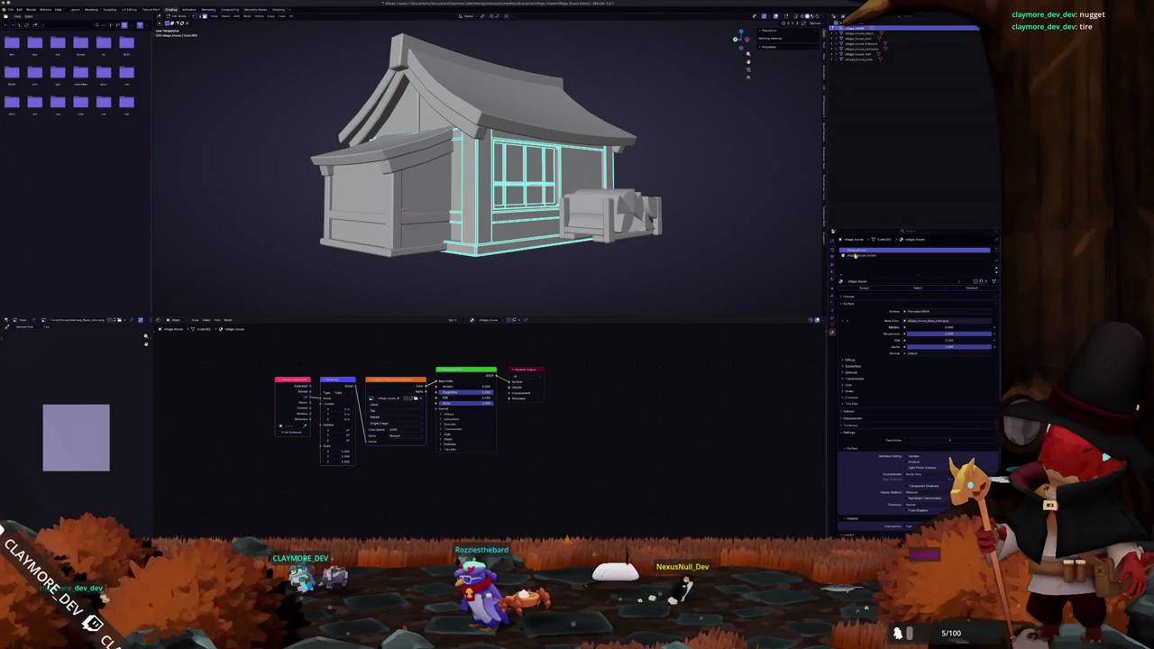
{"action": "left_click", "coordinate": [916, 287]}
{"action": "left_click_drag", "start_coordinate": [577, 225], "coordinate": [607, 257]}
{"action": "key", "text": "Tab"}
Select another house piece, orbit to its other side, and open the File menu
{"action": "scroll", "scroll_direction": "up", "scroll_amount": 3}
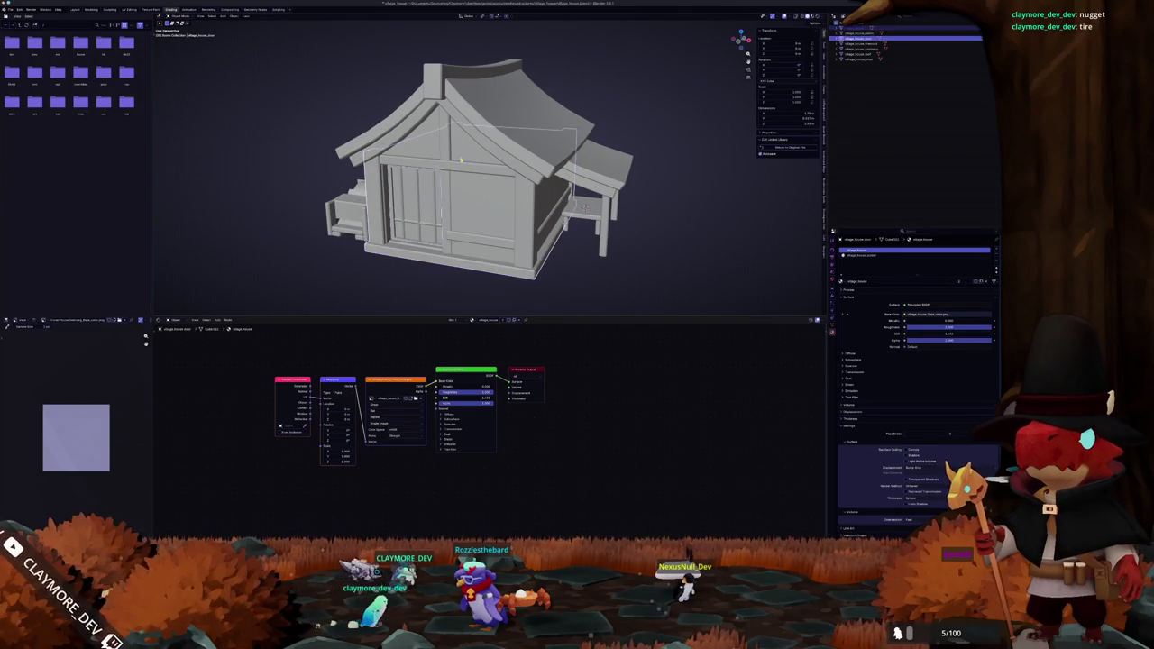
{"action": "left_click", "coordinate": [584, 206]}
{"action": "left_click_drag", "start_coordinate": [584, 206], "coordinate": [320, 108]}
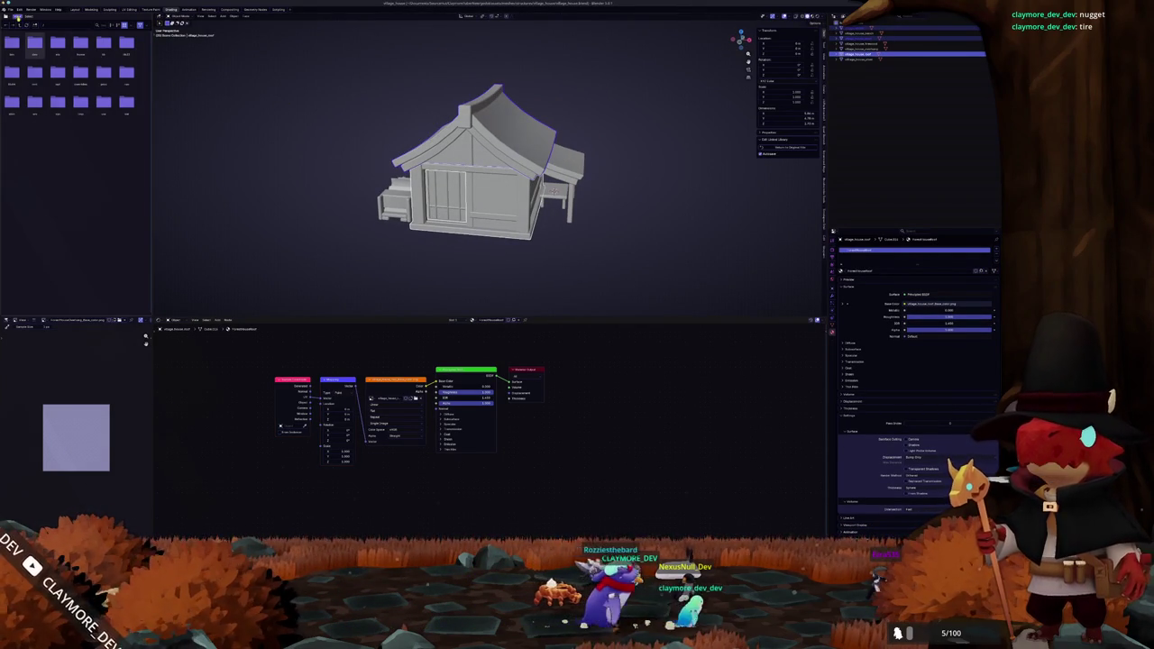
{"action": "left_click", "coordinate": [10, 9]}
Export the house as glTF with material Images set to None
{"action": "mouse_move", "coordinate": [18, 91]}
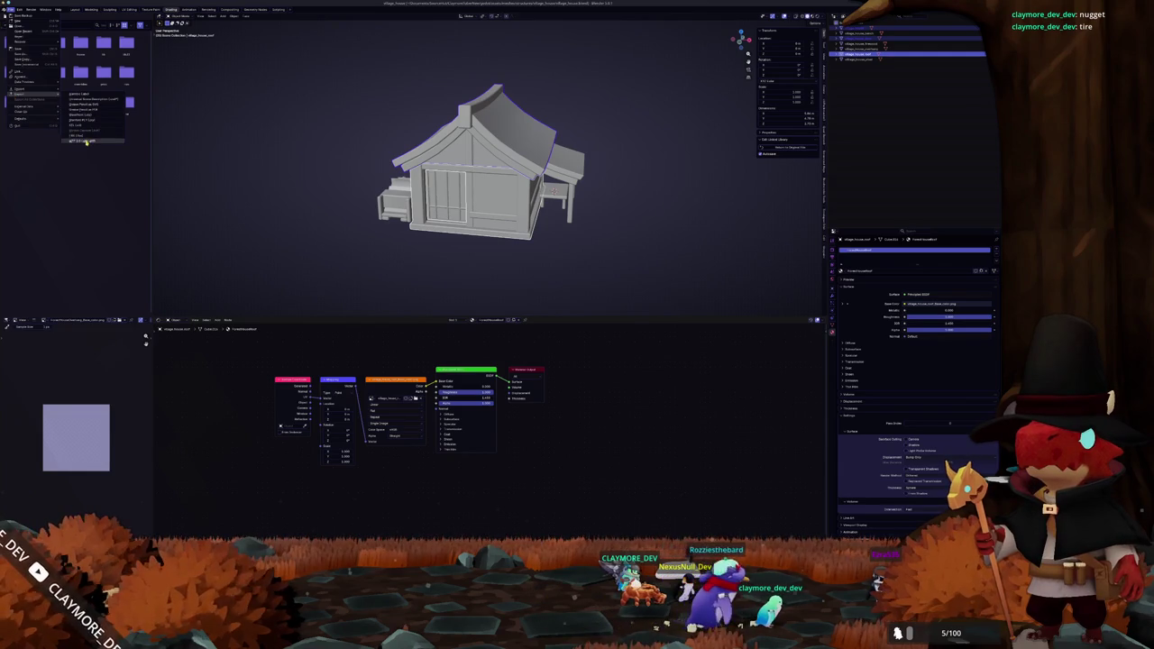
{"action": "left_click", "coordinate": [87, 141]}
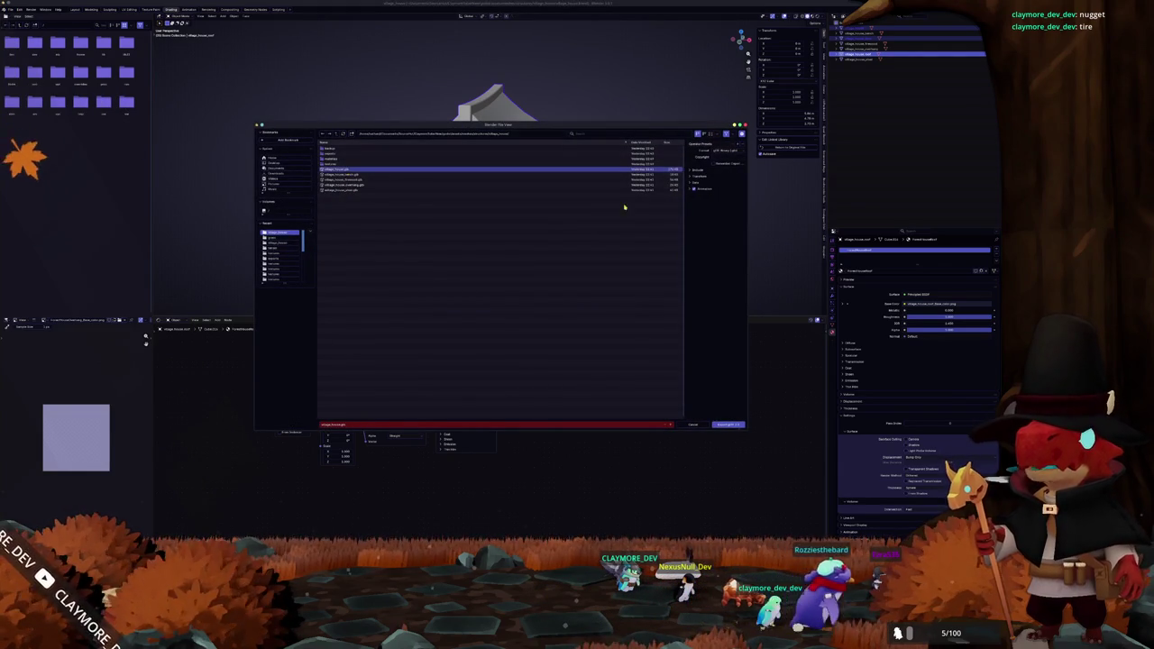
{"action": "left_click", "coordinate": [696, 169]}
{"action": "left_click", "coordinate": [696, 228]}
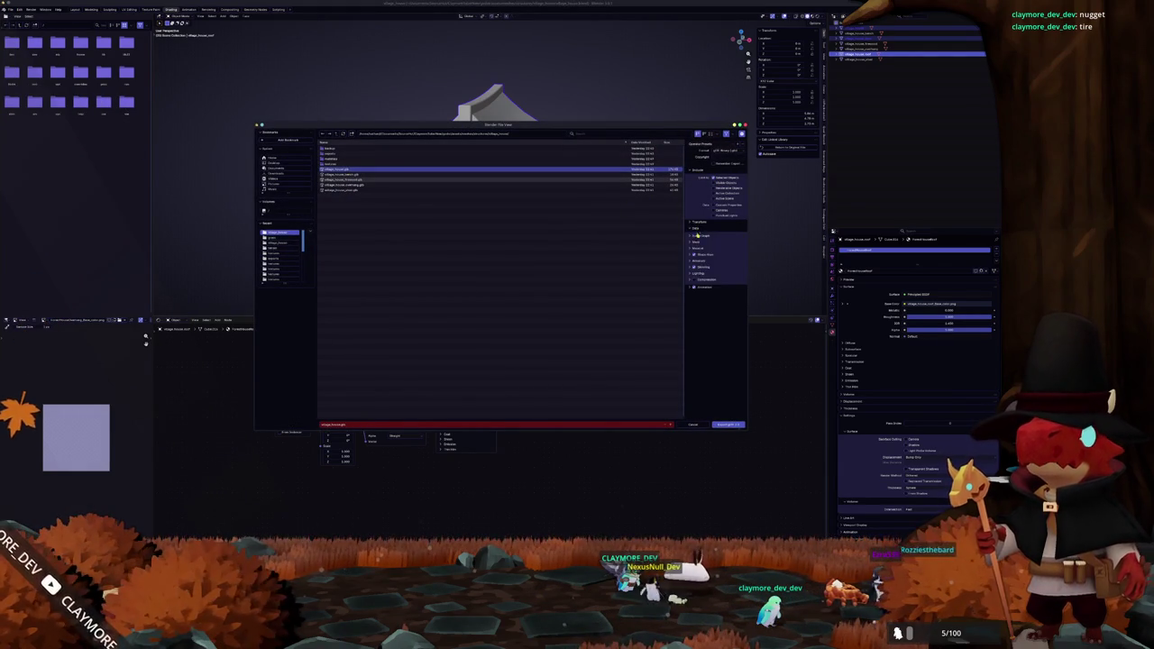
{"action": "left_click", "coordinate": [696, 248]}
{"action": "left_click", "coordinate": [718, 261]}
{"action": "left_click", "coordinate": [715, 287]}
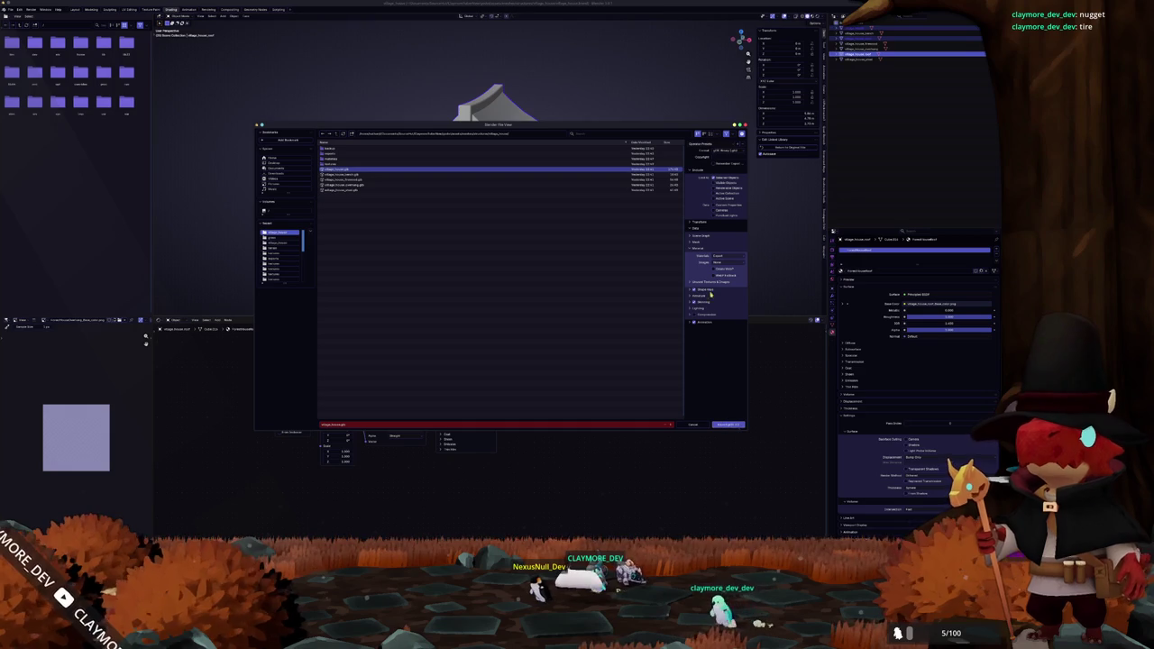
{"action": "left_click", "coordinate": [708, 282]}
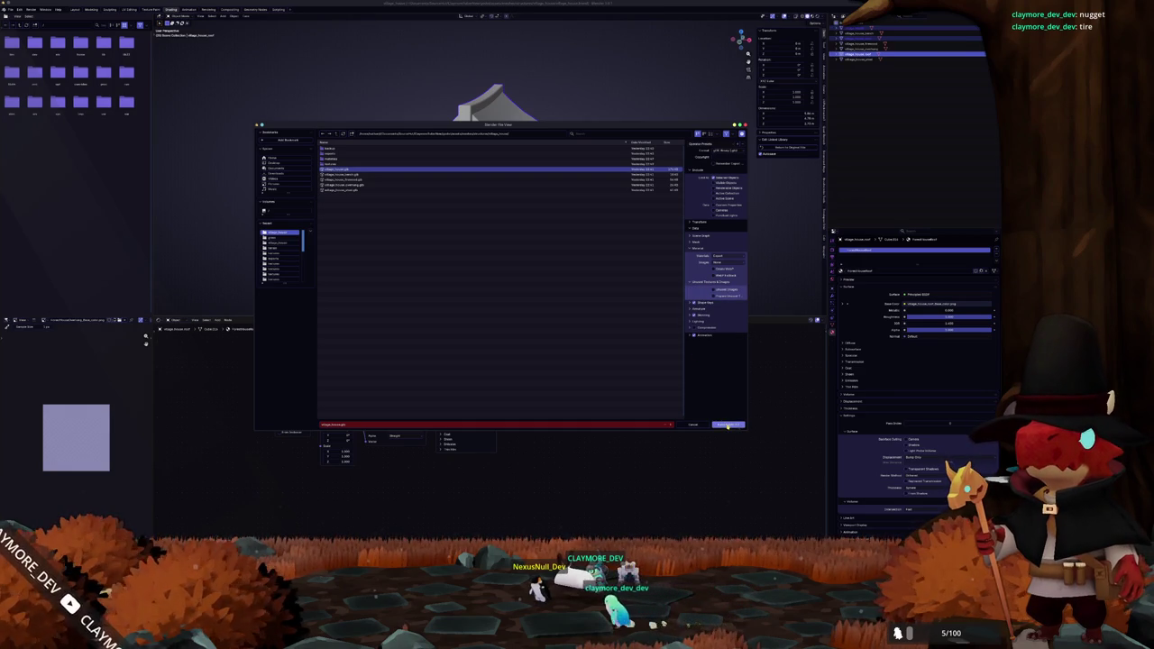
{"action": "left_click", "coordinate": [728, 424]}
In Godot, select village_house to check the updated export
{"action": "key", "text": "alt+Tab"}
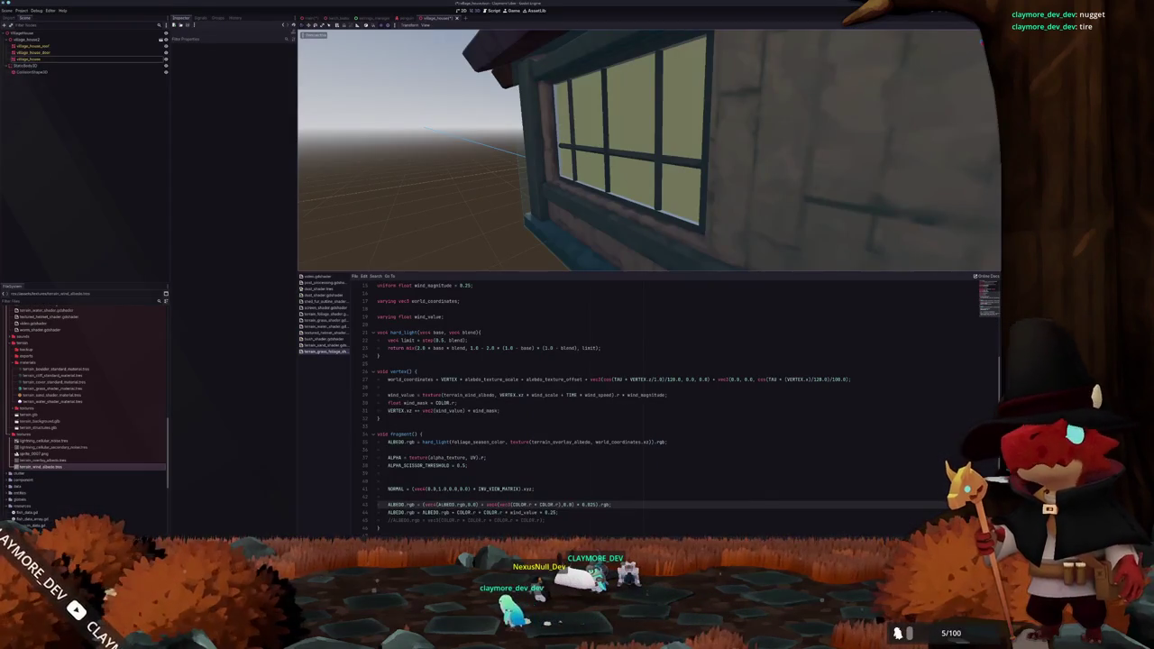
{"action": "scroll", "scroll_direction": "down", "scroll_amount": 3}
{"action": "scroll", "scroll_direction": "up", "scroll_amount": 3}
{"action": "left_click", "coordinate": [36, 58]}
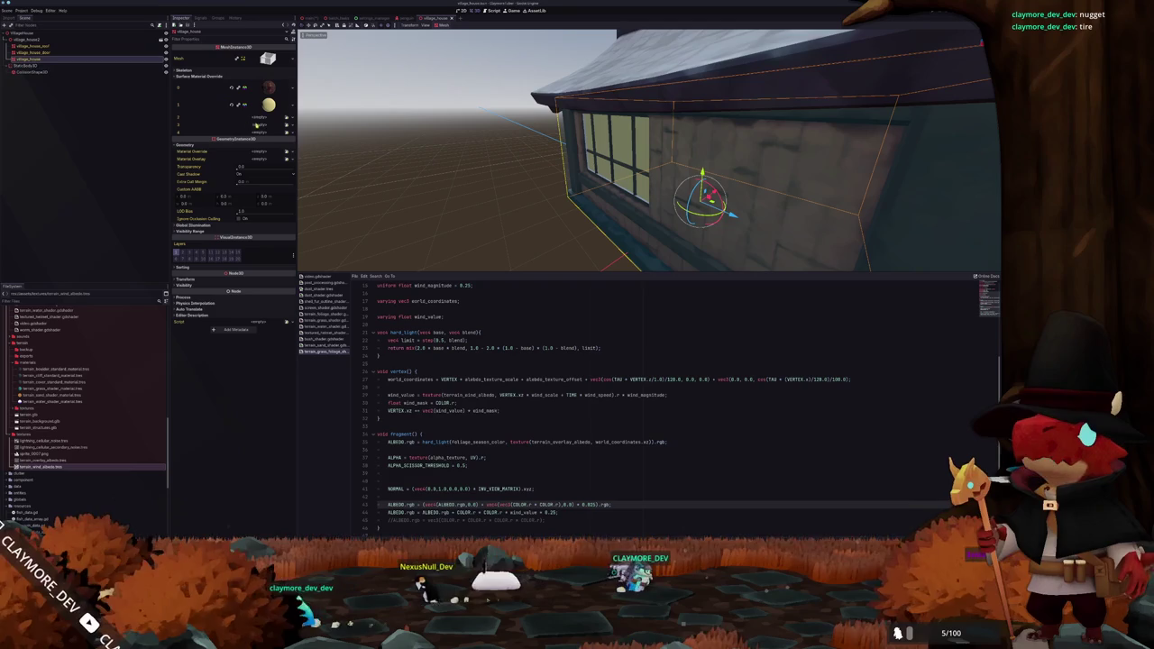
Inspect the wall geometry in Edit Mode and browse the available village_house materials
{"action": "key", "text": "alt+Tab"}
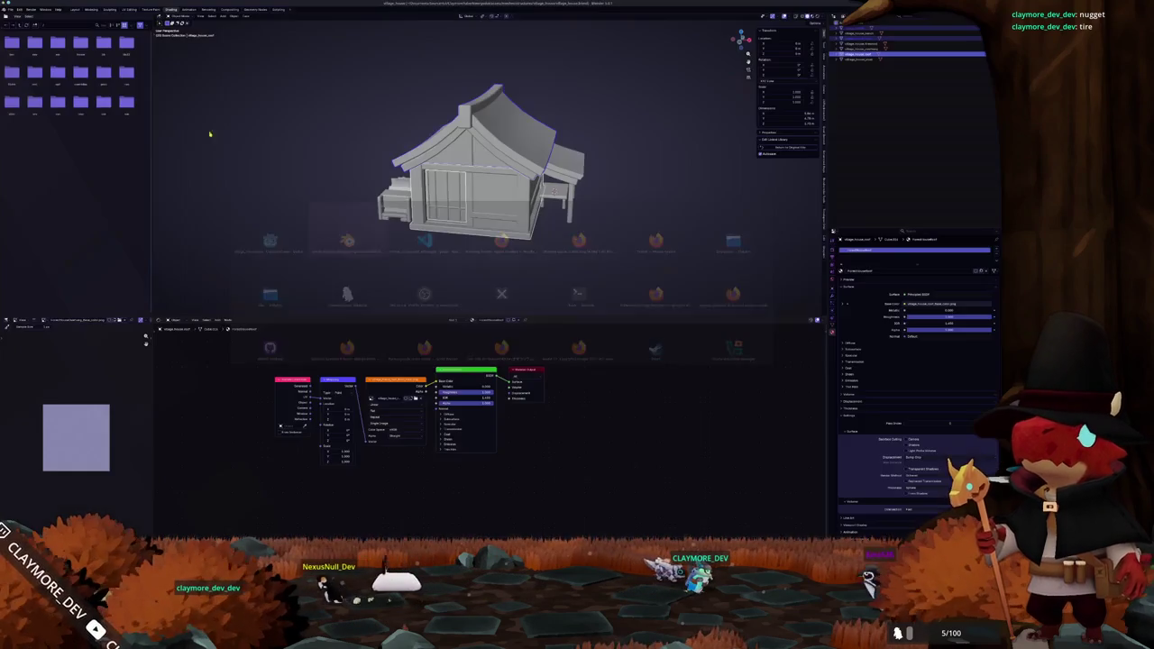
{"action": "key", "text": "Tab"}
{"action": "key", "text": "2"}
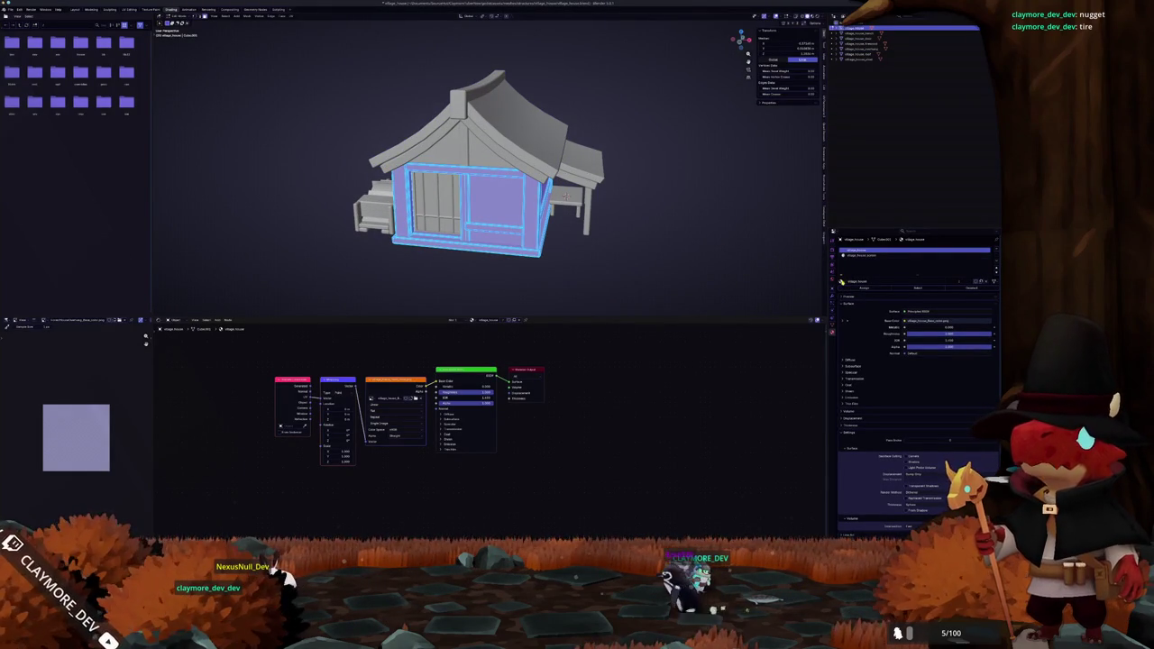
{"action": "left_click", "coordinate": [842, 281]}
{"action": "left_click", "coordinate": [855, 295]}
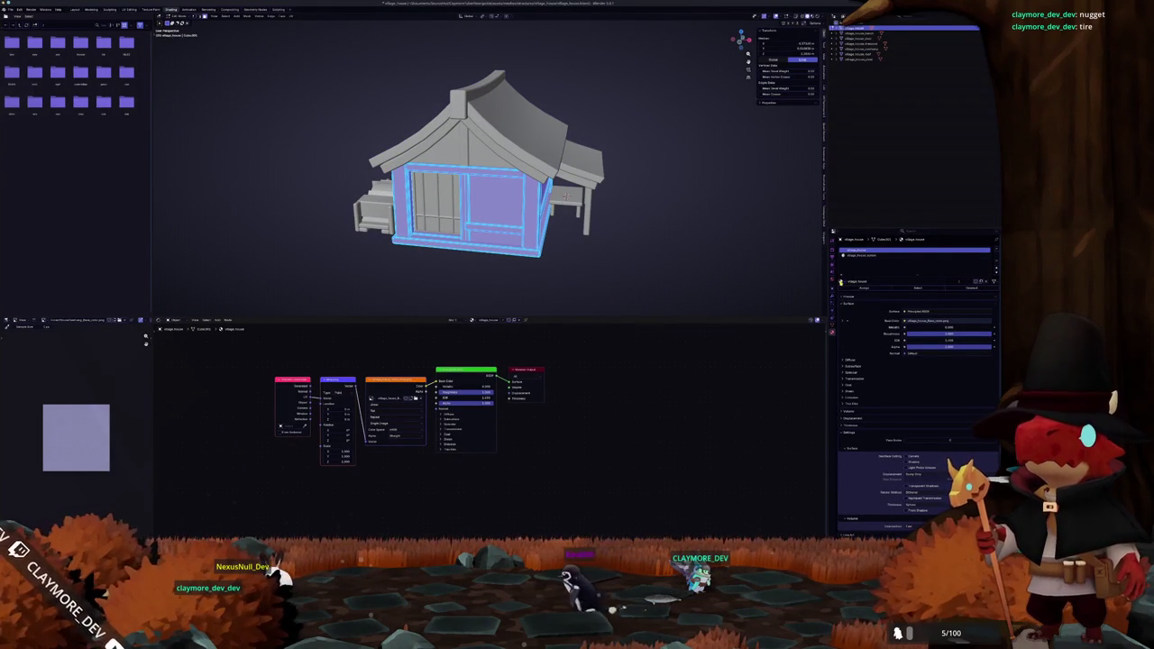
{"action": "scroll", "scroll_direction": "up", "scroll_amount": 3}
{"action": "left_click_drag", "start_coordinate": [595, 235], "coordinate": [613, 268]}
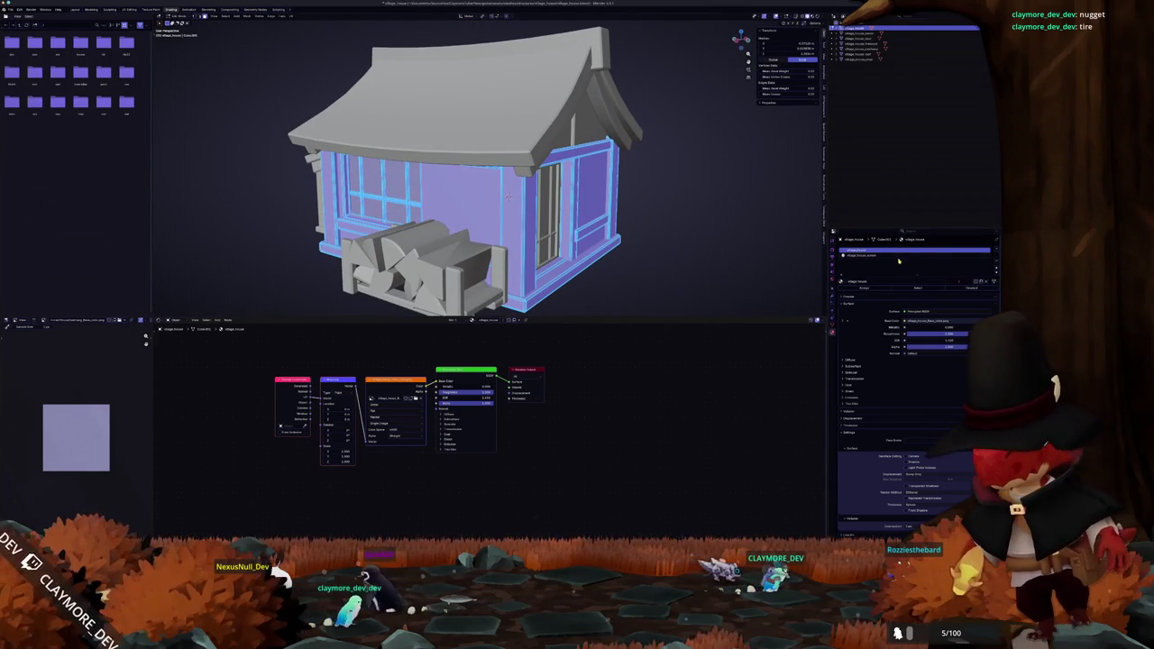
{"action": "key", "text": "Tab"}
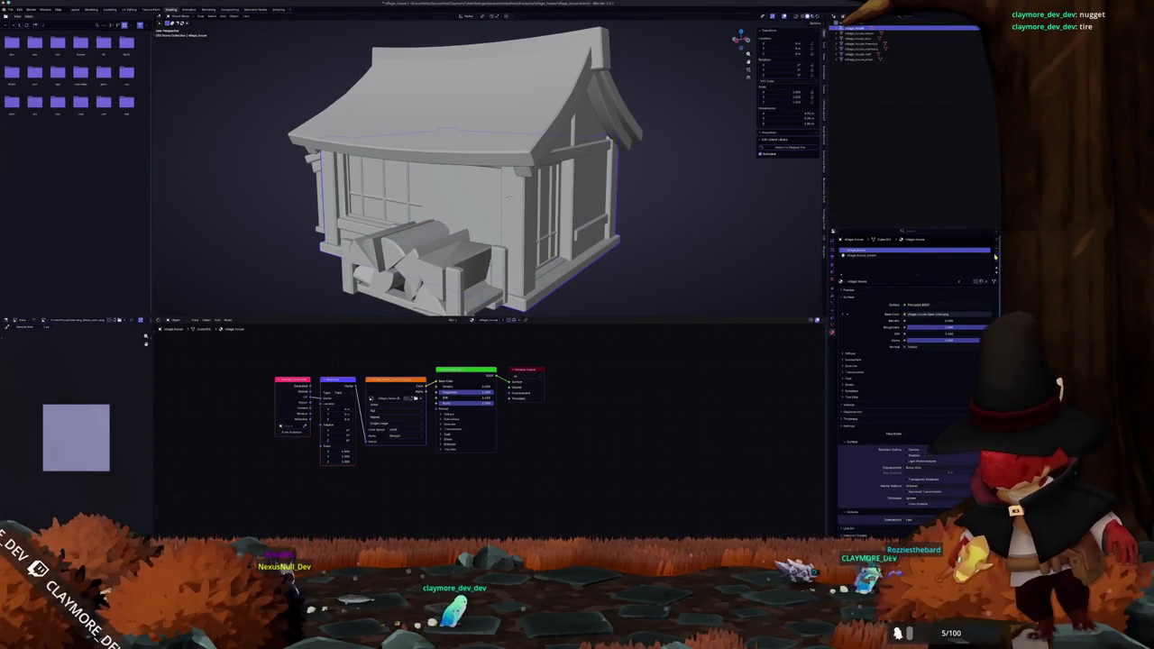
Replace the wall's material slots with new slots holding village_house materials
{"action": "left_click", "coordinate": [992, 257]}
{"action": "left_click", "coordinate": [996, 250]}
{"action": "left_click", "coordinate": [849, 252]}
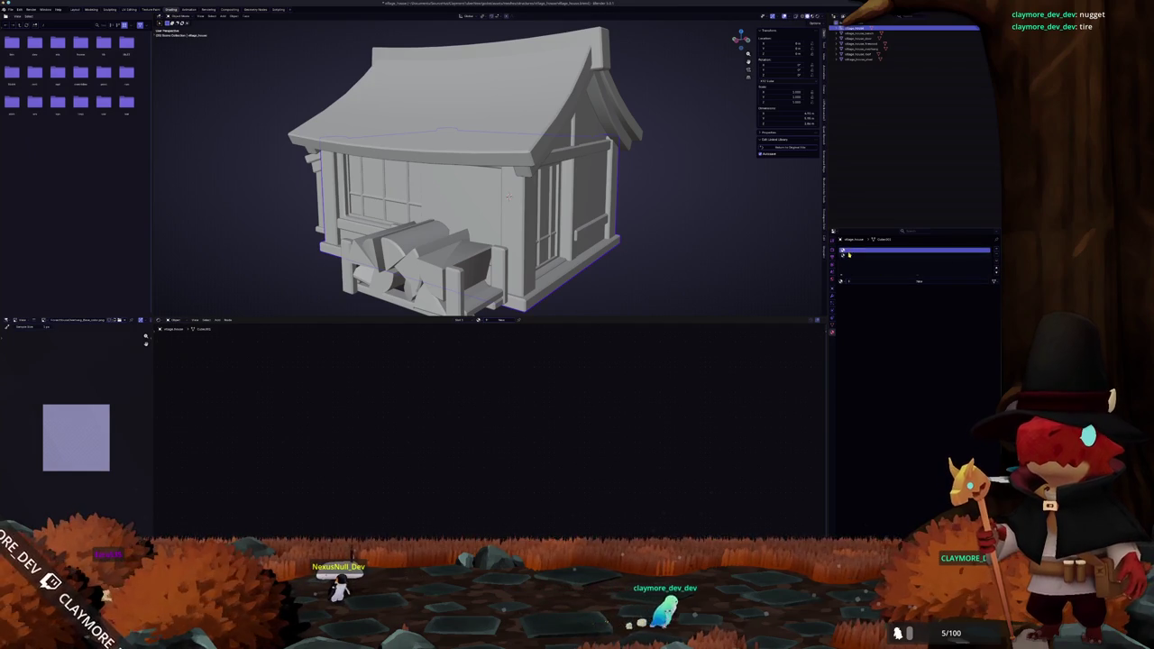
{"action": "left_click", "coordinate": [842, 282]}
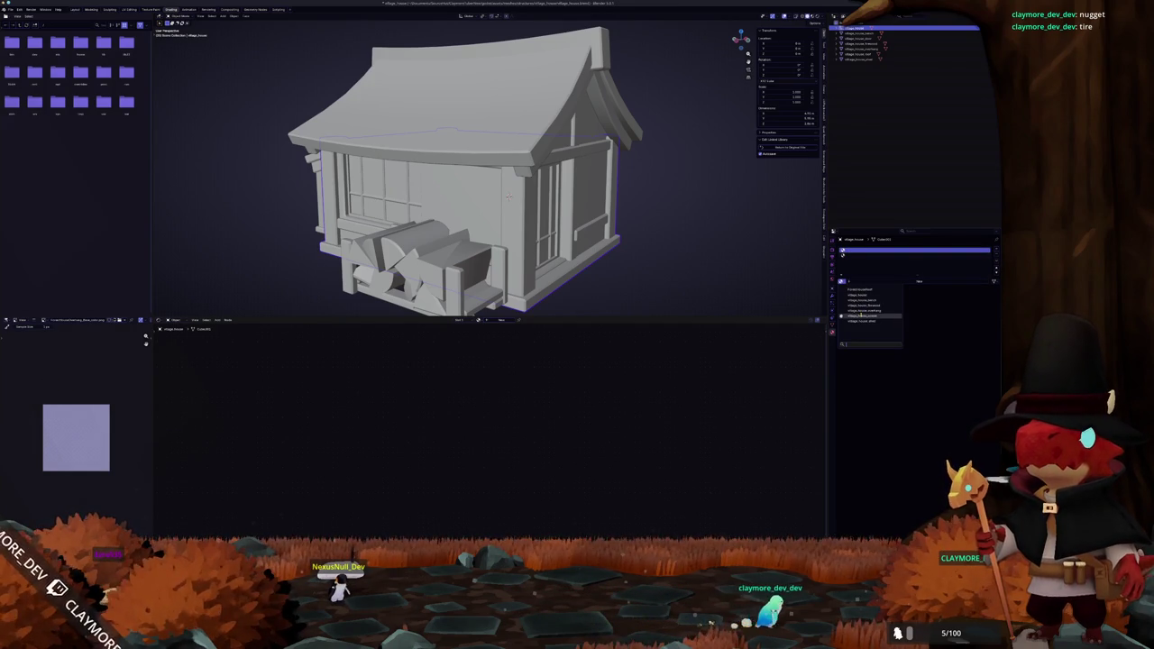
{"action": "left_click", "coordinate": [861, 296]}
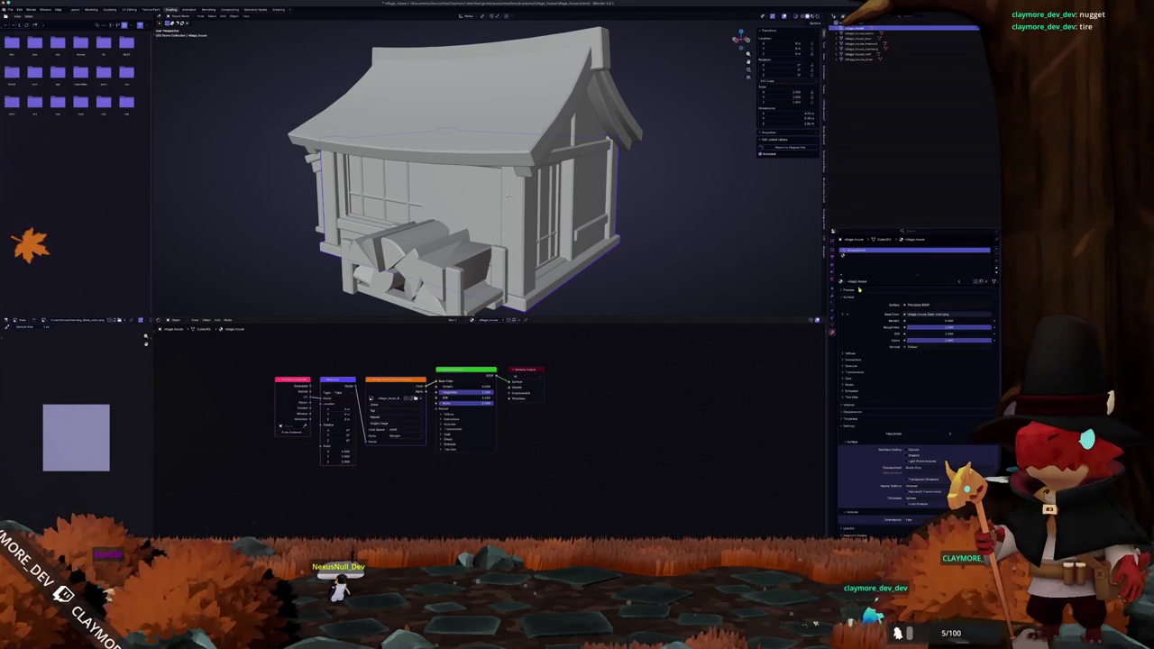
{"action": "left_click", "coordinate": [841, 281]}
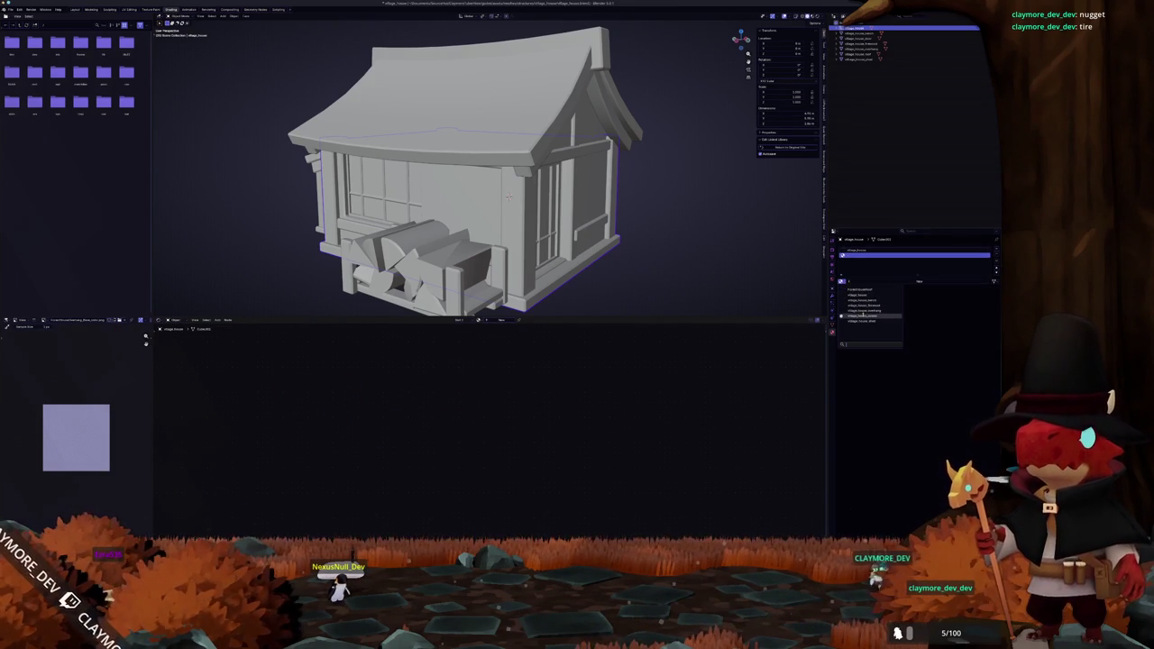
{"action": "left_click", "coordinate": [863, 316]}
Check the wall's material assignment in Edit Mode from the front view
{"action": "key", "text": "Tab"}
{"action": "key", "text": "KP_1"}
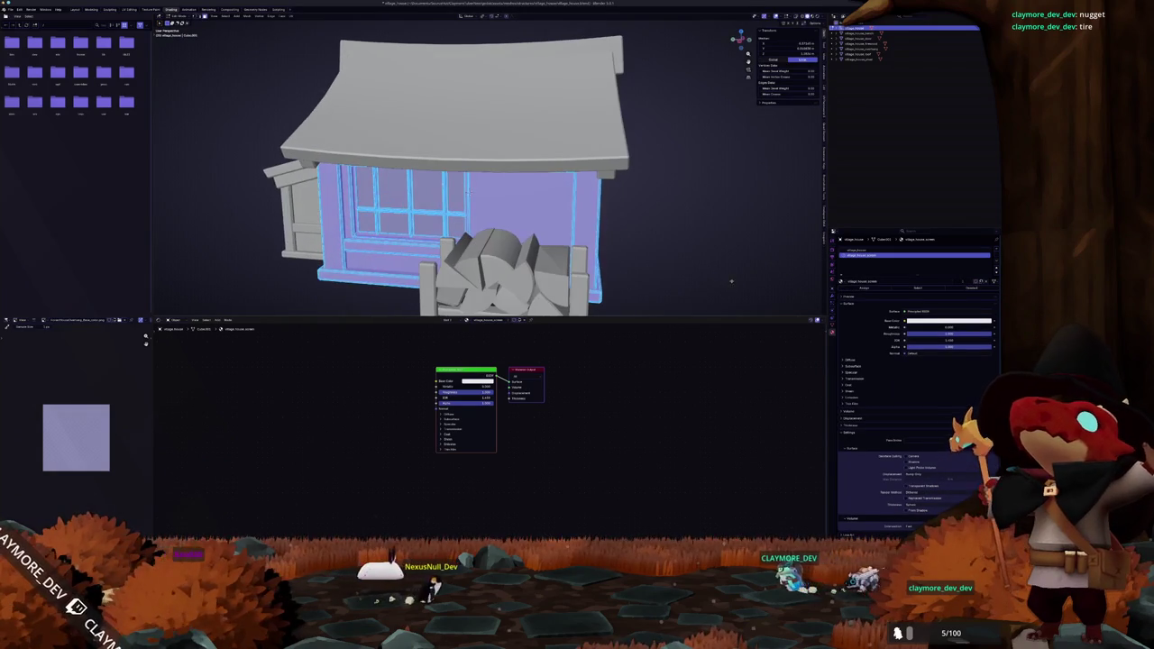
{"action": "left_click", "coordinate": [910, 250]}
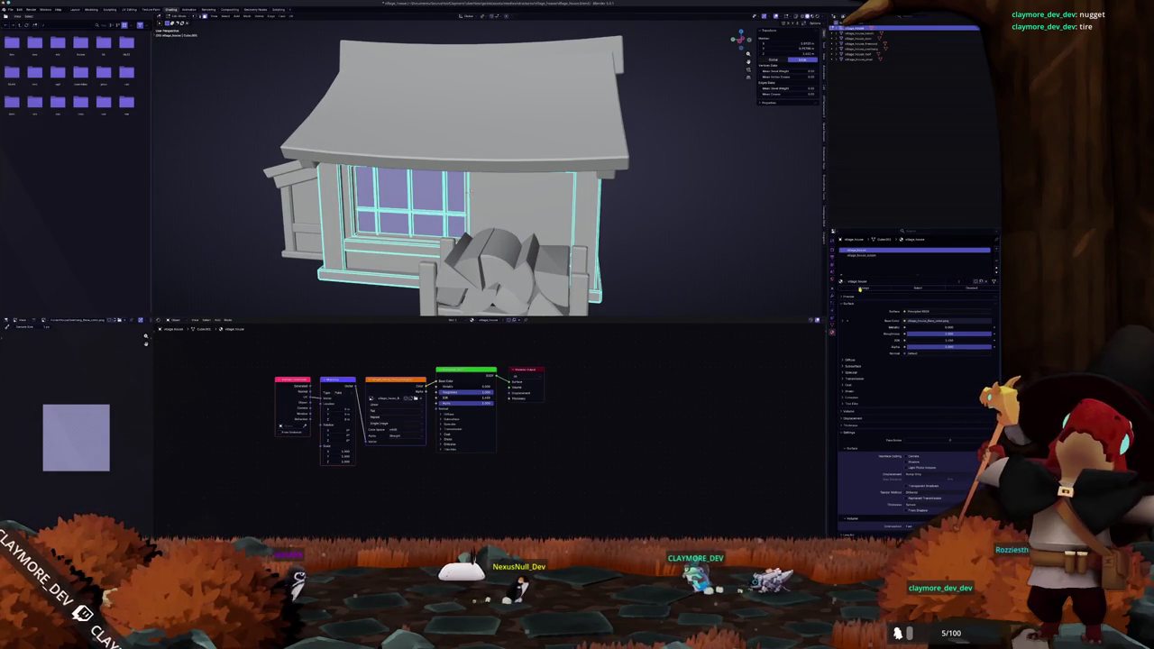
{"action": "key", "text": "Tab"}
Select the roof piece and open the File export options
{"action": "scroll", "scroll_direction": "down", "scroll_amount": 3}
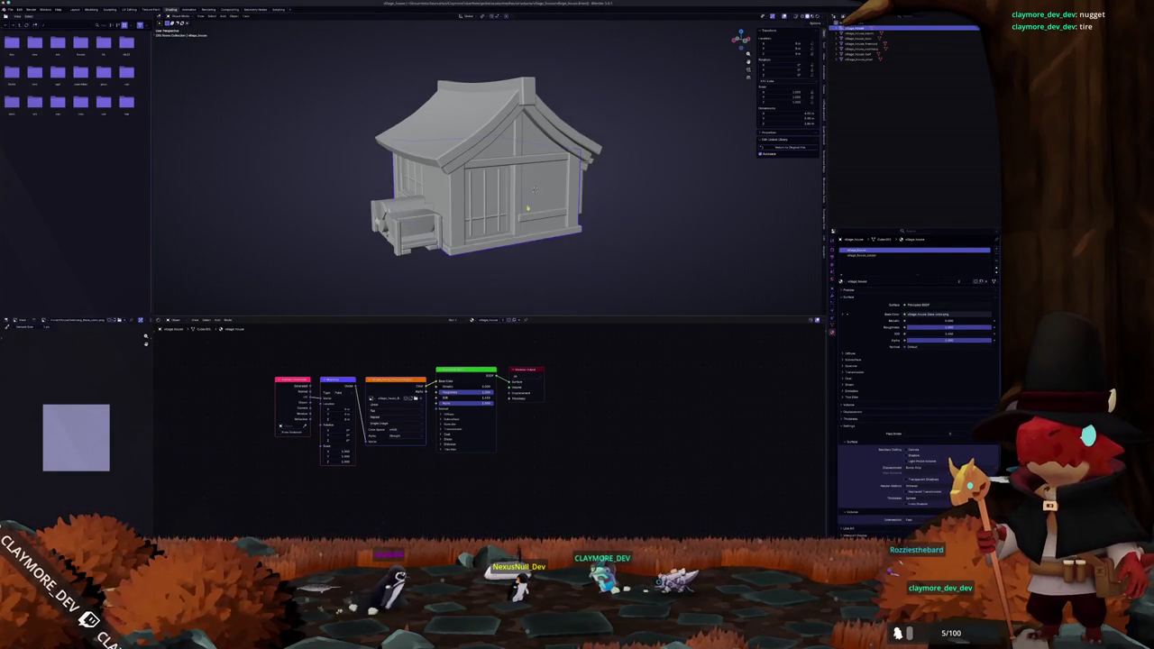
{"action": "left_click", "coordinate": [485, 220]}
{"action": "left_click", "coordinate": [501, 133]}
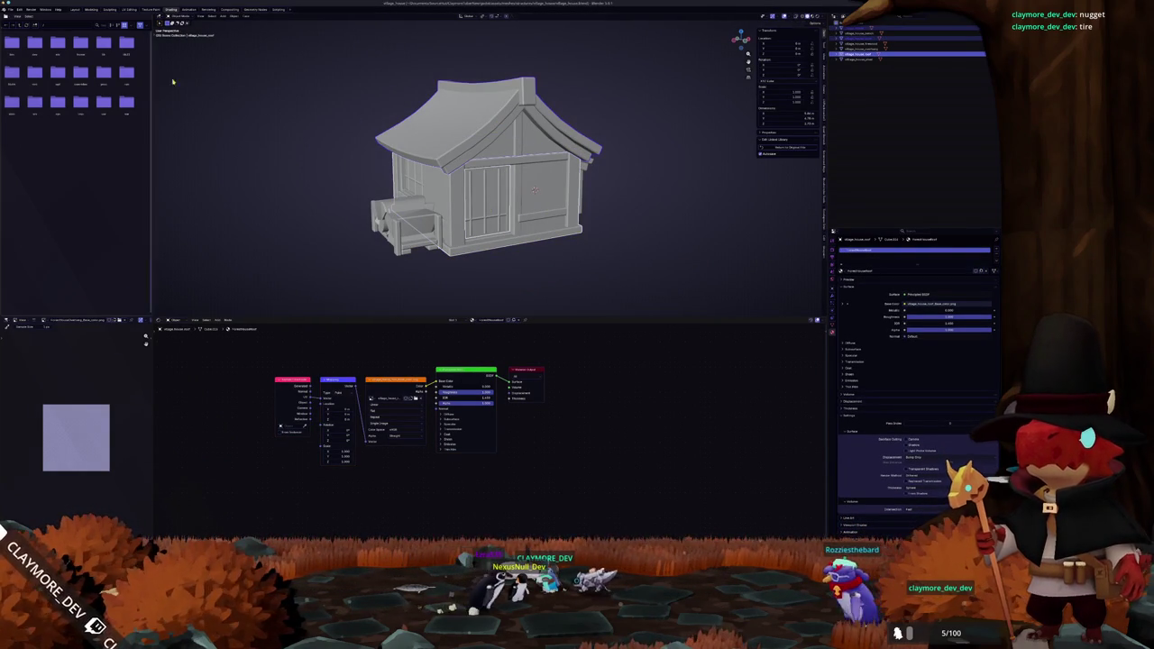
{"action": "left_click", "coordinate": [11, 9]}
{"action": "mouse_move", "coordinate": [20, 96]}
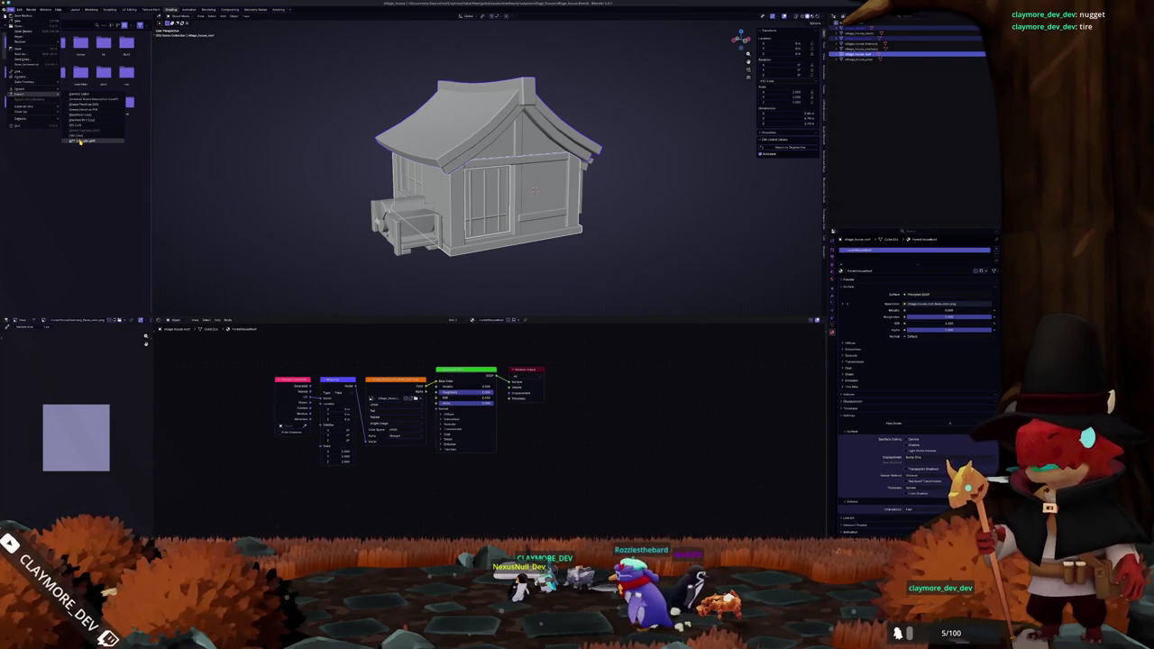
Export the house as glTF 2.0 after reviewing Include, Data, Mesh and Material options
{"action": "left_click", "coordinate": [79, 142]}
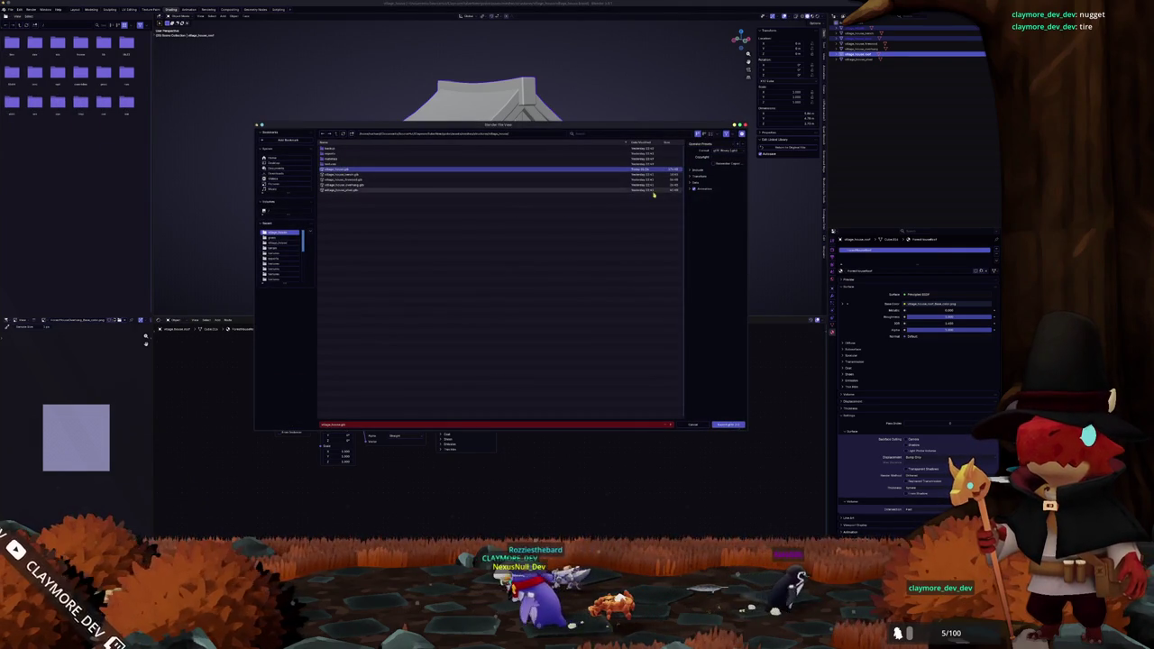
{"action": "left_click", "coordinate": [694, 183]}
{"action": "left_click", "coordinate": [698, 170]}
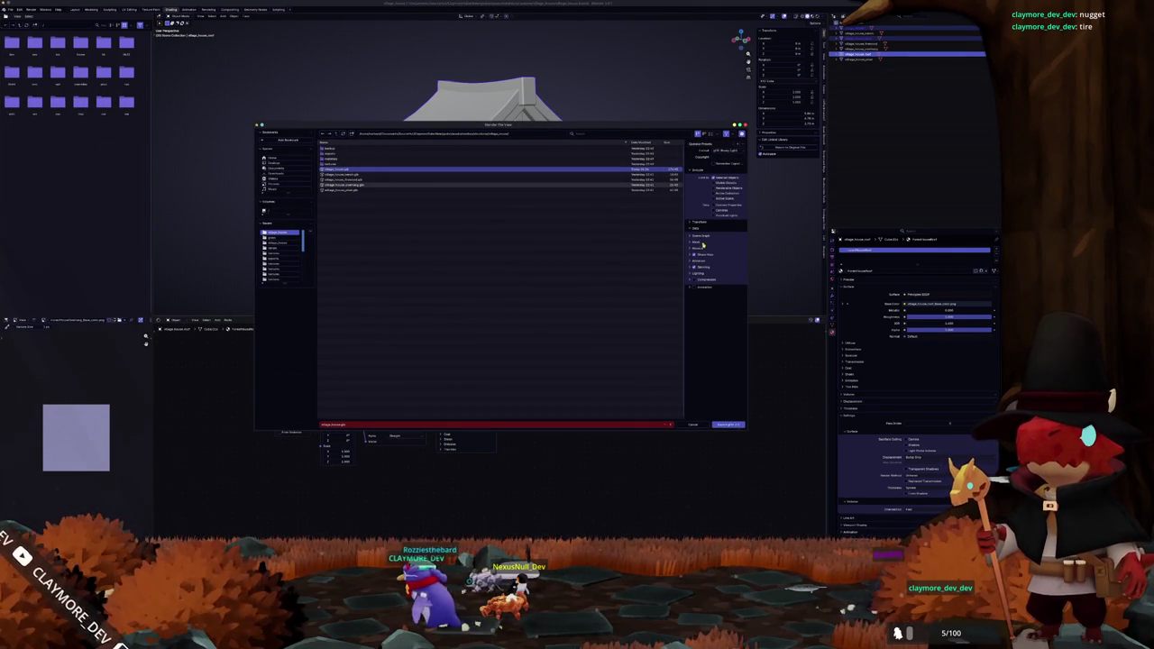
{"action": "left_click", "coordinate": [702, 242]}
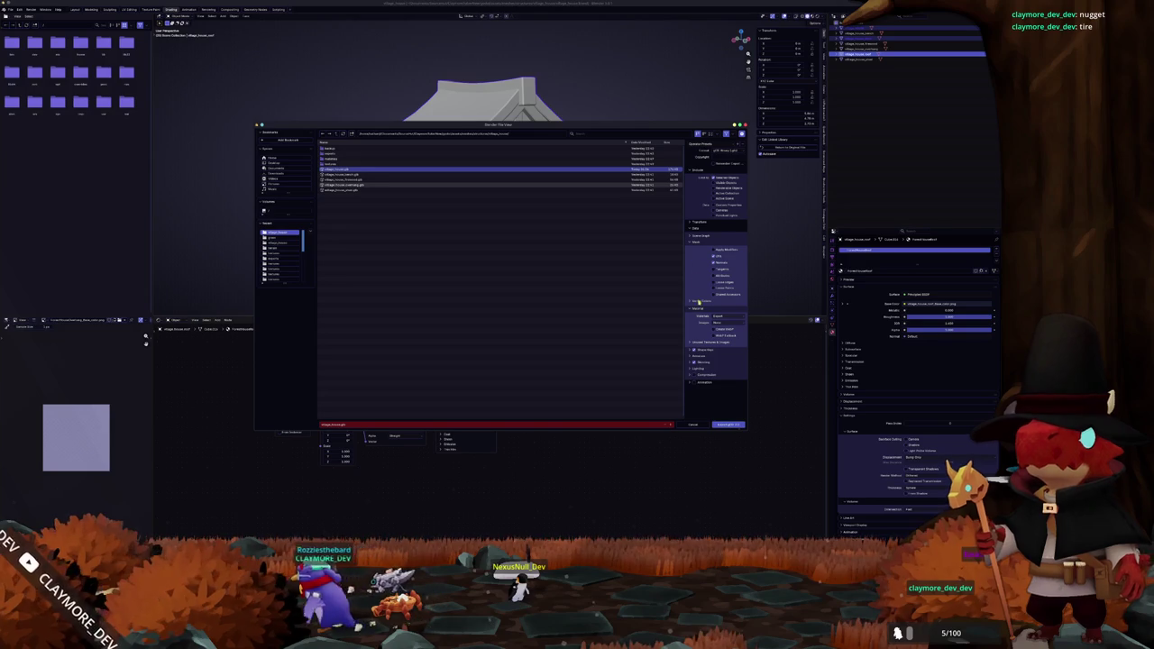
{"action": "left_click", "coordinate": [699, 302]}
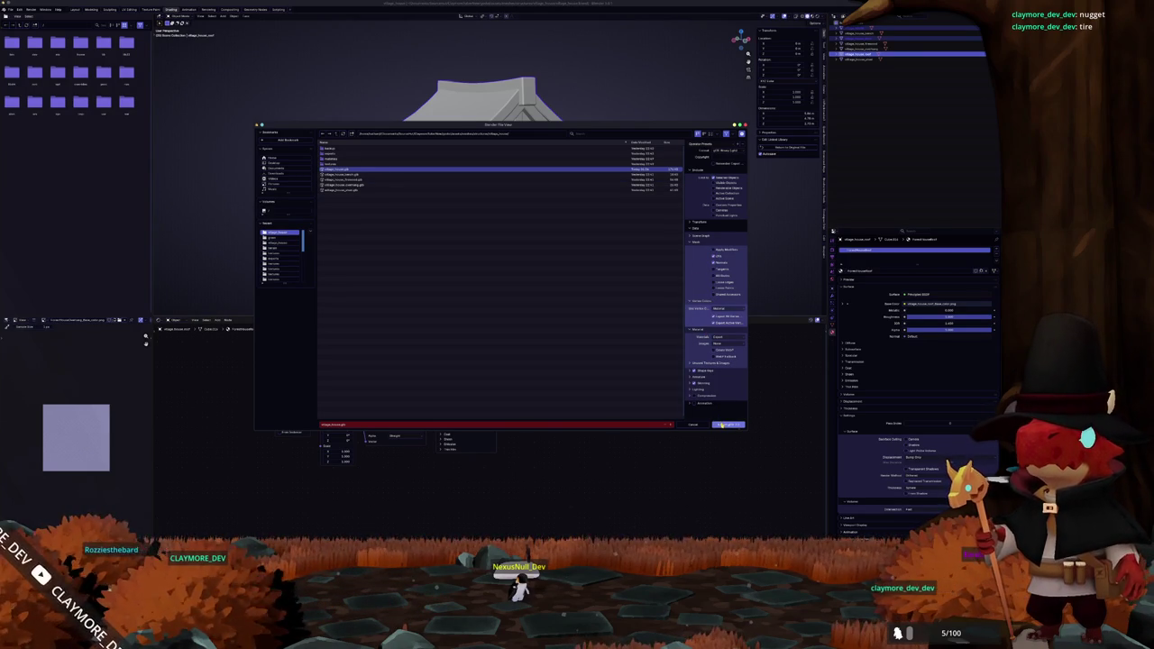
{"action": "left_click", "coordinate": [721, 425]}
{"action": "key", "text": "alt+Tab"}
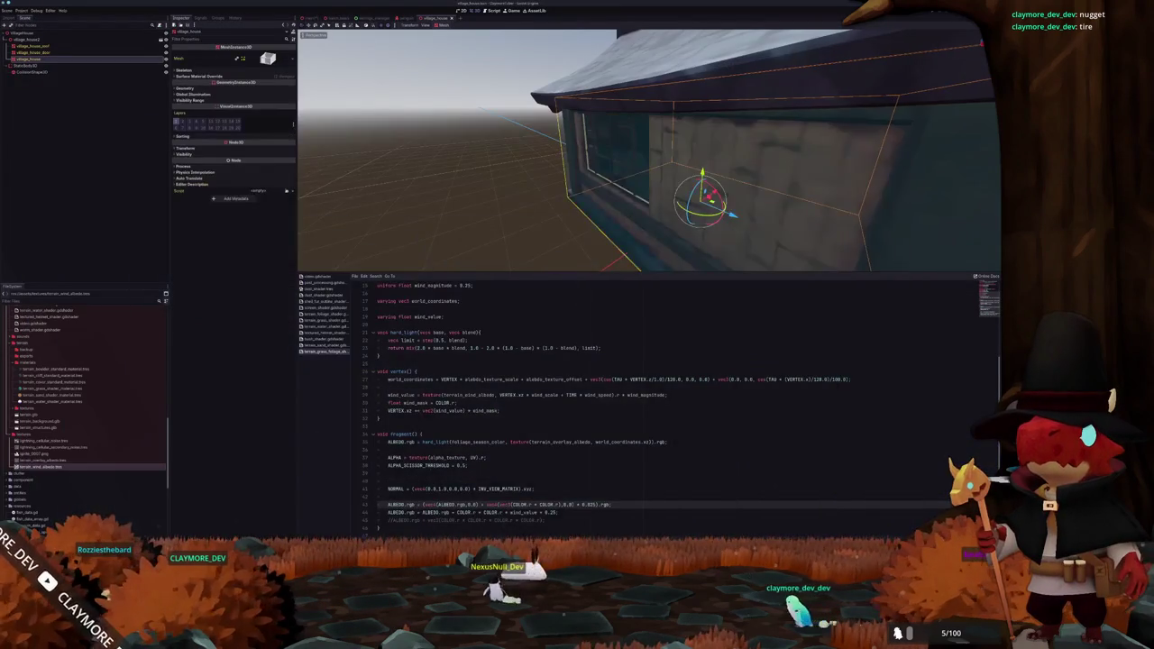
Clear Surface Material Override slot 1 and Quick Load the golden material into it
{"action": "left_click", "coordinate": [217, 79]}
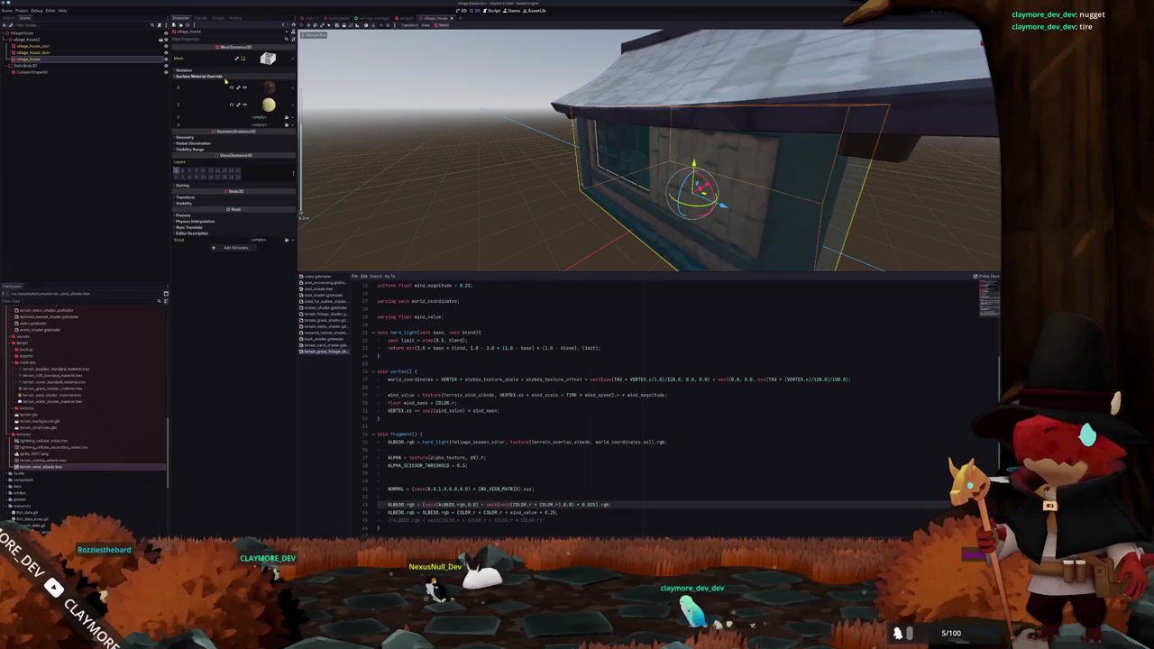
{"action": "left_click", "coordinate": [233, 106]}
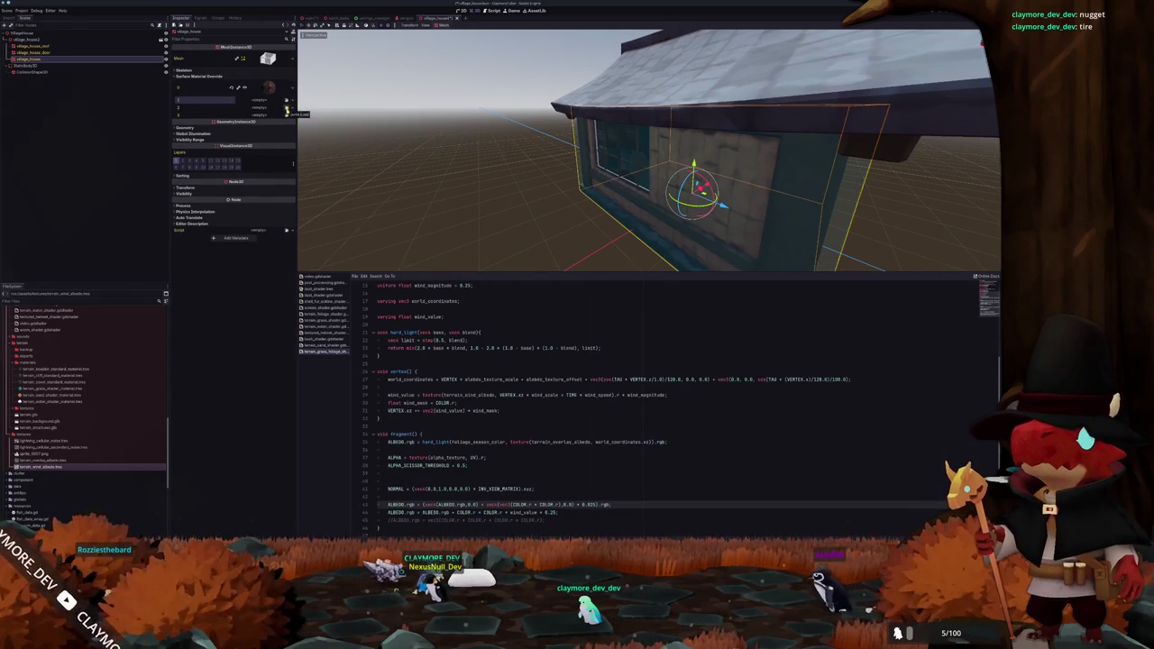
{"action": "left_click", "coordinate": [287, 109]}
{"action": "double_click", "coordinate": [447, 218]}
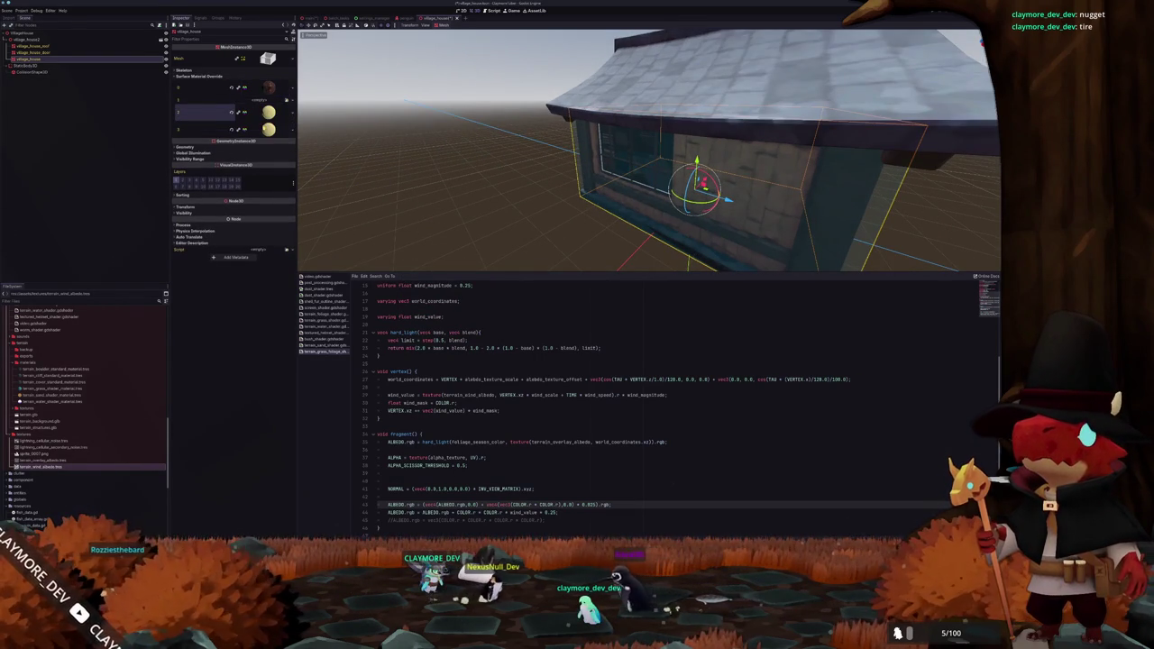
{"action": "left_click_drag", "start_coordinate": [523, 166], "coordinate": [562, 211]}
{"action": "key", "text": "alt+Tab"}
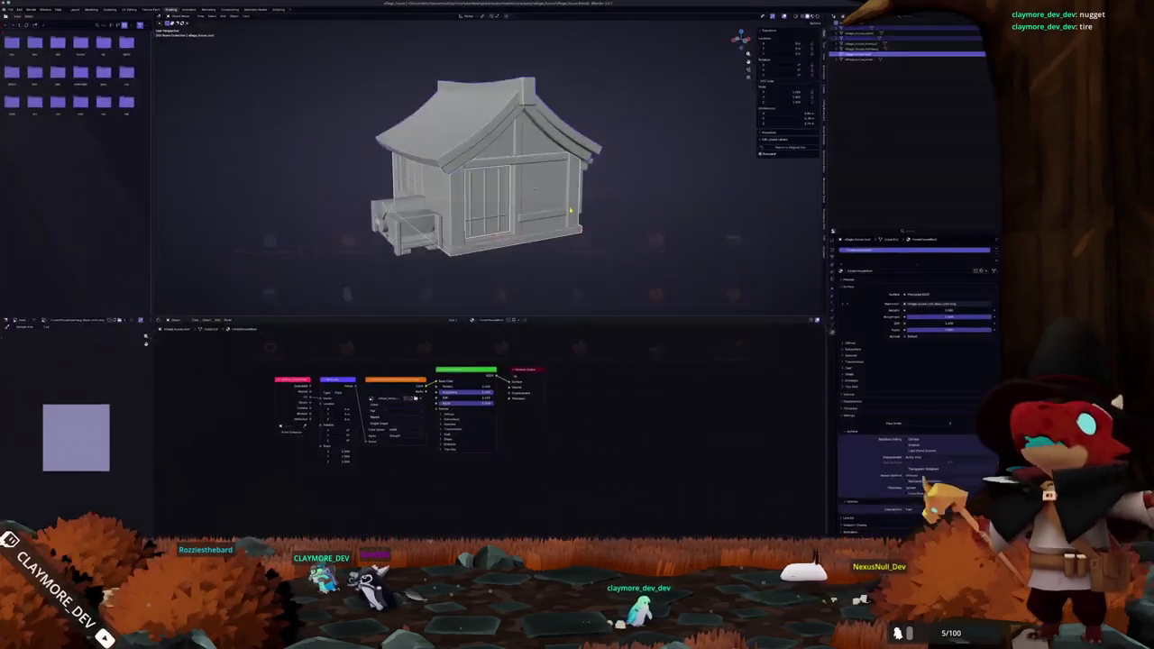
Select the window glass piece and test-move it out of the house, cancelling each move
{"action": "left_click", "coordinate": [464, 192]}
{"action": "key", "text": "g"}
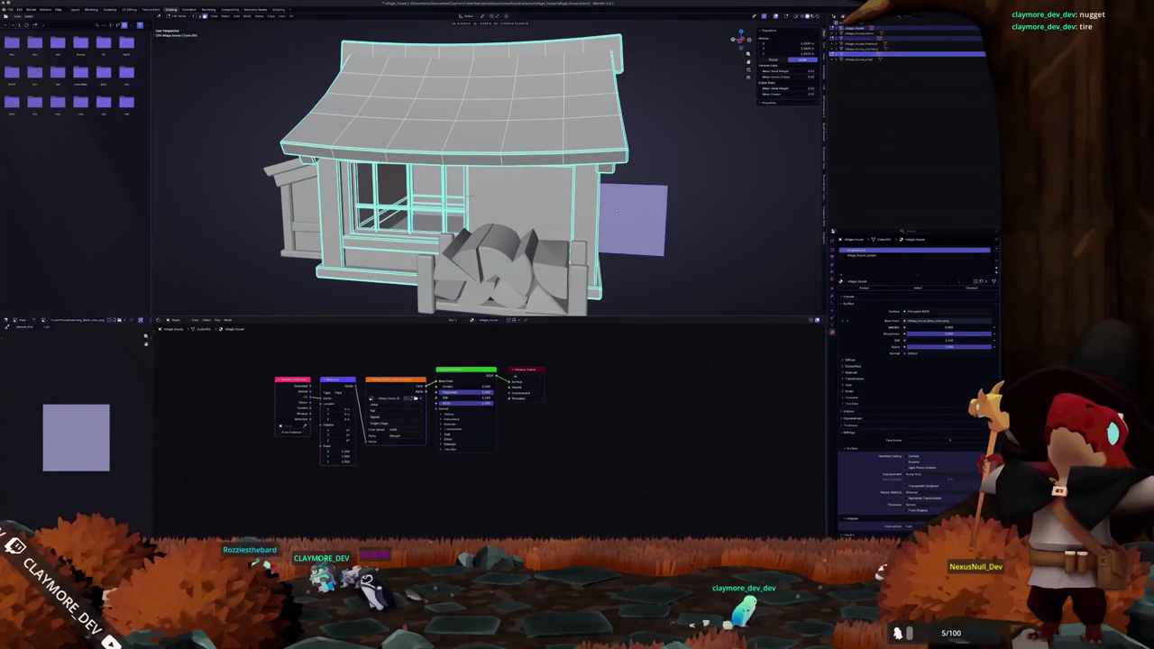
{"action": "key", "text": "Escape"}
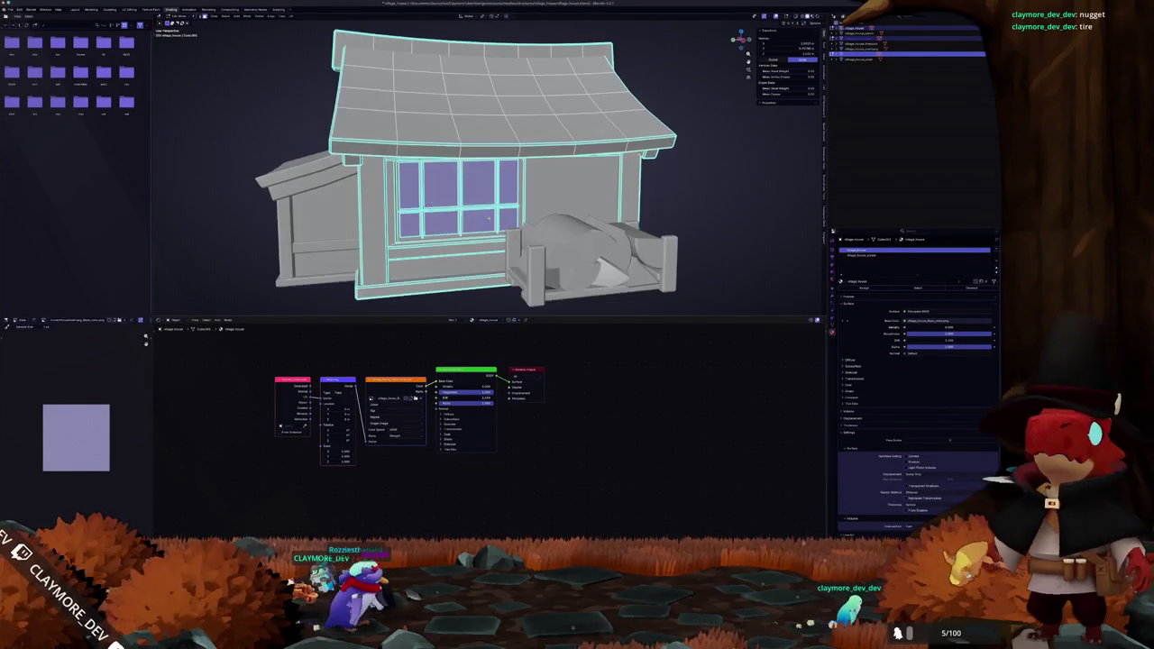
{"action": "key", "text": "g"}
{"action": "key", "text": "Escape"}
{"action": "scroll", "scroll_direction": "down", "scroll_amount": 3}
In edit mode, select only the window glass faces through the material slot list
{"action": "key", "text": "Tab"}
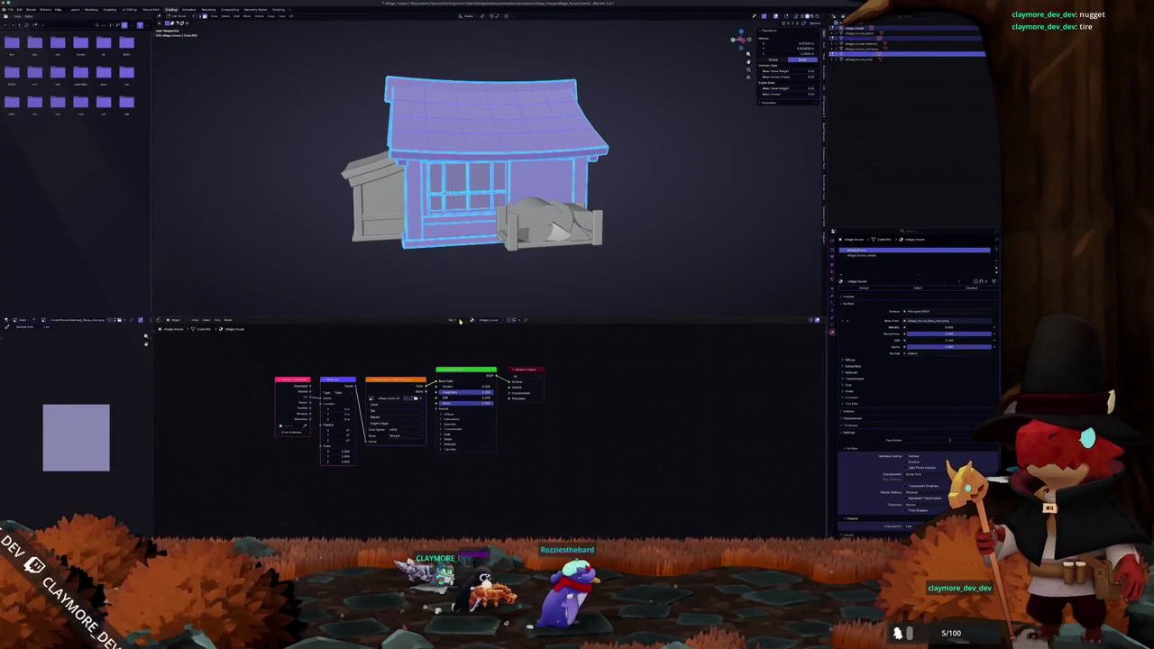
{"action": "left_click", "coordinate": [459, 320]}
{"action": "left_click", "coordinate": [478, 362]}
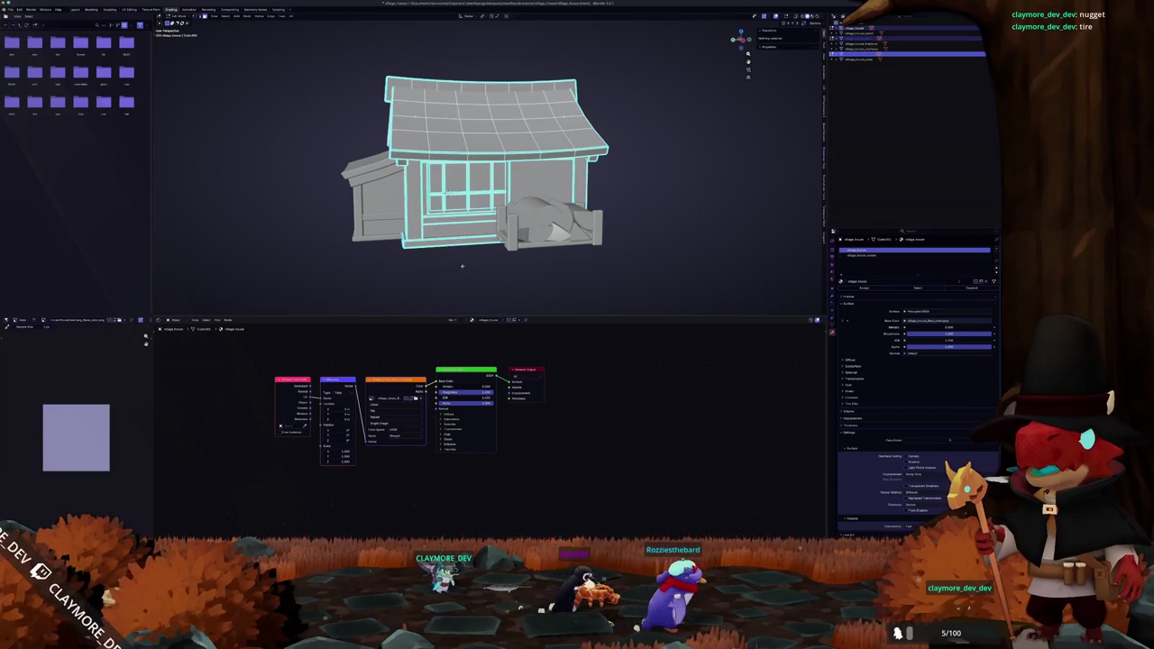
{"action": "key", "text": "Tab"}
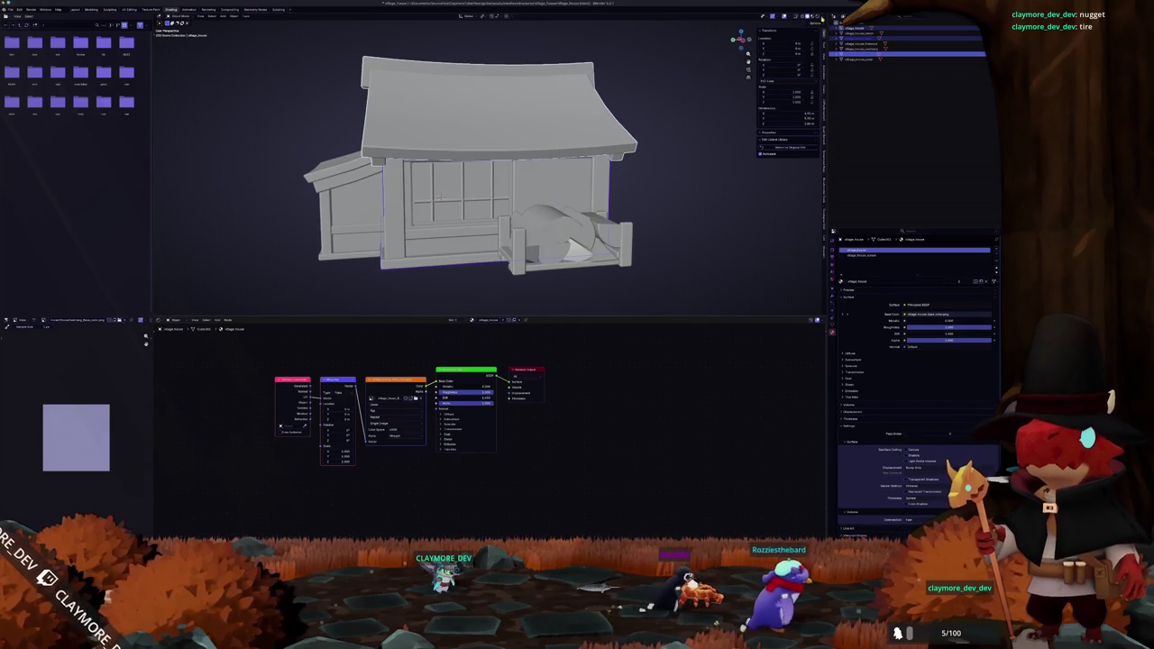
Preview the house with its textures and show the second material's nodes
{"action": "left_click", "coordinate": [814, 17]}
{"action": "scroll", "scroll_direction": "down", "scroll_amount": 3}
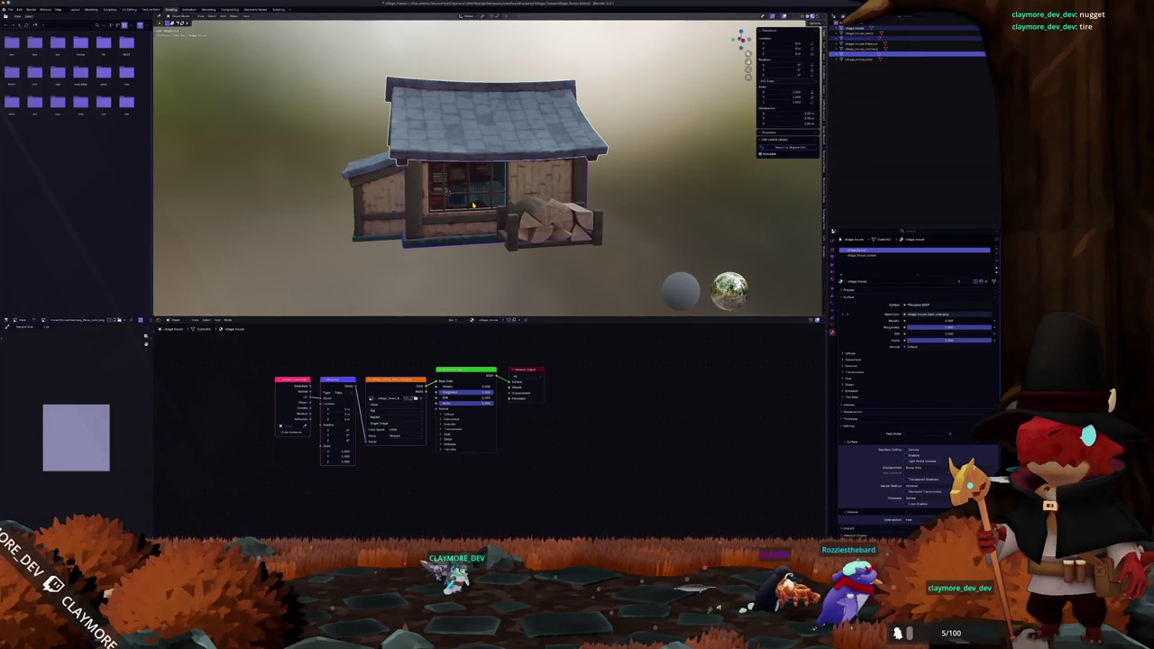
{"action": "left_click", "coordinate": [902, 255]}
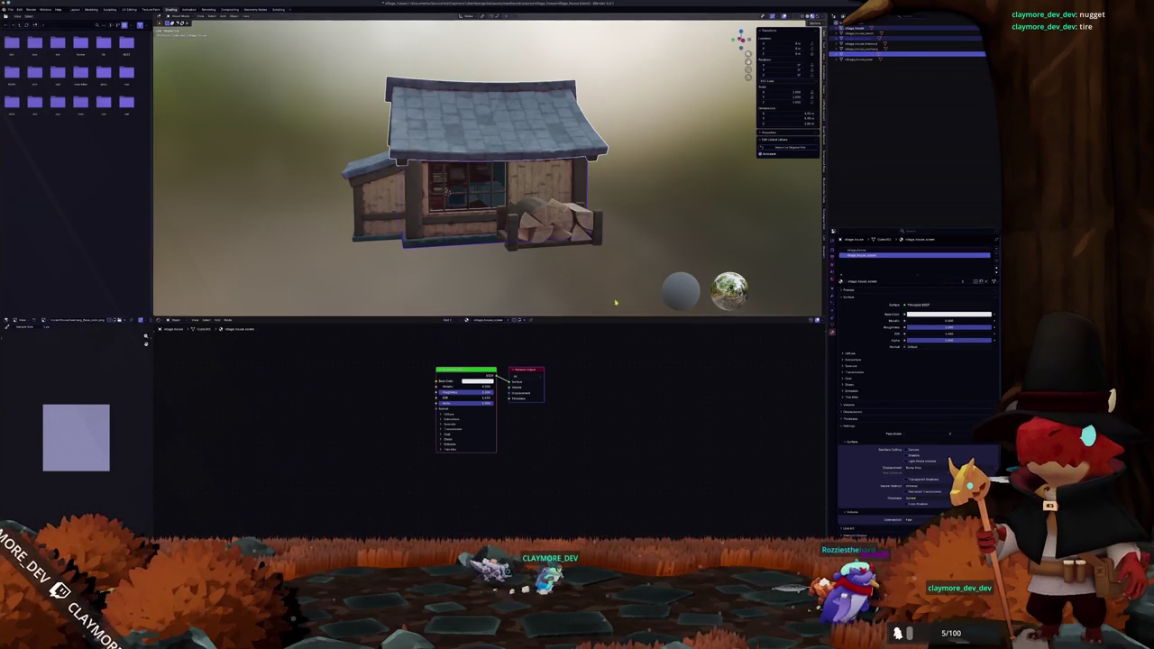
{"action": "scroll", "scroll_direction": "up", "scroll_amount": 3}
{"action": "scroll", "scroll_direction": "up", "scroll_amount": 3}
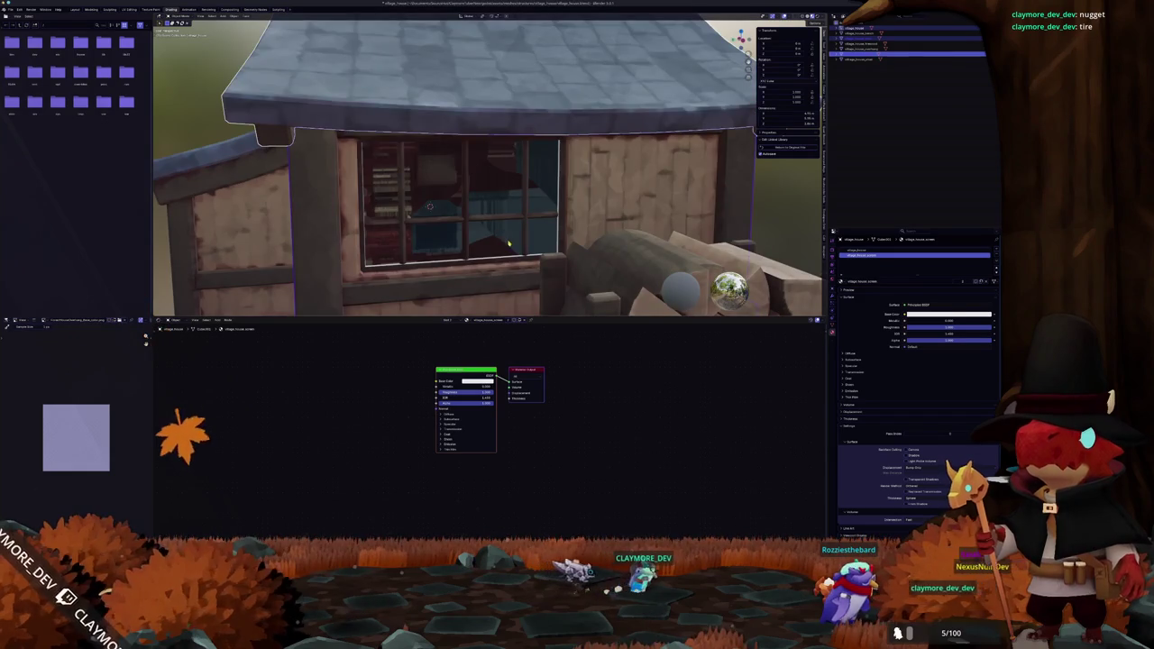
Assign the second material slot to the house's window faces
{"action": "key", "text": "Tab"}
{"action": "key", "text": "l"}
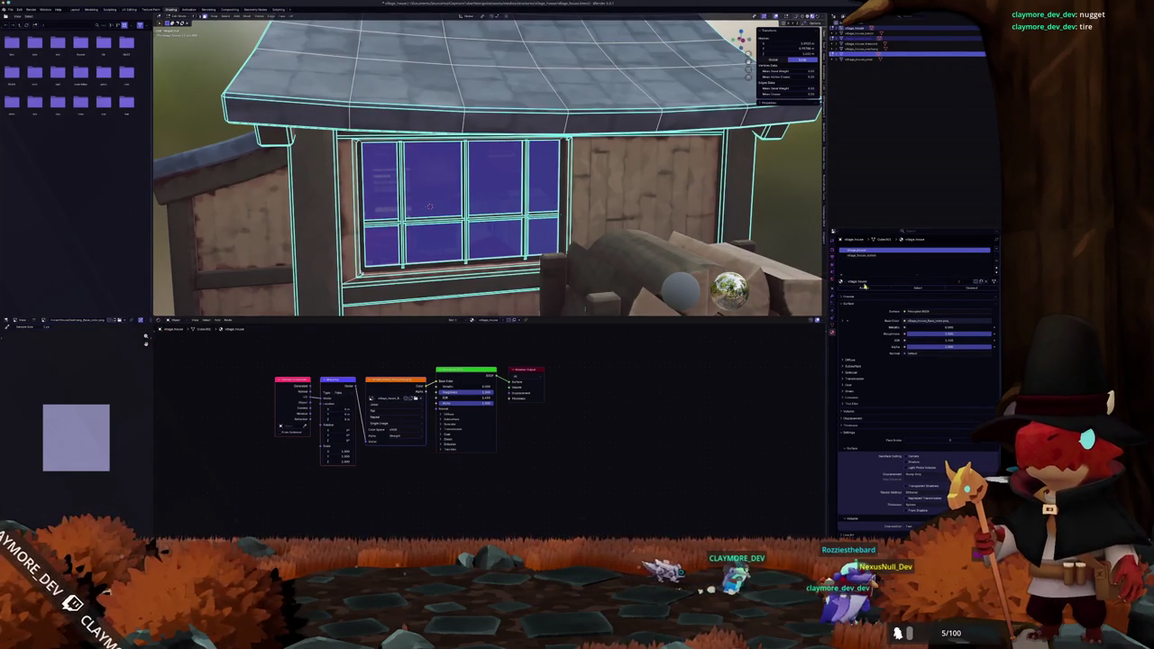
{"action": "left_click", "coordinate": [867, 255]}
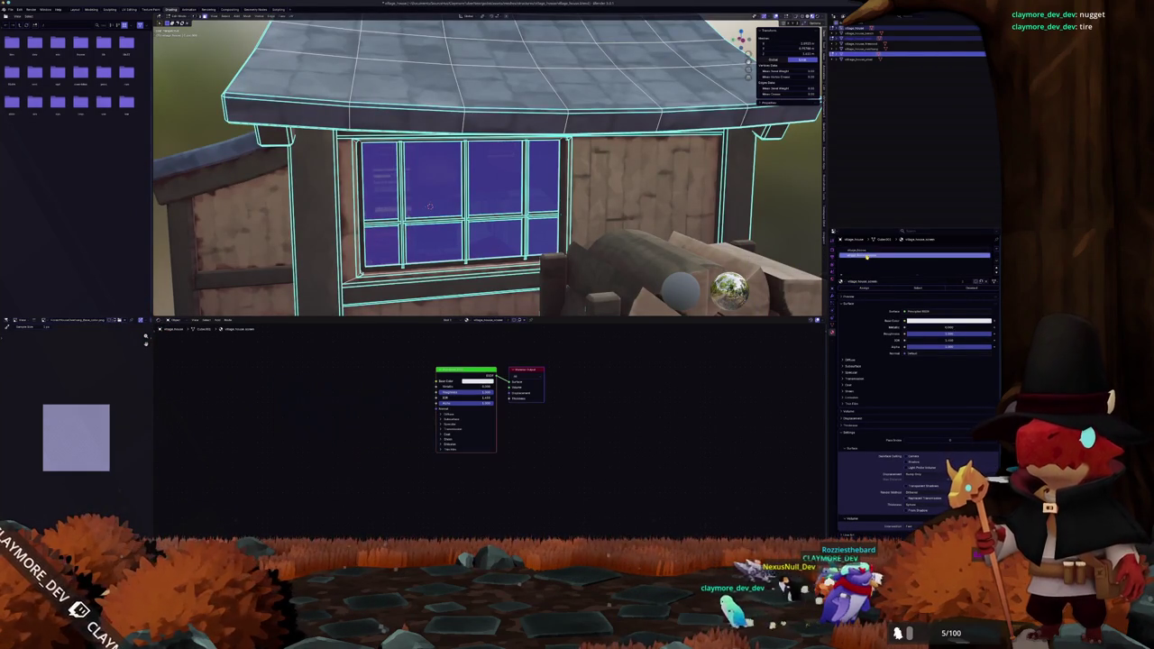
{"action": "left_click", "coordinate": [862, 287]}
{"action": "key", "text": "Tab"}
{"action": "scroll", "scroll_direction": "down", "scroll_amount": 3}
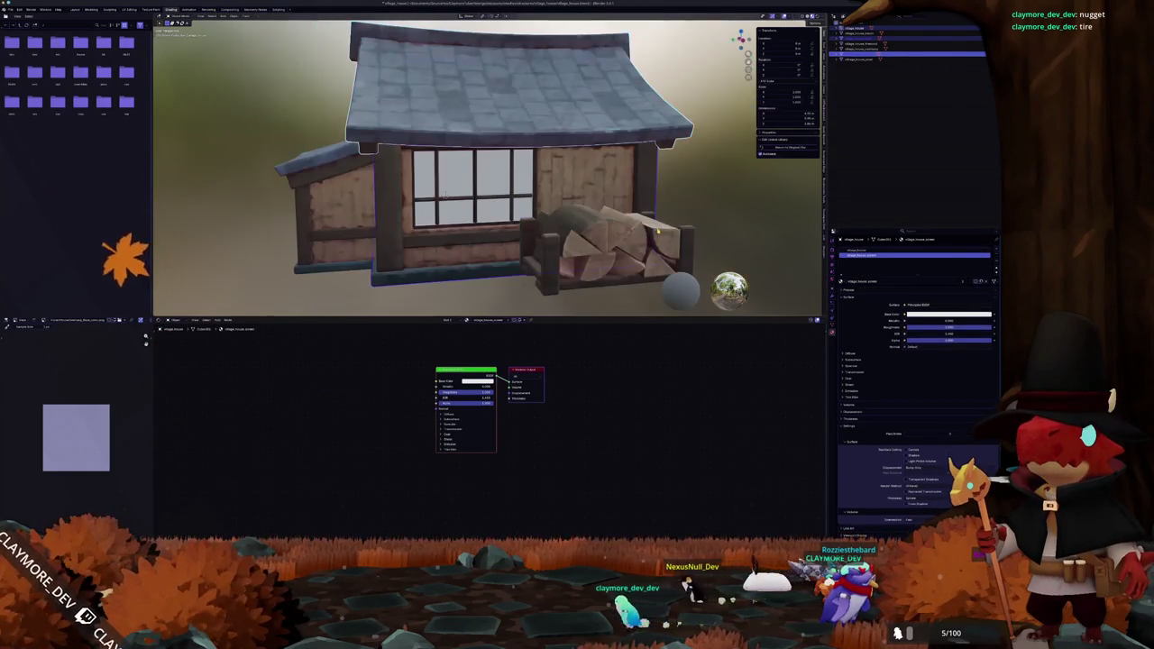
{"action": "scroll", "scroll_direction": "up", "scroll_amount": 3}
Assign the village_house material to the edge loop around the window frame
{"action": "key", "text": "Tab"}
{"action": "scroll", "scroll_direction": "up", "scroll_amount": 3}
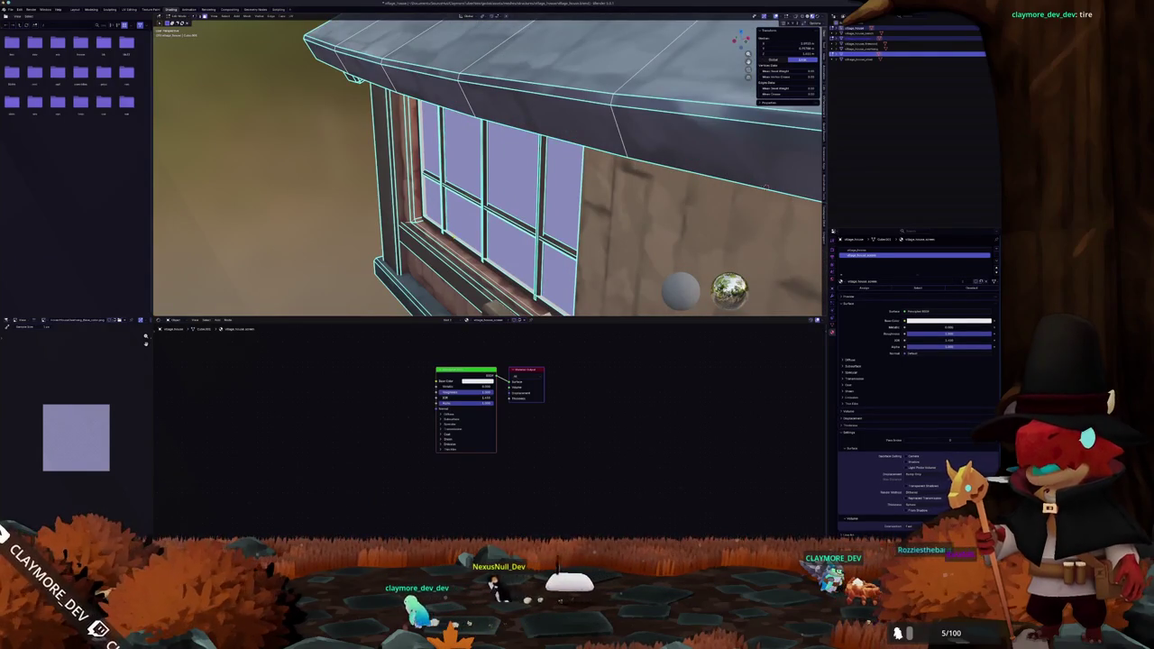
{"action": "left_click", "coordinate": [450, 241]}
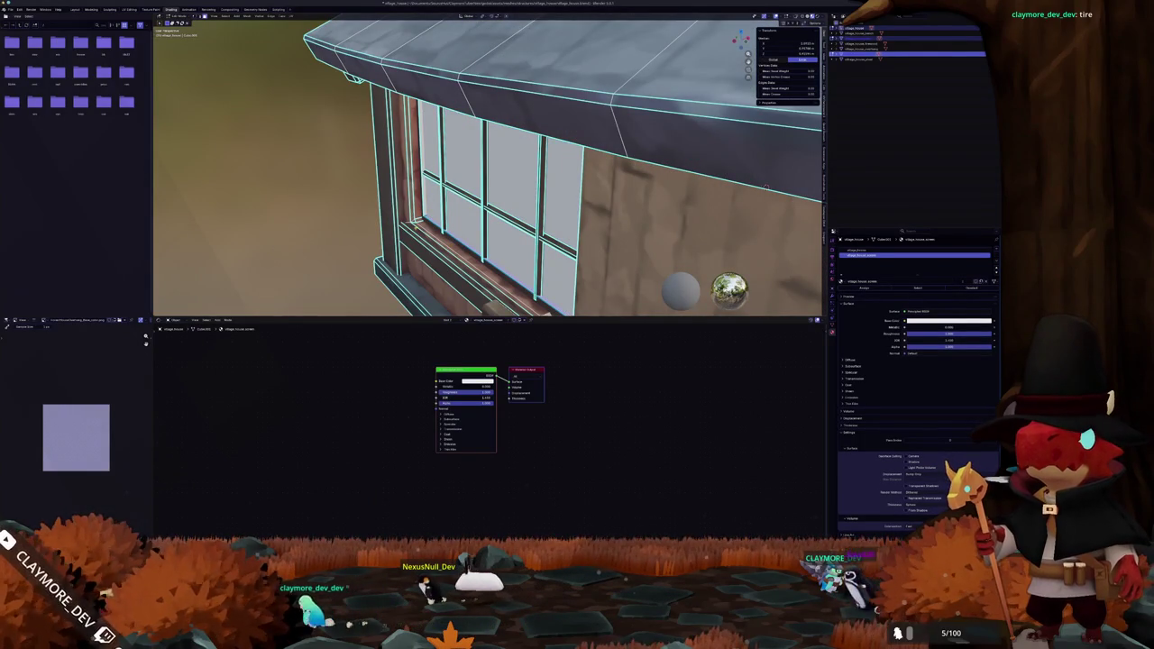
{"action": "left_click", "coordinate": [412, 250]}
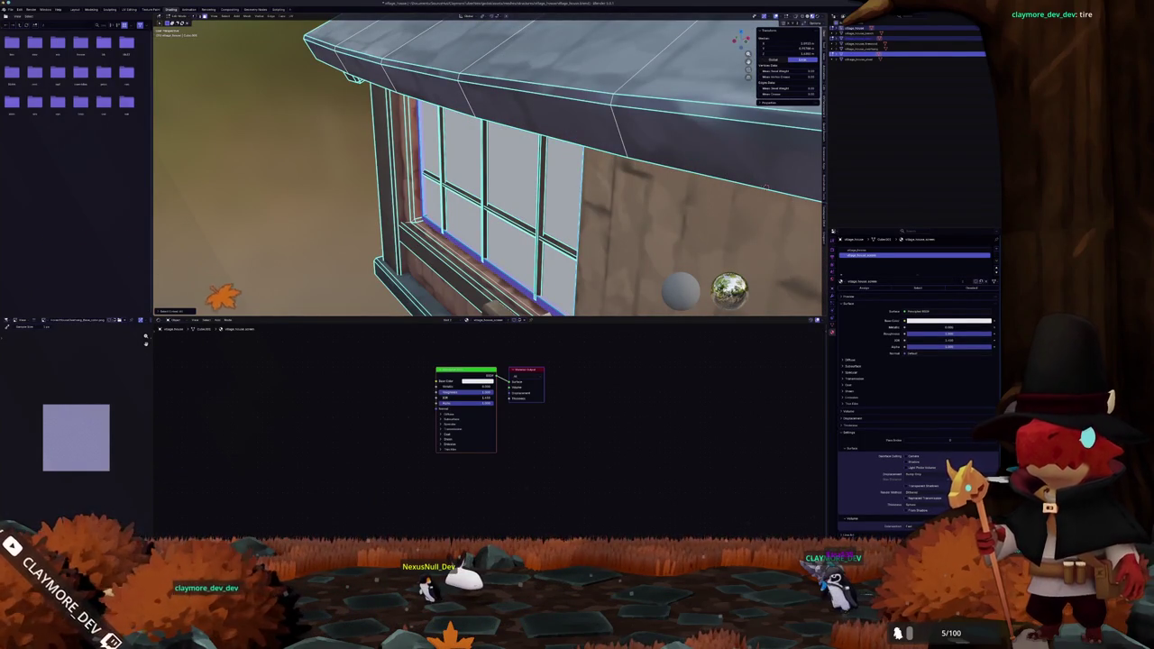
{"action": "left_click", "coordinate": [865, 252]}
{"action": "left_click", "coordinate": [862, 289]}
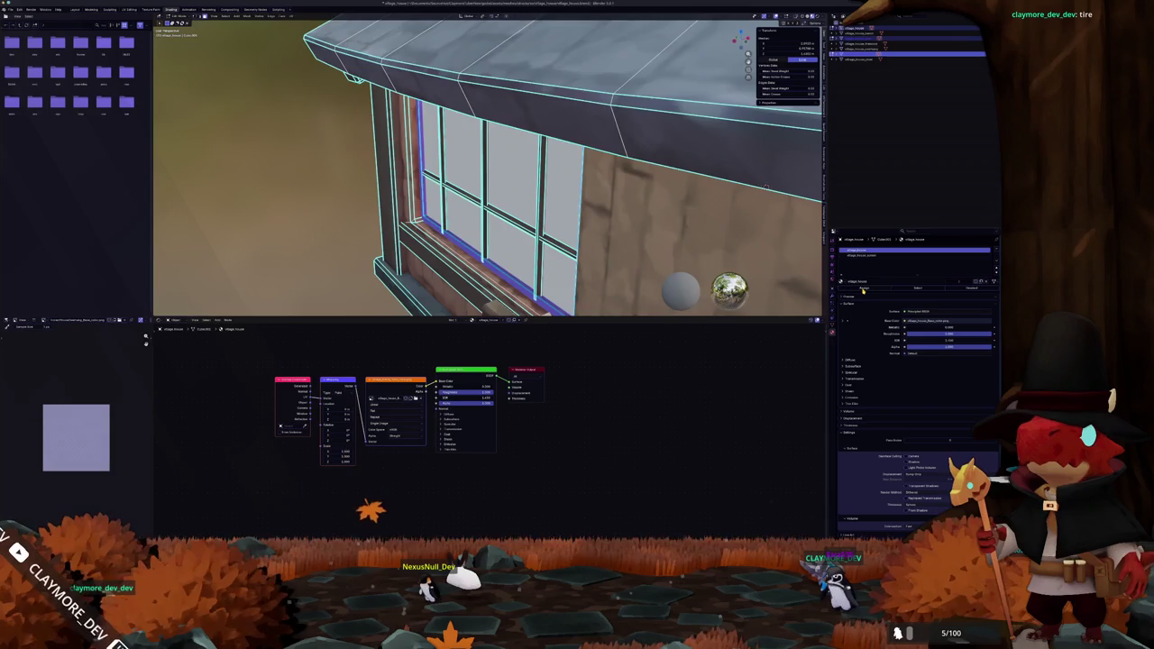
{"action": "key", "text": "KP_1"}
{"action": "scroll", "scroll_direction": "down", "scroll_amount": 3}
{"action": "left_click_drag", "start_coordinate": [486, 165], "coordinate": [613, 180]}
Select the whole house mesh, review its material slots, and return to a frontal view
{"action": "left_click", "coordinate": [865, 255]}
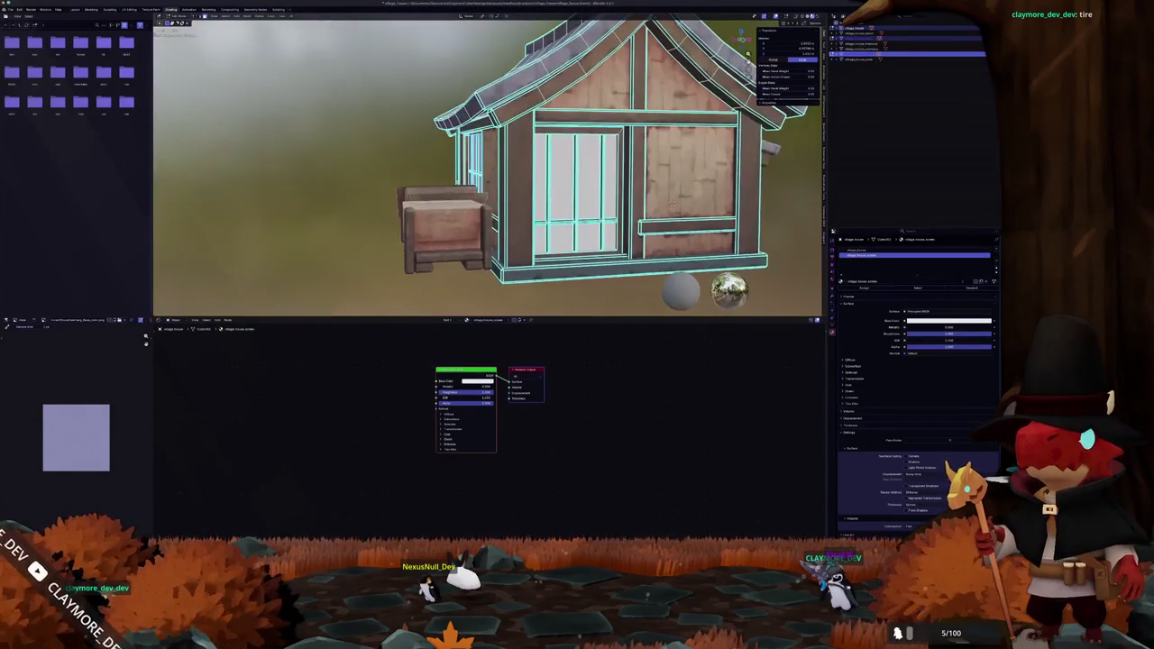
{"action": "scroll", "scroll_direction": "down", "scroll_amount": 3}
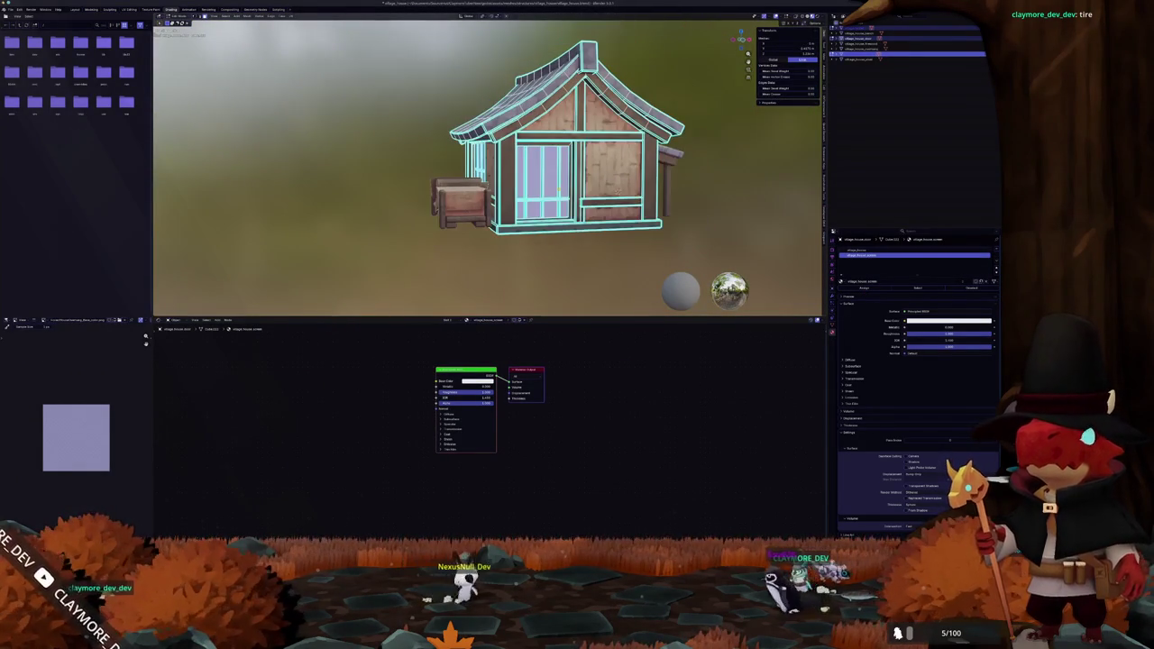
{"action": "key", "text": "a"}
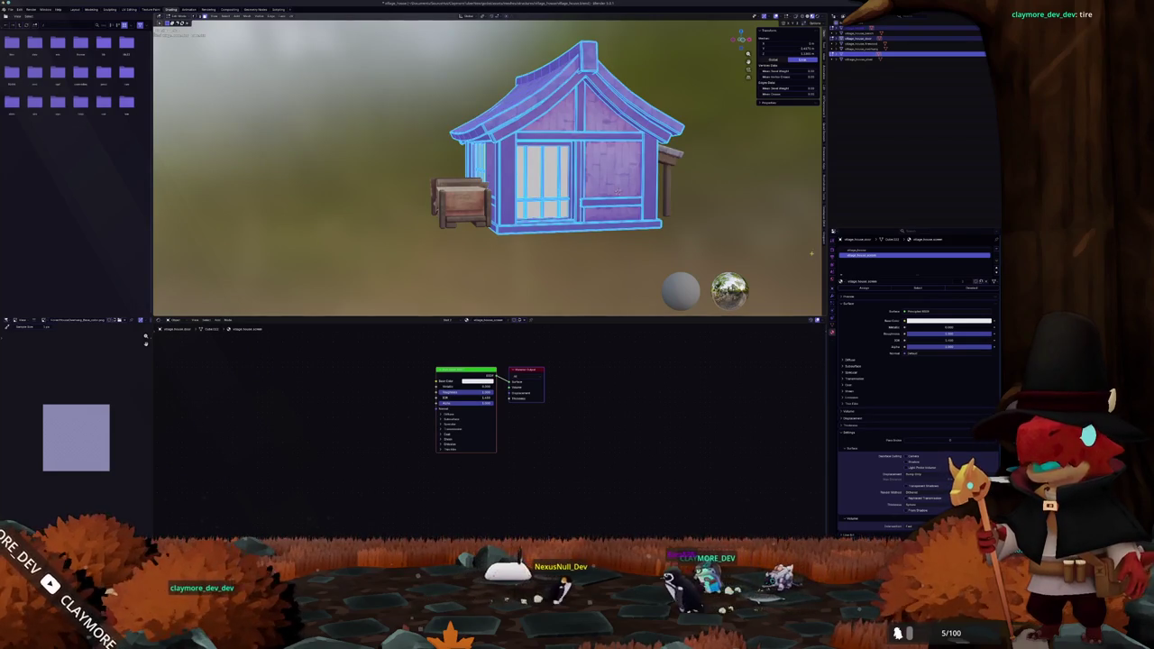
{"action": "left_click", "coordinate": [858, 250]}
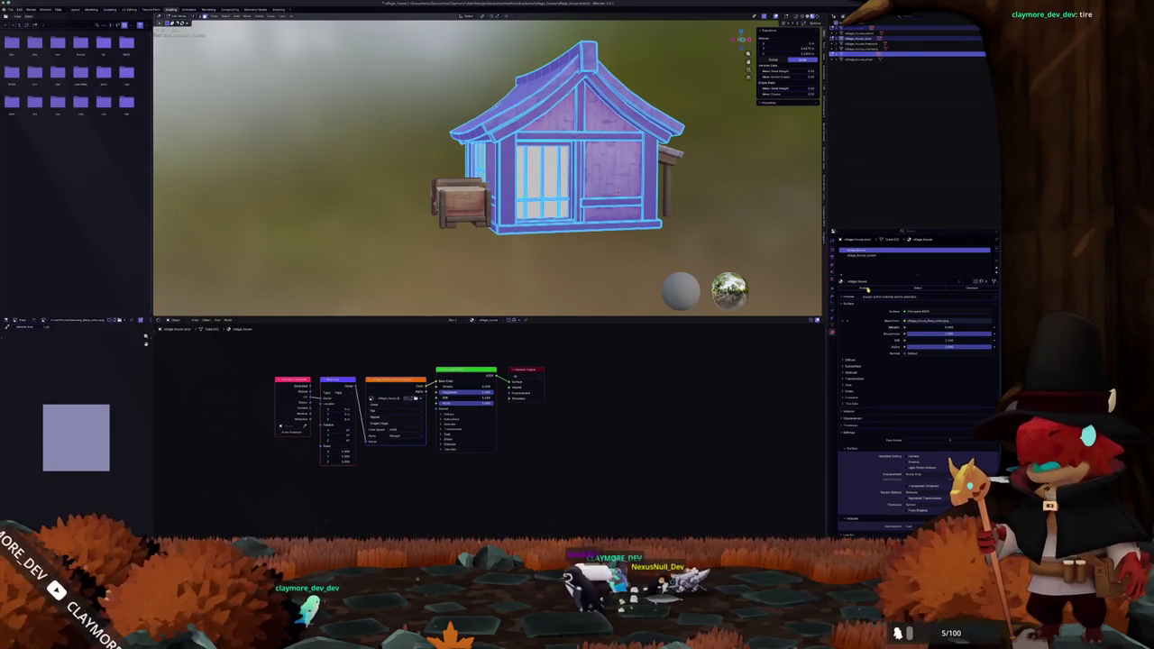
{"action": "key", "text": "Tab"}
{"action": "left_click_drag", "start_coordinate": [618, 189], "coordinate": [445, 171]}
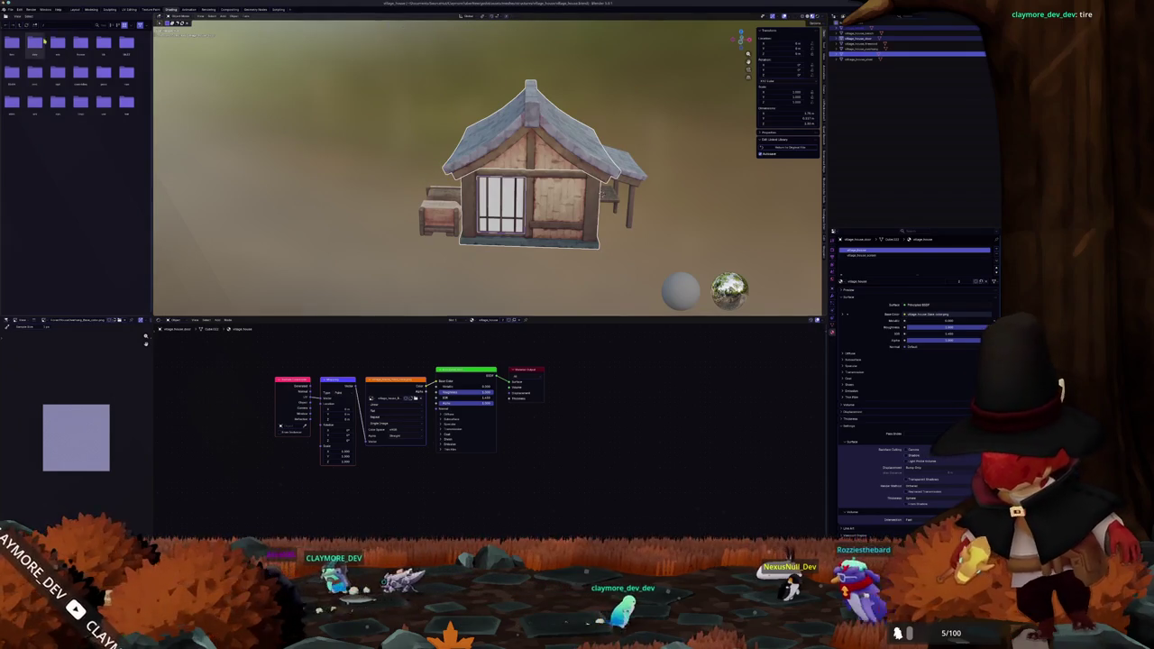
Select the roof, browse the house materials, and put the material name into edit mode
{"action": "left_click", "coordinate": [601, 192]}
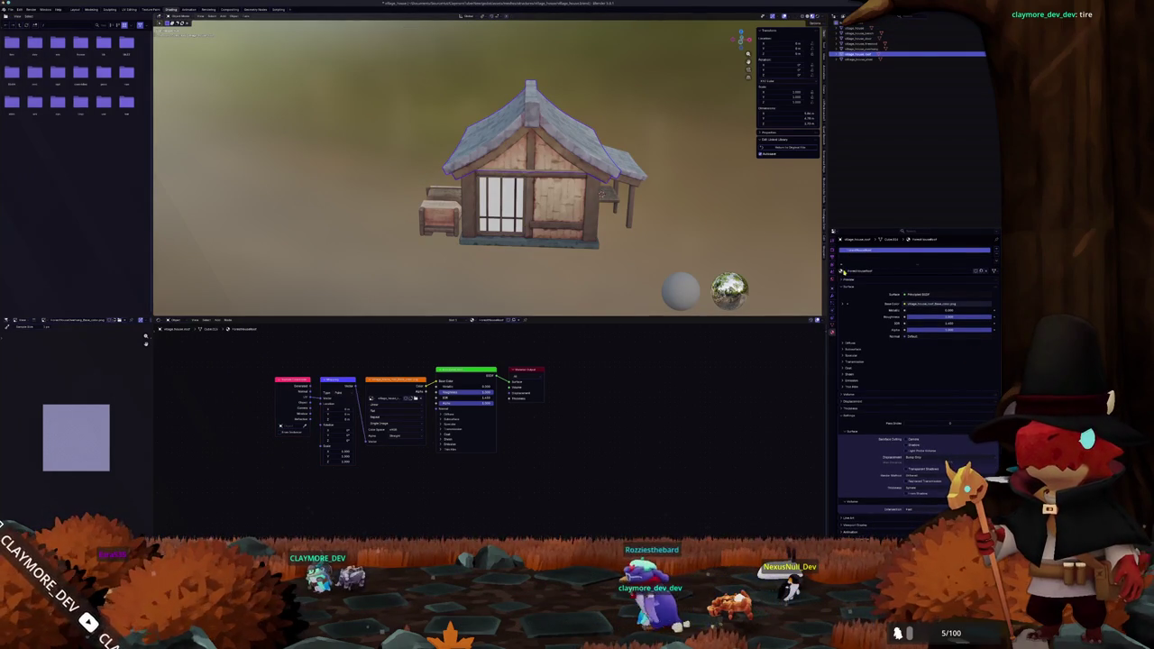
{"action": "left_click", "coordinate": [842, 272]}
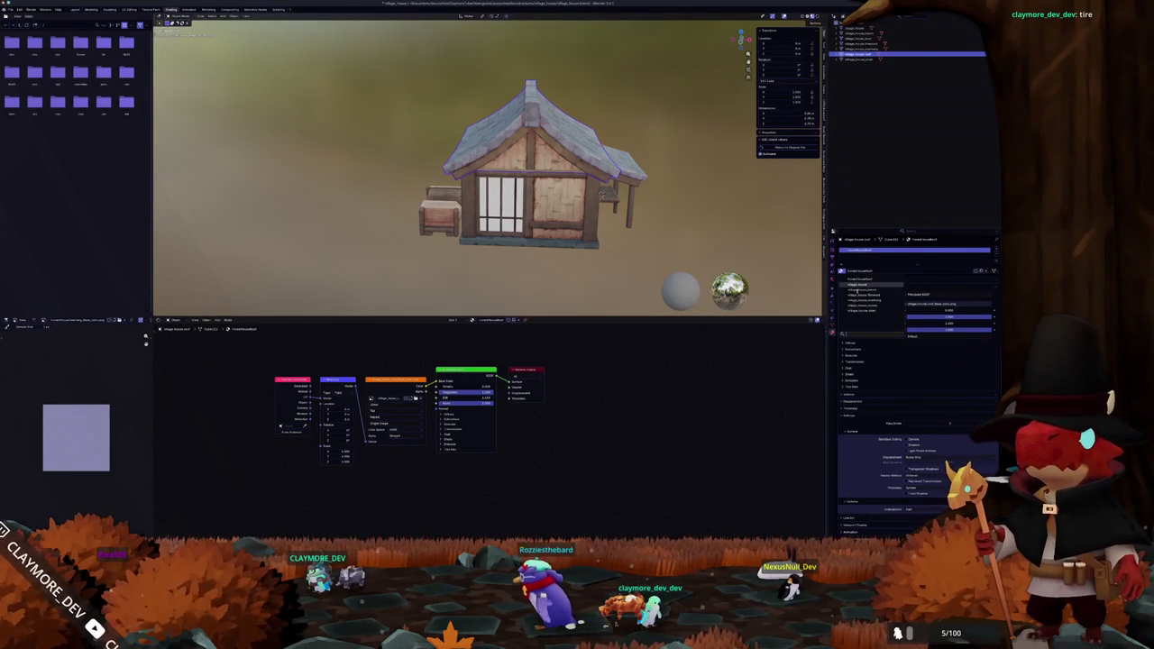
{"action": "left_click", "coordinate": [858, 279]}
{"action": "double_click", "coordinate": [865, 271]}
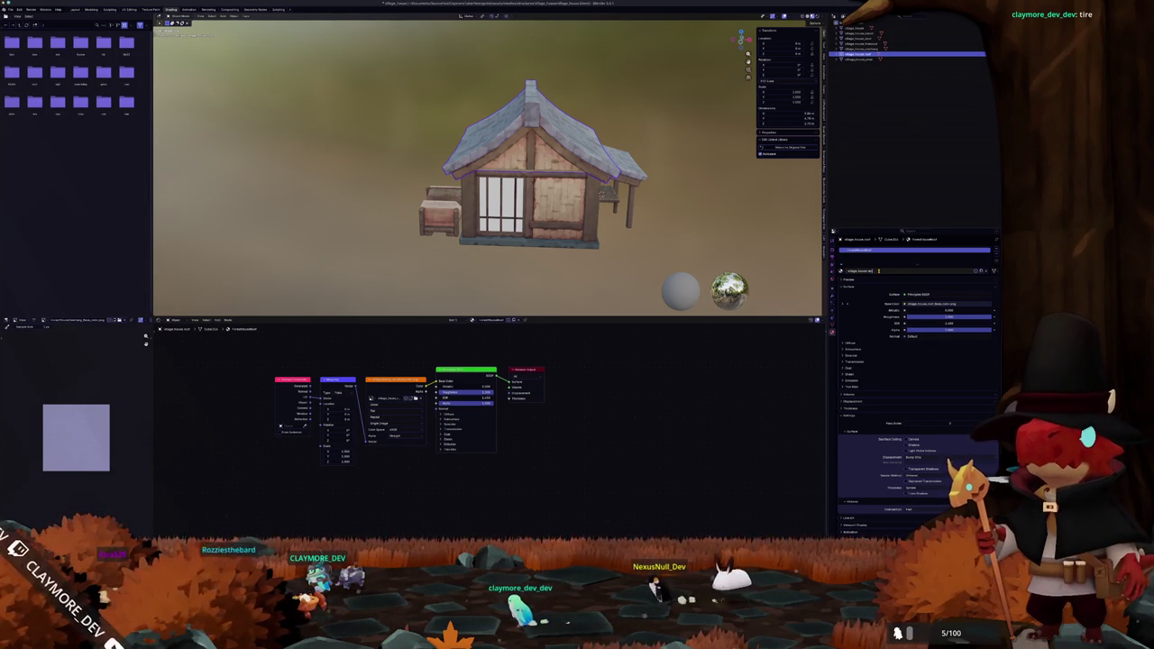
{"action": "key", "text": "alt+Tab"}
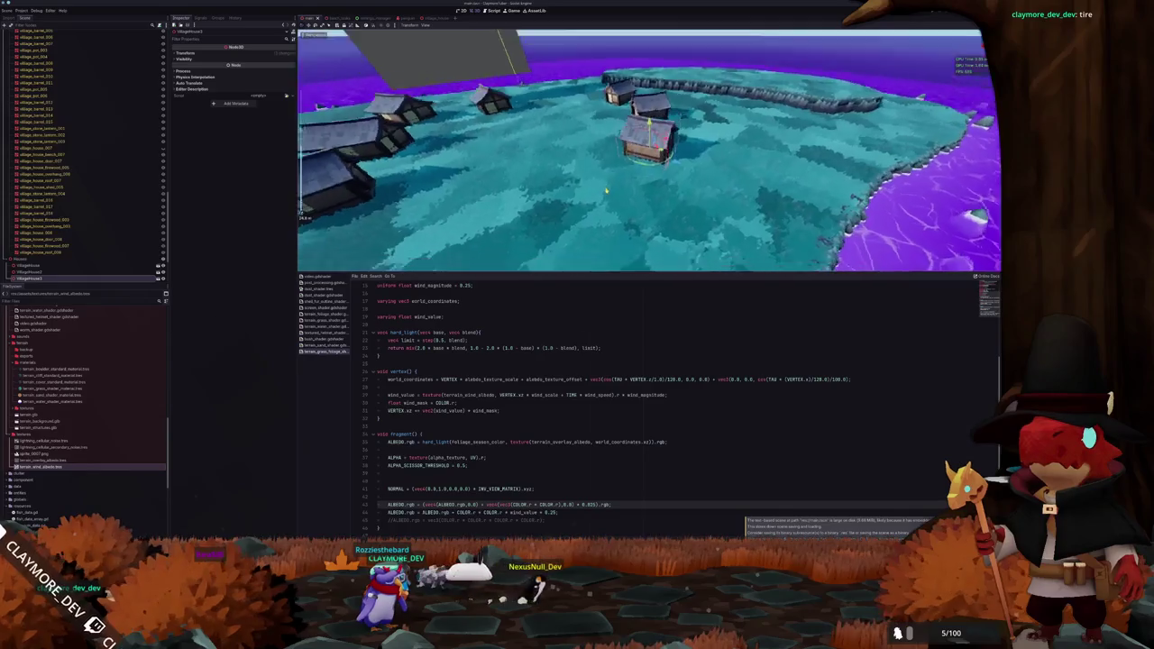
Fly the viewport over the island toward the houses and back
{"action": "key", "text": "w"}
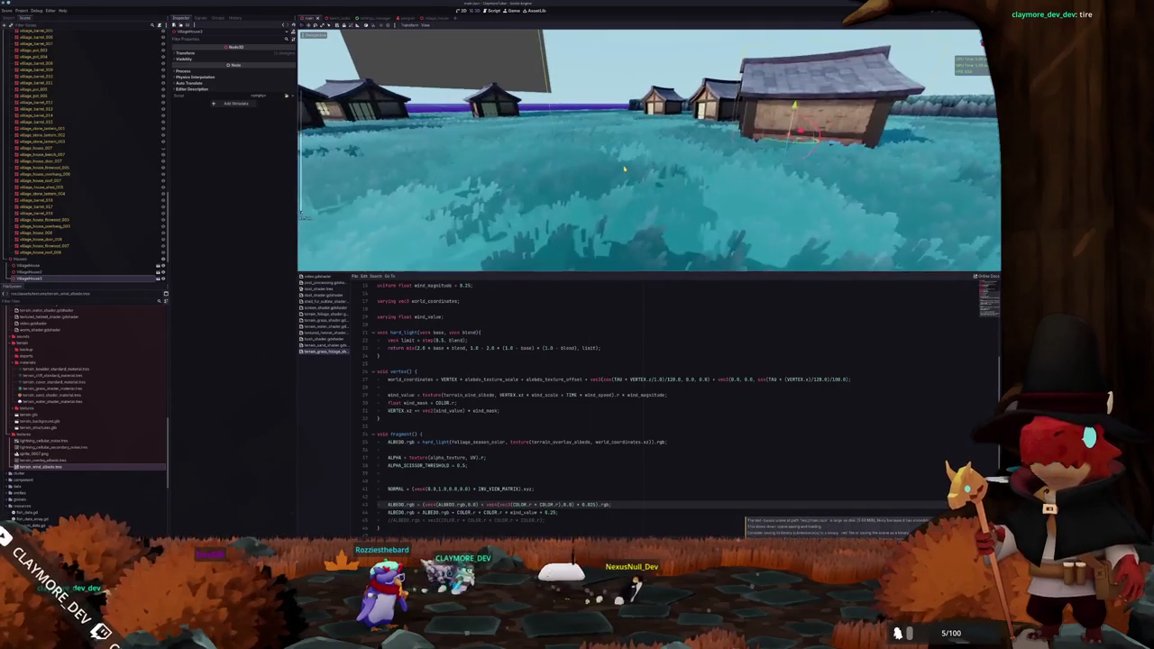
{"action": "key", "text": "s"}
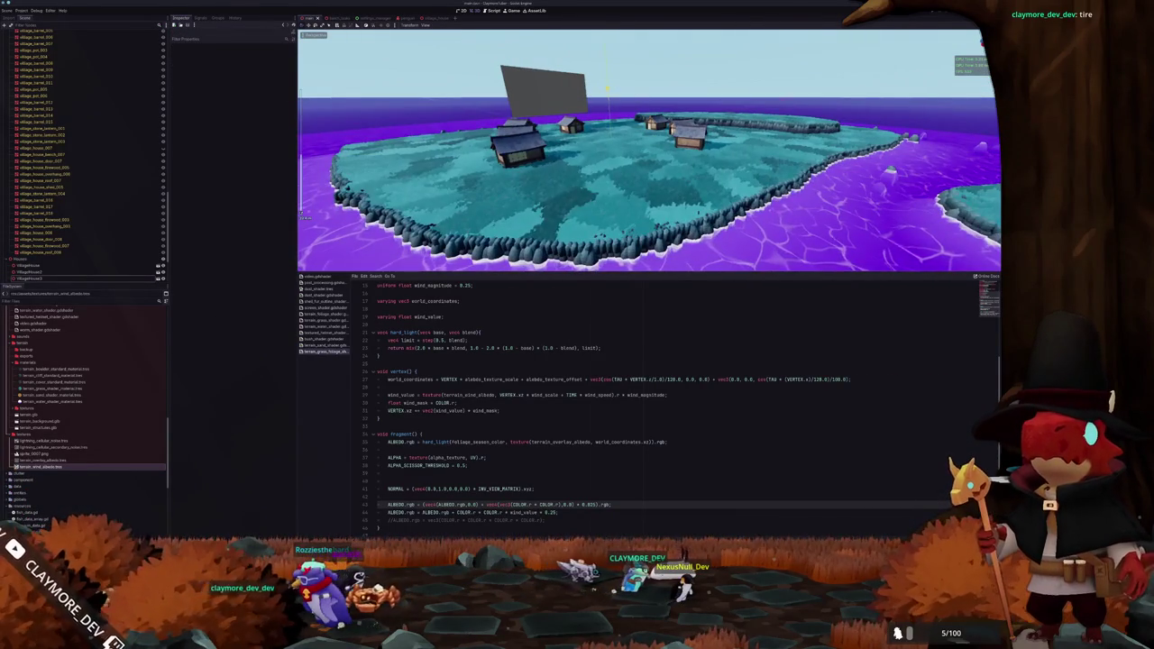
{"action": "key", "text": "w"}
{"action": "scroll", "scroll_direction": "up", "scroll_amount": 3}
{"action": "scroll", "scroll_direction": "up", "scroll_amount": 3}
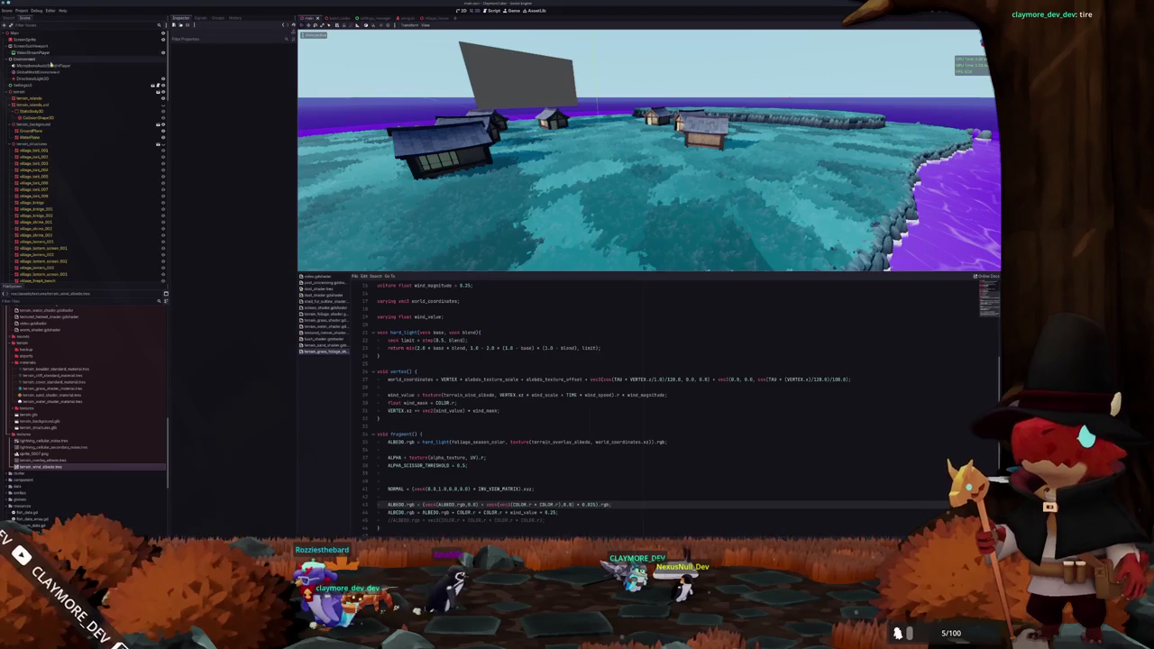
Select the world environment and expand its Outline and Kuwahara compositor effect settings
{"action": "left_click", "coordinate": [37, 72]}
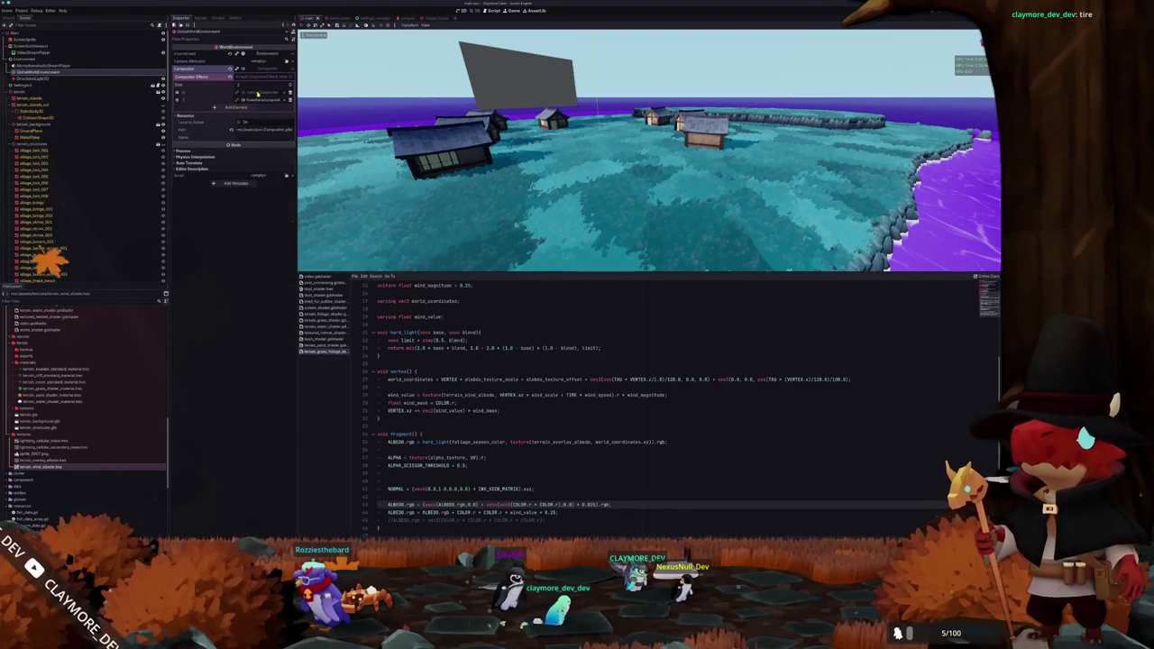
{"action": "left_click", "coordinate": [260, 93]}
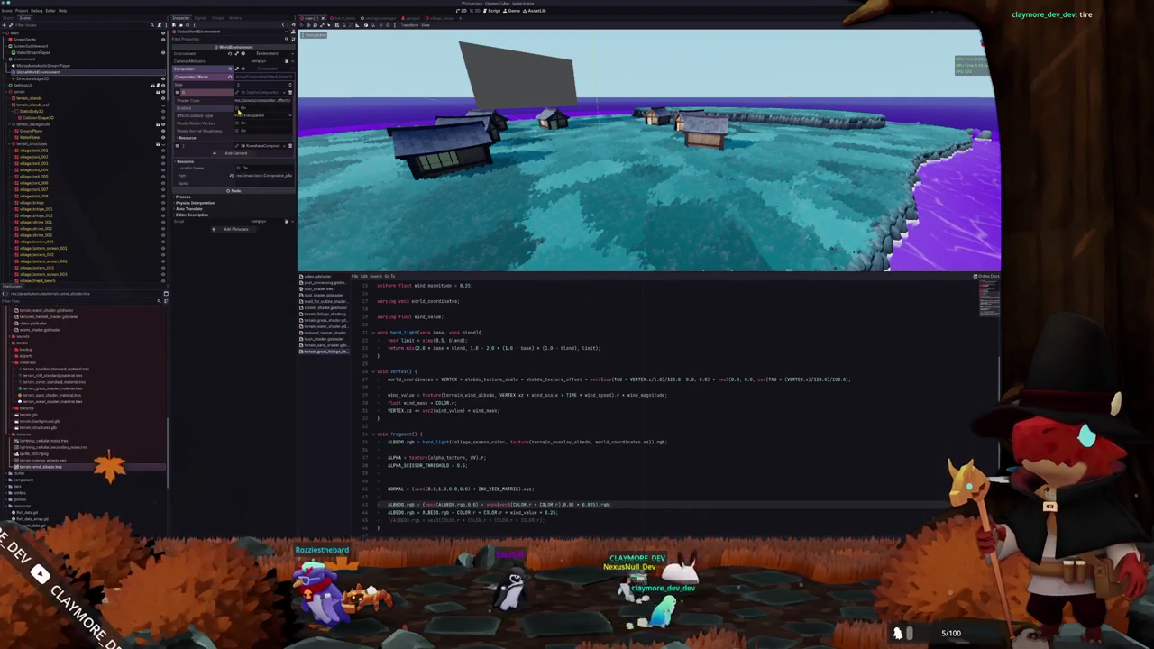
{"action": "left_click_drag", "start_coordinate": [631, 180], "coordinate": [519, 163]}
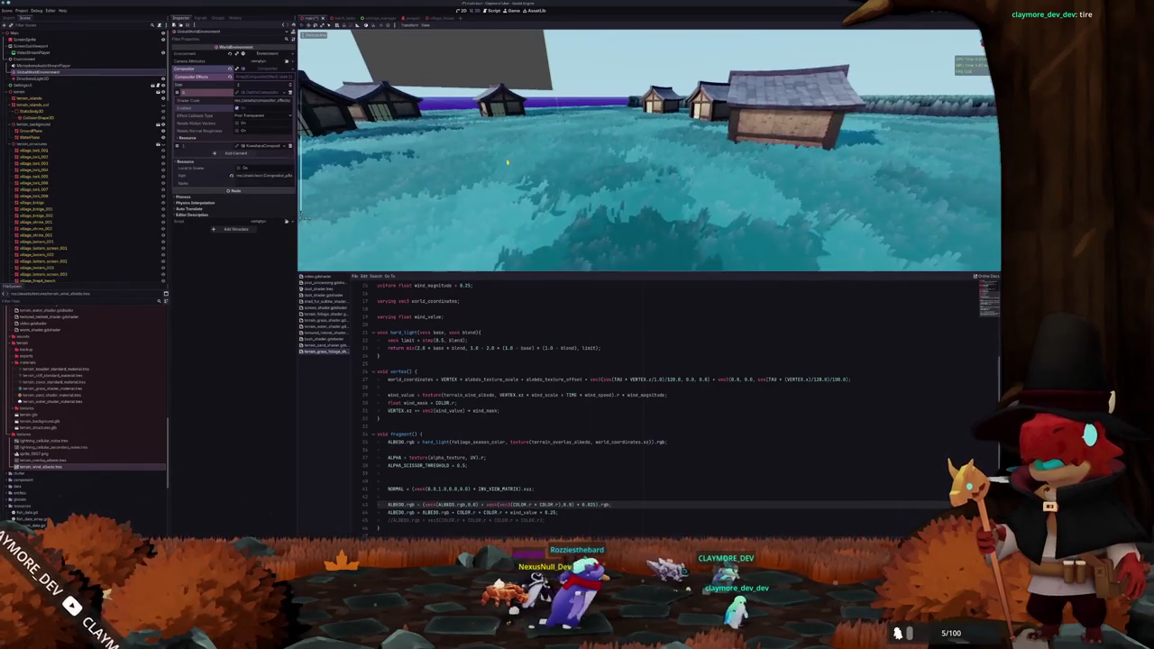
{"action": "left_click", "coordinate": [261, 91]}
{"action": "left_click", "coordinate": [262, 99]}
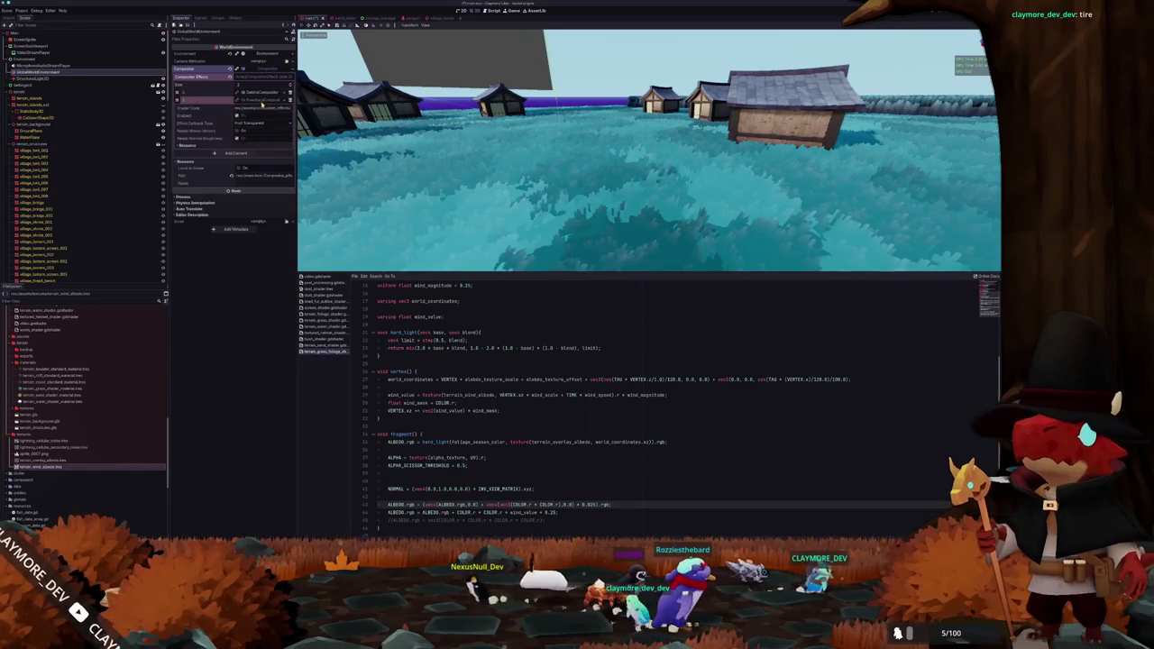
{"action": "key", "text": "alt+Tab"}
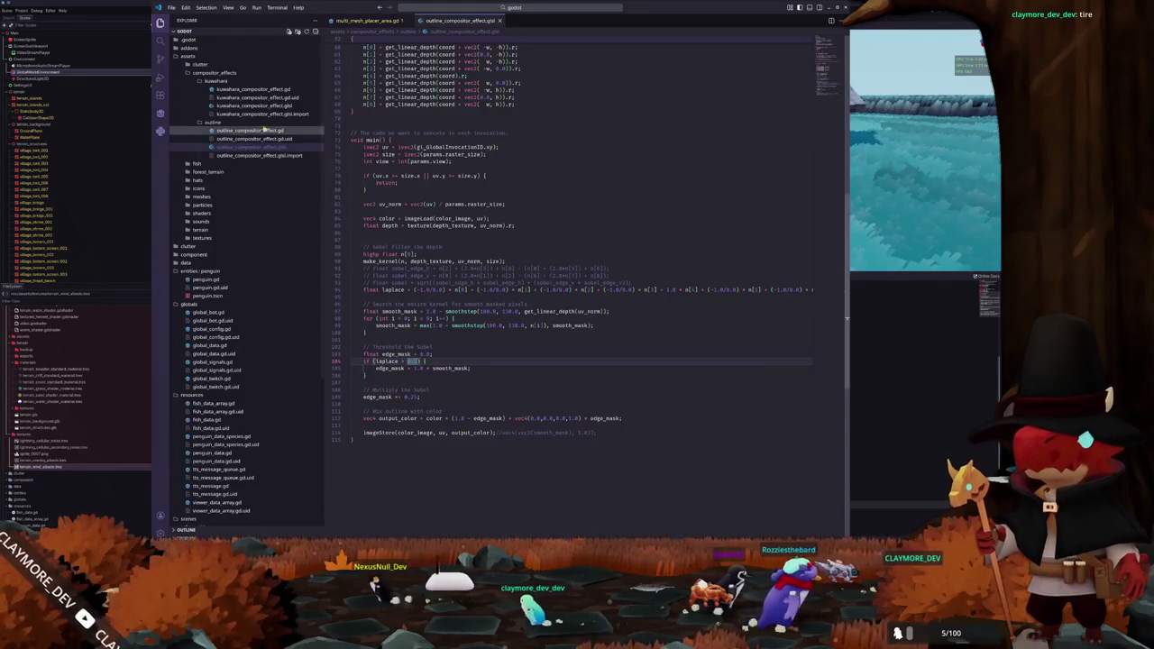
Change the kernel size offset in kuwahara_compositor_effect.glsl to 0.5 and save
{"action": "left_click", "coordinate": [242, 105]}
{"action": "scroll", "scroll_direction": "down", "scroll_amount": 3}
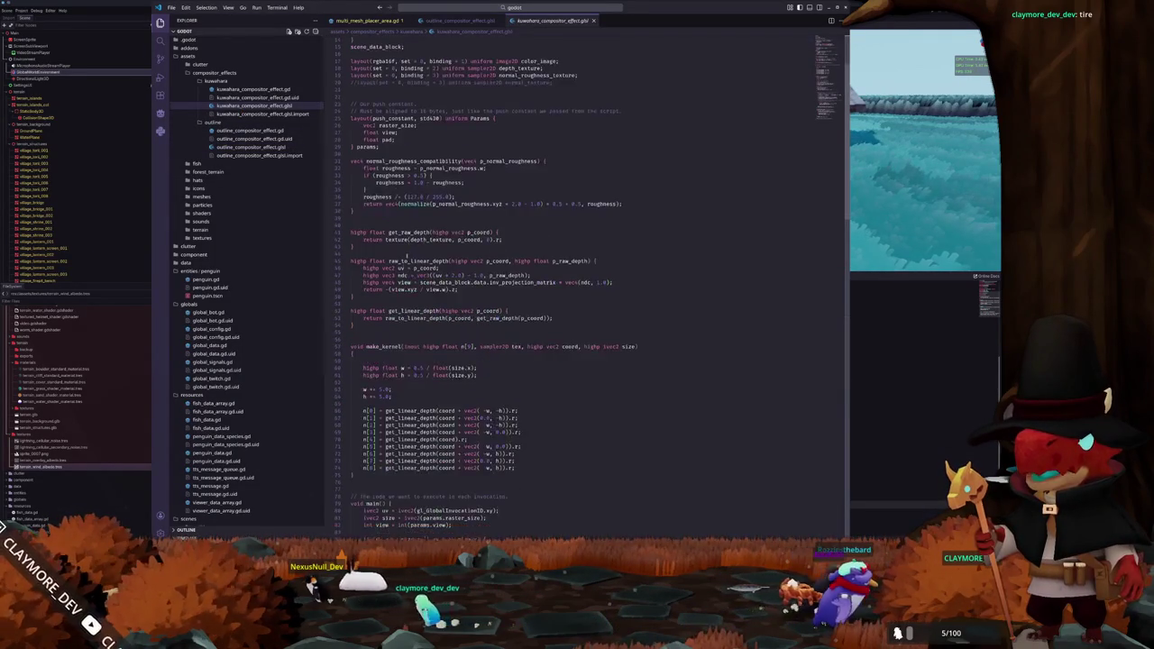
{"action": "left_click", "coordinate": [379, 323]}
{"action": "type", "text": "0.5"}
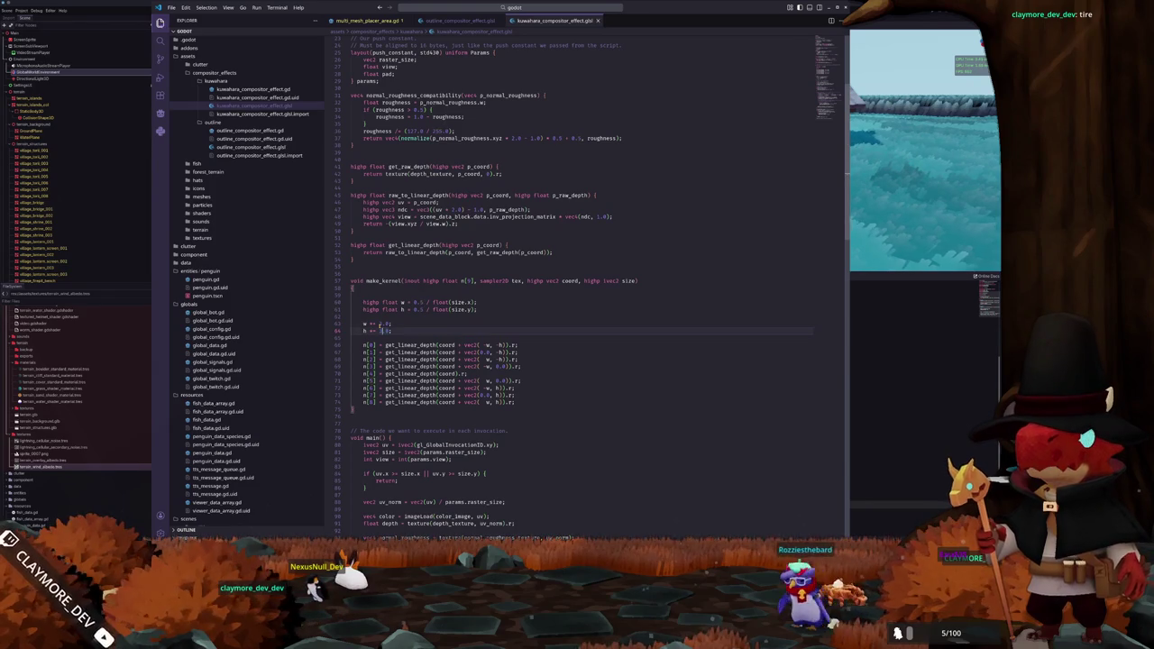
{"action": "key", "text": "ctrl+s"}
{"action": "key", "text": "alt+Tab"}
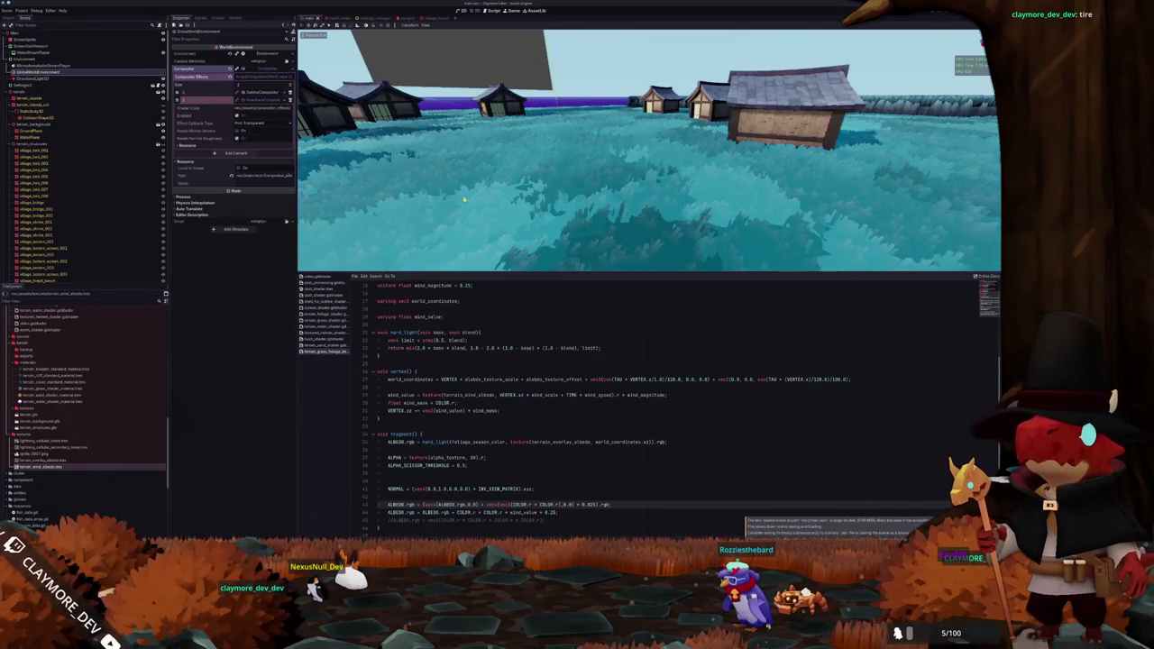
Put a different compositor effect in the slot and turn off the painterly filter to compare
{"action": "left_click", "coordinate": [286, 101]}
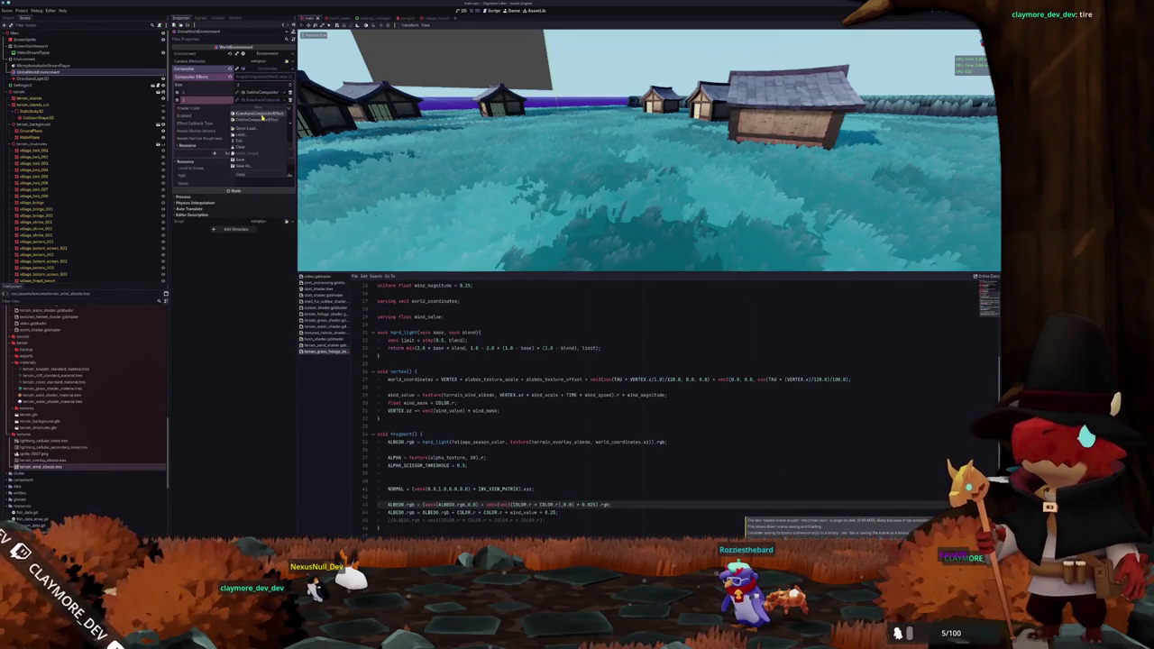
{"action": "left_click", "coordinate": [261, 114]}
{"action": "left_click", "coordinate": [240, 116]}
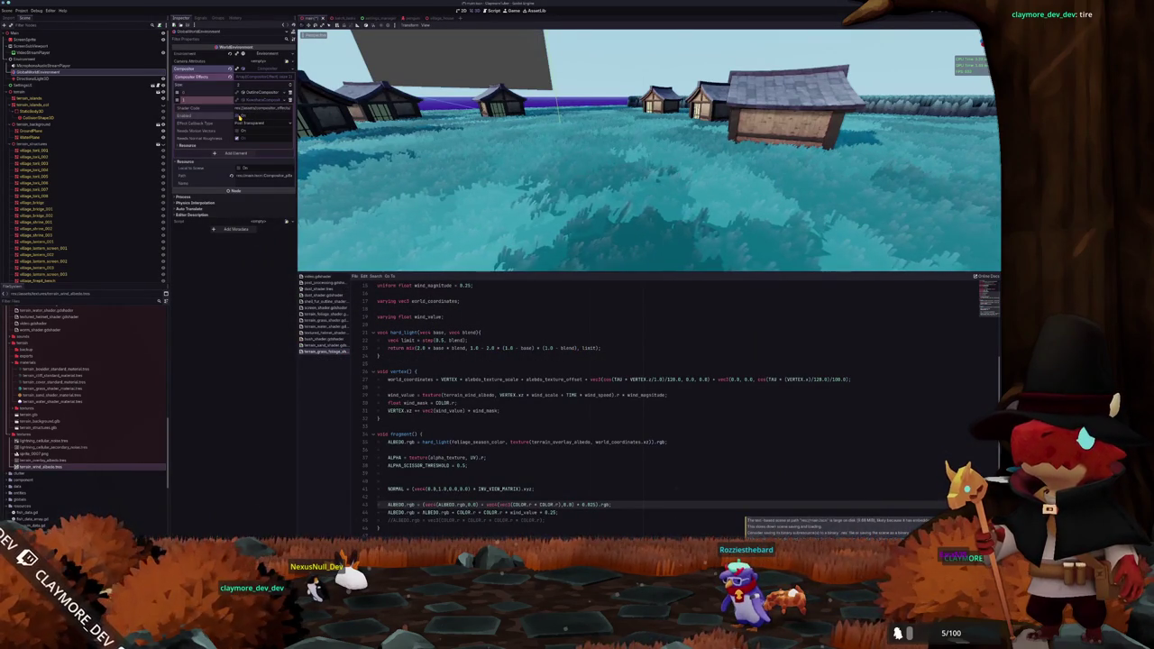
Orbit around the island to inspect the houses, cliffs and terrain surface
{"action": "left_click_drag", "start_coordinate": [556, 147], "coordinate": [541, 214]}
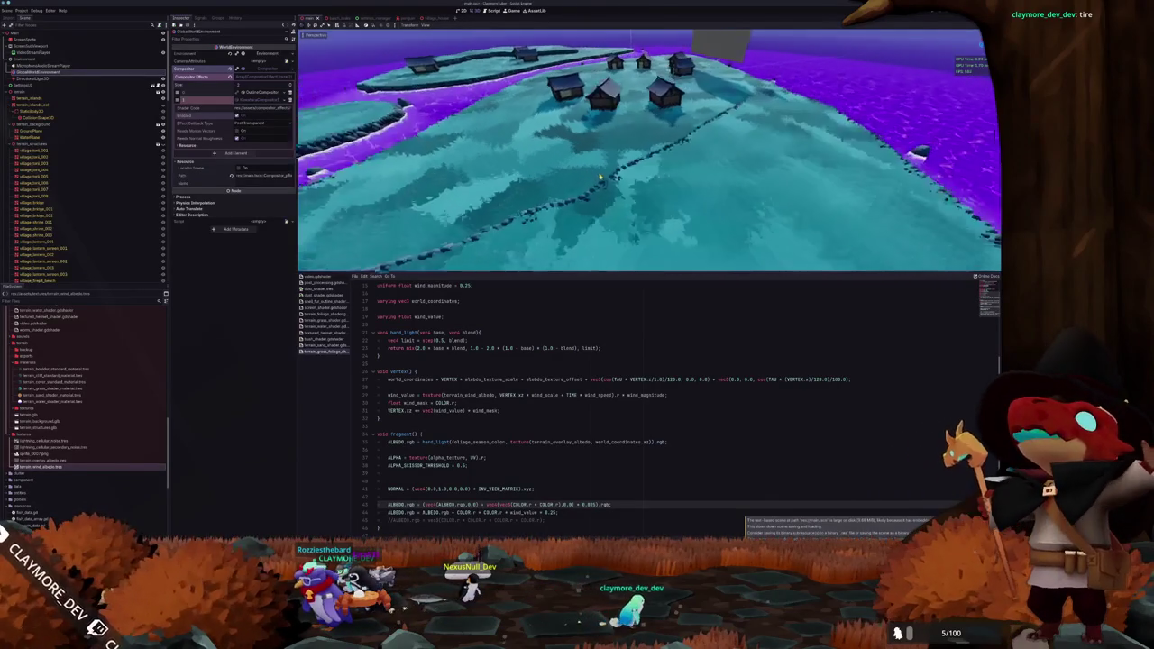
{"action": "left_click_drag", "start_coordinate": [575, 178], "coordinate": [509, 174]}
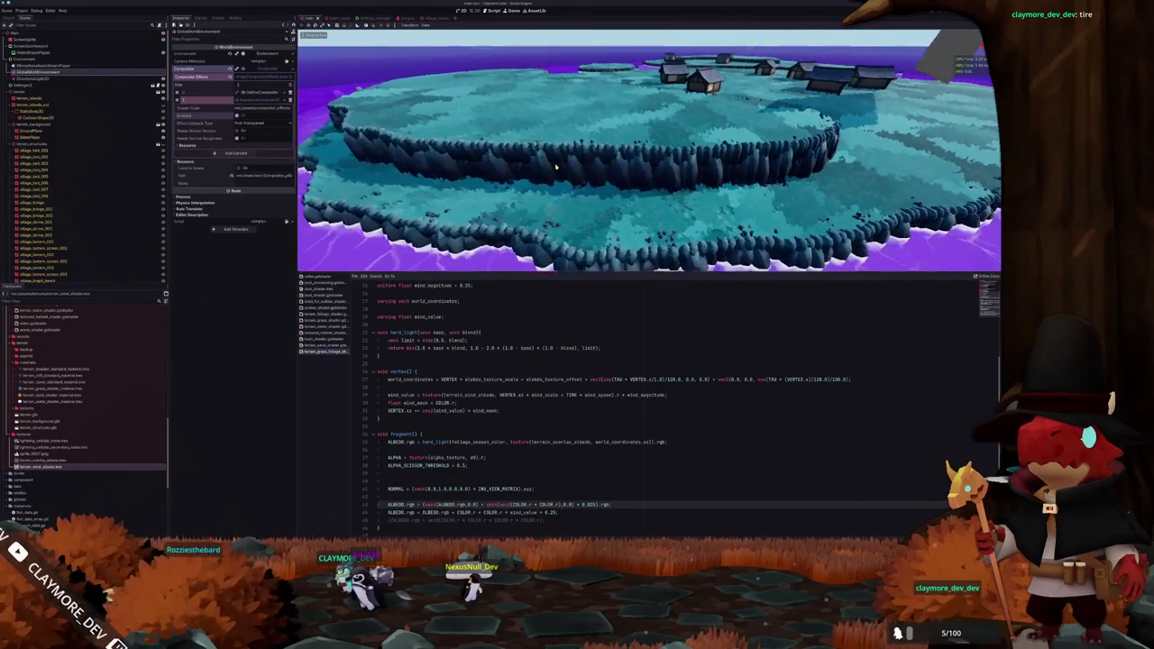
{"action": "left_click_drag", "start_coordinate": [684, 179], "coordinate": [711, 179]}
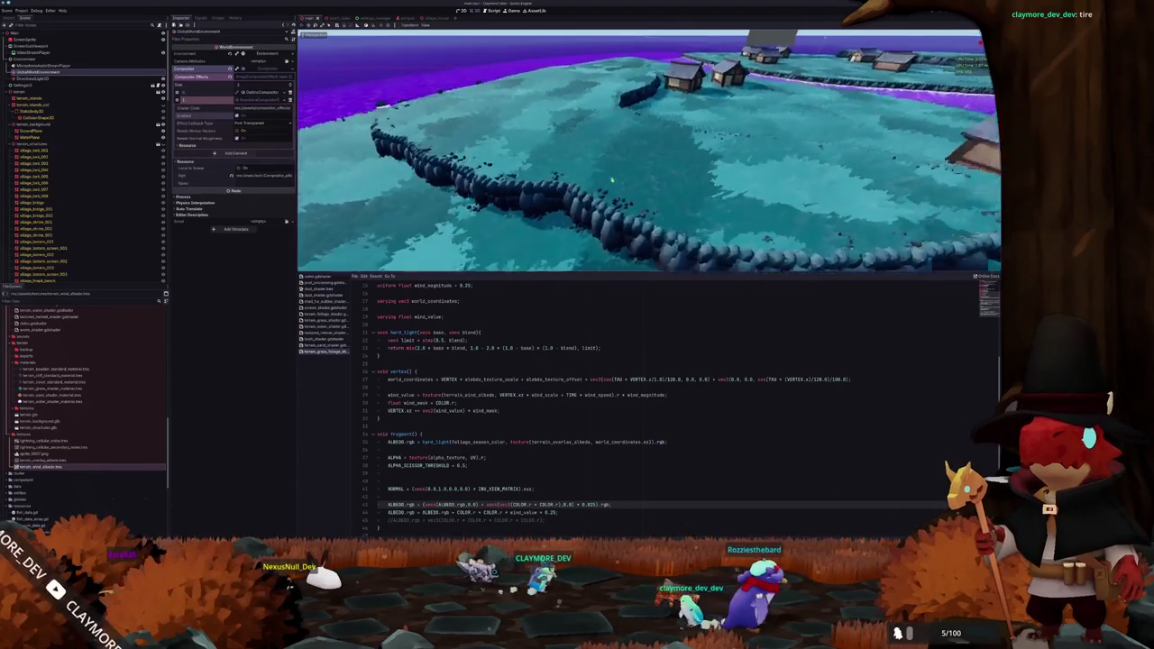
{"action": "left_click_drag", "start_coordinate": [571, 178], "coordinate": [625, 170]}
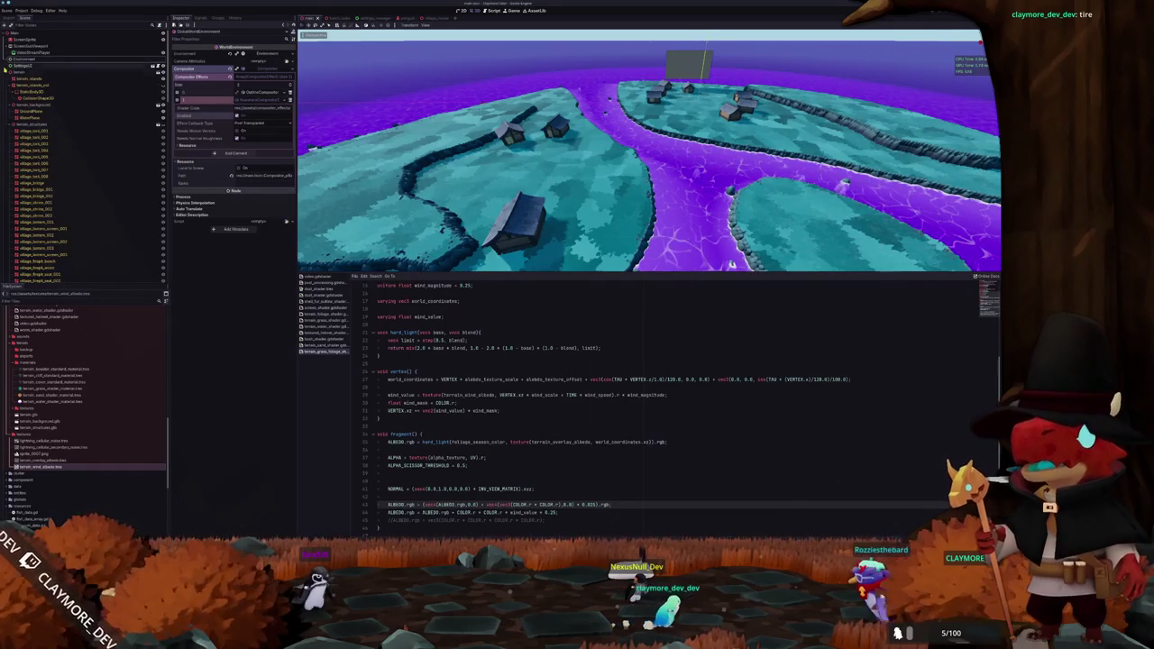
Collapse the terrain node and move MultiMeshPlaceArea and MultiMeshPlaceCache to the top of the tree
{"action": "left_click", "coordinate": [11, 72]}
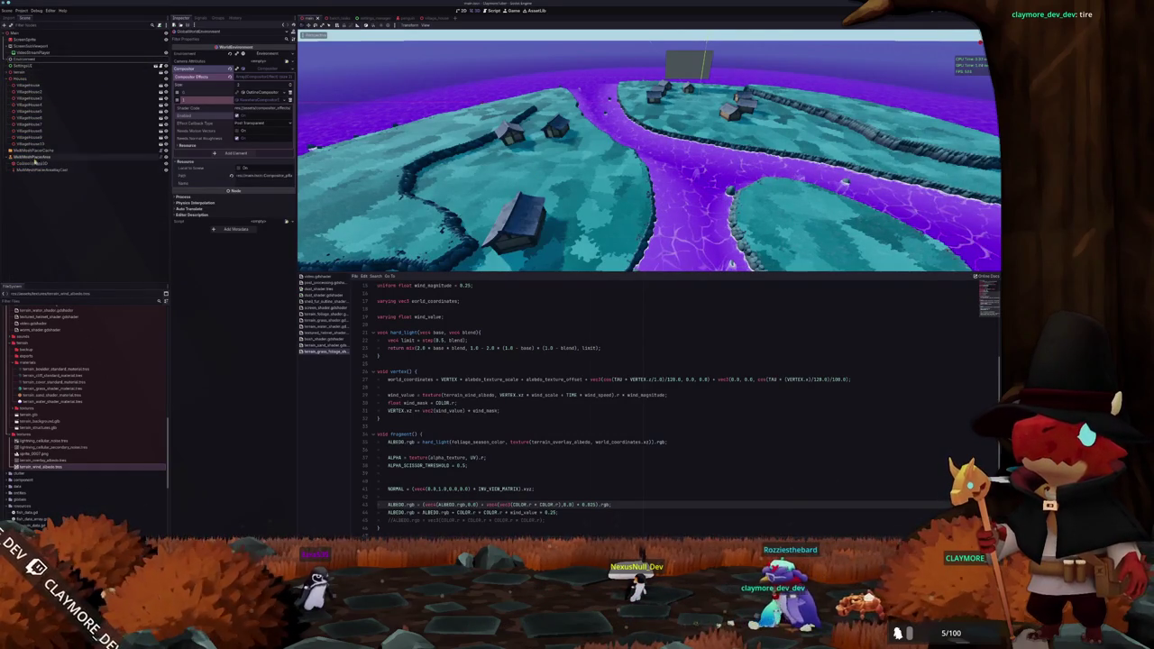
{"action": "left_click", "coordinate": [41, 157]}
{"action": "left_click", "coordinate": [36, 150]}
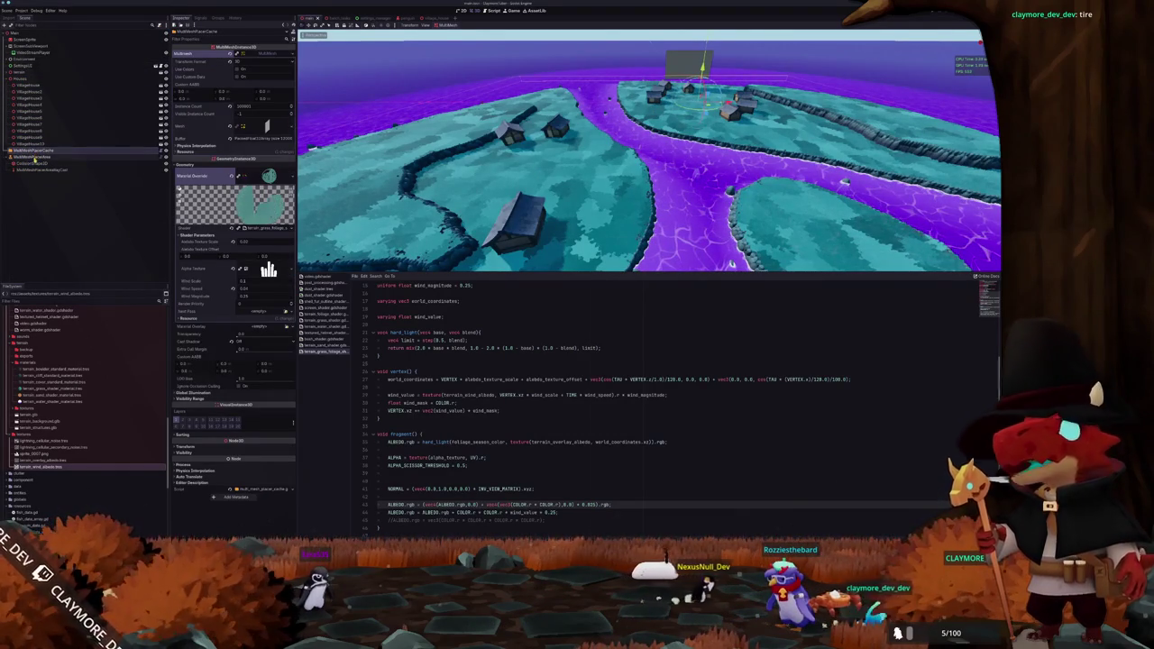
{"action": "left_click", "coordinate": [12, 156]}
{"action": "left_click", "coordinate": [12, 150]}
{"action": "left_click_drag", "start_coordinate": [18, 150], "coordinate": [36, 42]}
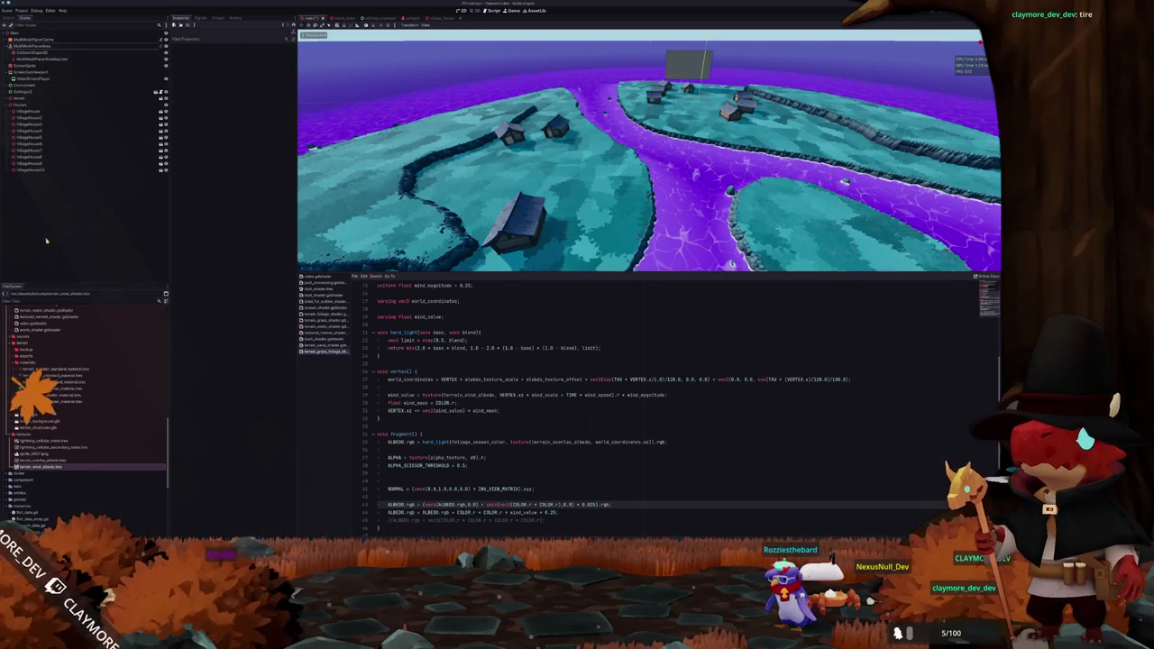
Select MultiMeshPlaceCache and focus the viewport on it
{"action": "left_click", "coordinate": [36, 40]}
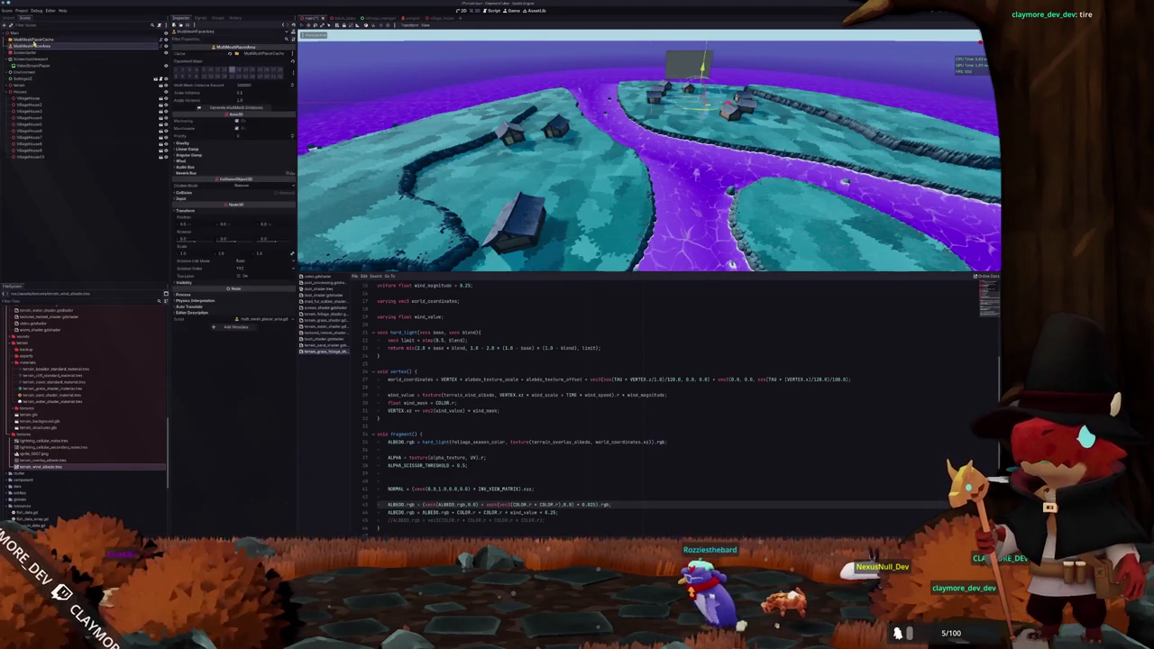
{"action": "key", "text": "f"}
{"action": "scroll", "scroll_direction": "up", "scroll_amount": 3}
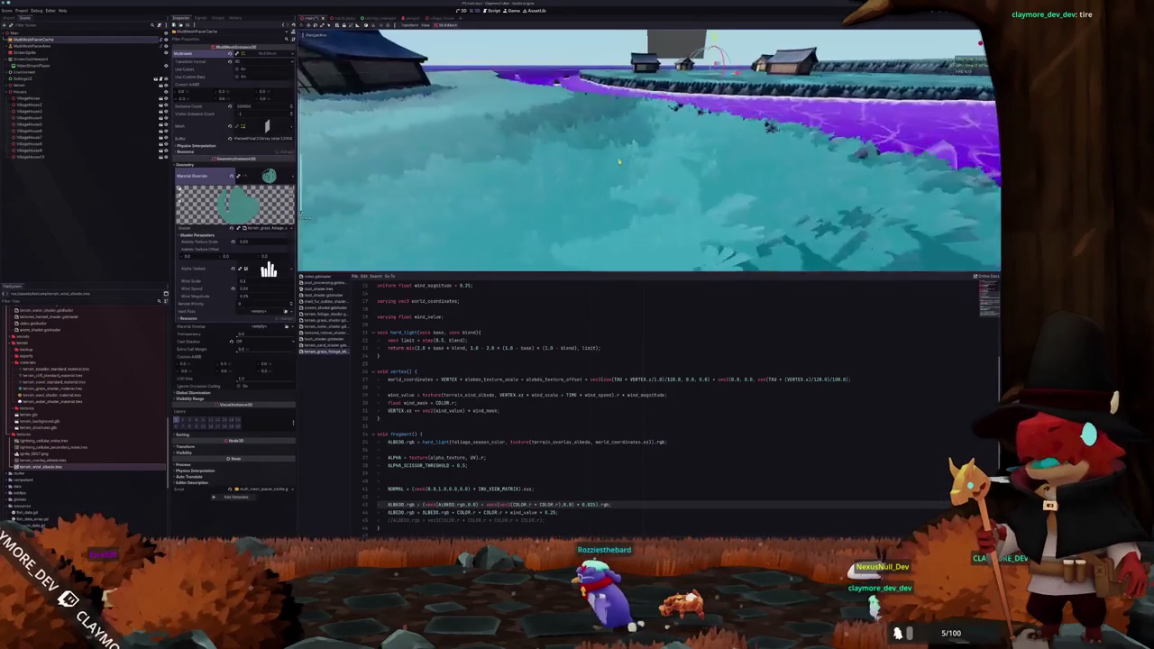
{"action": "scroll", "scroll_direction": "up", "scroll_amount": 3}
{"action": "scroll", "scroll_direction": "down", "scroll_amount": 3}
{"action": "scroll", "scroll_direction": "down", "scroll_amount": 3}
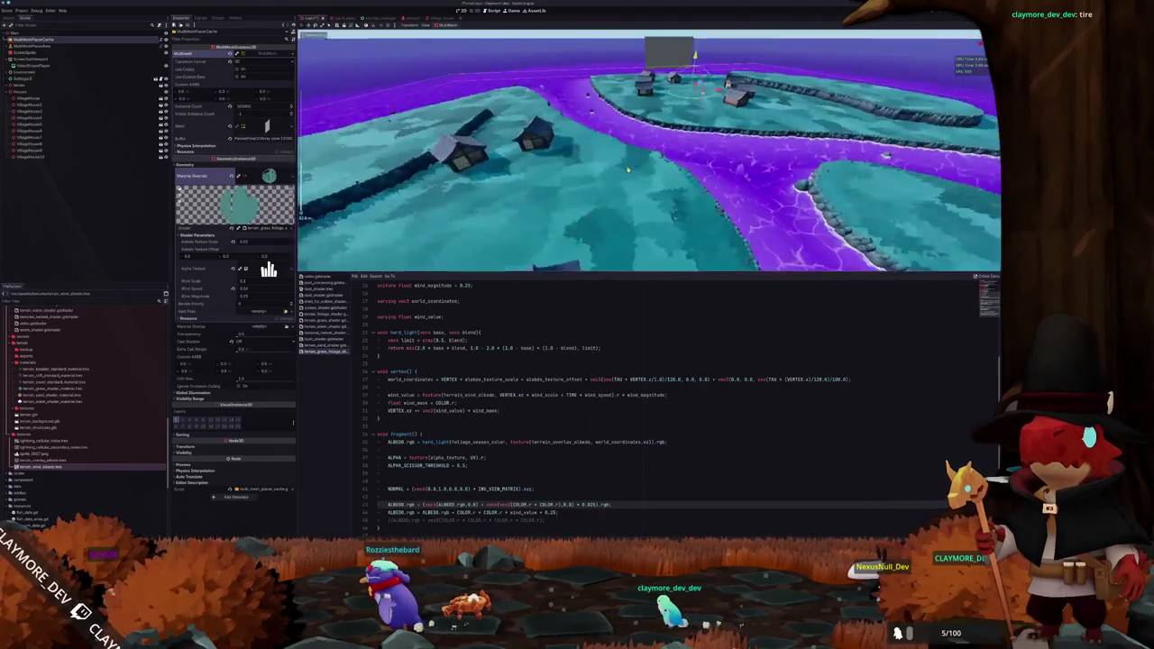
{"action": "scroll", "scroll_direction": "up", "scroll_amount": 3}
{"action": "scroll", "scroll_direction": "up", "scroll_amount": 3}
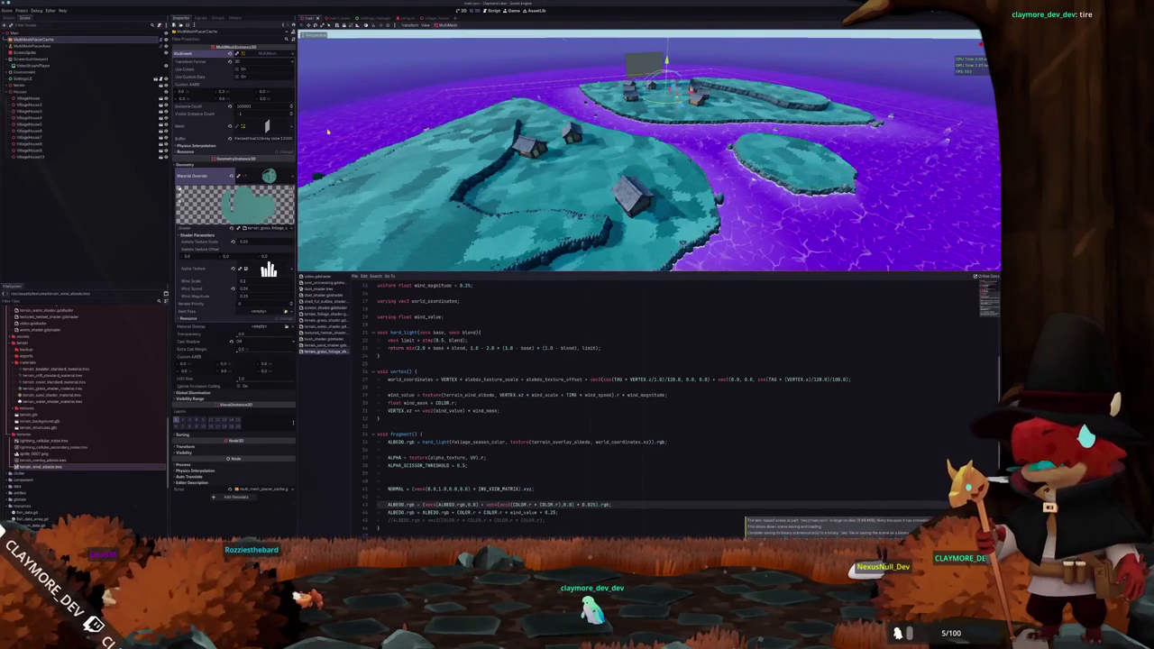
{"action": "left_click", "coordinate": [20, 10]}
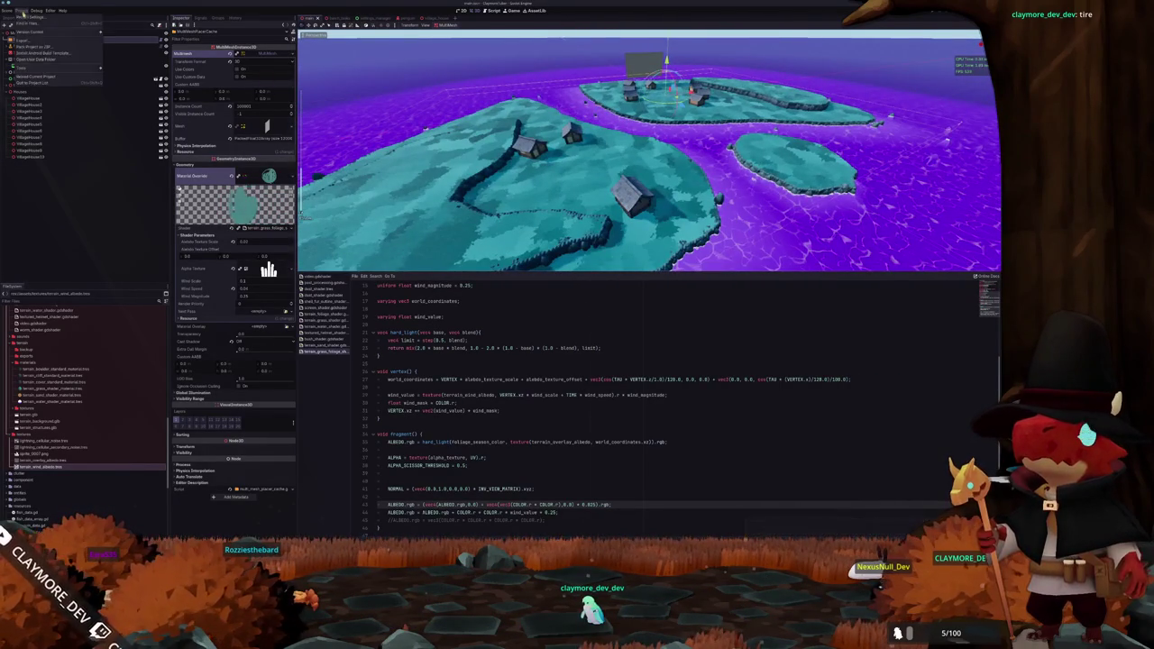
Shift the global terrain tint colour in Shader Globals toward magenta
{"action": "left_click", "coordinate": [27, 17]}
{"action": "left_click", "coordinate": [408, 244]}
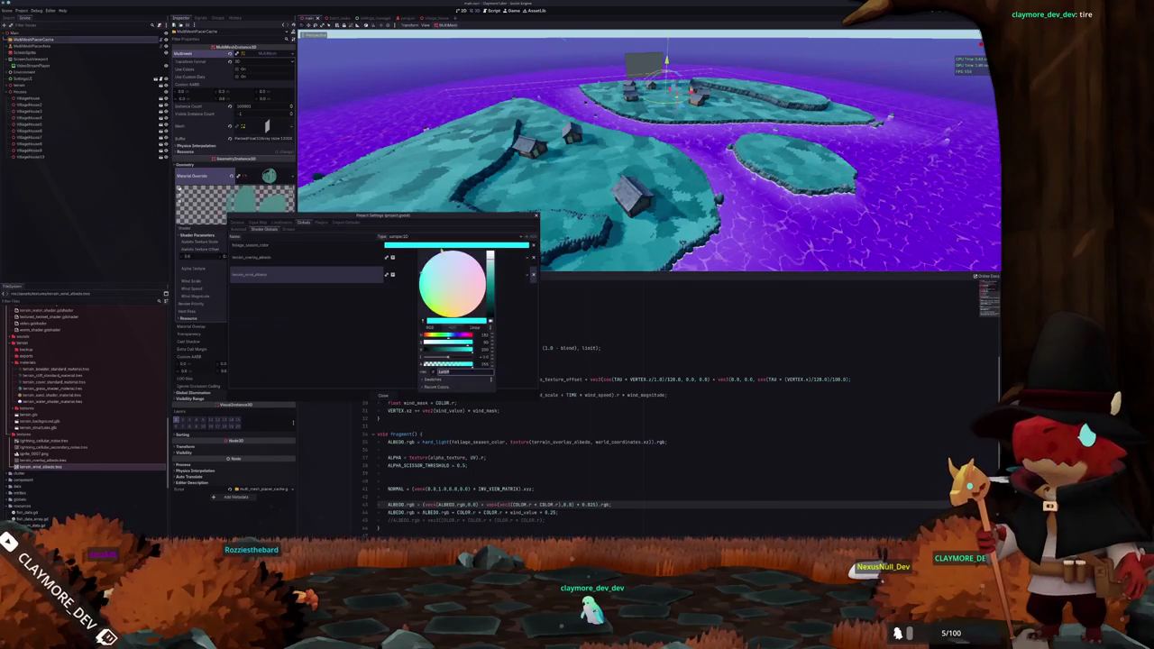
{"action": "left_click", "coordinate": [455, 281]}
{"action": "left_click_drag", "start_coordinate": [447, 340], "coordinate": [462, 343]}
{"action": "left_click_drag", "start_coordinate": [477, 264], "coordinate": [378, 282]}
{"action": "left_click_drag", "start_coordinate": [372, 343], "coordinate": [367, 352]}
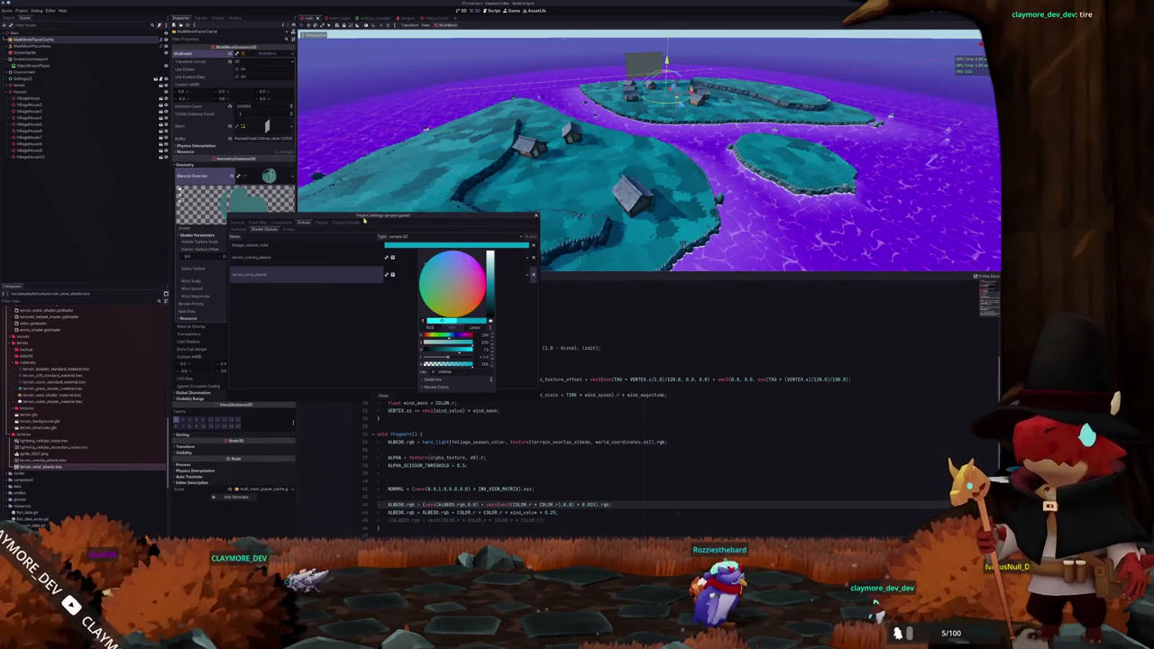
Close the colour picker and Shader Globals window, then orbit lower toward the islands
{"action": "left_click", "coordinate": [351, 338]}
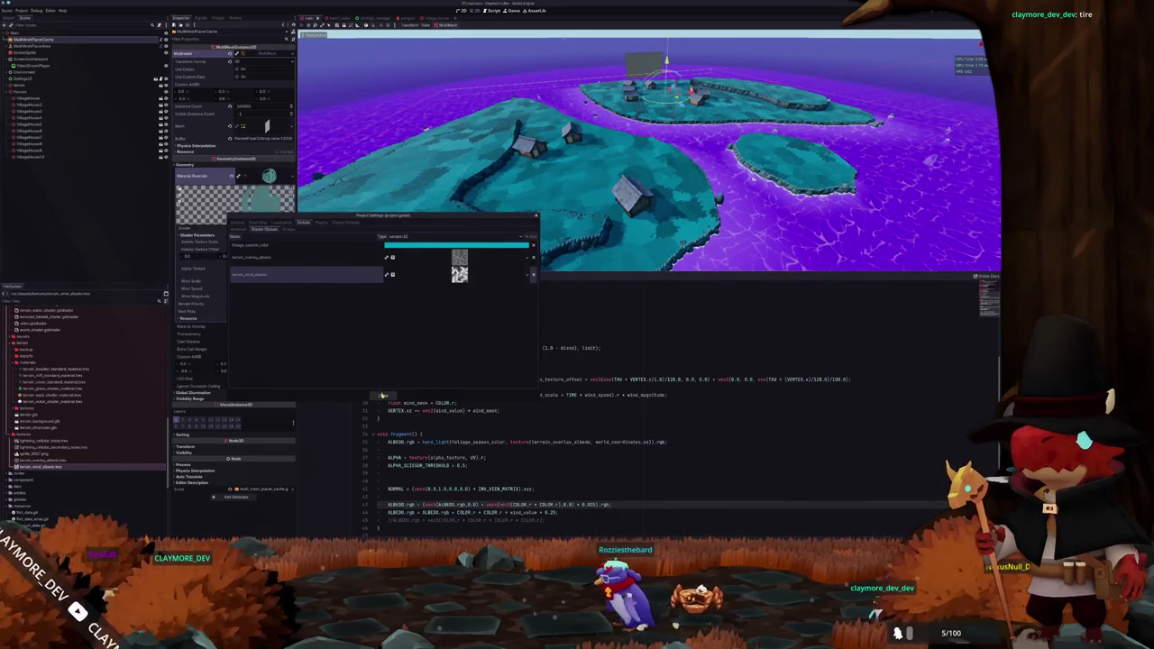
{"action": "left_click", "coordinate": [382, 394]}
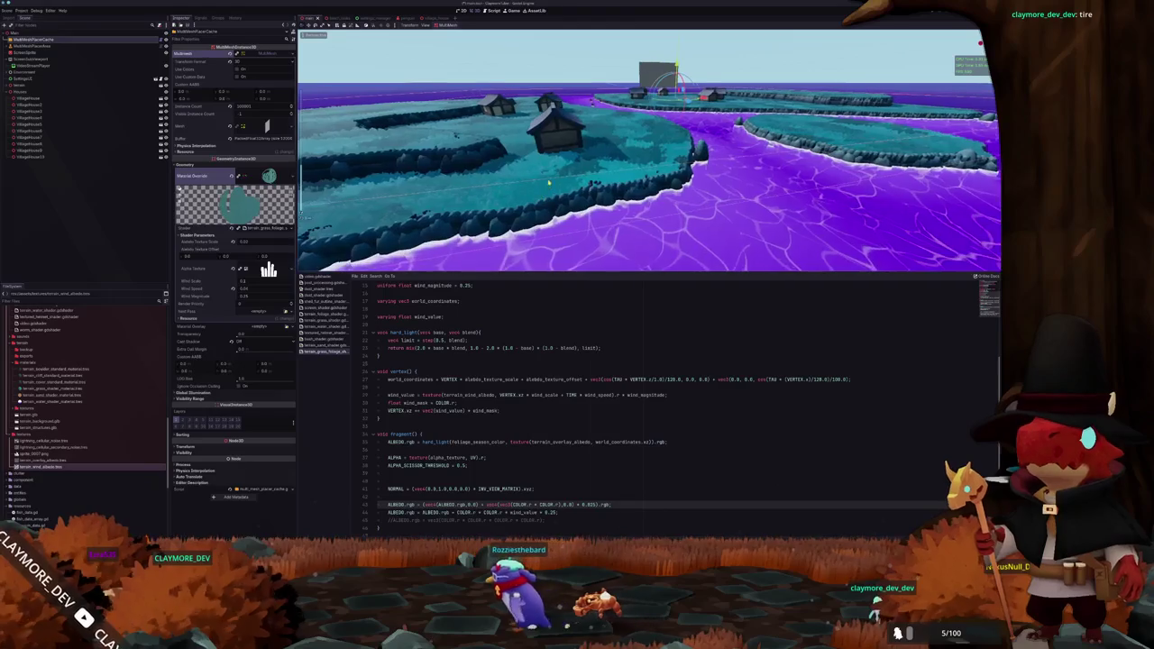
{"action": "left_click_drag", "start_coordinate": [548, 182], "coordinate": [563, 205]}
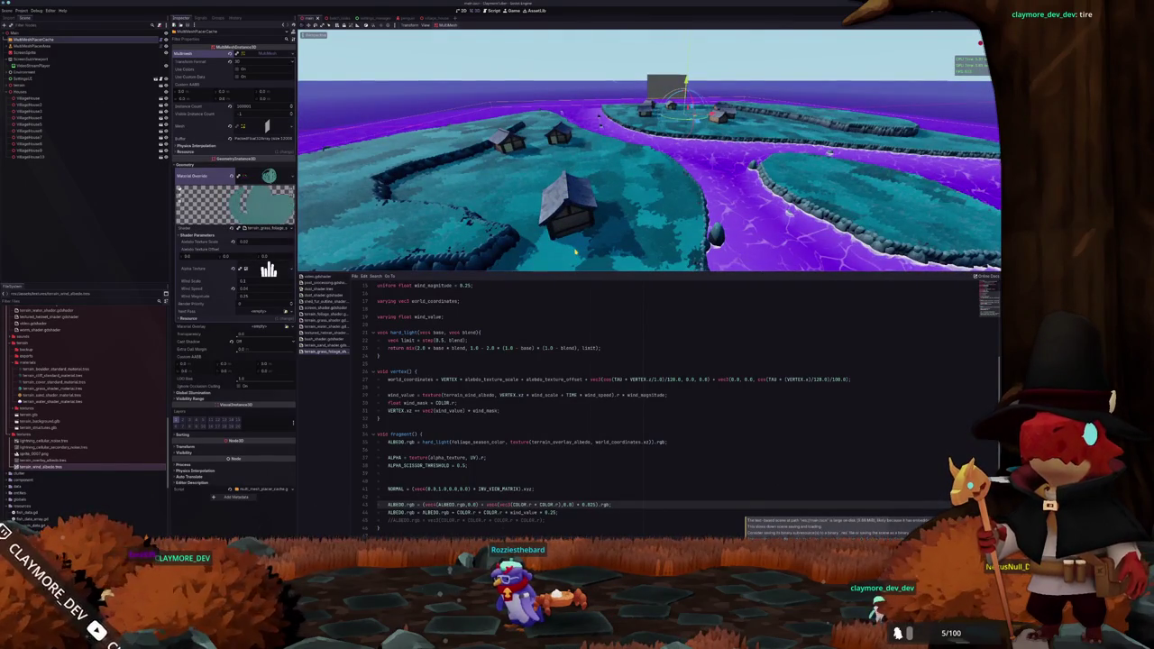
{"action": "scroll", "scroll_direction": "down", "scroll_amount": 3}
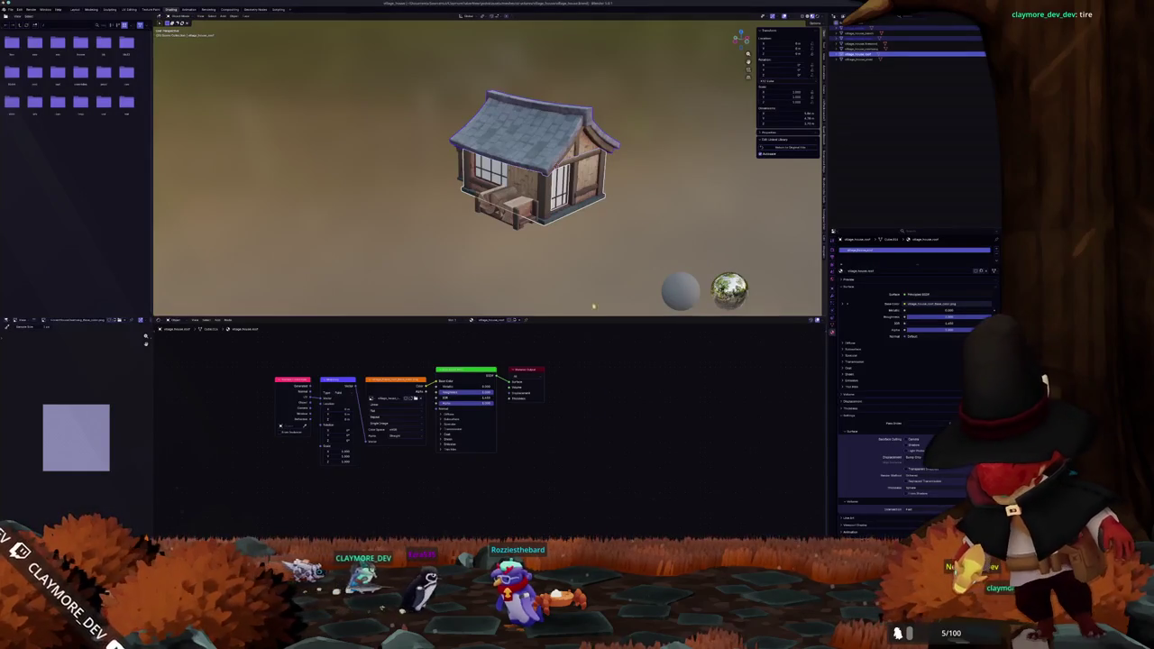
Open the recent terrain .blend file from the File menu
{"action": "left_click", "coordinate": [9, 9]}
{"action": "mouse_move", "coordinate": [36, 30]}
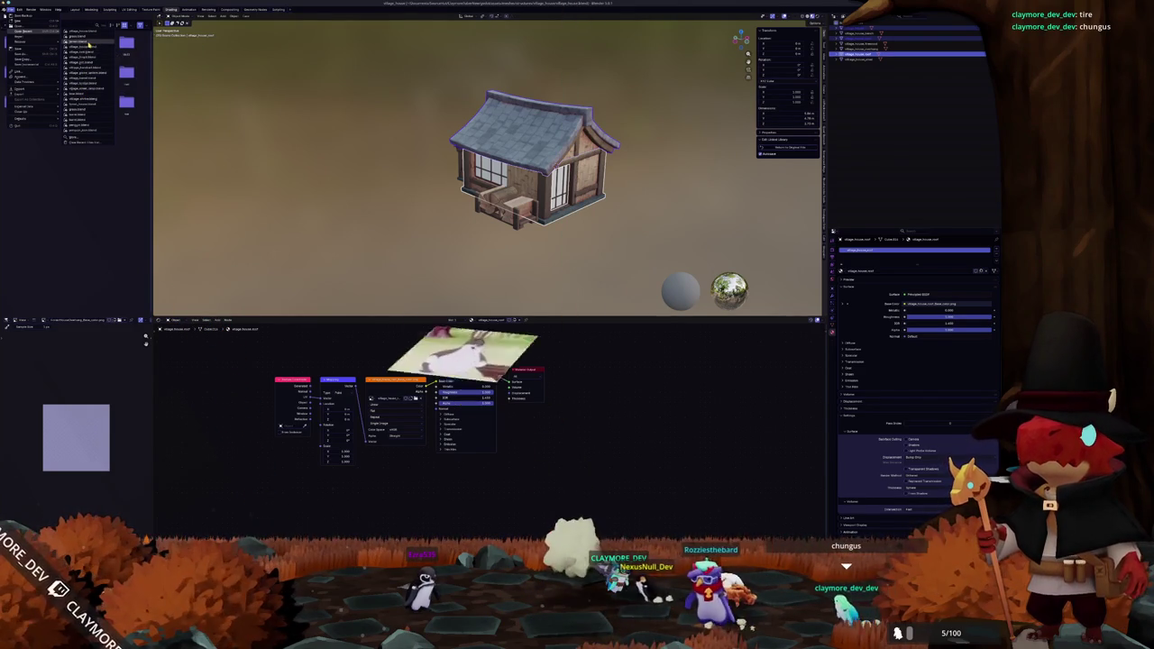
{"action": "left_click", "coordinate": [88, 46]}
Enlarge the node editor and orbit the island to a lower side angle
{"action": "scroll", "scroll_direction": "down", "scroll_amount": 3}
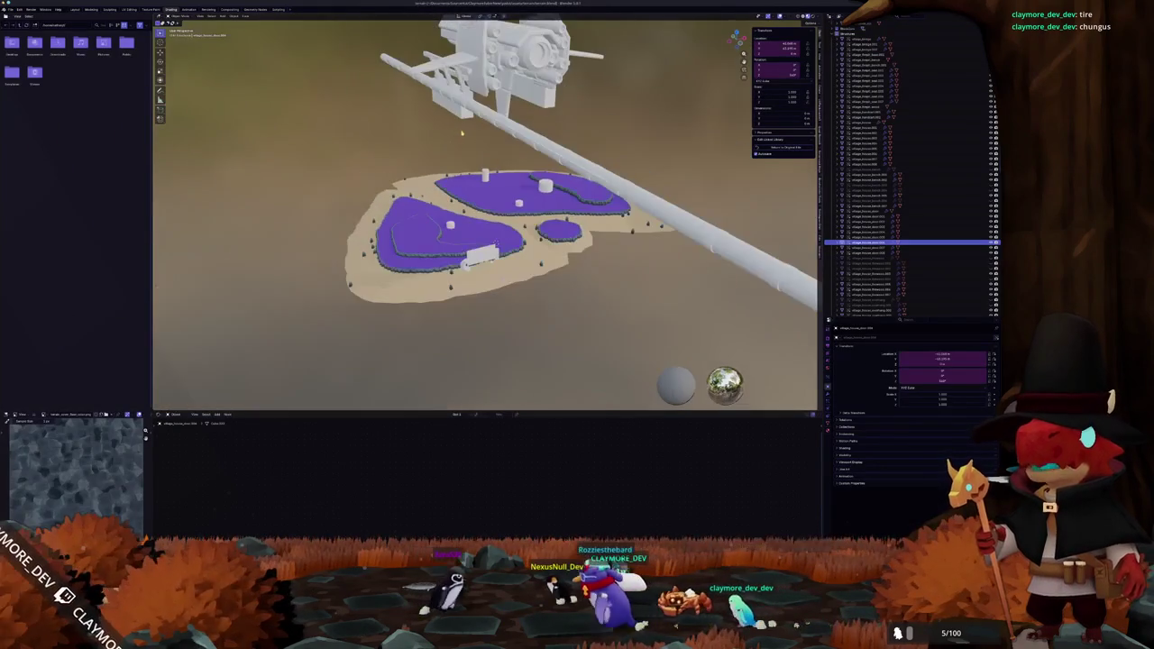
{"action": "scroll", "scroll_direction": "up", "scroll_amount": 3}
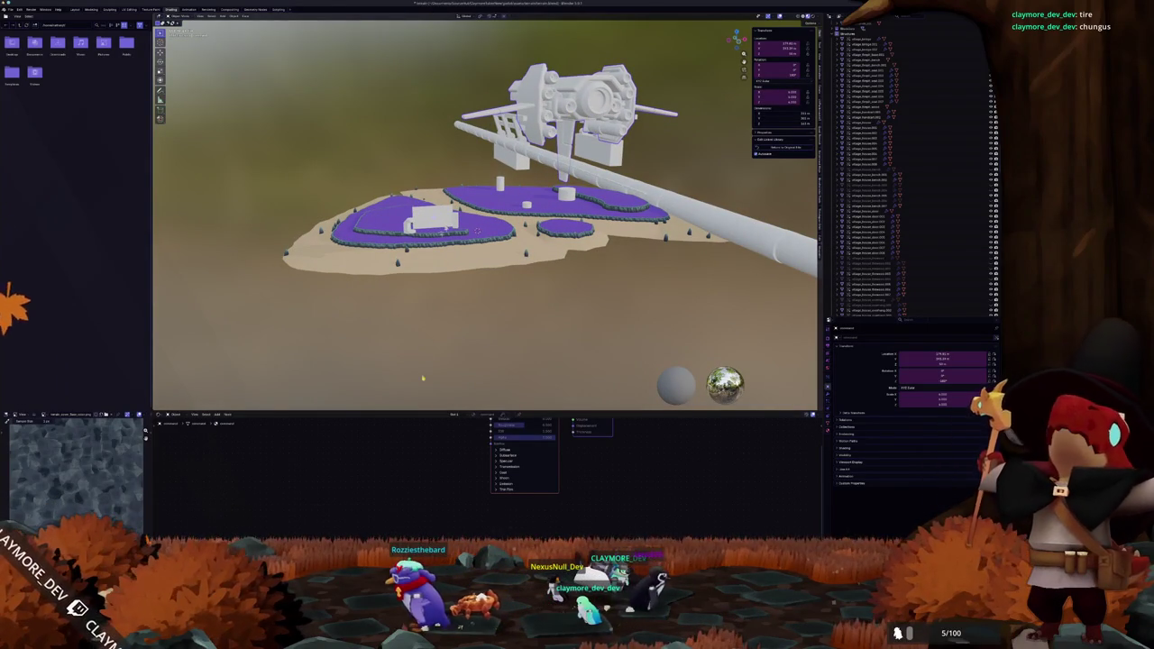
{"action": "left_click_drag", "start_coordinate": [422, 411], "coordinate": [422, 308]}
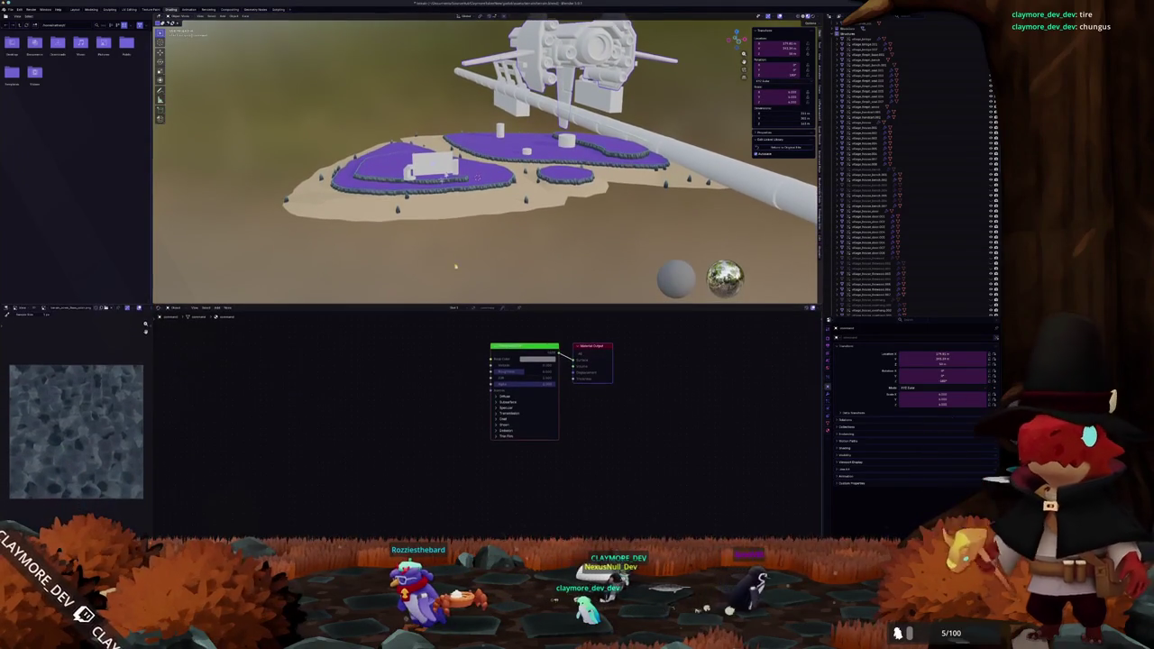
{"action": "left_click_drag", "start_coordinate": [487, 217], "coordinate": [639, 160]}
{"action": "left_click_drag", "start_coordinate": [529, 129], "coordinate": [560, 155]}
Back in Godot, collapse the textures, materials and shaders folders in the FileSystem
{"action": "left_click_drag", "start_coordinate": [774, 230], "coordinate": [741, 225]}
{"action": "key", "text": "alt+Tab"}
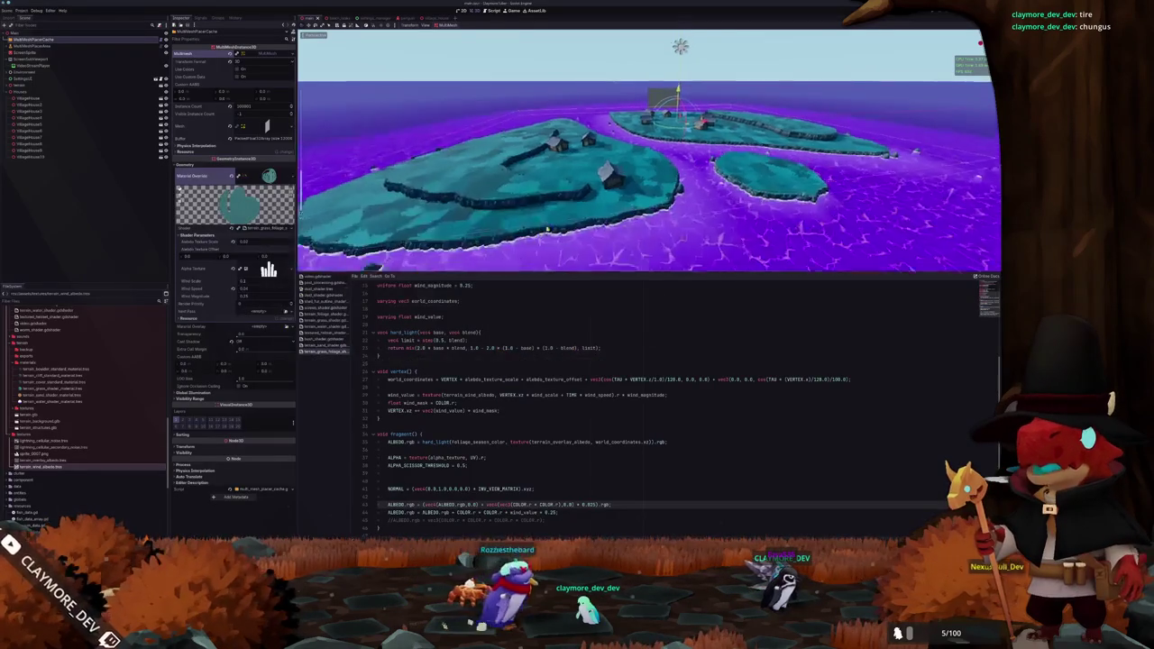
{"action": "scroll", "scroll_direction": "up", "scroll_amount": 3}
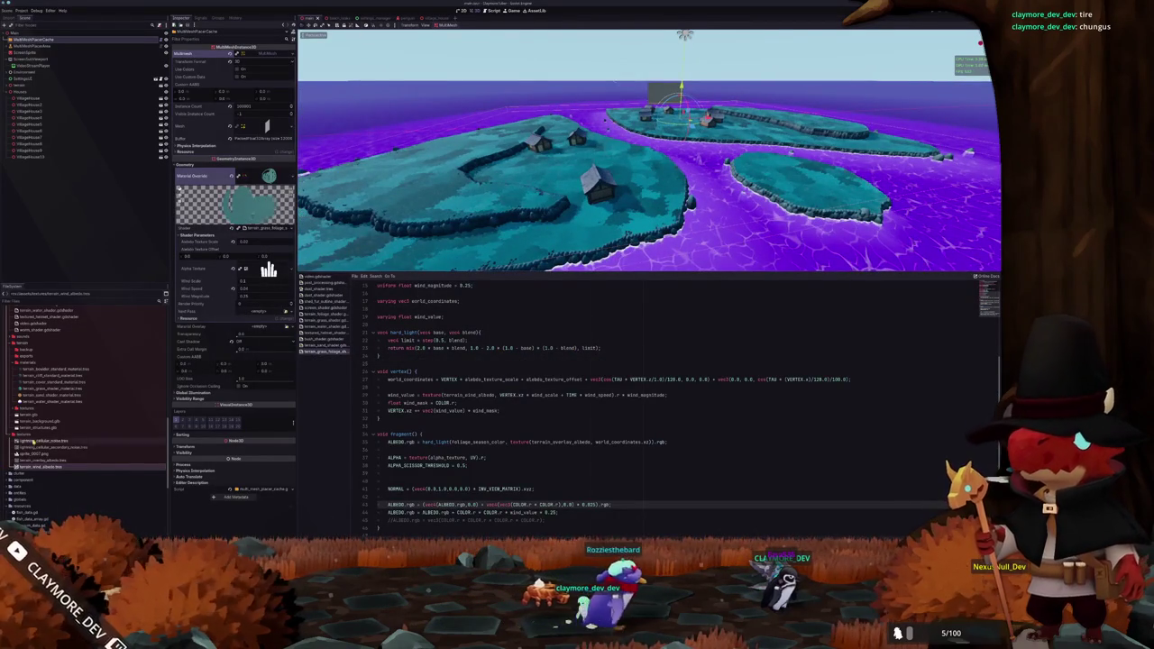
{"action": "double_click", "coordinate": [21, 434]}
{"action": "left_click", "coordinate": [29, 363]}
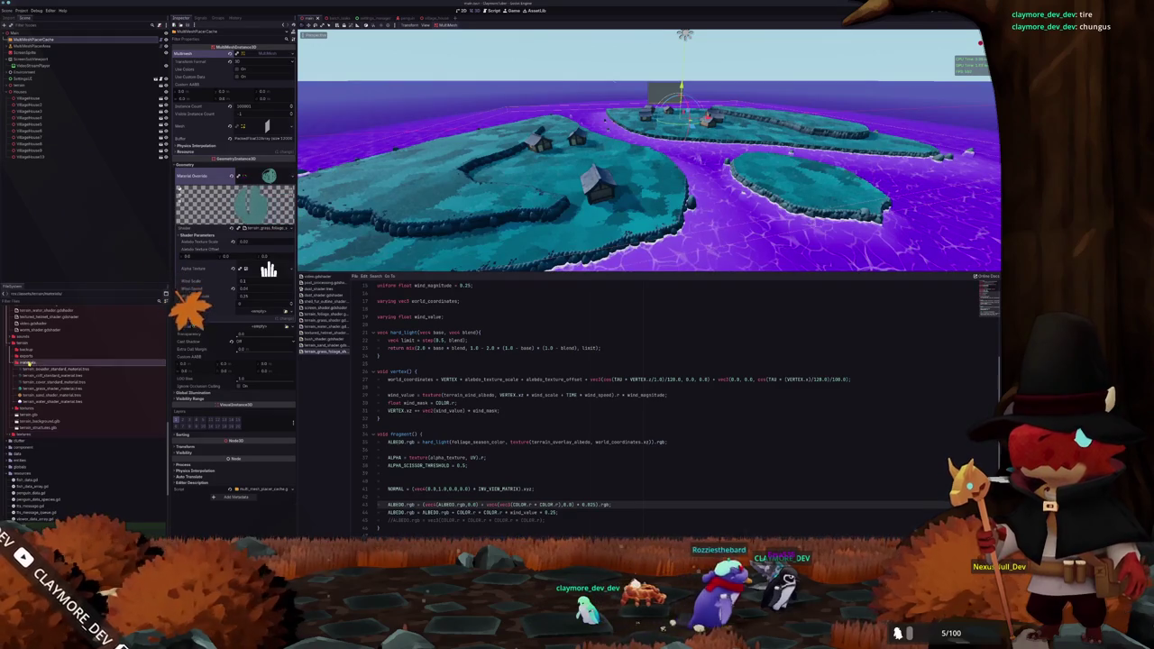
{"action": "double_click", "coordinate": [27, 363]}
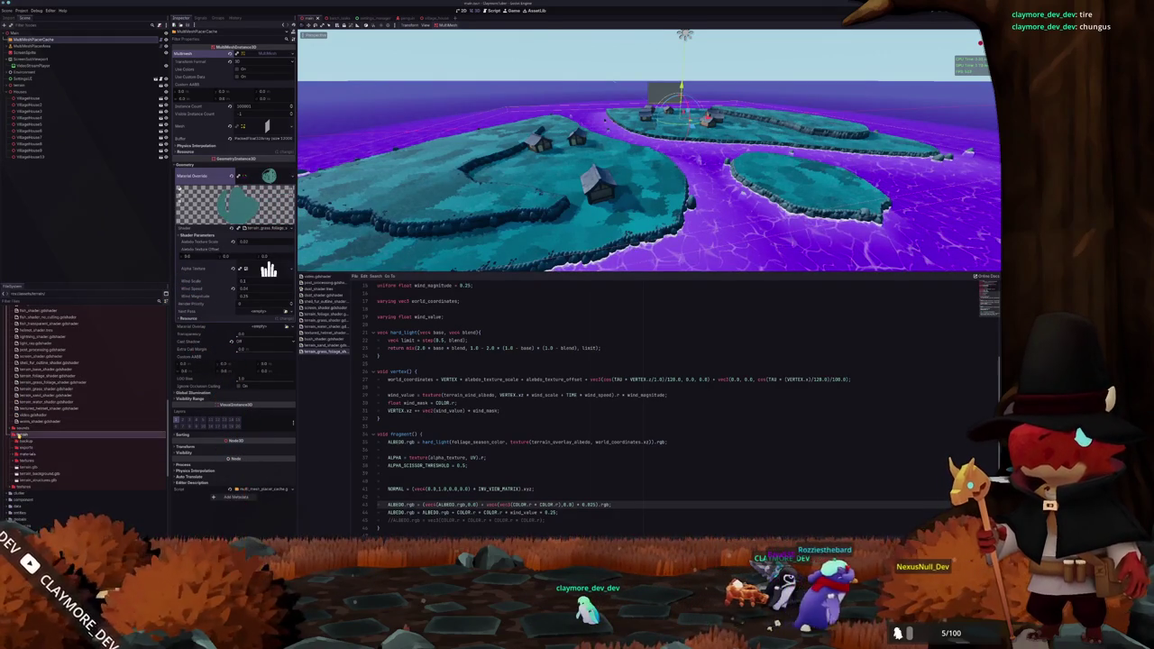
{"action": "scroll", "scroll_direction": "up", "scroll_amount": 3}
{"action": "left_click", "coordinate": [16, 377]}
Expand village_tent and create a new materials folder inside it
{"action": "double_click", "coordinate": [31, 418]}
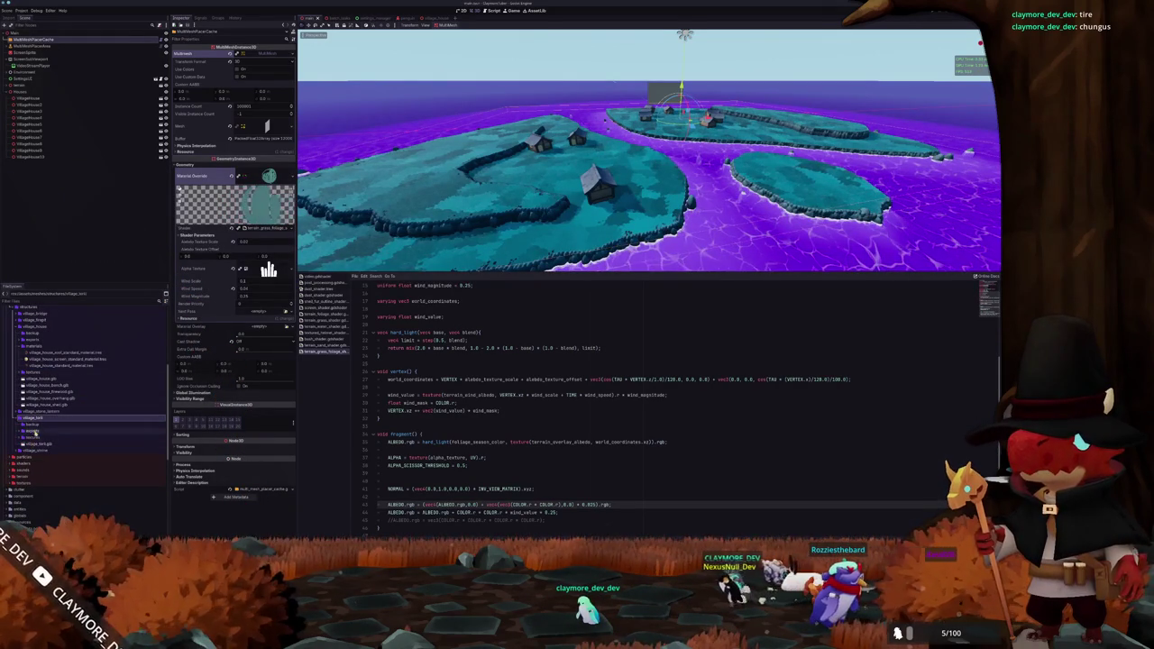
{"action": "right_click", "coordinate": [33, 421]}
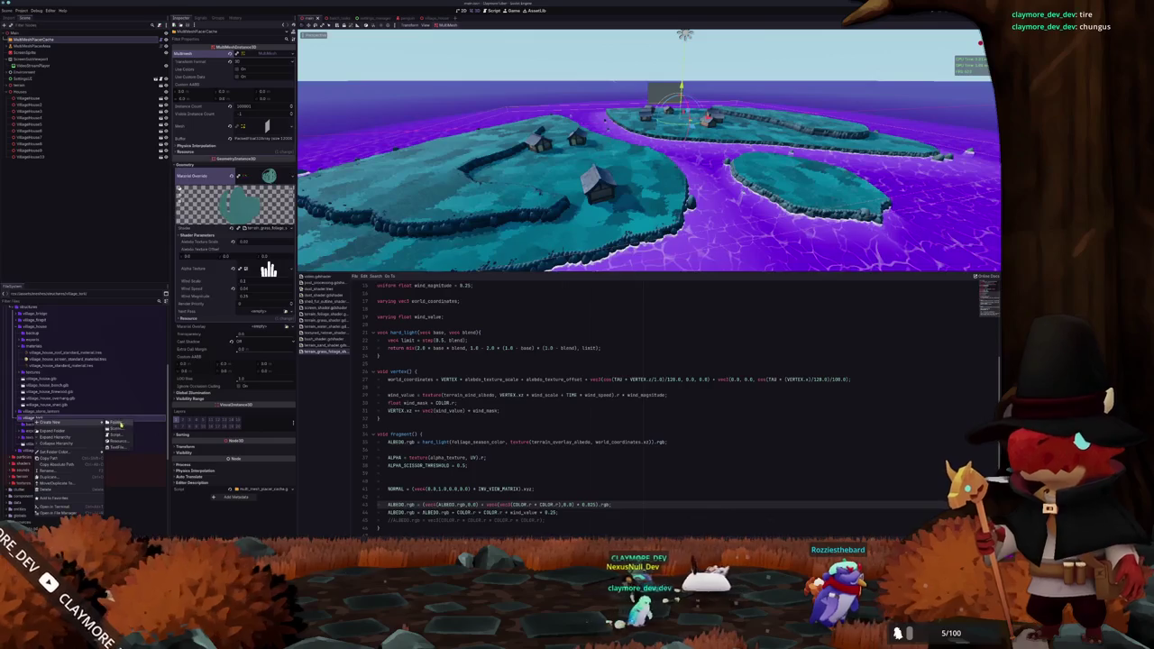
{"action": "left_click", "coordinate": [121, 422]}
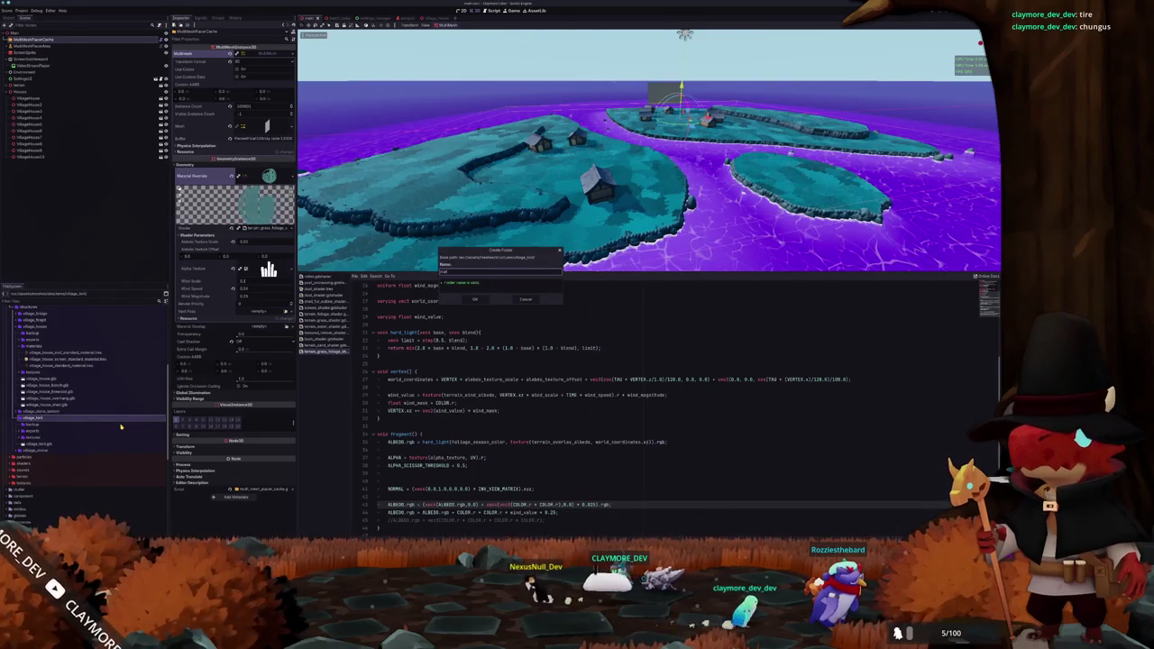
{"action": "key", "text": "Return"}
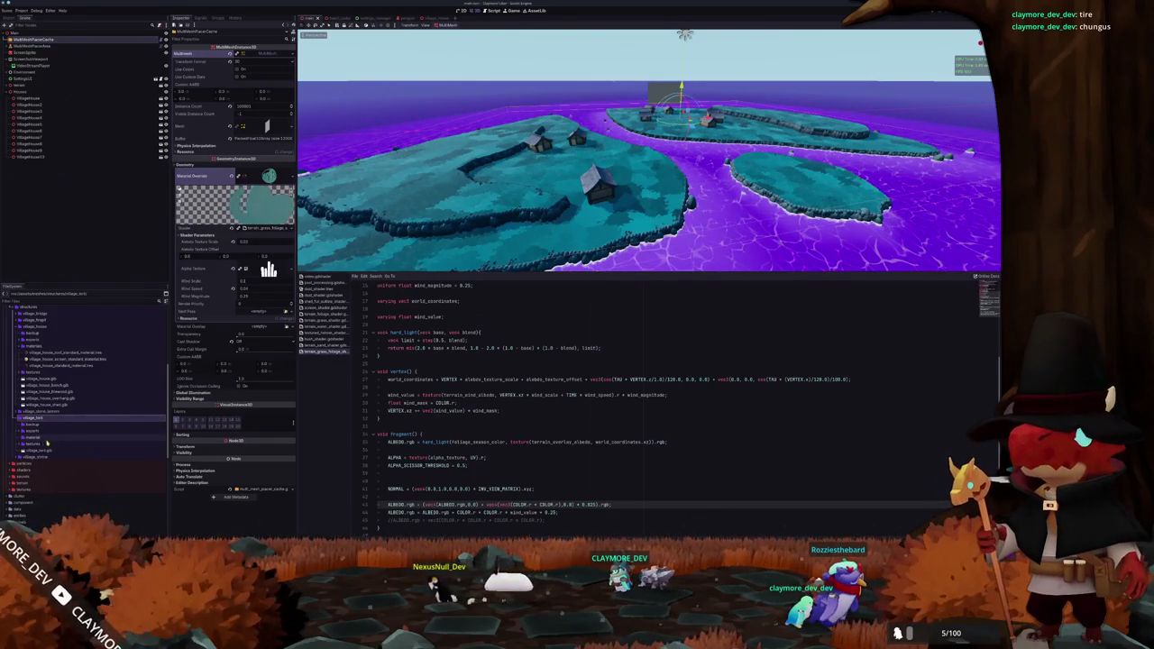
{"action": "right_click", "coordinate": [41, 438]}
{"action": "left_click", "coordinate": [38, 438]}
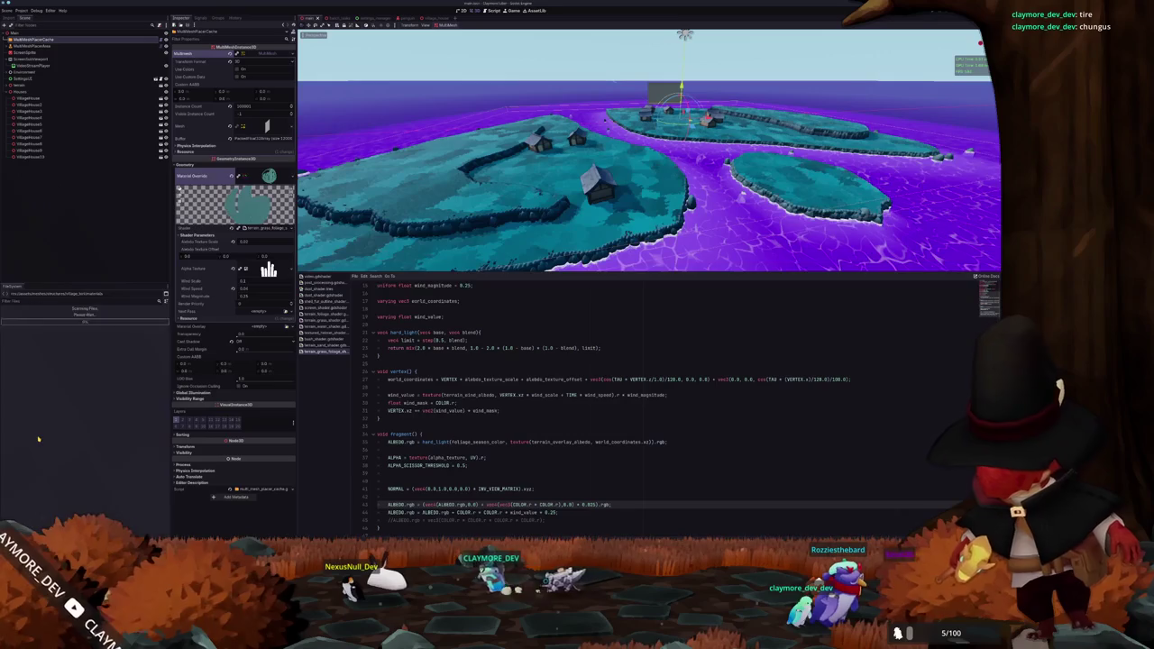
{"action": "right_click", "coordinate": [39, 438]}
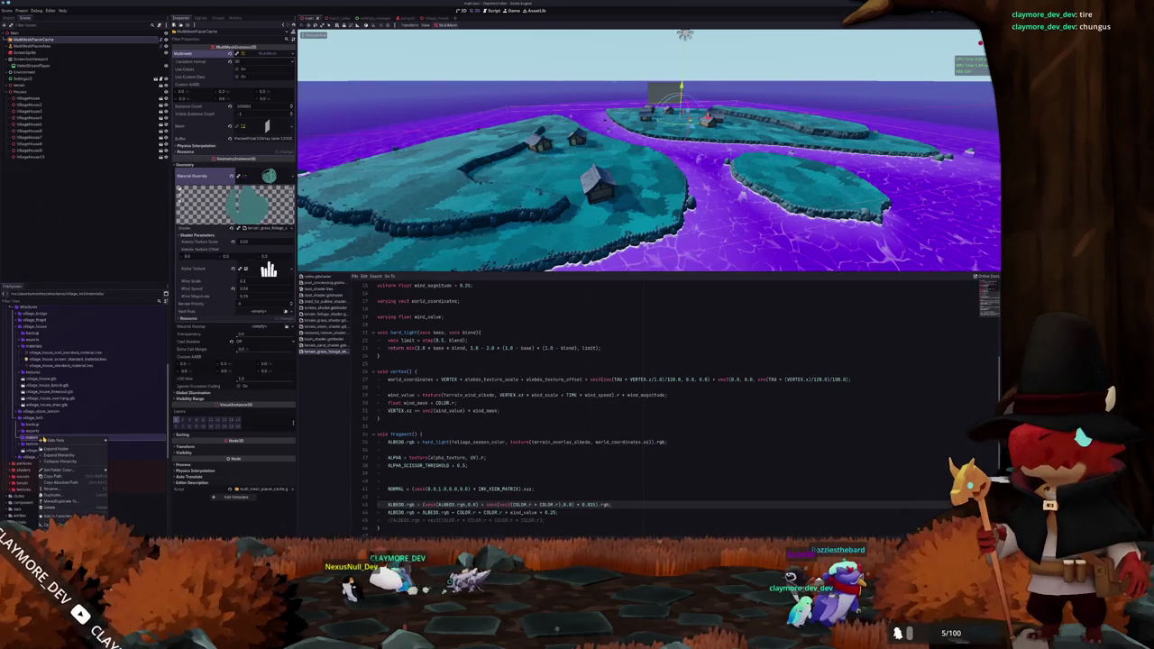
Create and save a ShaderMaterial in materials, then delete that hut gate material file
{"action": "left_click", "coordinate": [124, 458]}
{"action": "left_click", "coordinate": [400, 292]}
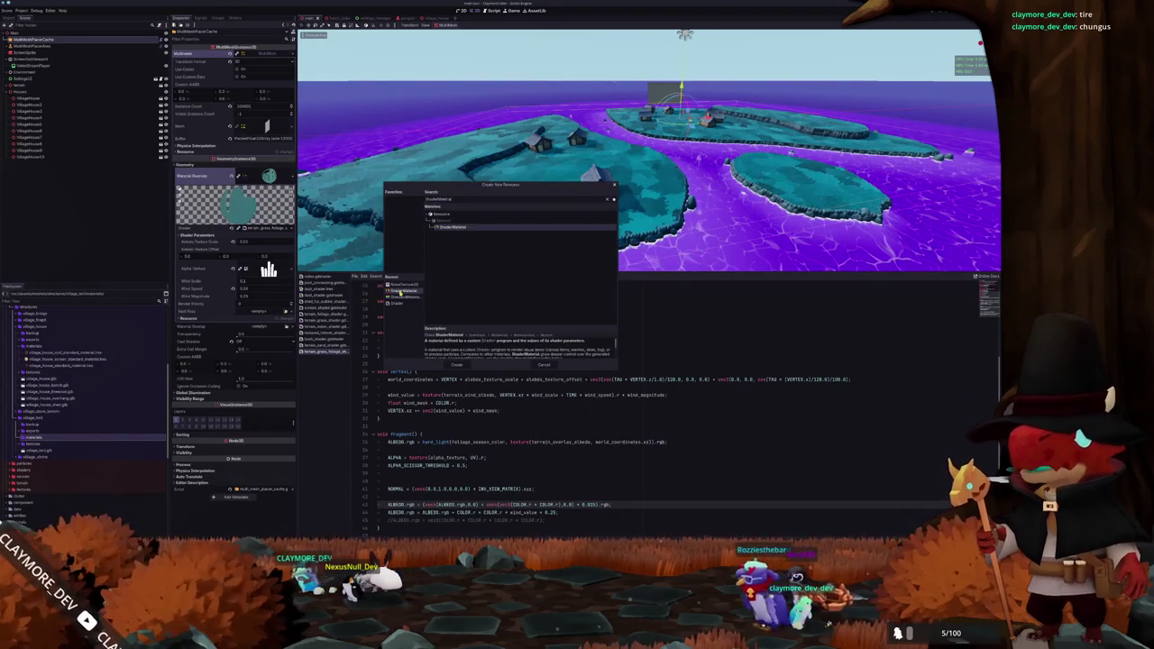
{"action": "left_click", "coordinate": [457, 364]}
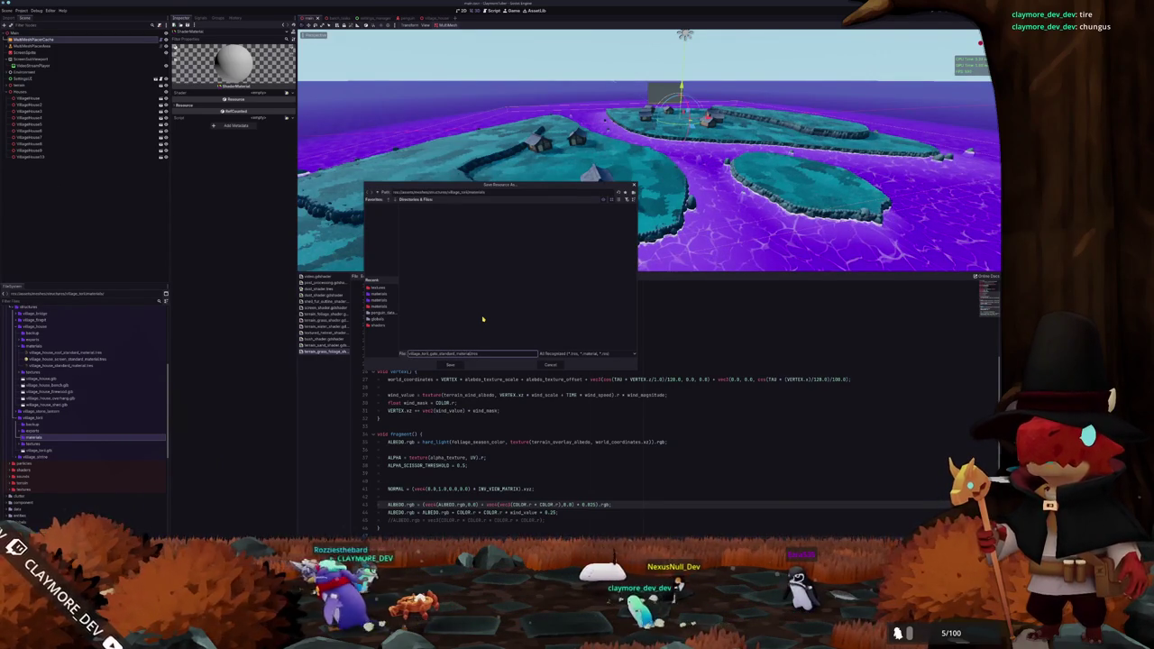
{"action": "key", "text": "Return"}
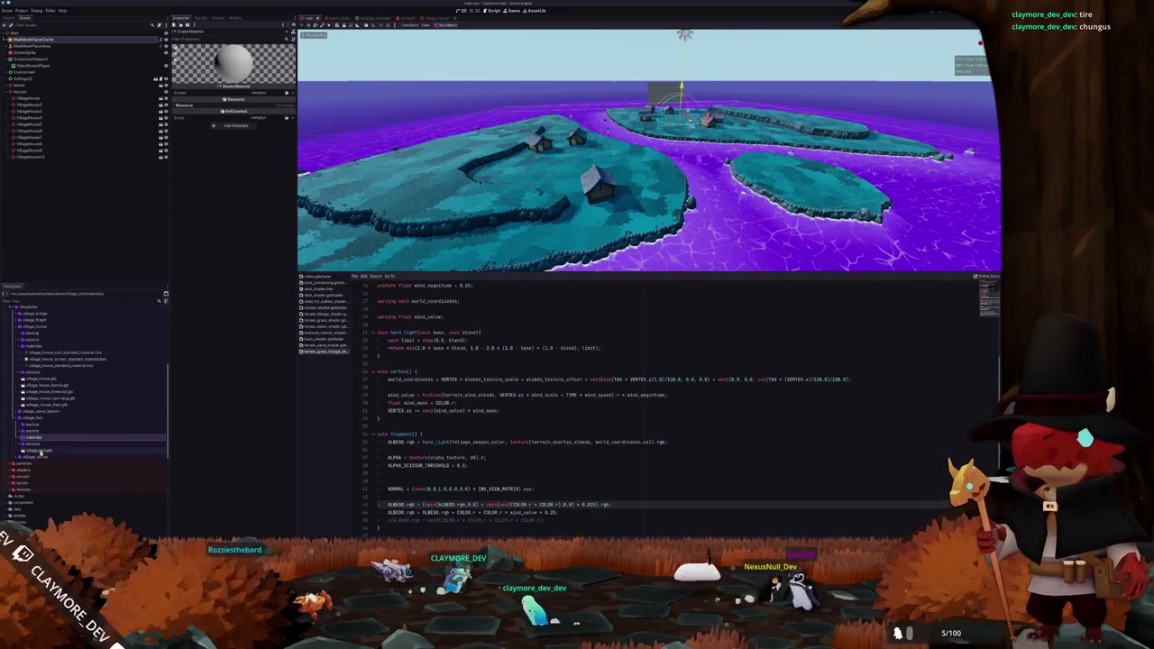
{"action": "left_click", "coordinate": [27, 444]}
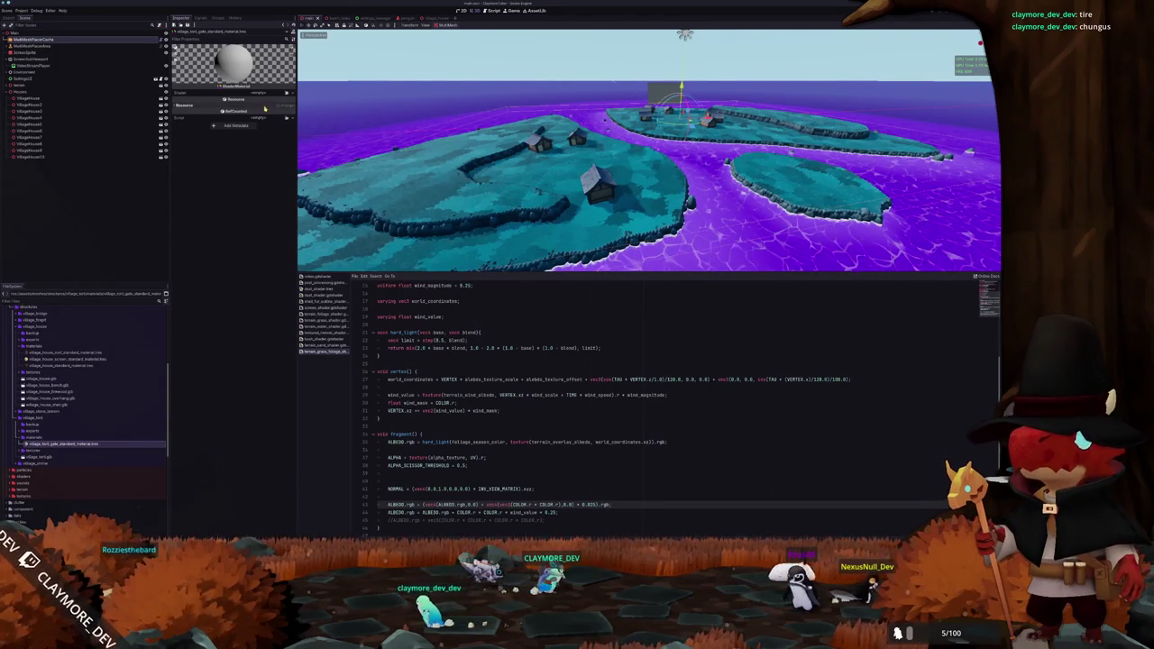
{"action": "right_click", "coordinate": [79, 444]}
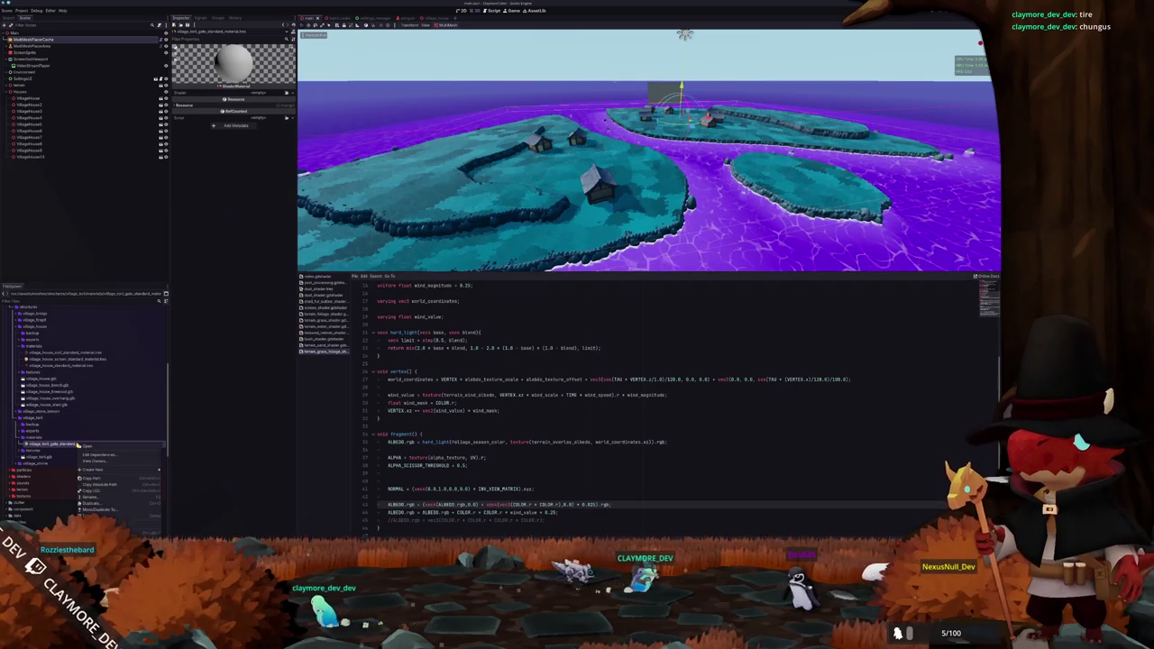
{"action": "left_click", "coordinate": [66, 445]}
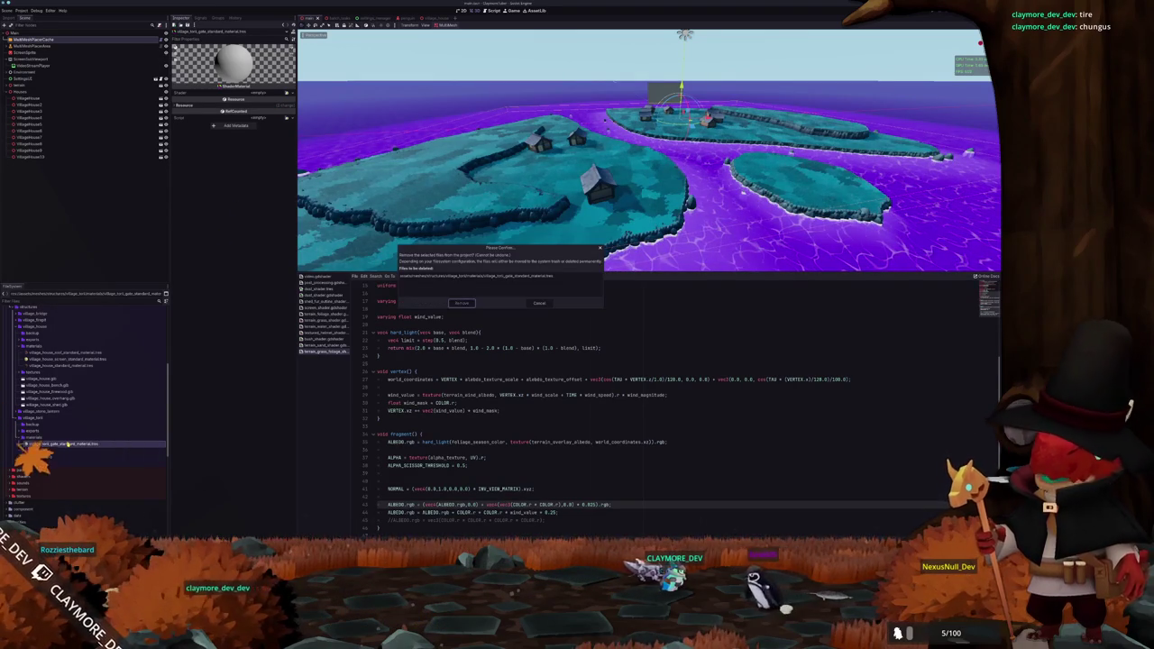
Create a StandardMaterial3D resource saved as 'standard_material' in the materials folder
{"action": "right_click", "coordinate": [79, 438]}
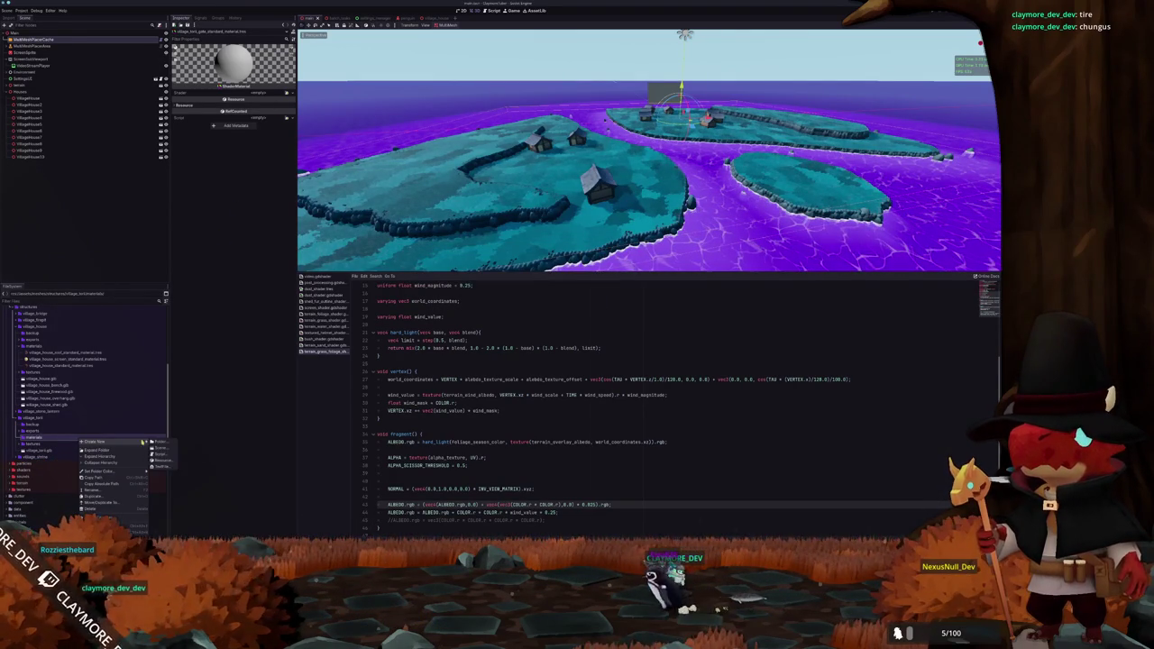
{"action": "left_click", "coordinate": [161, 460]}
{"action": "left_click", "coordinate": [402, 297]}
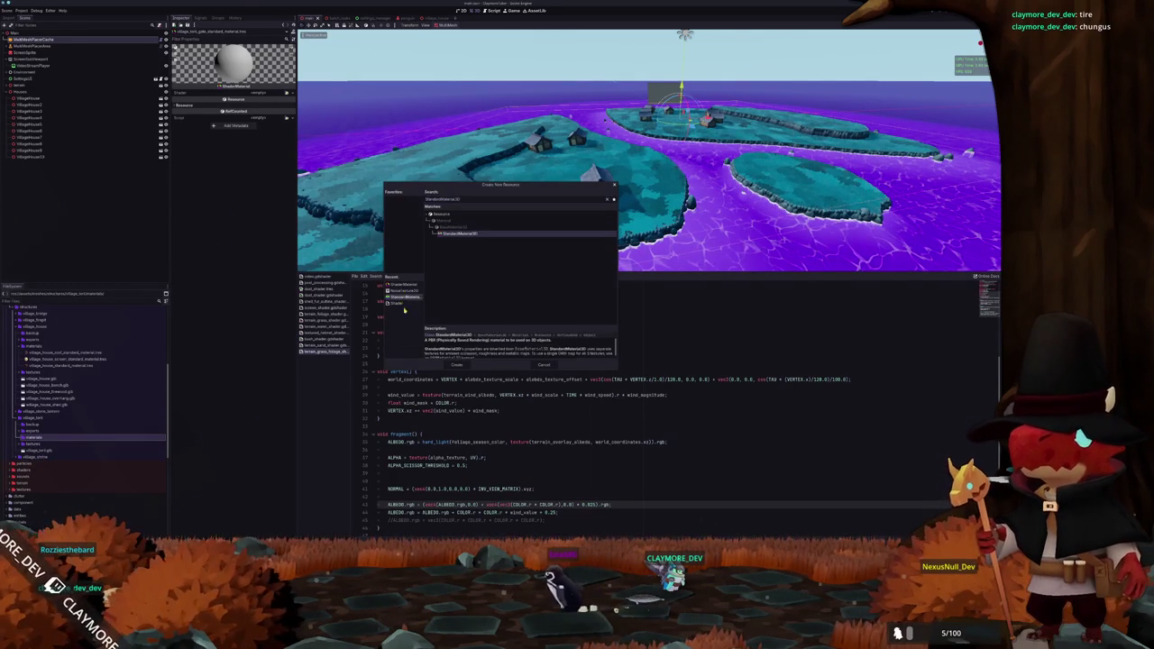
{"action": "left_click", "coordinate": [458, 367]}
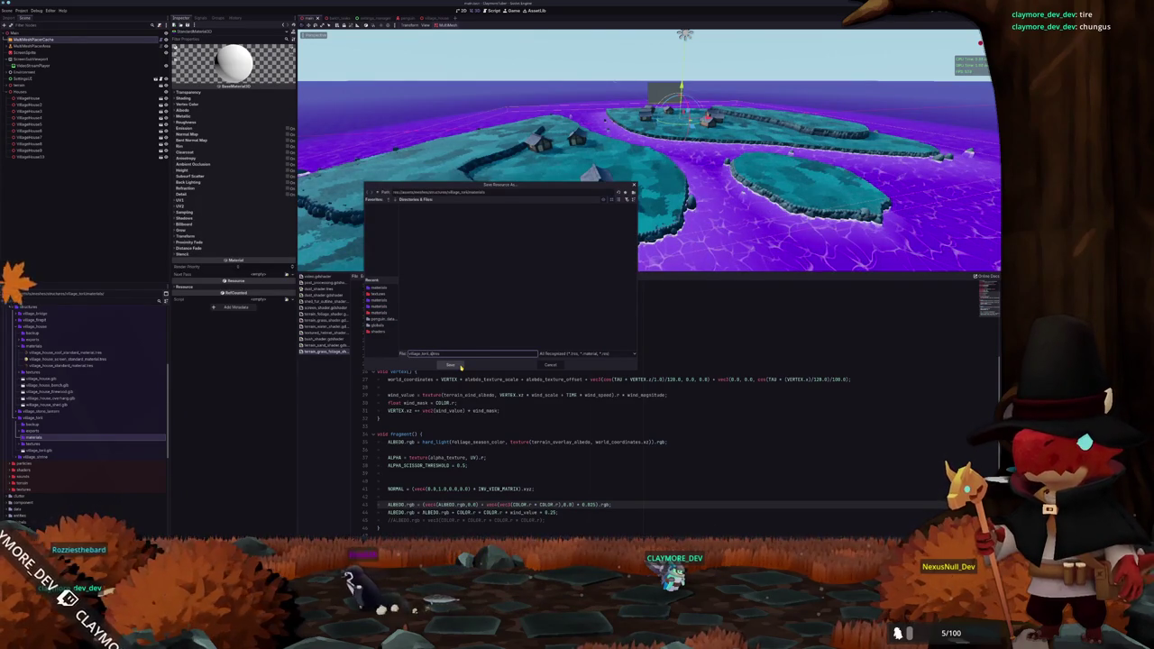
{"action": "type", "text": "_standard_material"}
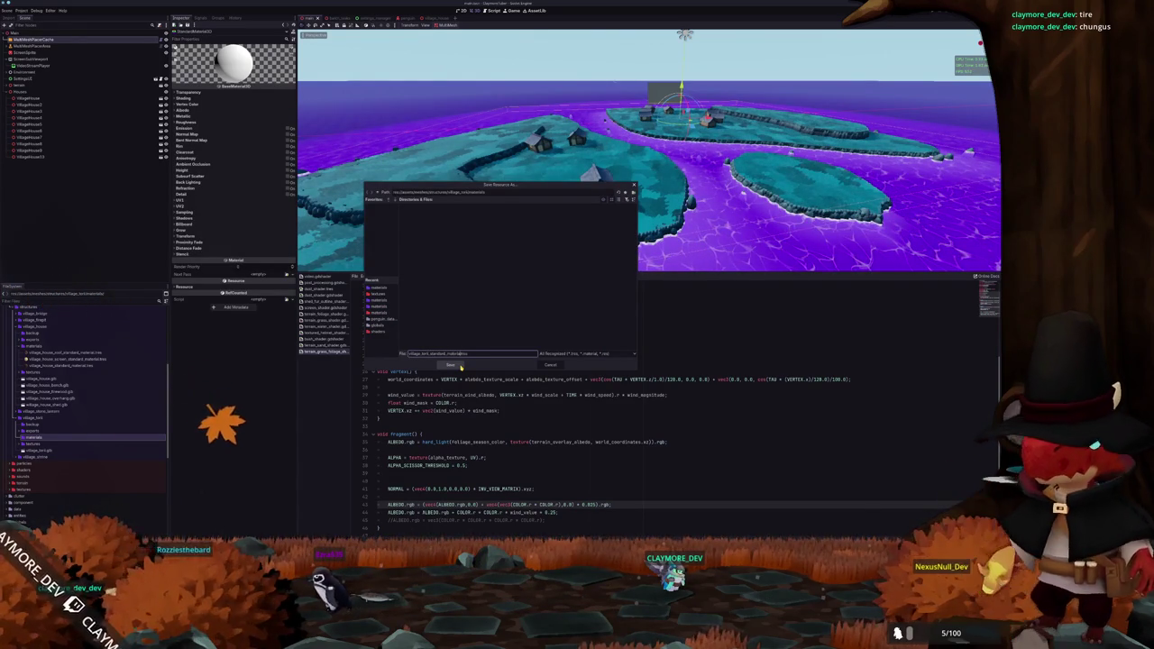
{"action": "left_click", "coordinate": [460, 366]}
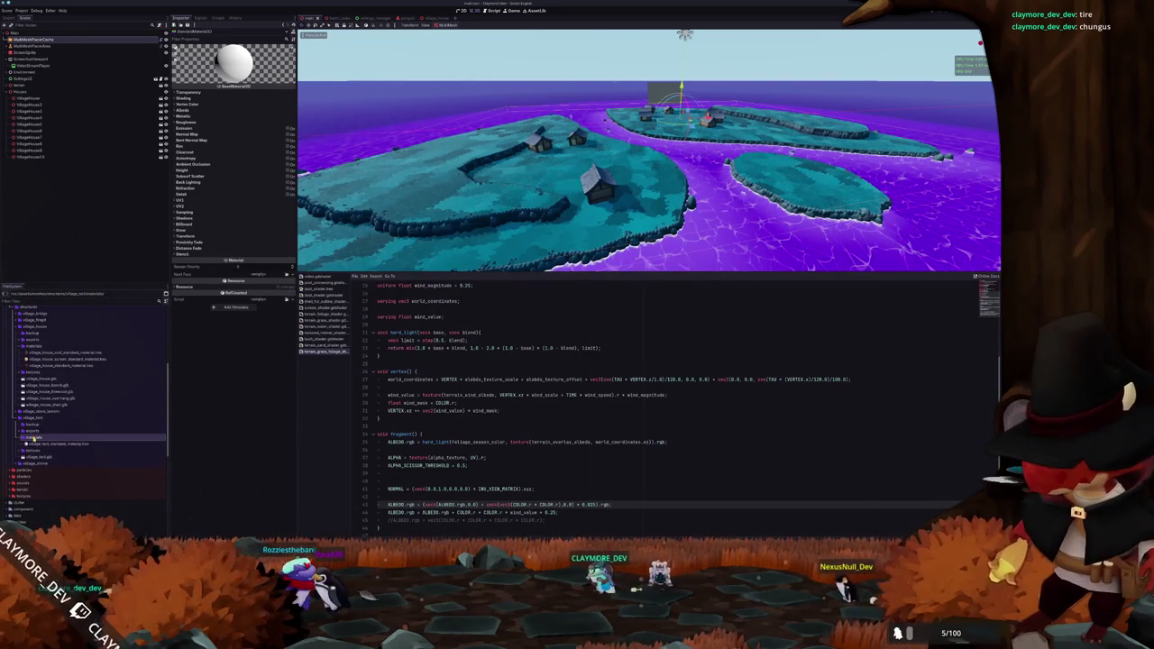
{"action": "left_click", "coordinate": [42, 445]}
Assign the bark texture as the tent material's albedo via Quick Load
{"action": "left_click", "coordinate": [183, 110]}
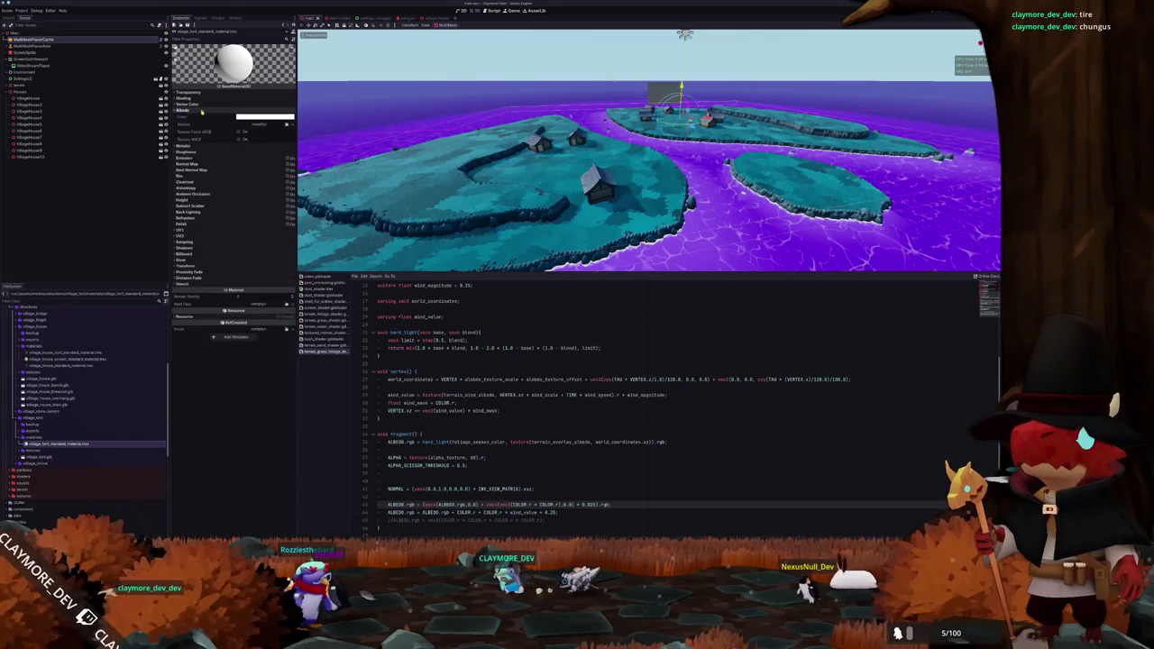
{"action": "left_click", "coordinate": [286, 125]}
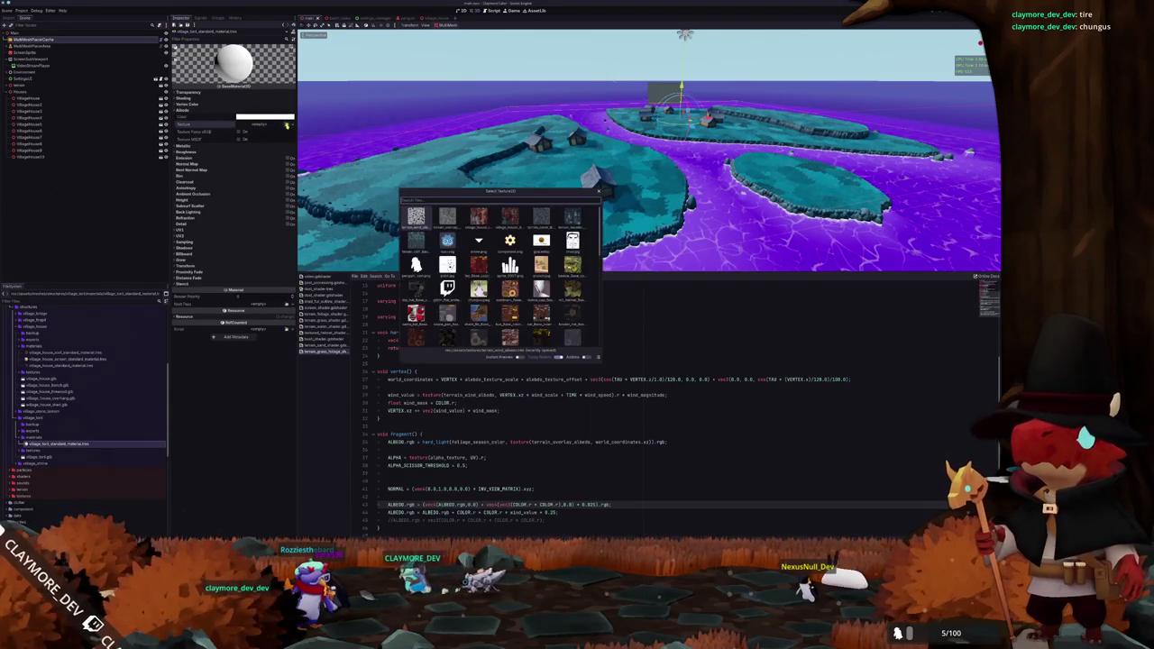
{"action": "type", "text": "bark"}
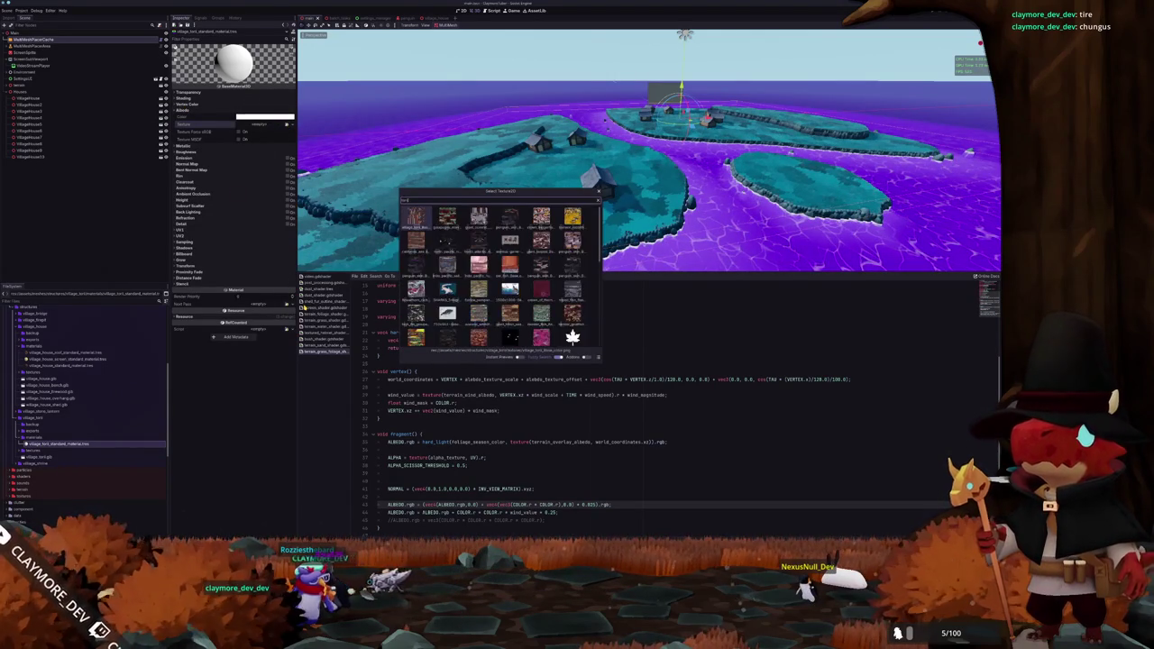
{"action": "key", "text": "Return"}
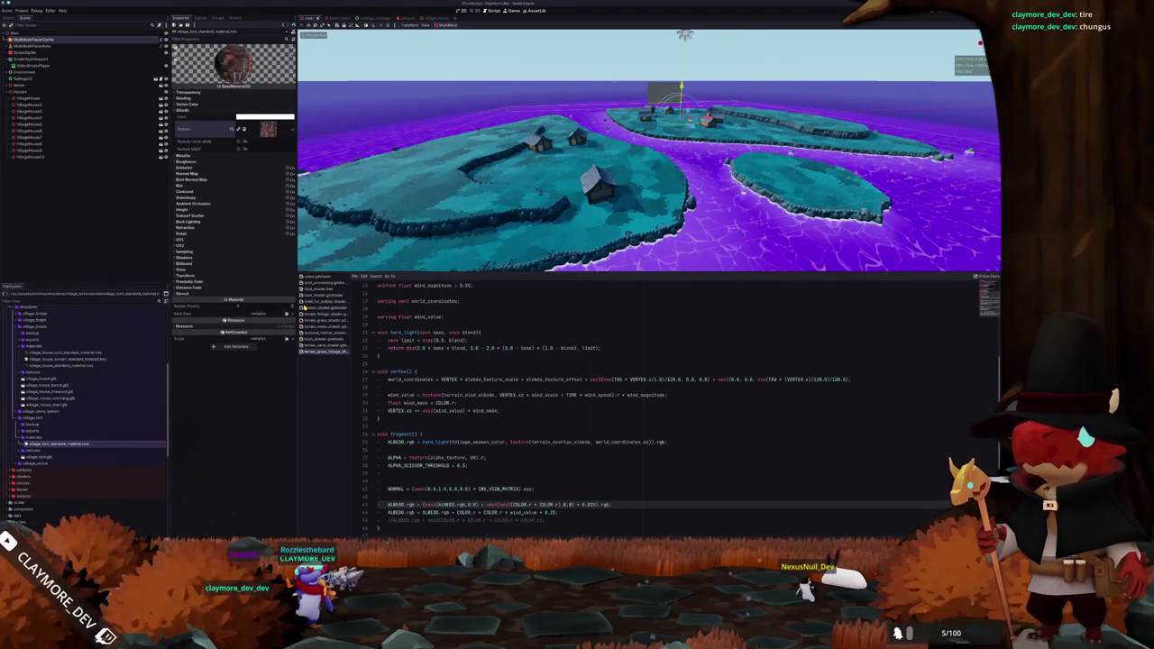
{"action": "left_click", "coordinate": [88, 166]}
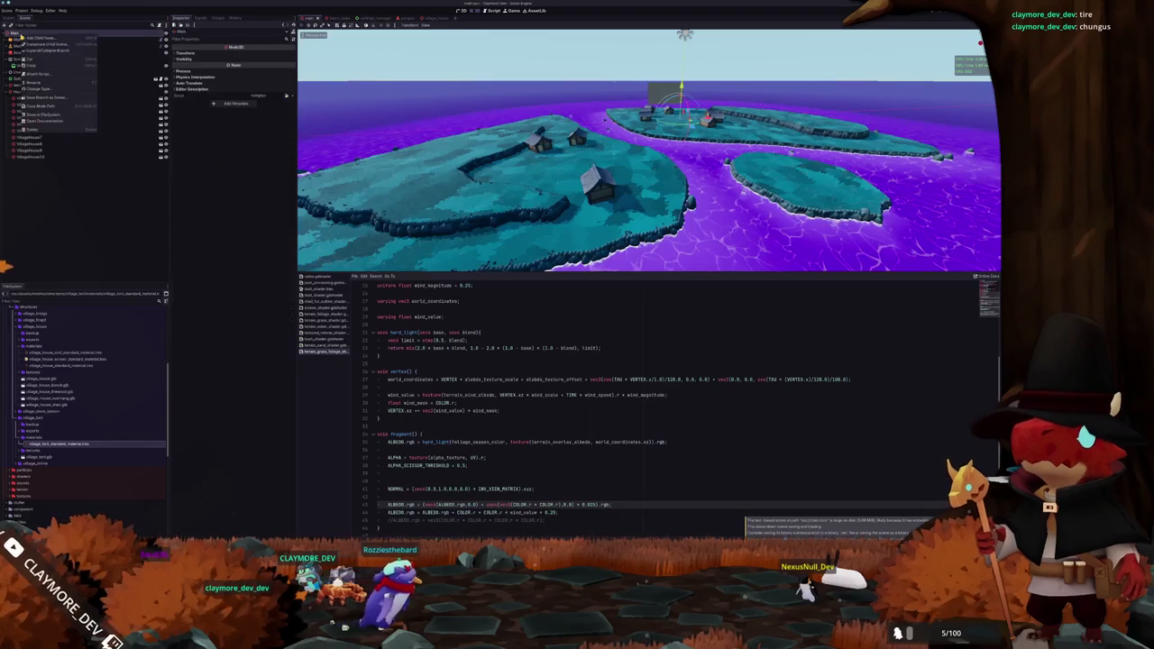
Add a GPU node (searched 'gpu') as a child of the main scene's root
{"action": "key", "text": "ctrl+a"}
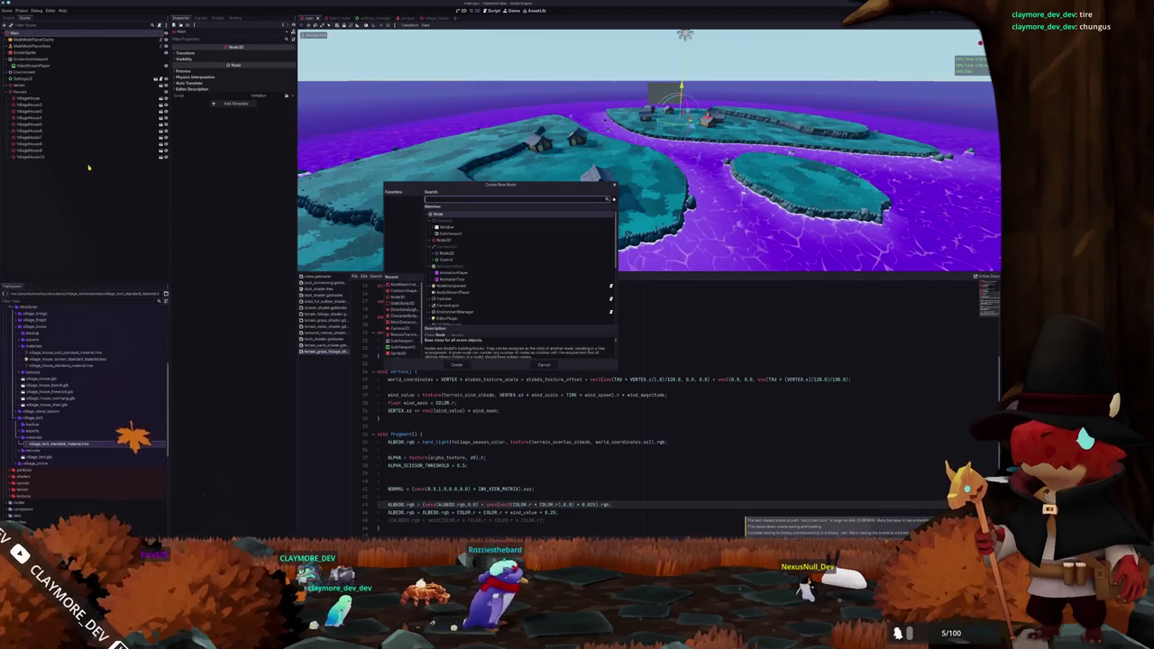
{"action": "type", "text": "gpu"}
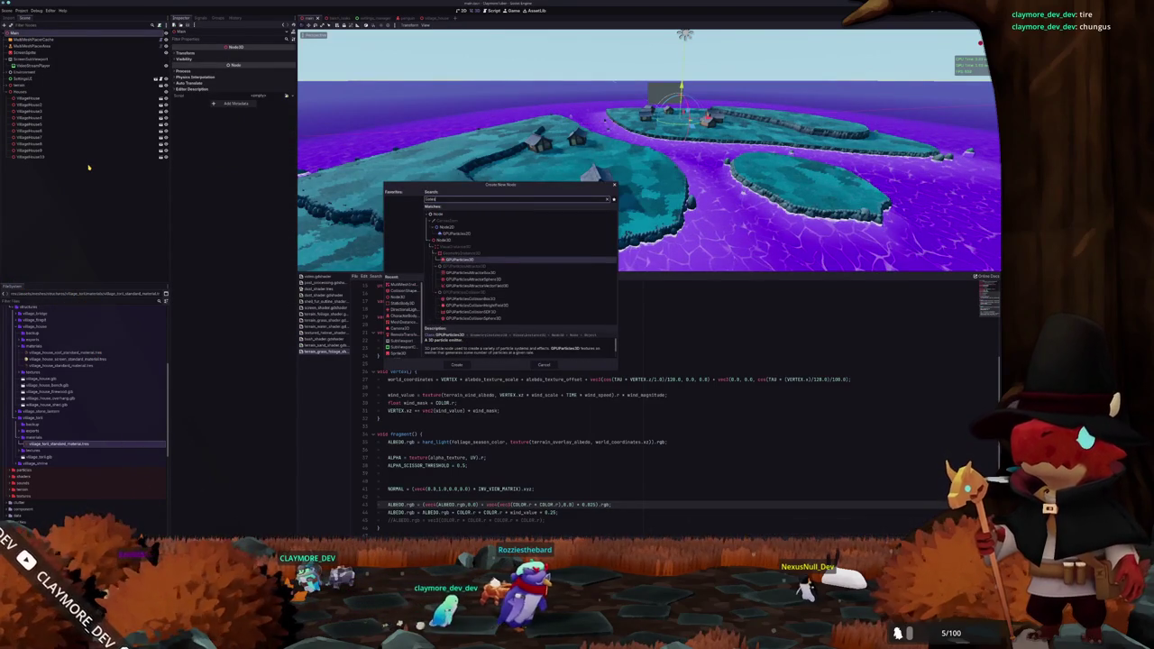
{"action": "key", "text": "Return"}
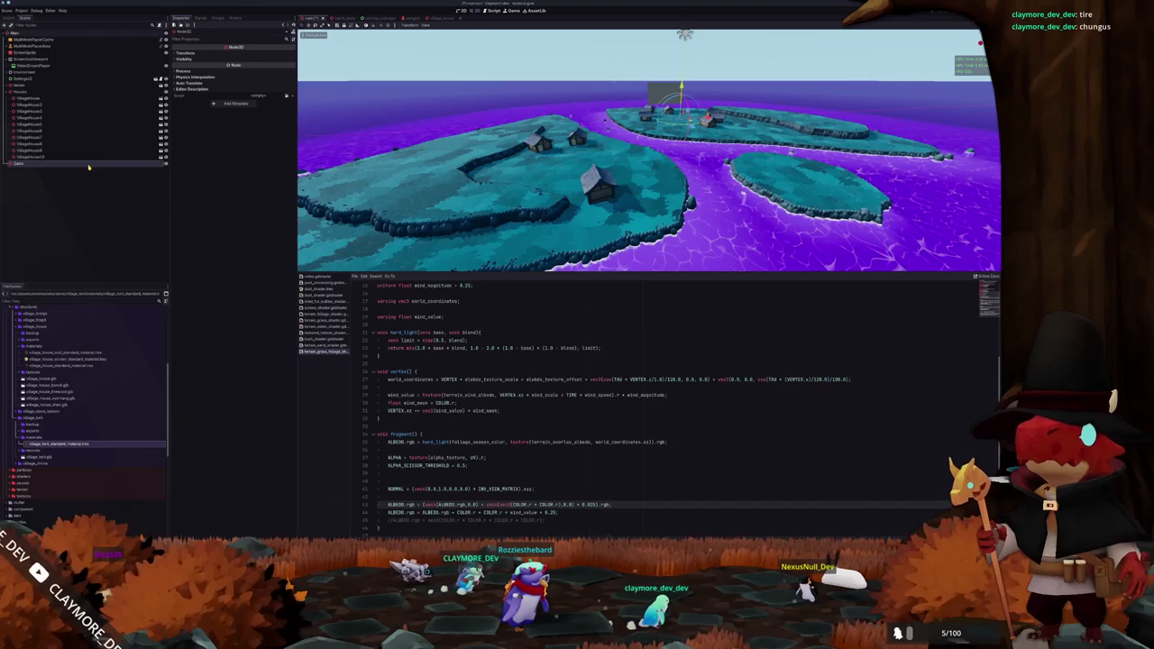
Create a new village_tent folder inside the structures folder
{"action": "scroll", "scroll_direction": "down", "scroll_amount": 3}
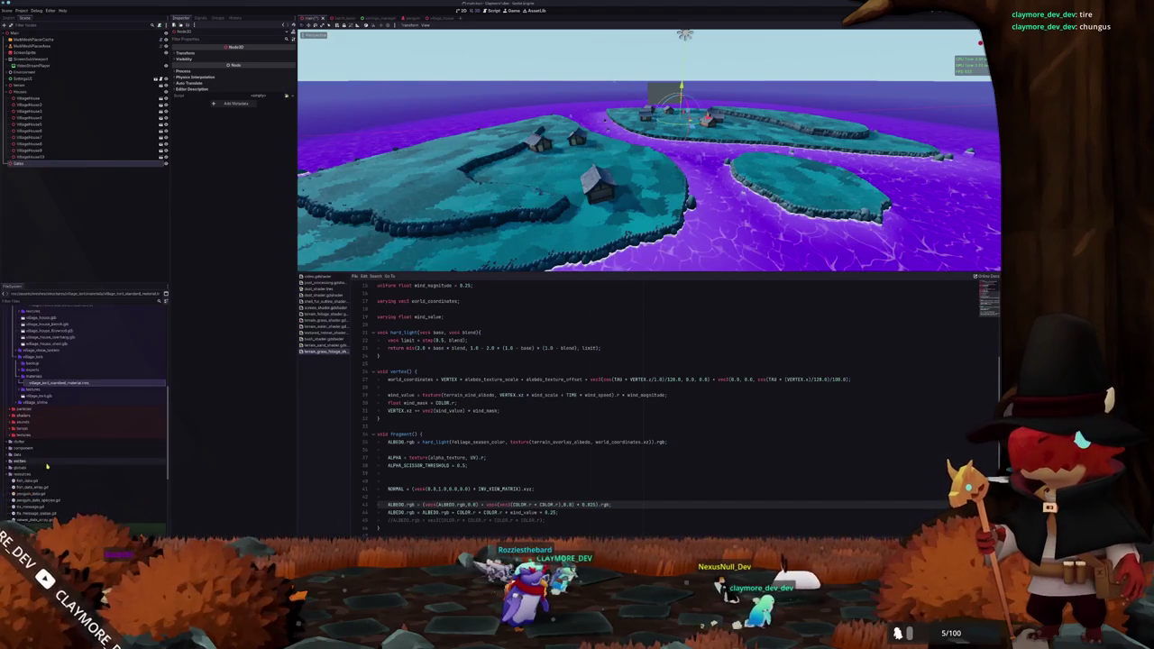
{"action": "right_click", "coordinate": [32, 425]}
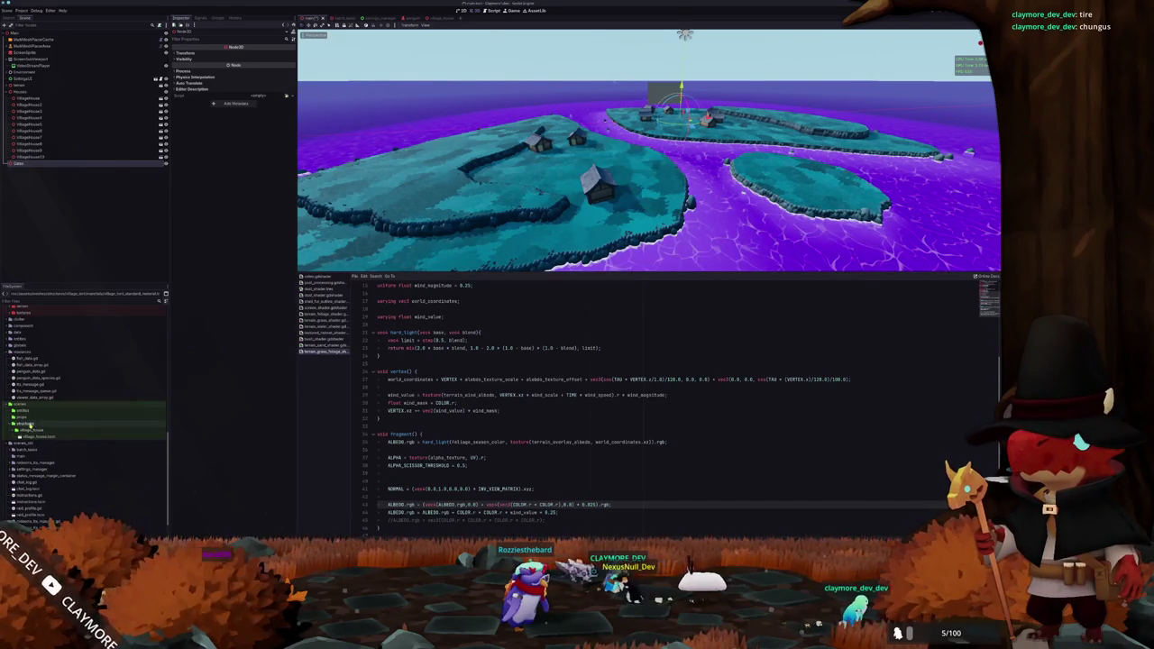
{"action": "left_click", "coordinate": [117, 428]}
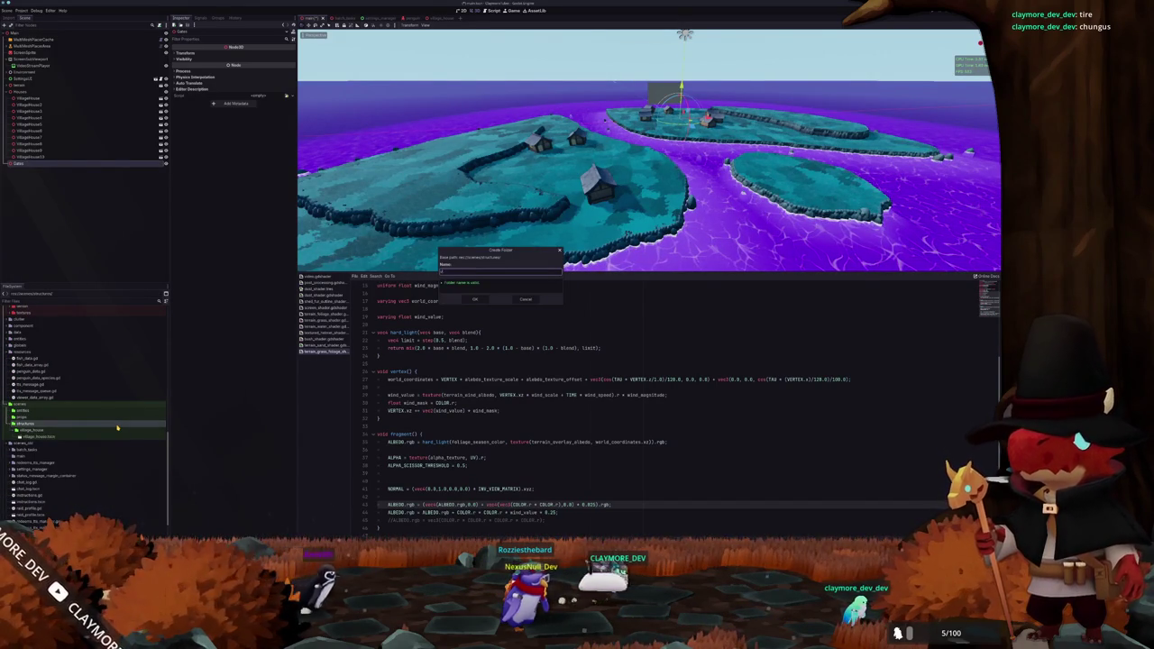
{"action": "key", "text": "Return"}
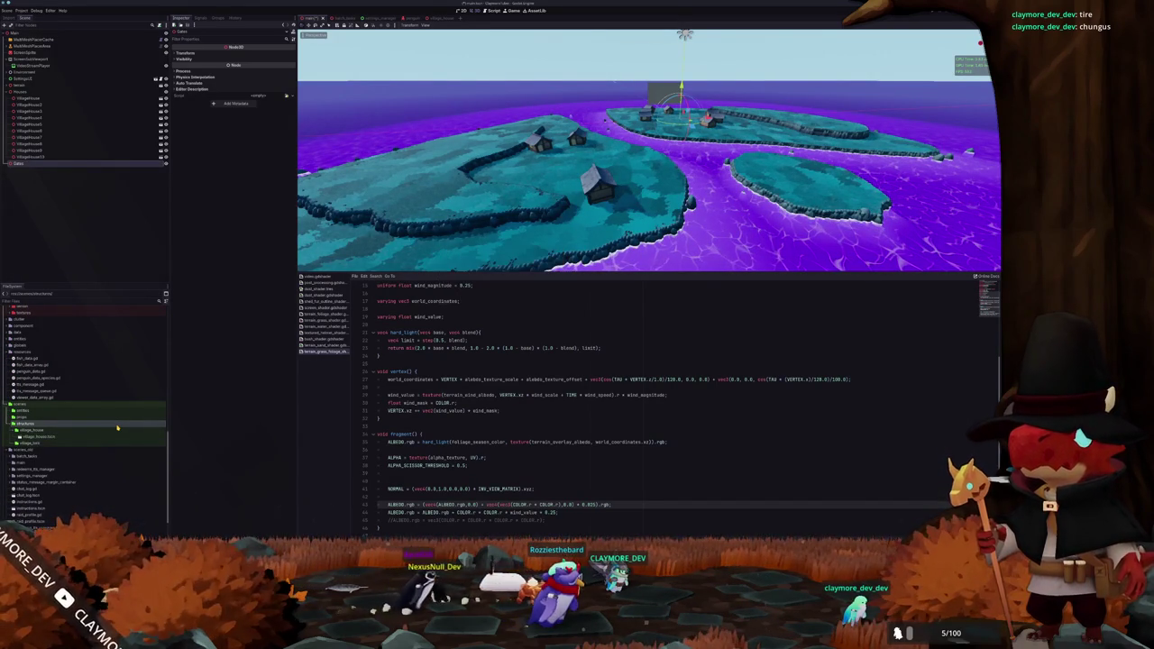
Create an empty 3D scene named village_tent in the new folder
{"action": "right_click", "coordinate": [34, 442]}
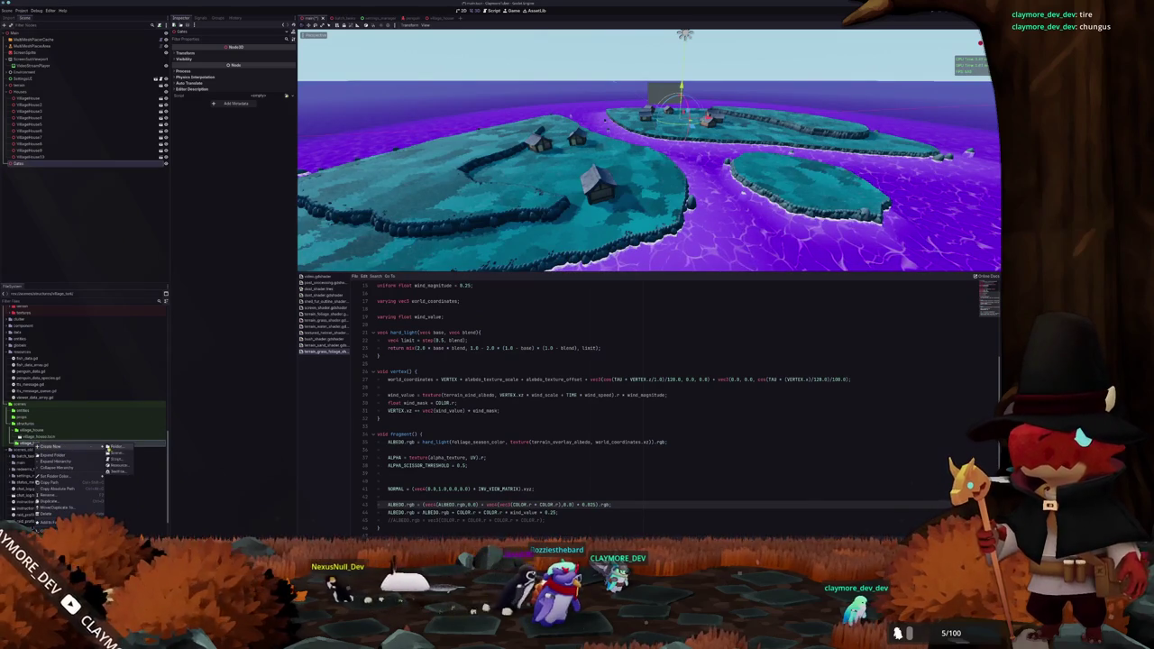
{"action": "left_click", "coordinate": [118, 453]}
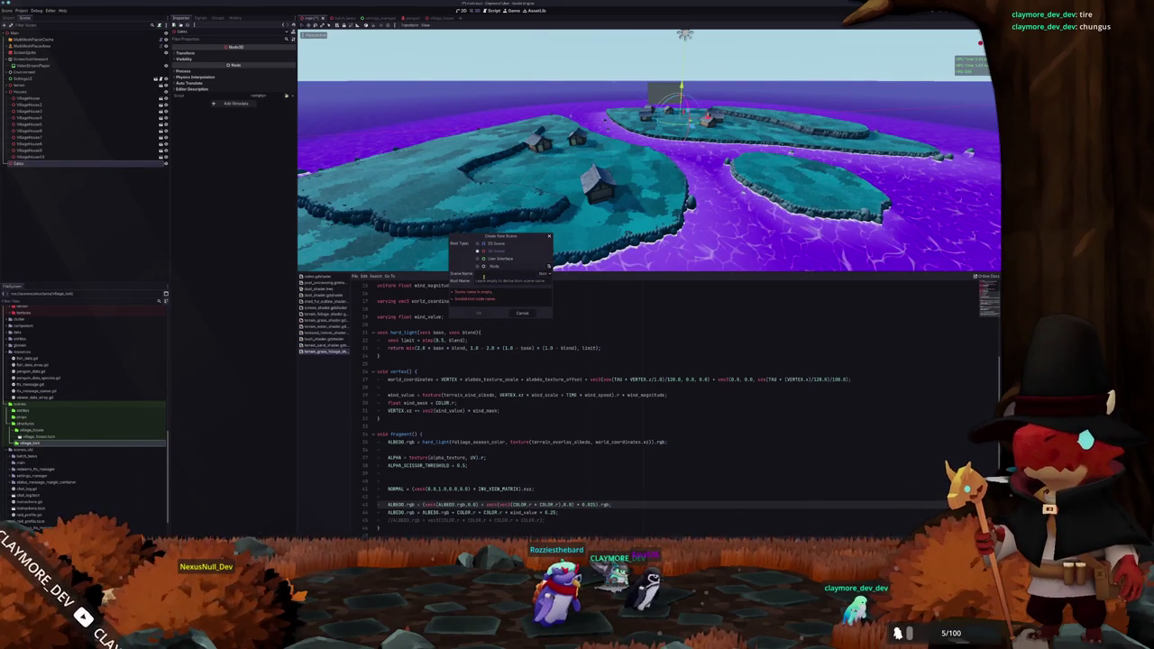
{"action": "type", "text": "village_hut"}
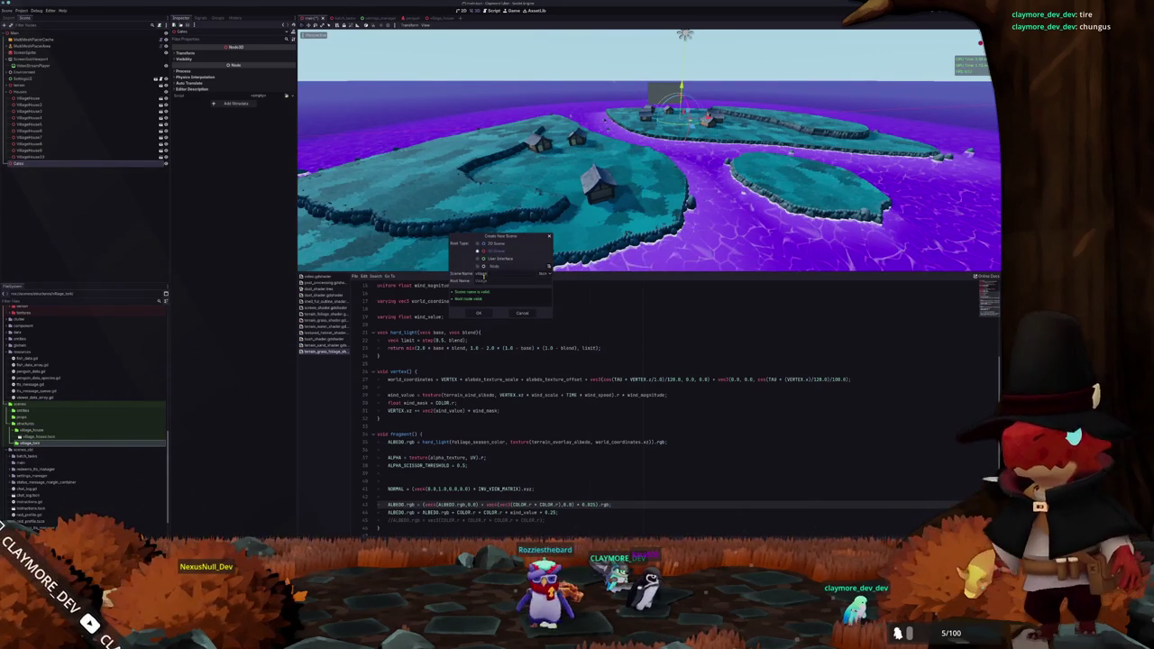
{"action": "key", "text": "Return"}
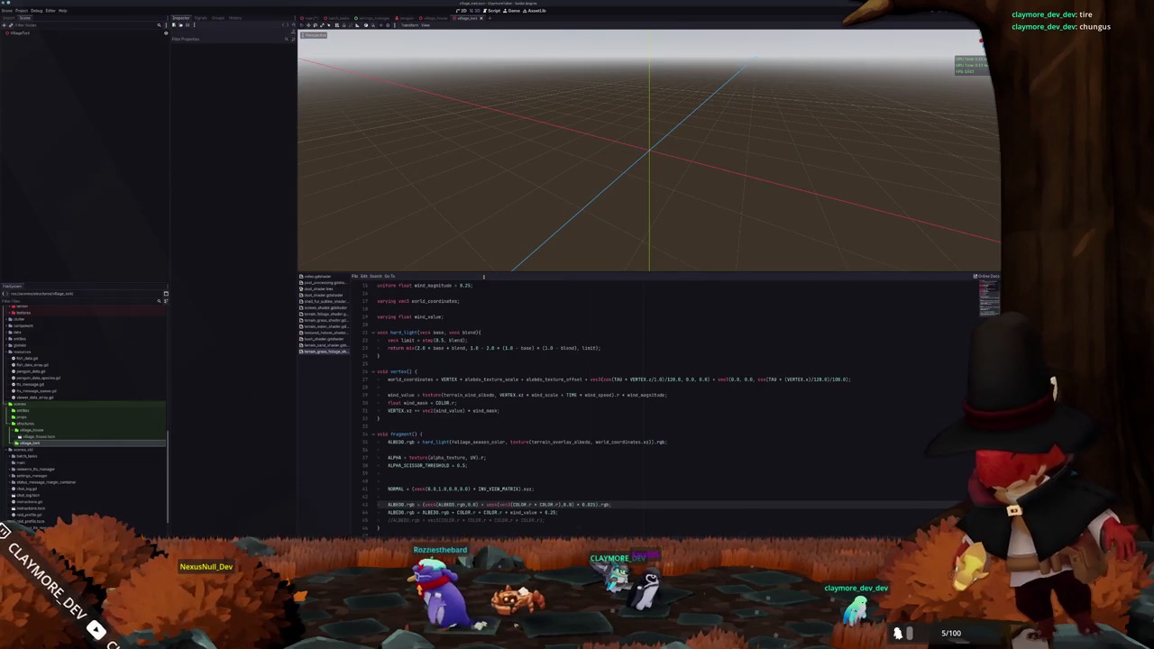
Drag village_tent.glb under the root of the new scene
{"action": "left_click", "coordinate": [27, 32]}
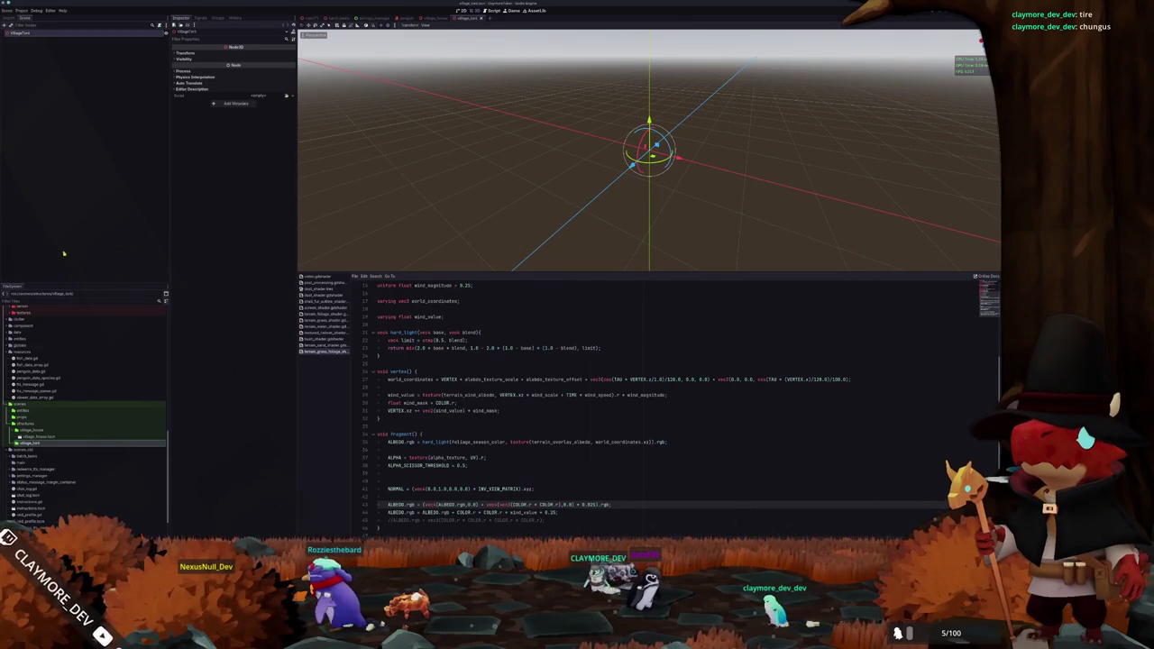
{"action": "left_click", "coordinate": [82, 414]}
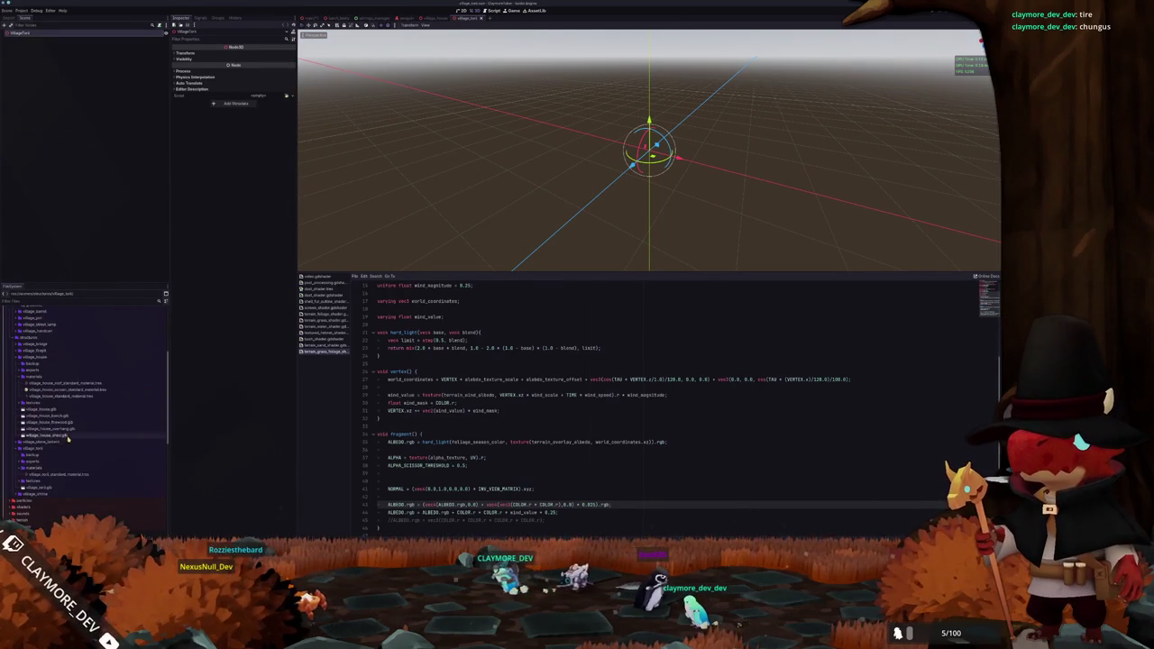
{"action": "left_click_drag", "start_coordinate": [33, 487], "coordinate": [108, 309]}
{"action": "left_click_drag", "start_coordinate": [39, 41], "coordinate": [38, 39]}
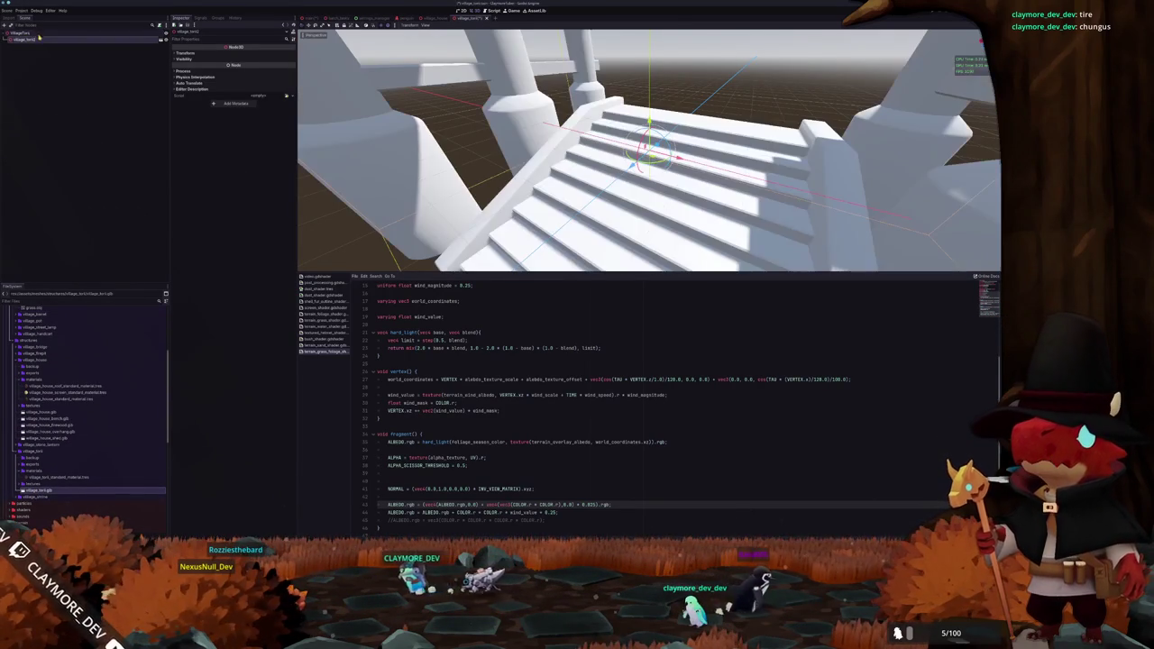
Make the tent model's children editable, frame it, and switch to Blender
{"action": "right_click", "coordinate": [38, 40]}
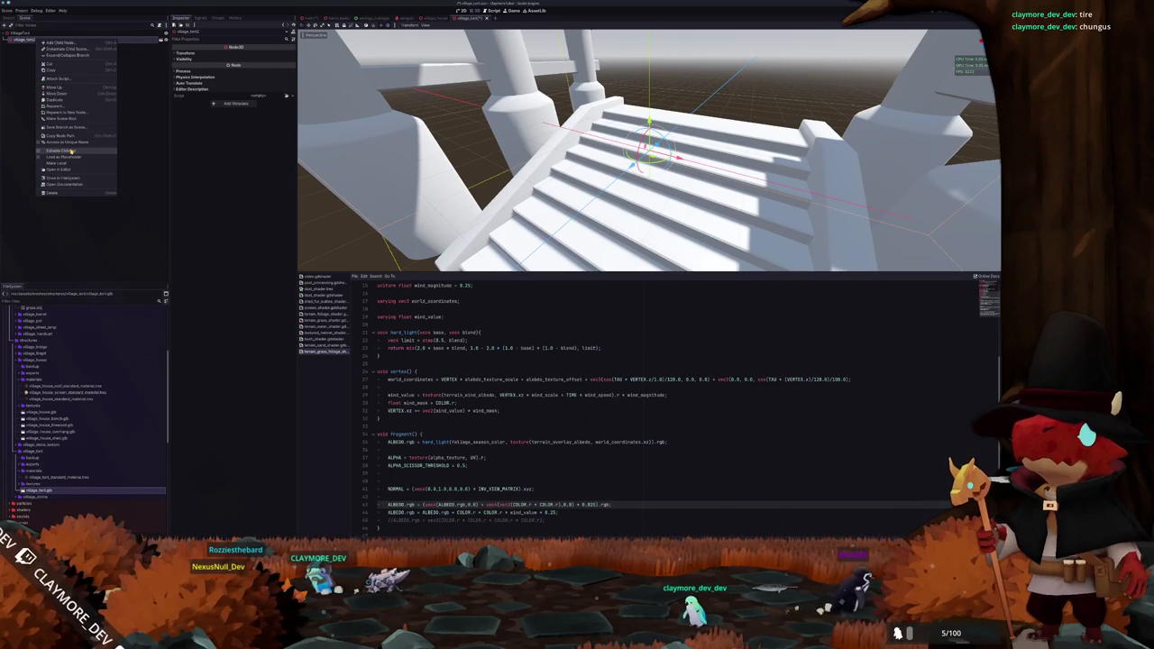
{"action": "left_click", "coordinate": [70, 151]}
{"action": "key", "text": "f"}
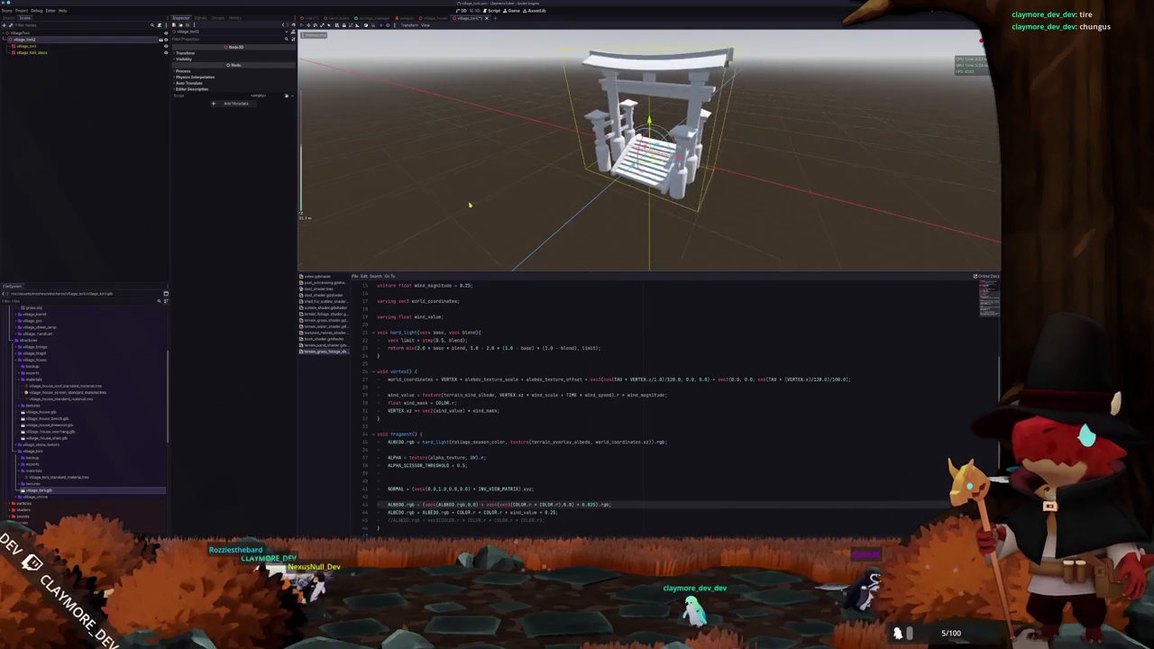
{"action": "scroll", "scroll_direction": "down", "scroll_amount": 3}
{"action": "key", "text": "alt+Tab"}
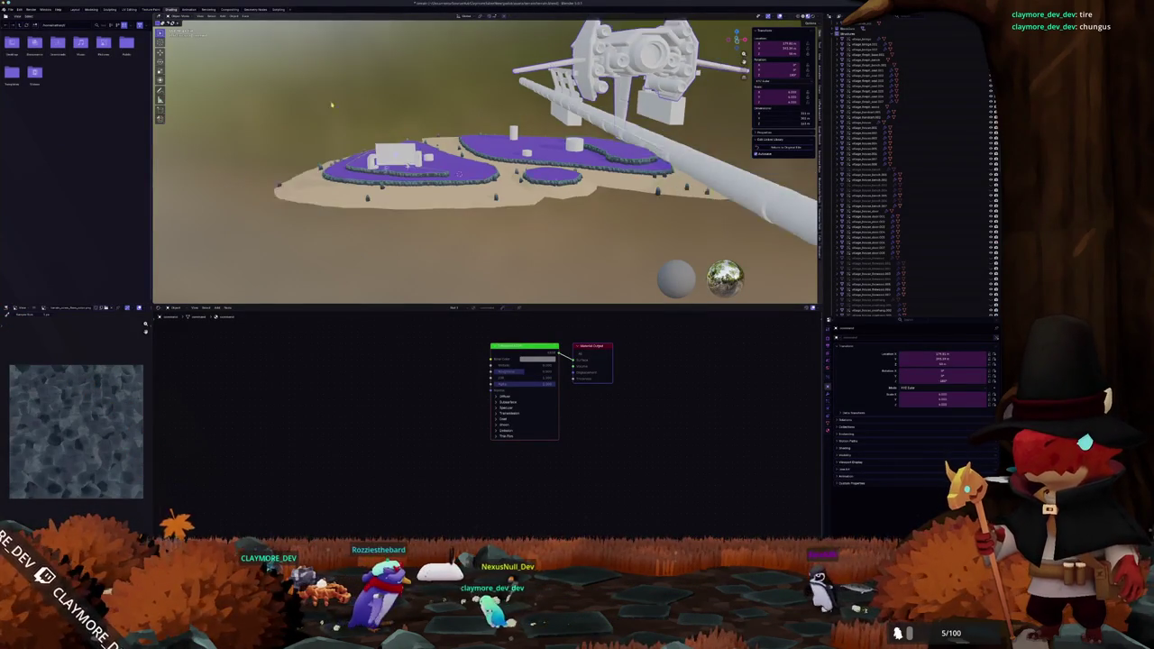
Open a recent Blender file, answer the unsaved-changes prompt, and browse into a project subfolder
{"action": "left_click", "coordinate": [10, 9]}
{"action": "mouse_move", "coordinate": [26, 31]}
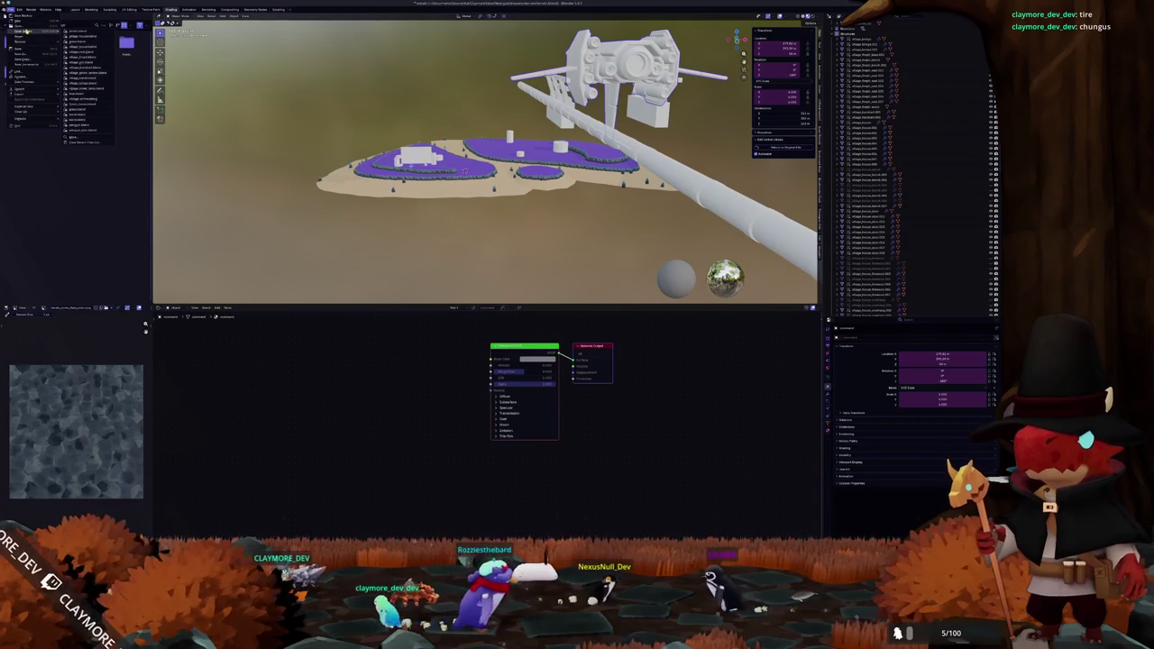
{"action": "left_click", "coordinate": [81, 32]}
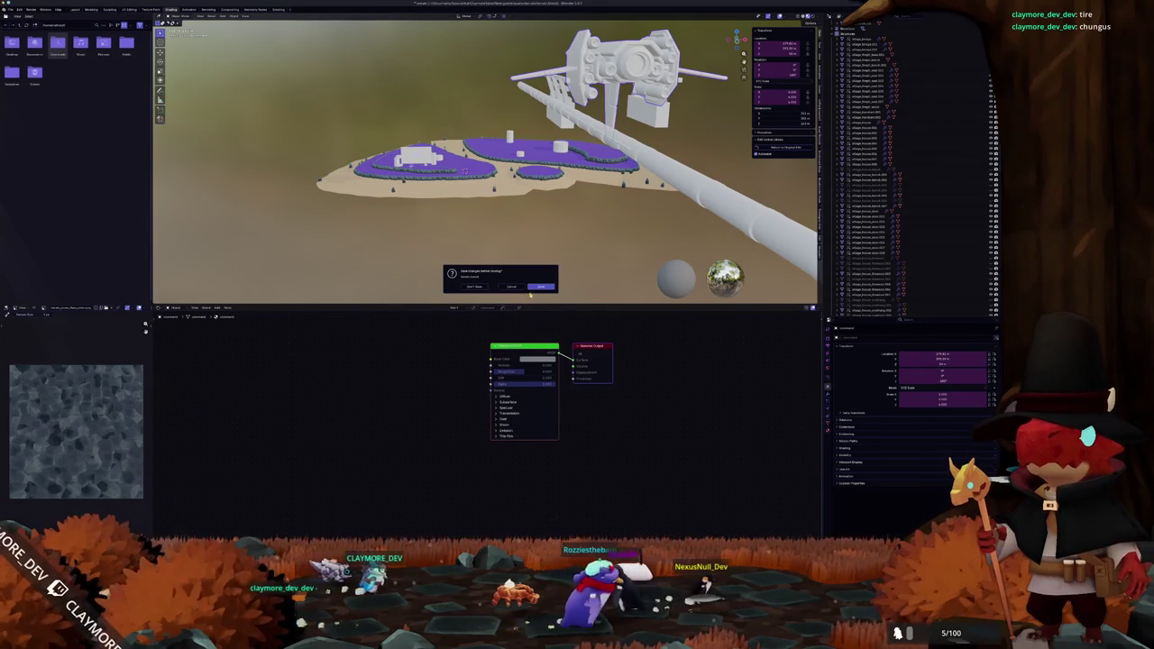
{"action": "left_click", "coordinate": [543, 288]}
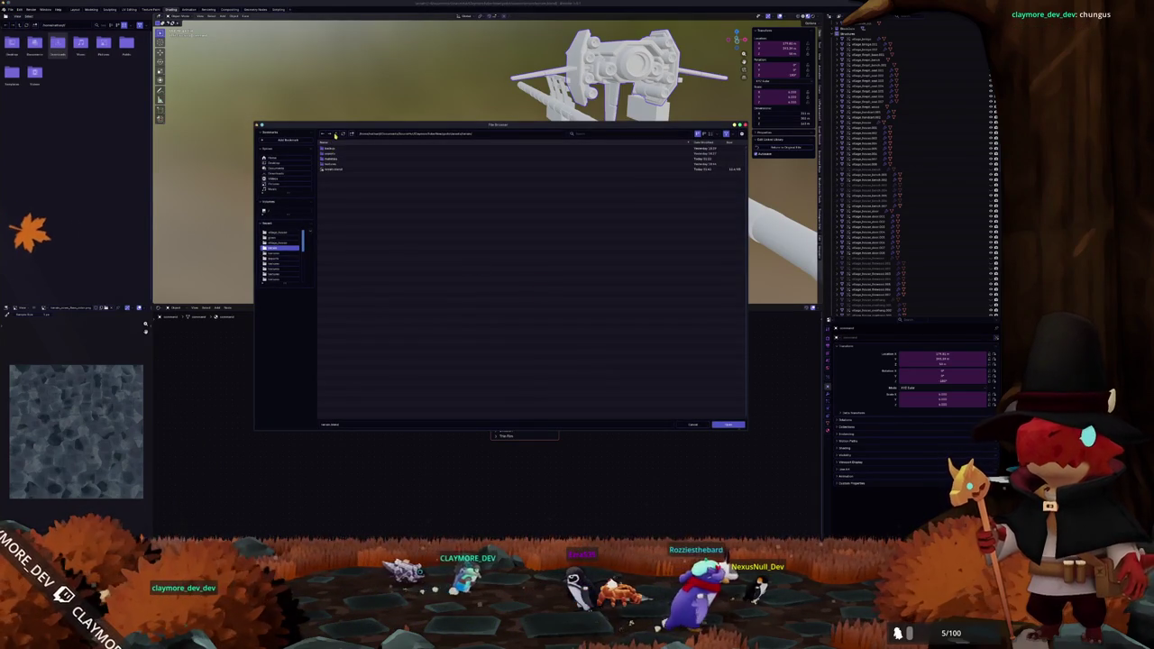
{"action": "left_click", "coordinate": [335, 133]}
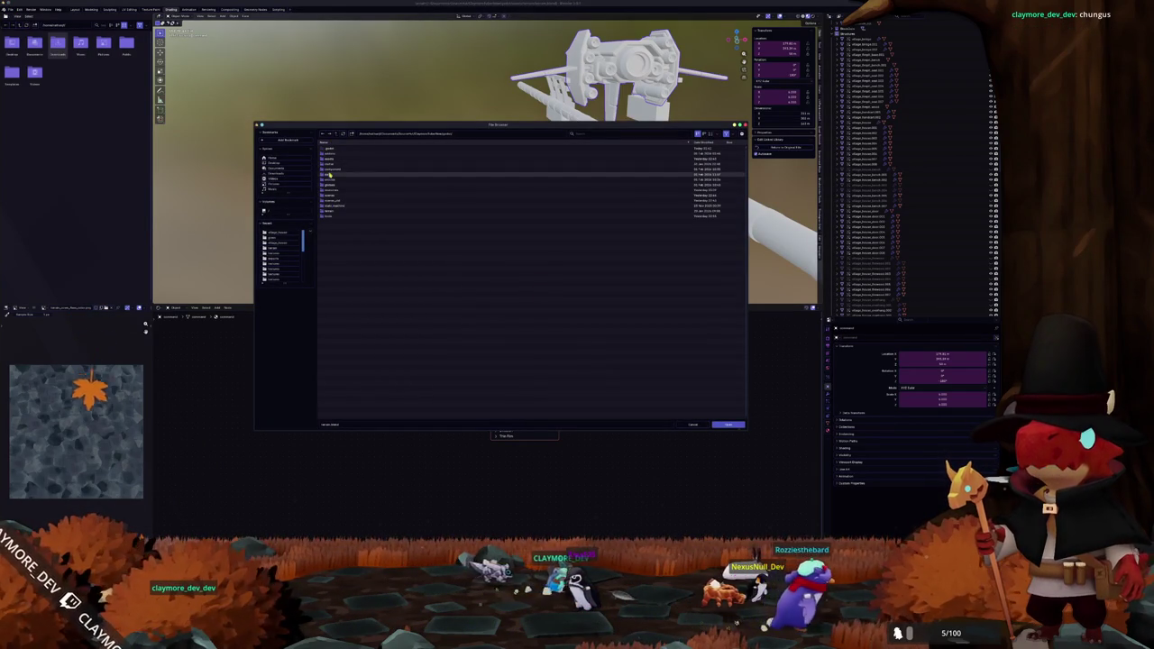
{"action": "double_click", "coordinate": [330, 164]}
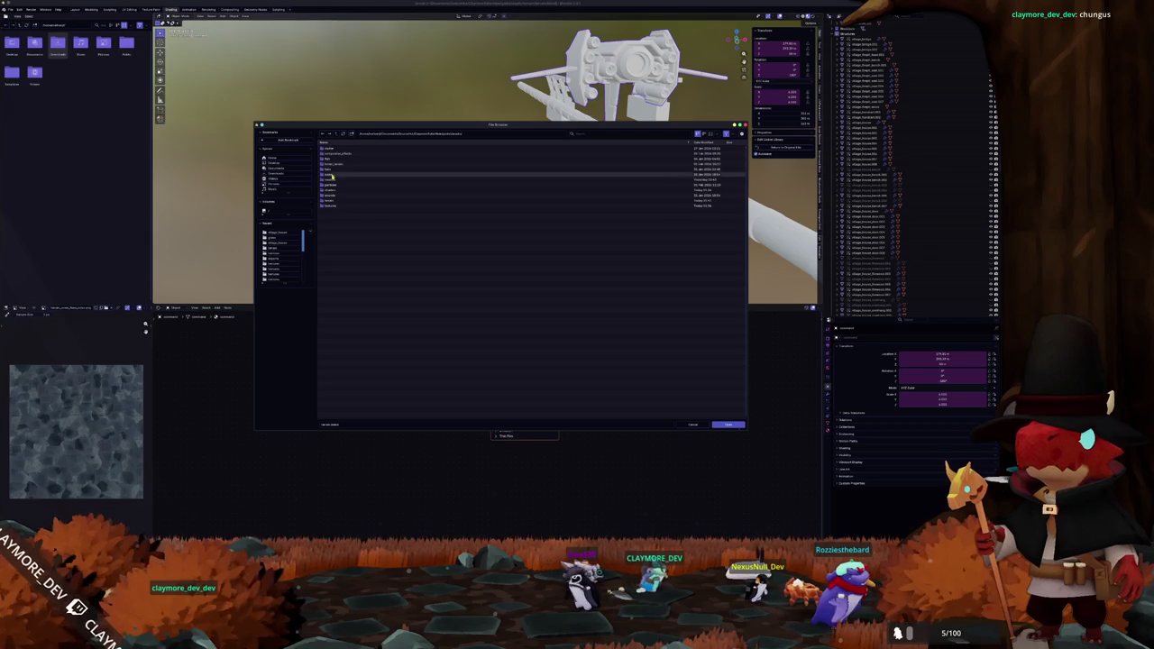
Duplicate the gate piece with Ctrl+D and edit the copy's Position in the Inspector
{"action": "double_click", "coordinate": [335, 177]}
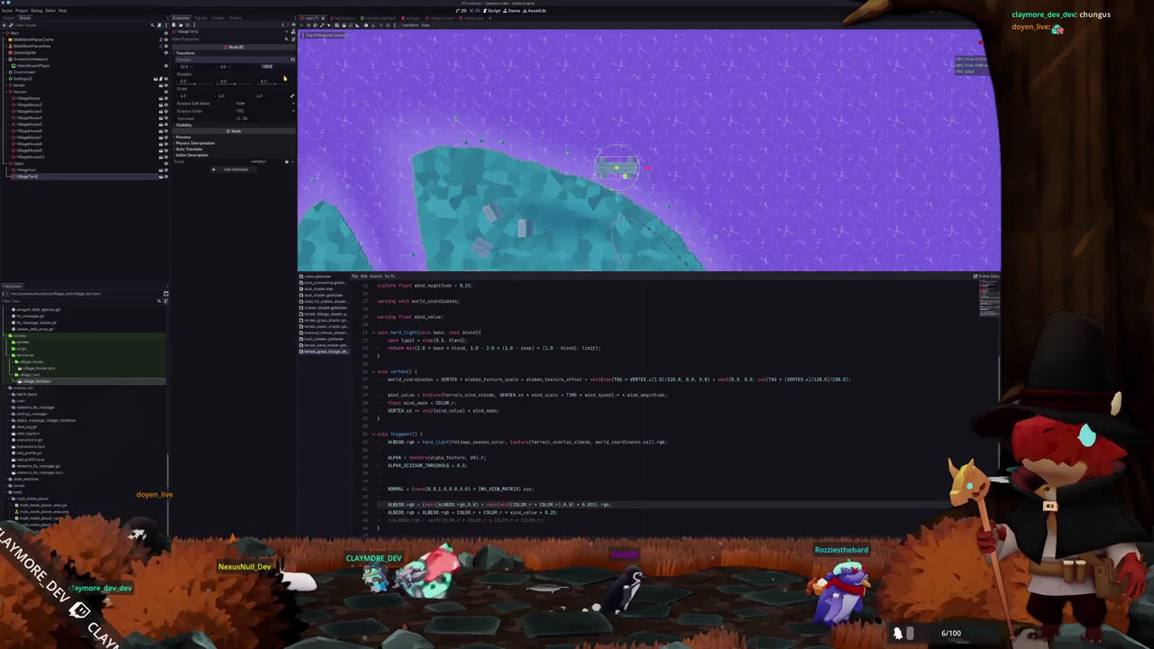
{"action": "scroll", "scroll_direction": "up", "scroll_amount": 3}
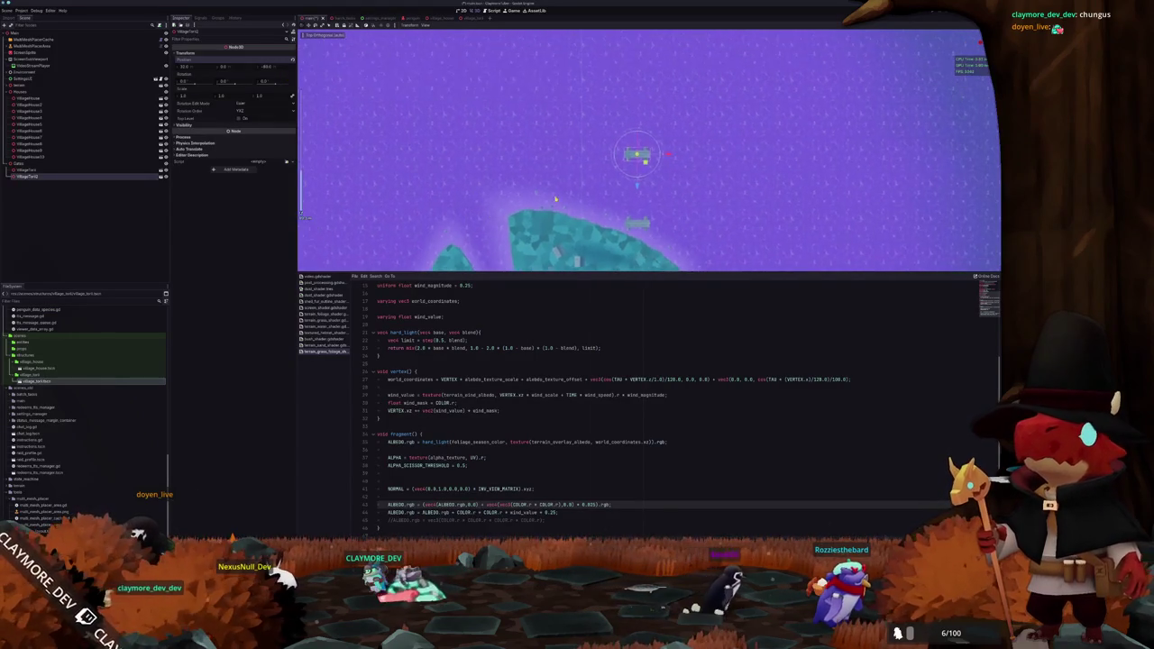
{"action": "left_click", "coordinate": [270, 53]}
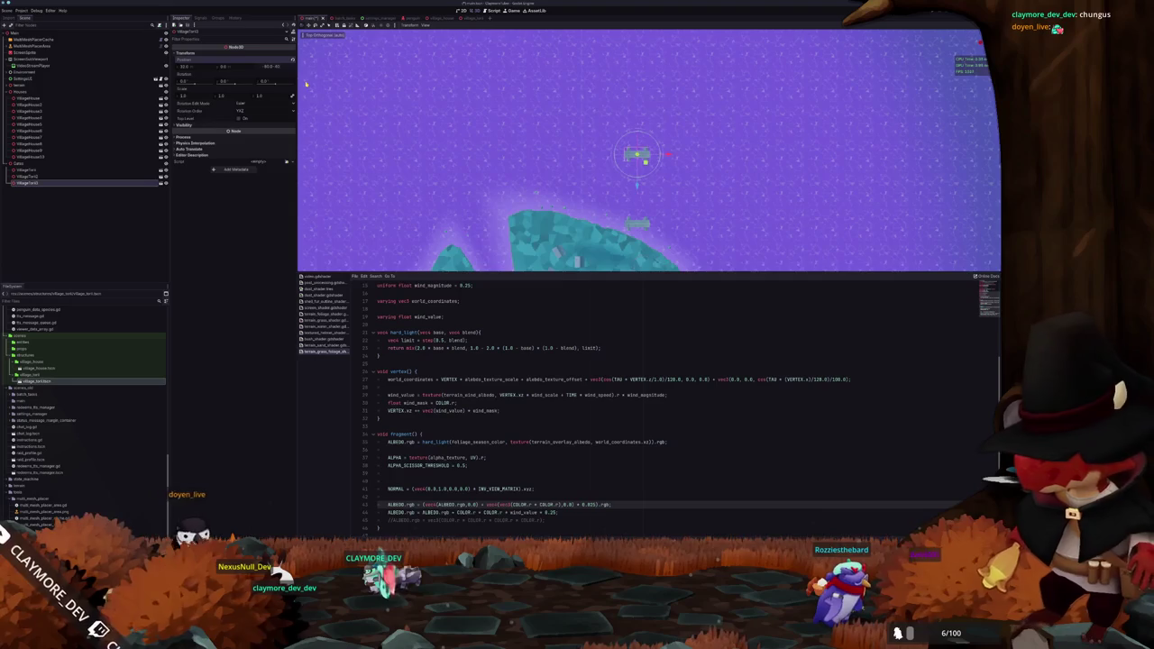
{"action": "scroll", "scroll_direction": "up", "scroll_amount": 3}
{"action": "key", "text": "ctrl+d"}
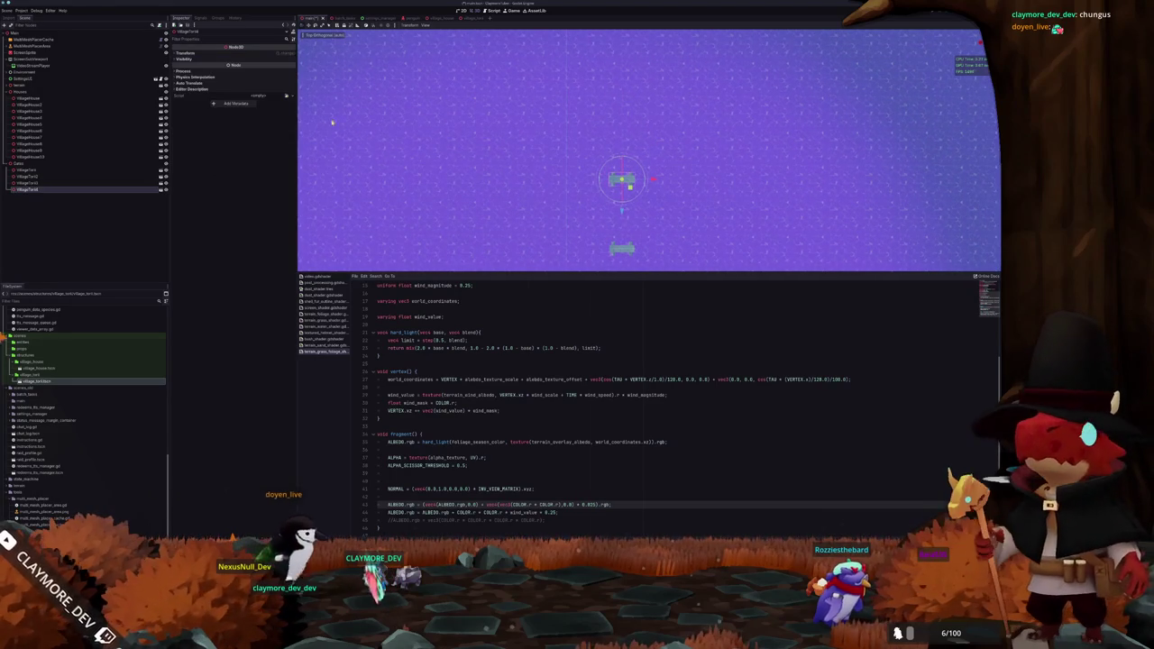
{"action": "left_click", "coordinate": [279, 67]}
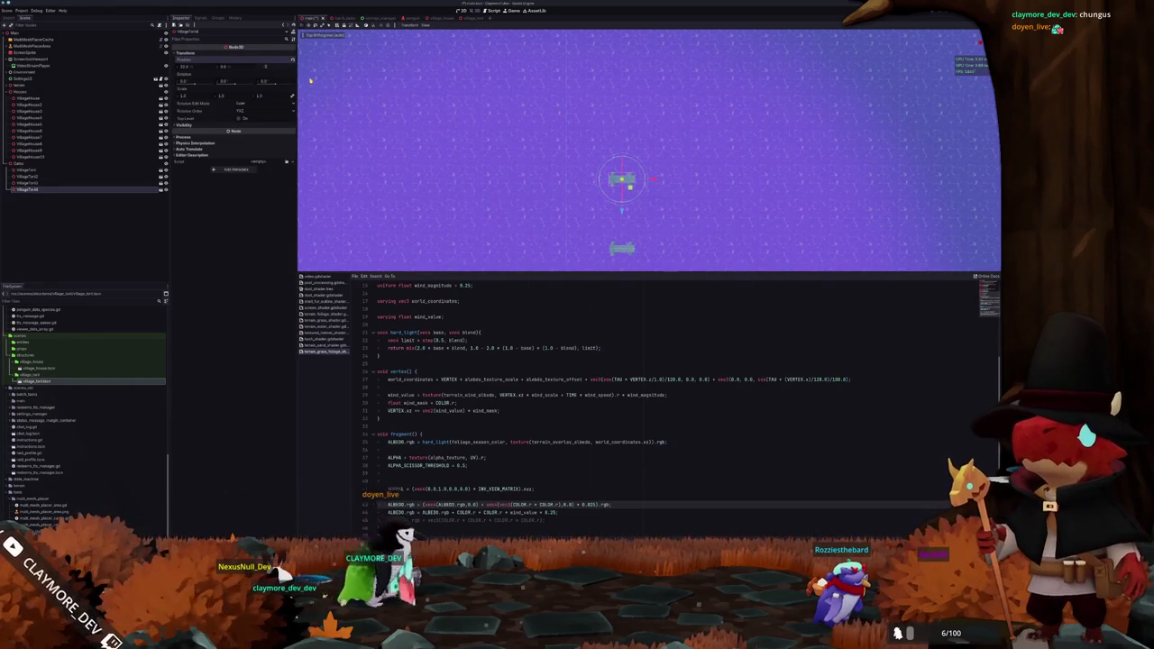
{"action": "type", "text": "-100"}
{"action": "scroll", "scroll_direction": "down", "scroll_amount": 3}
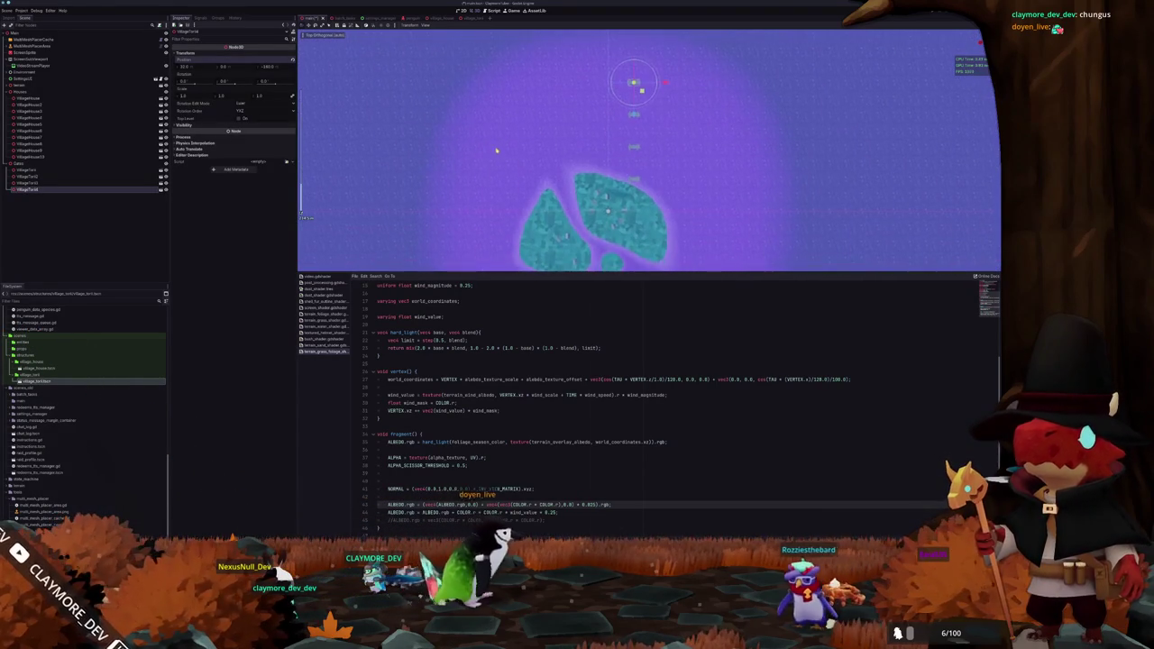
Select the gate copies together in the Scene tree and frame them
{"action": "left_click_drag", "start_coordinate": [522, 186], "coordinate": [472, 125]}
{"action": "scroll", "scroll_direction": "up", "scroll_amount": 3}
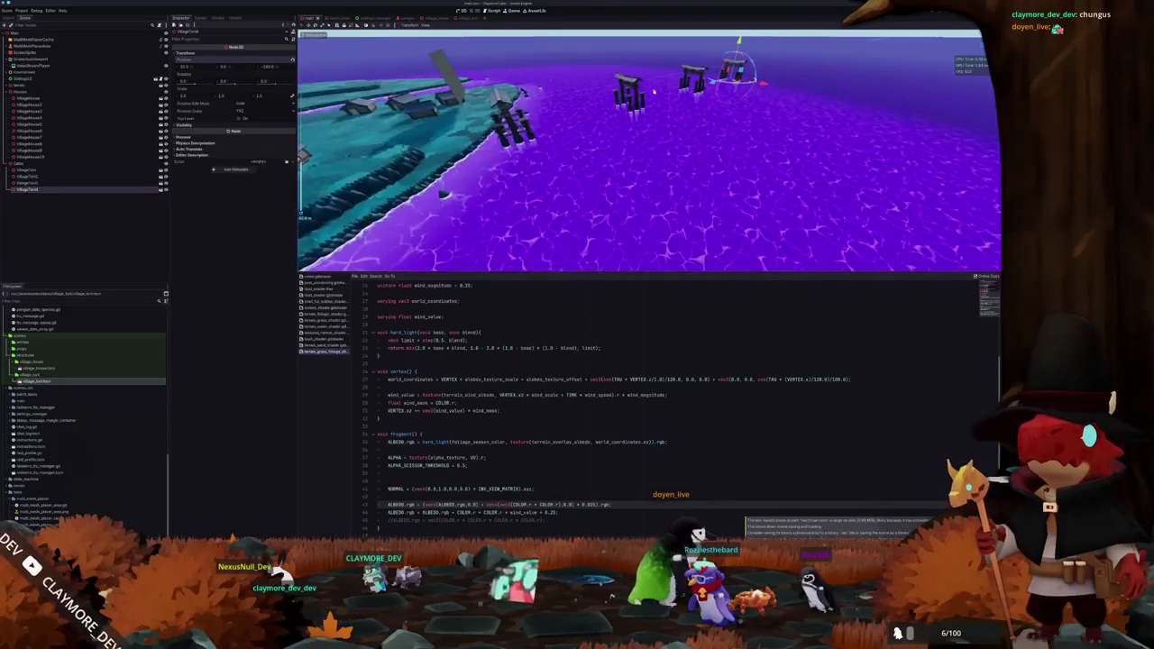
{"action": "left_click", "coordinate": [692, 79]}
{"action": "left_click", "coordinate": [629, 90]}
{"action": "left_click", "coordinate": [677, 74]}
{"action": "key", "text": "f"}
Check the gates standing in the water from top view and tilted angles
{"action": "key", "text": "KP_7"}
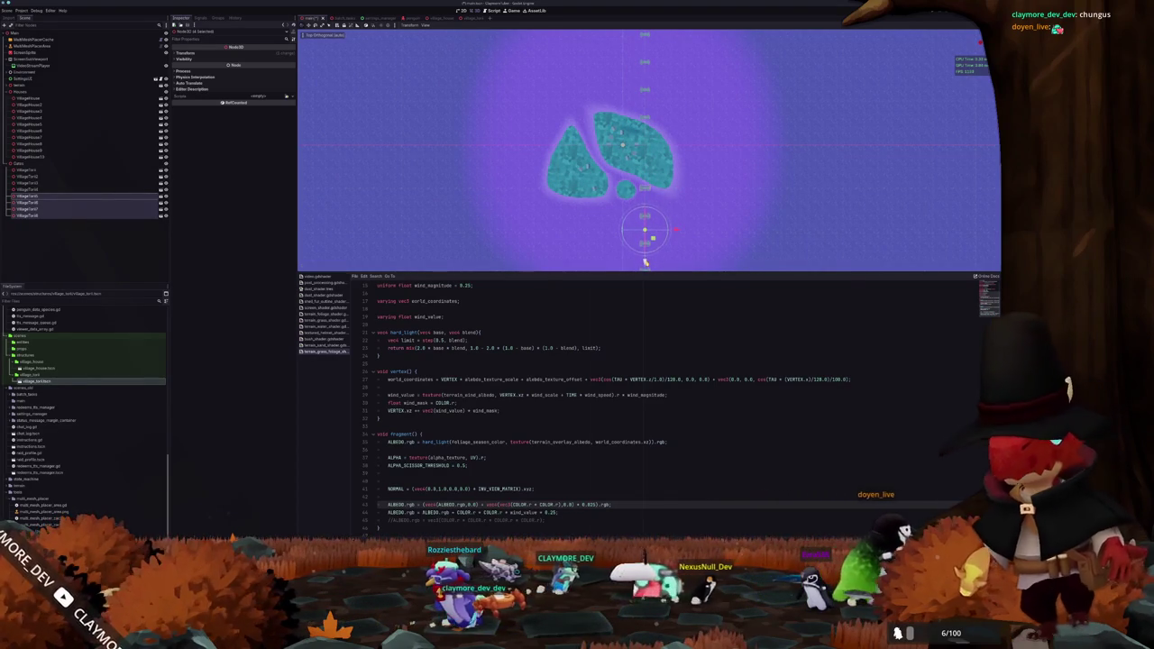
{"action": "scroll", "scroll_direction": "up", "scroll_amount": 3}
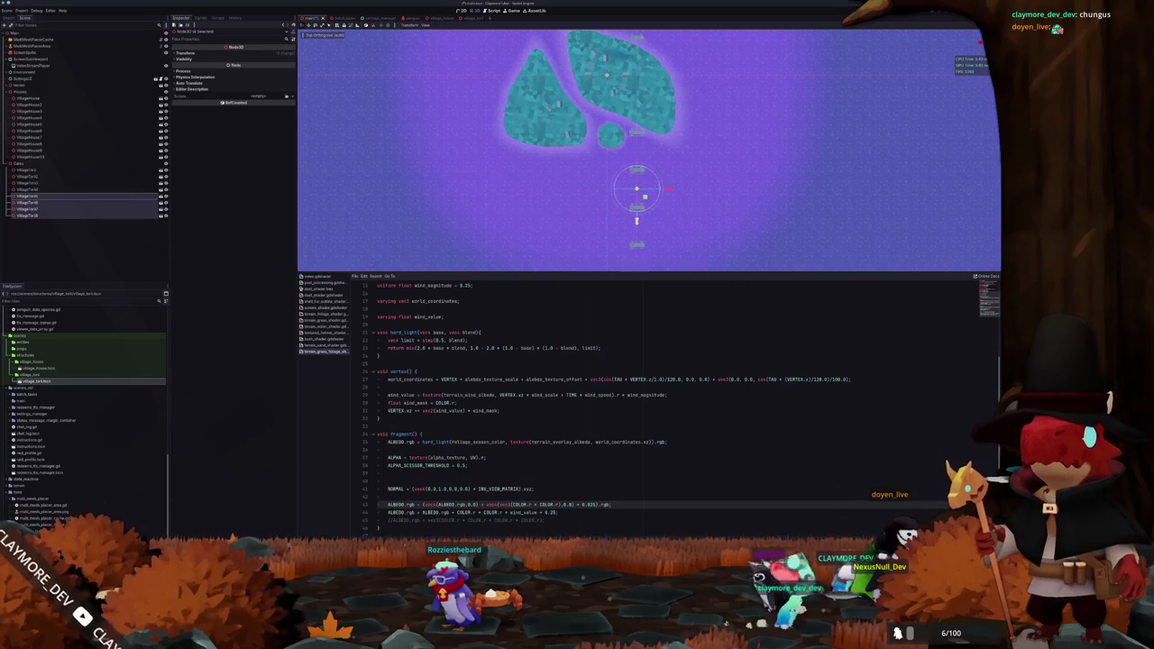
{"action": "left_click_drag", "start_coordinate": [586, 195], "coordinate": [636, 144]}
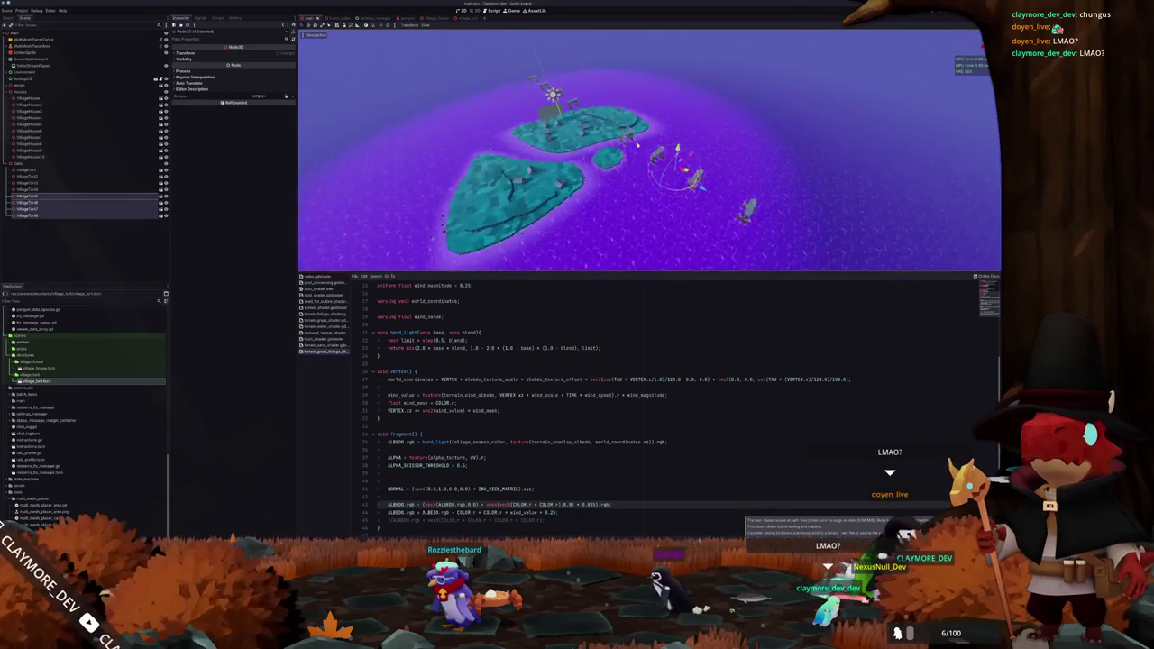
{"action": "key", "text": "KP_7"}
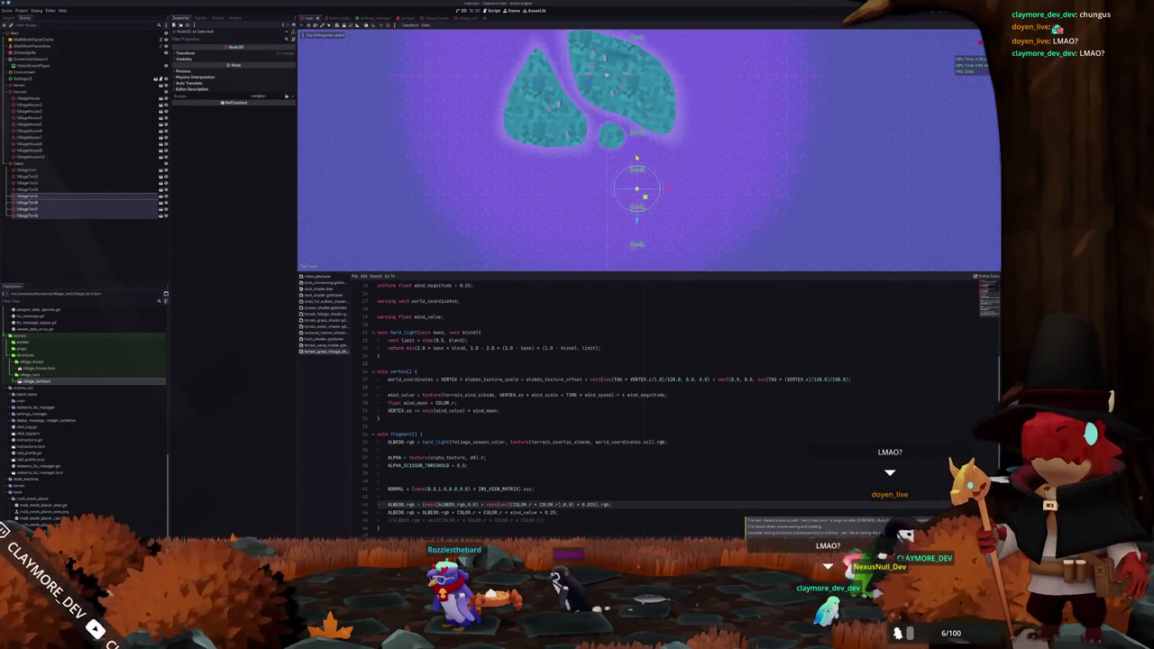
{"action": "scroll", "scroll_direction": "down", "scroll_amount": 3}
{"action": "left_click_drag", "start_coordinate": [626, 157], "coordinate": [748, 190]}
{"action": "scroll", "scroll_direction": "up", "scroll_amount": 3}
{"action": "scroll", "scroll_direction": "down", "scroll_amount": 3}
{"action": "left_click_drag", "start_coordinate": [643, 211], "coordinate": [623, 231]}
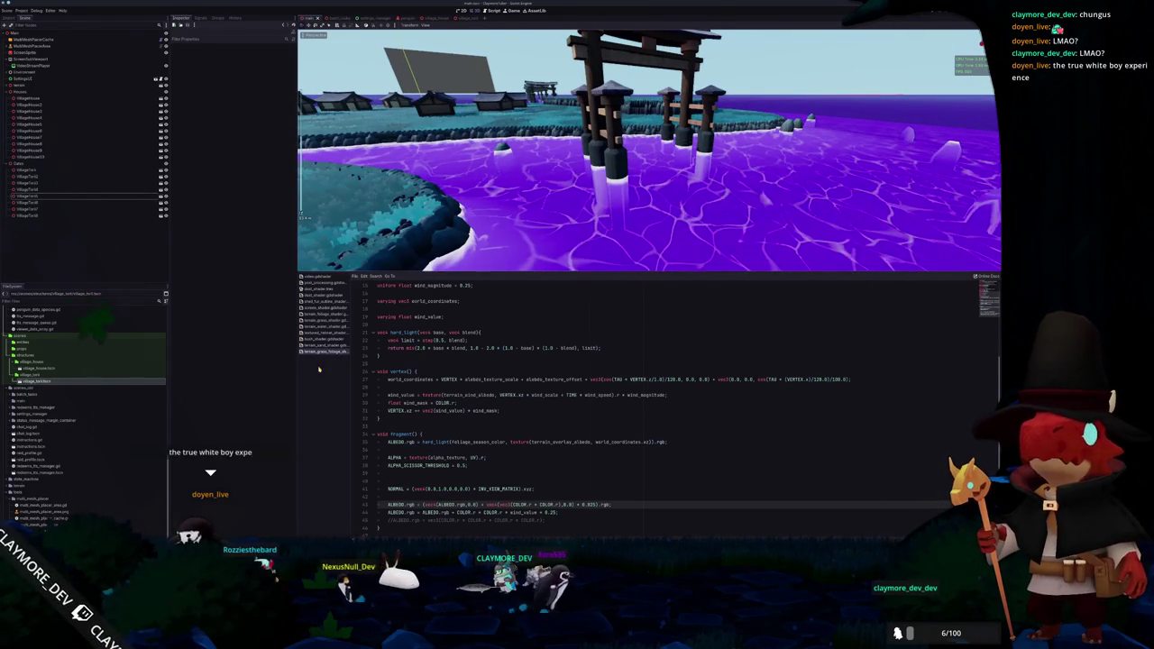
Open the terrain water shader and locate the world_position uses around line 63
{"action": "left_click", "coordinate": [322, 330]}
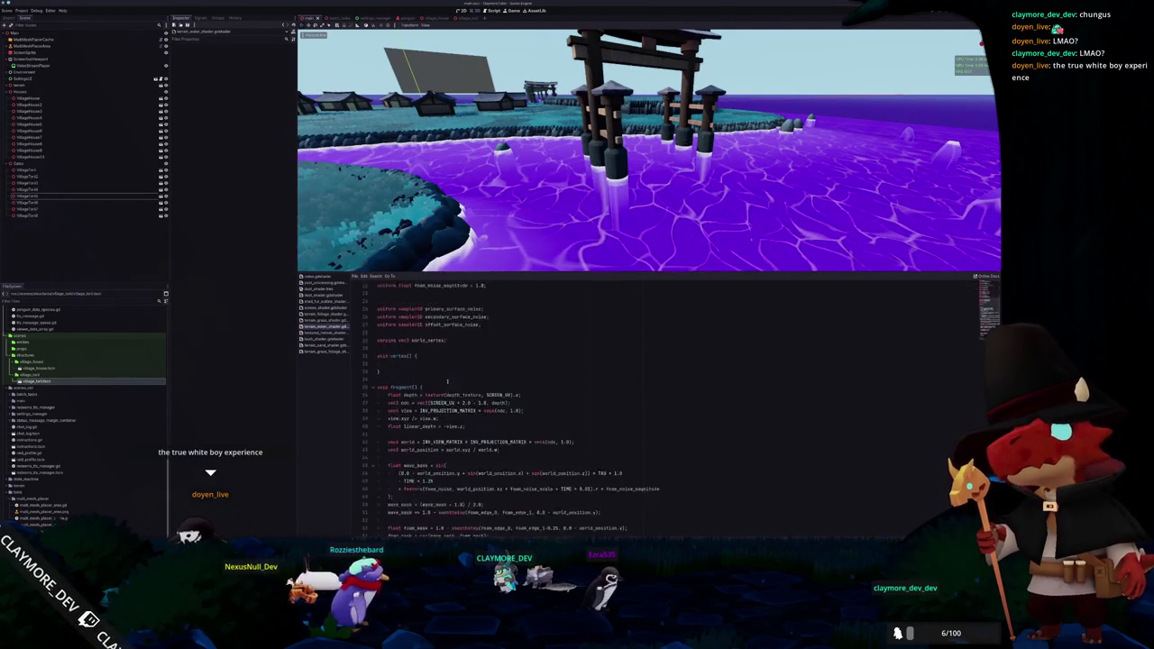
{"action": "scroll", "scroll_direction": "down", "scroll_amount": 3}
{"action": "scroll", "scroll_direction": "down", "scroll_amount": 3}
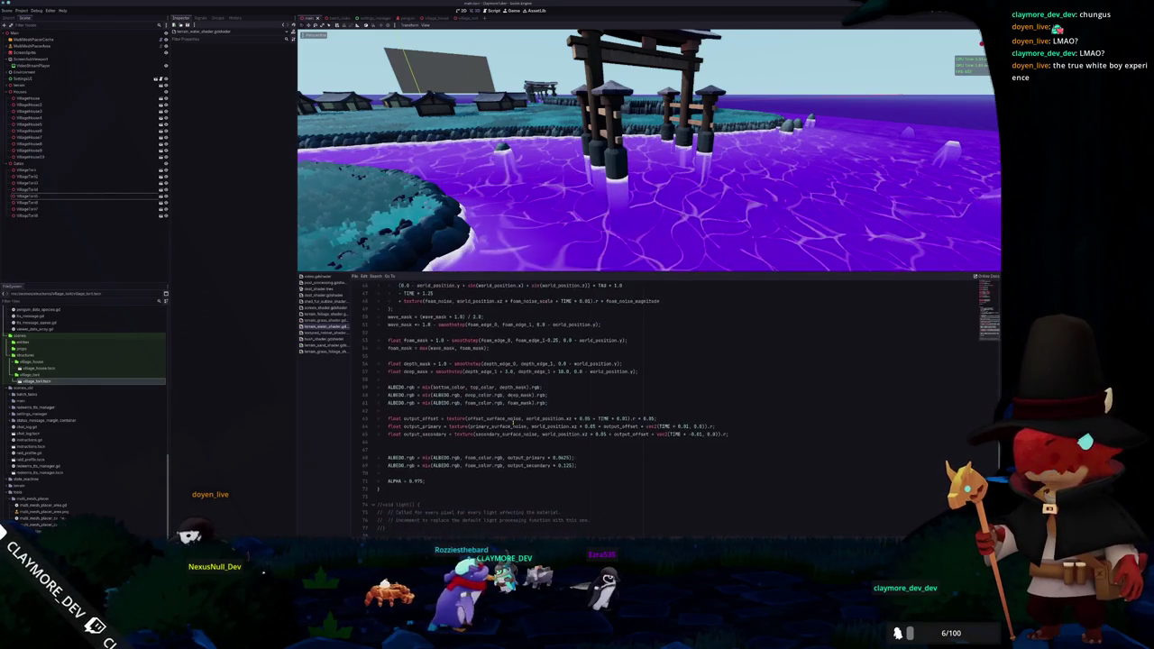
{"action": "left_click", "coordinate": [577, 441]}
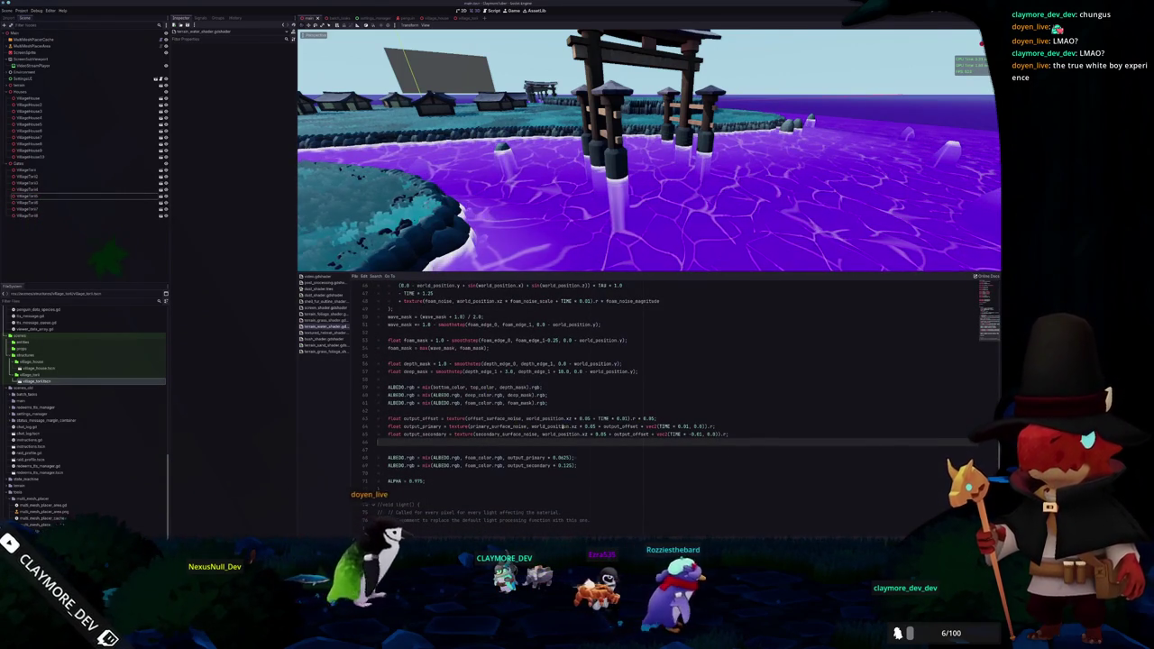
{"action": "double_click", "coordinate": [550, 427]}
{"action": "left_click", "coordinate": [557, 419]}
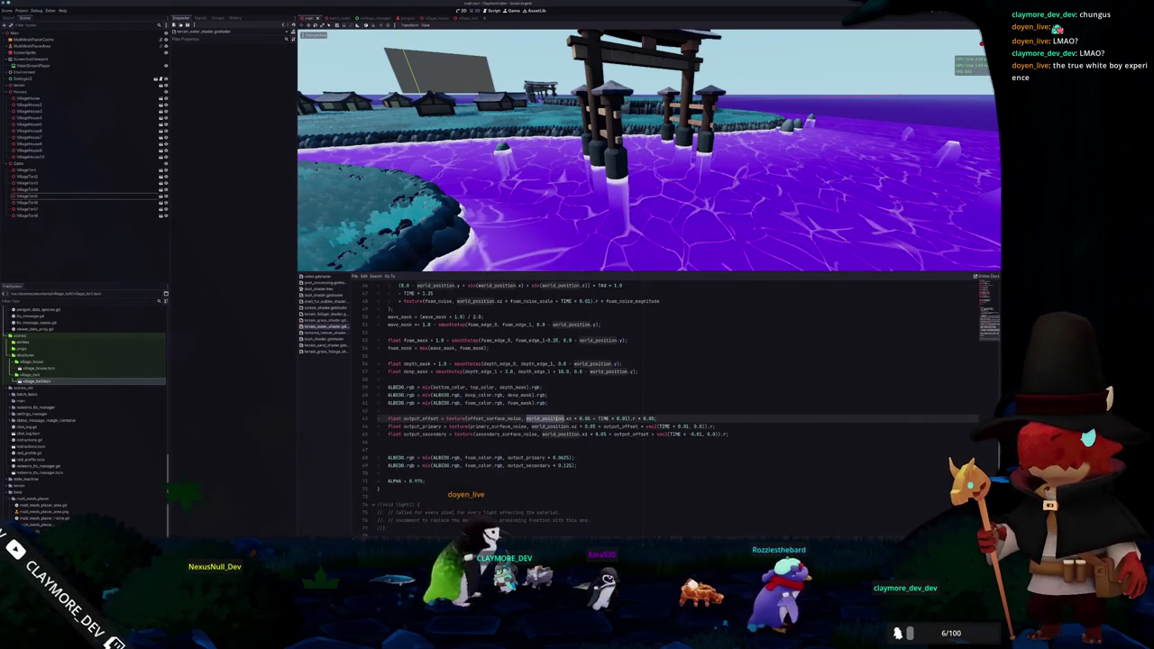
{"action": "scroll", "scroll_direction": "up", "scroll_amount": 3}
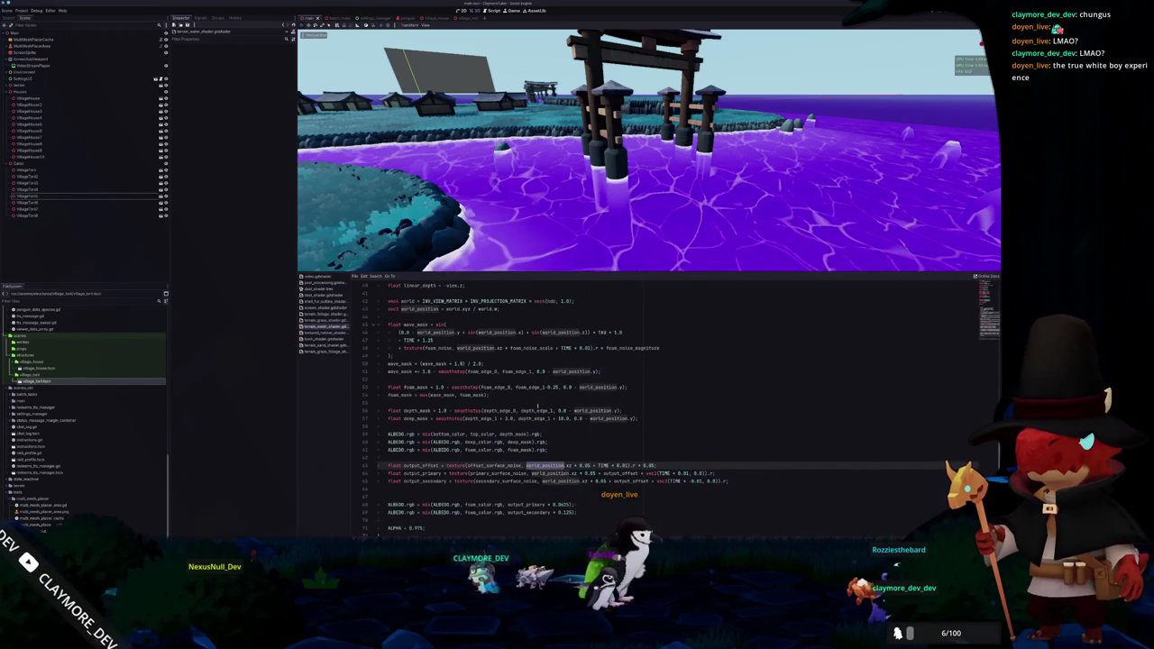
{"action": "scroll", "scroll_direction": "up", "scroll_amount": 3}
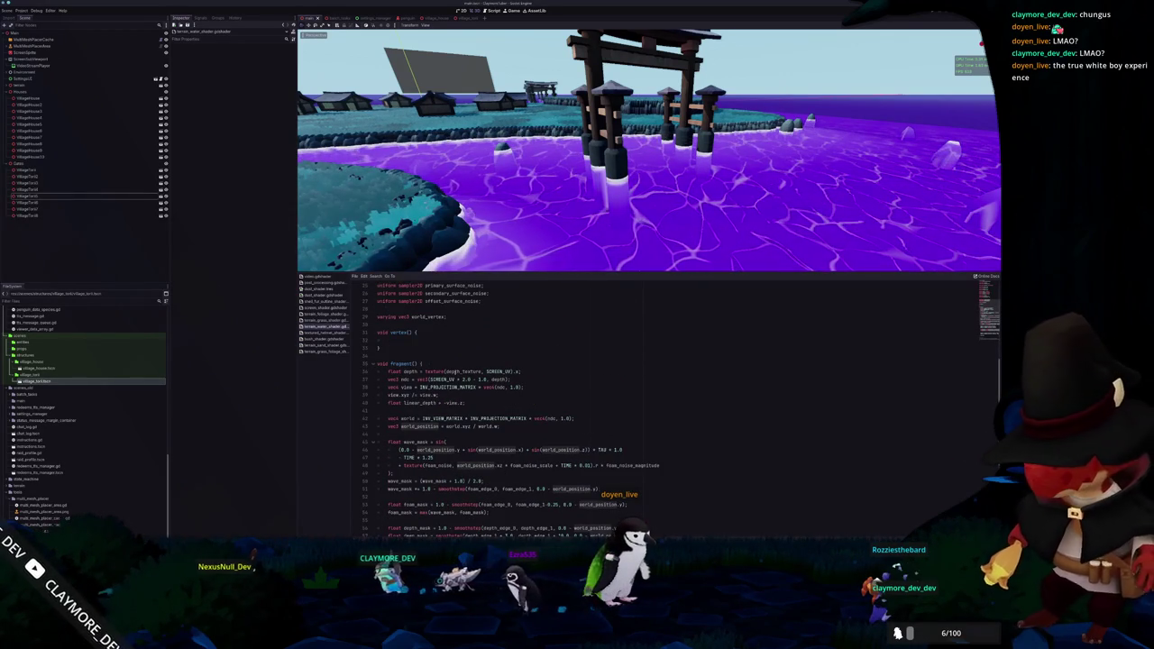
Add 'world_vertex = VERTEX;' inside vertex() and save the shader
{"action": "left_click", "coordinate": [397, 340]}
{"action": "type", "text": "world"}
{"action": "type", "text": "_vertex = VERTEX"}
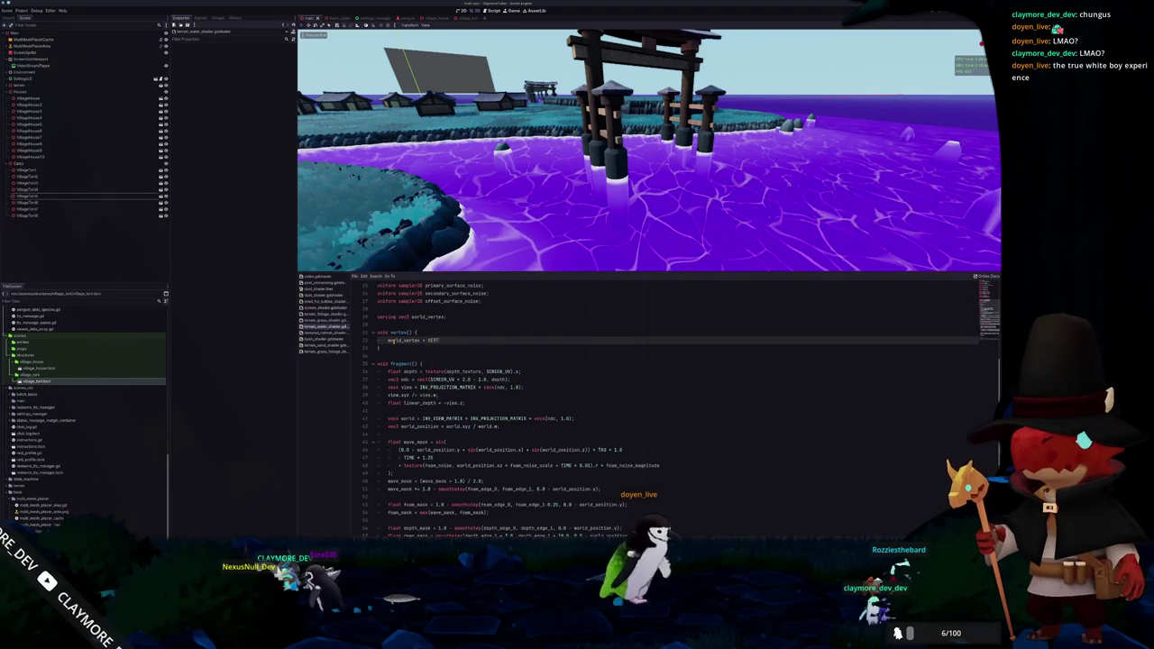
{"action": "type", "text": ";"}
{"action": "key", "text": "ctrl+s"}
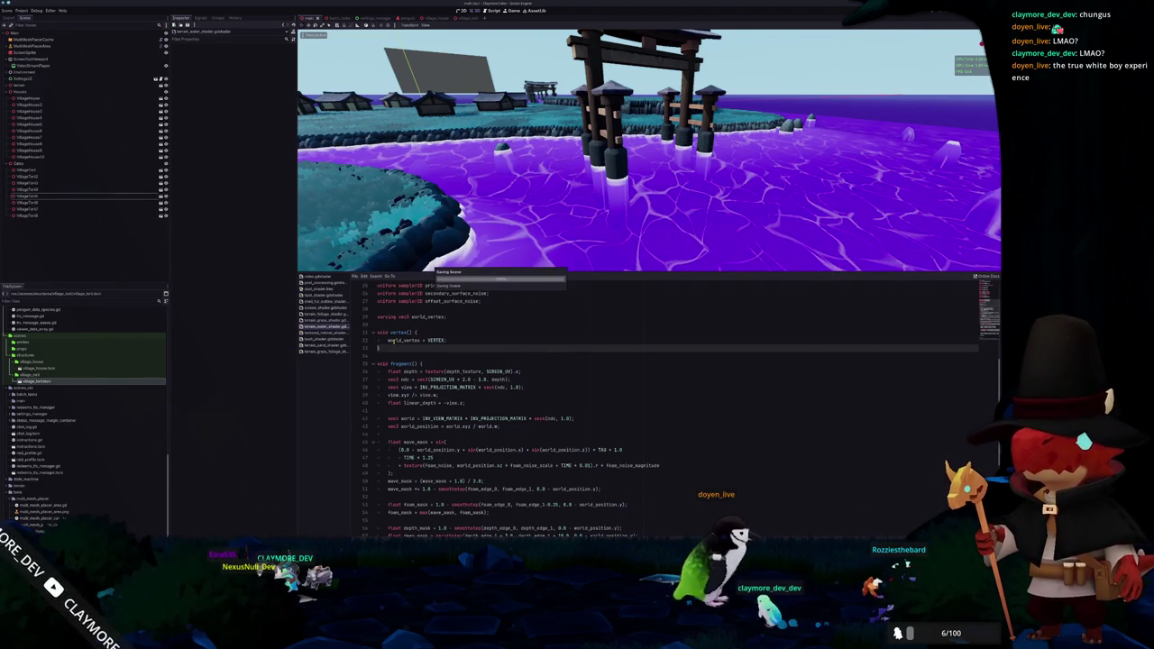
Replace world_position with world_vertex on lines 63, 64 and 65
{"action": "scroll", "scroll_direction": "down", "scroll_amount": 3}
{"action": "double_click", "coordinate": [539, 419]}
{"action": "type", "text": "world_vertex"}
{"action": "double_click", "coordinate": [541, 425]}
{"action": "type", "text": "world_vertex"}
{"action": "double_click", "coordinate": [551, 434]}
{"action": "type", "text": "world_vertex"}
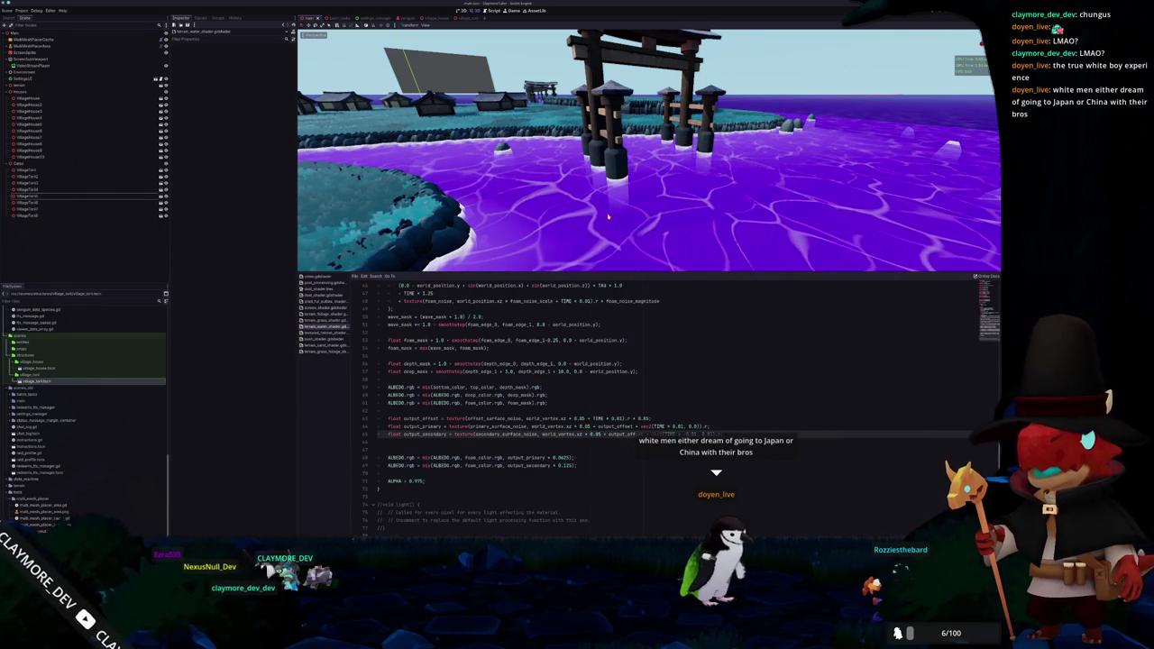
Fly over the island and frame the terrain mesh to inspect the grass
{"action": "key", "text": "w"}
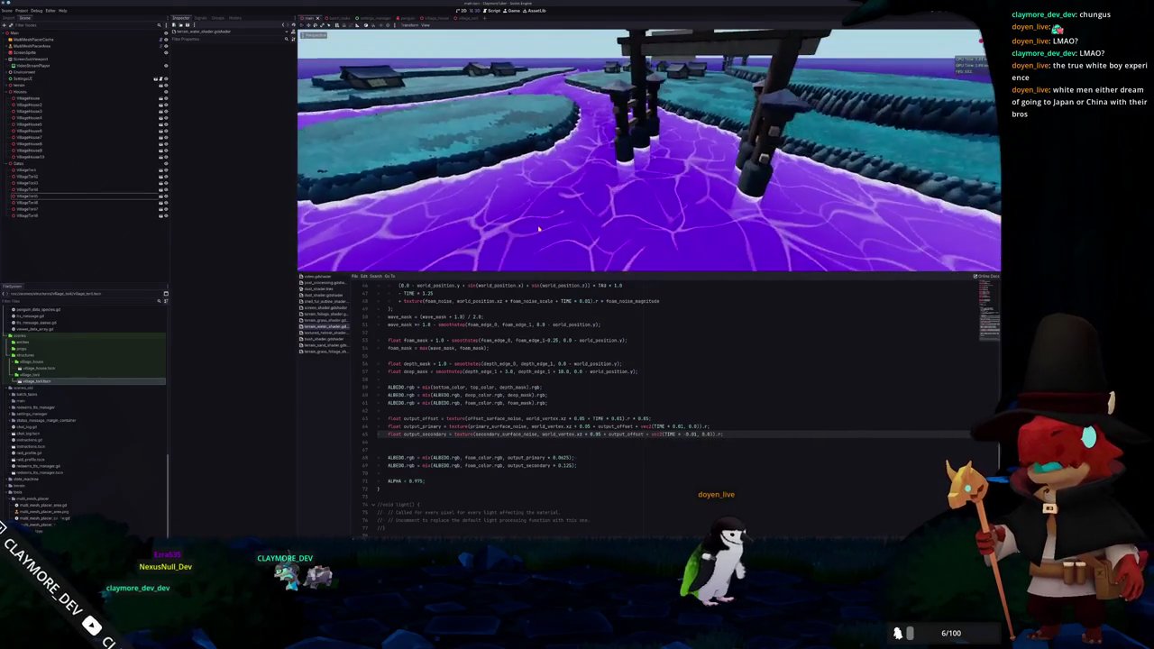
{"action": "key", "text": "e"}
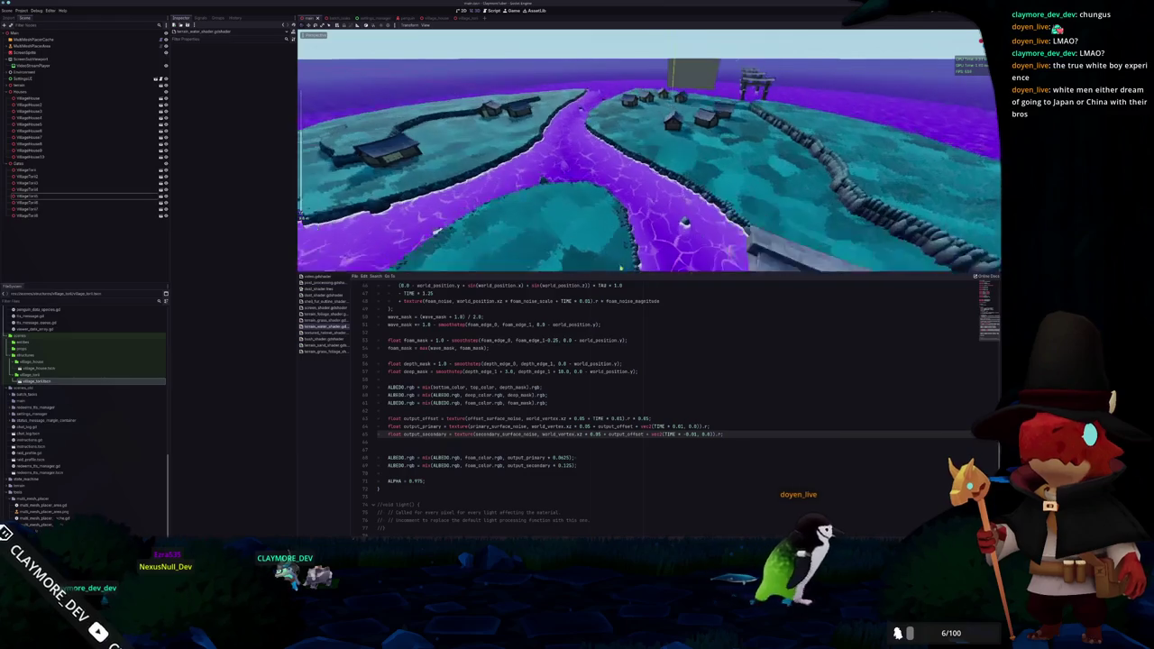
{"action": "left_click", "coordinate": [671, 155]}
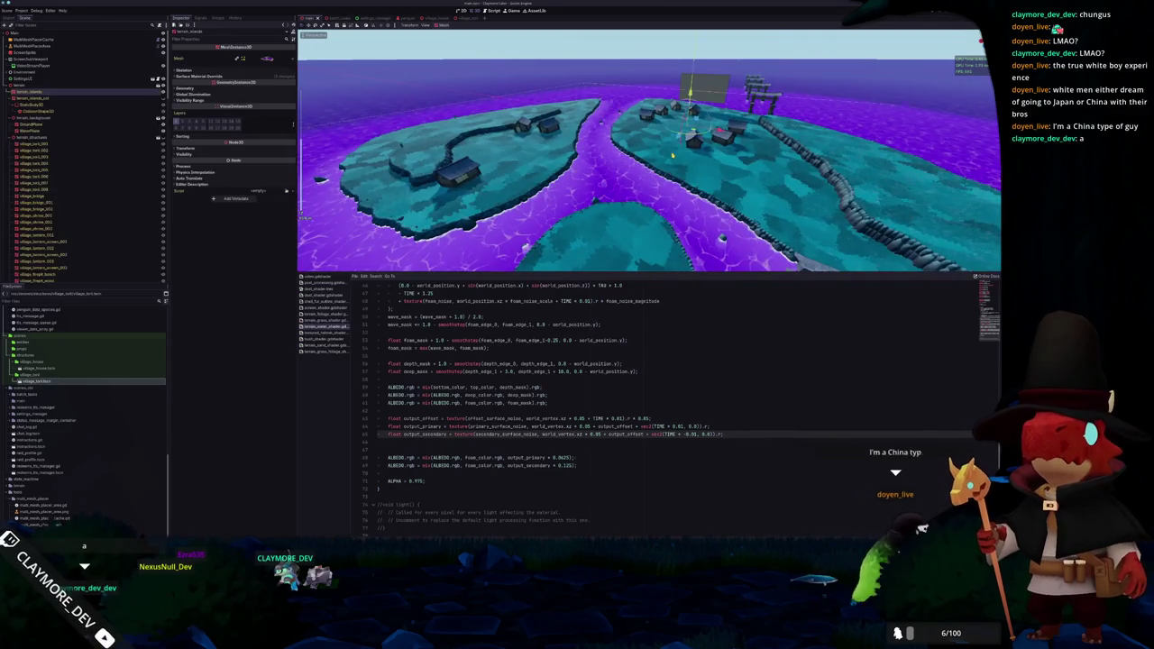
{"action": "key", "text": "f"}
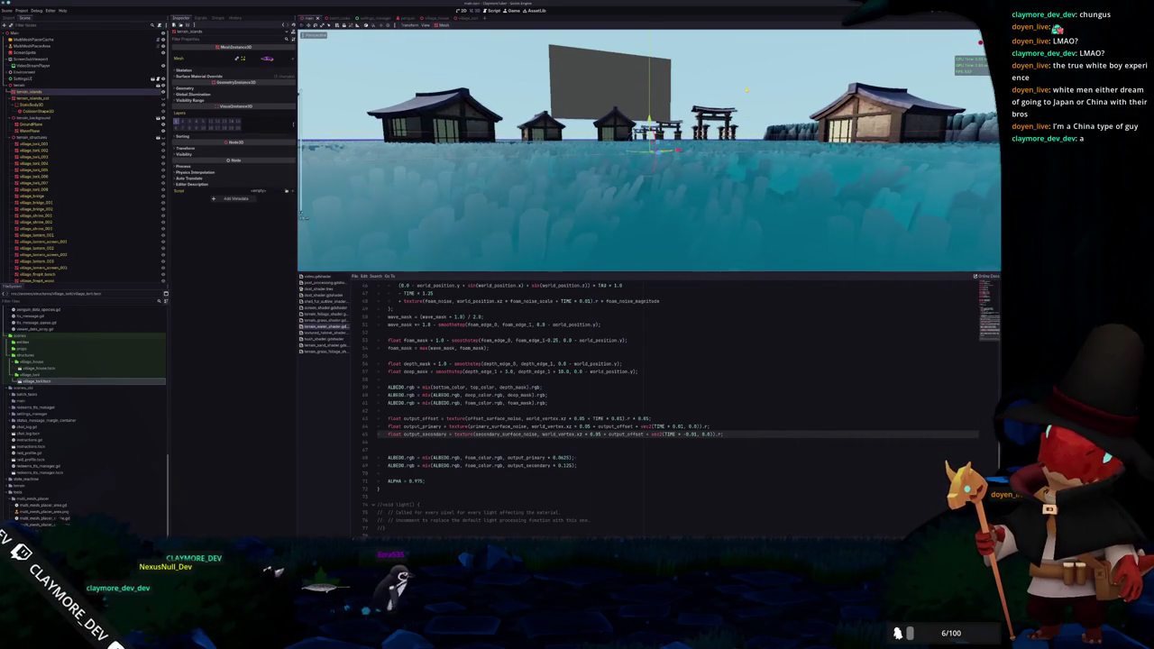
{"action": "left_click", "coordinate": [714, 174]}
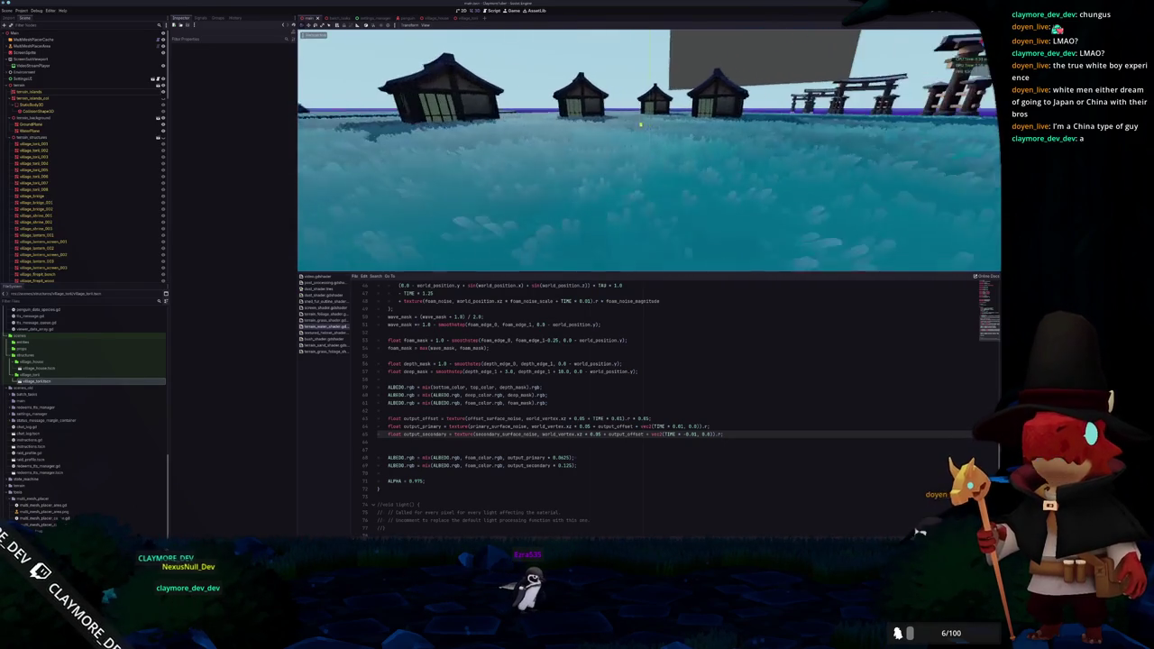
{"action": "left_click_drag", "start_coordinate": [695, 123], "coordinate": [375, 203]}
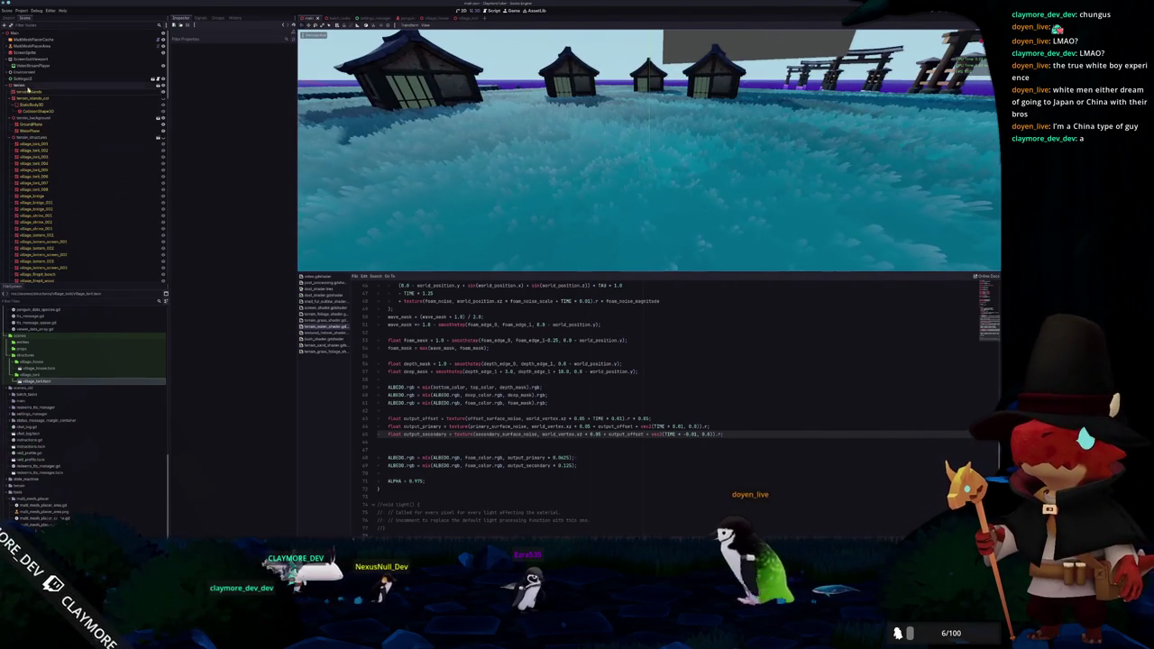
Select the terrain node, view the torii and houses, then open terrain_grass_foliage shader
{"action": "left_click", "coordinate": [20, 85]}
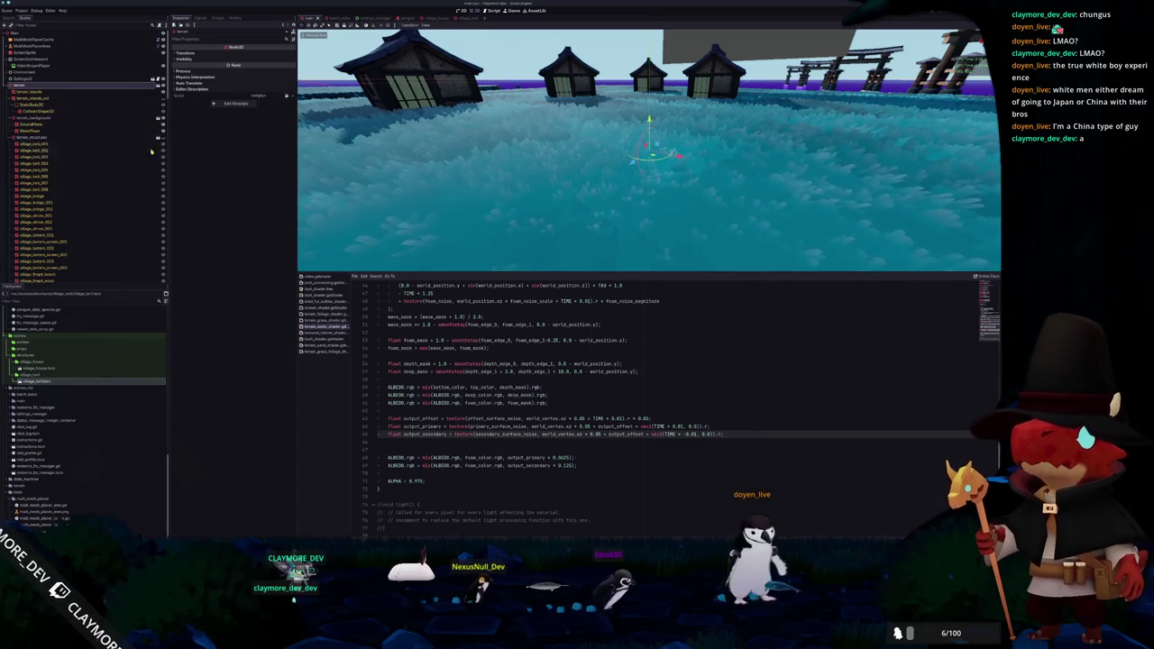
{"action": "left_click_drag", "start_coordinate": [491, 132], "coordinate": [698, 135]}
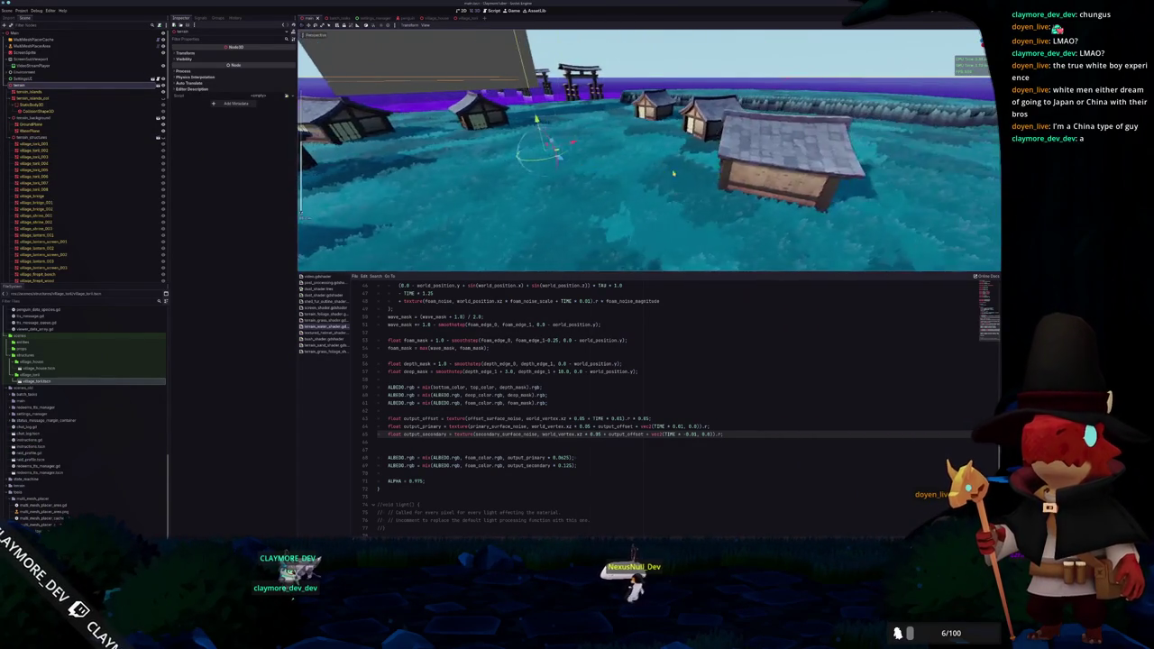
{"action": "left_click_drag", "start_coordinate": [553, 179], "coordinate": [599, 232]}
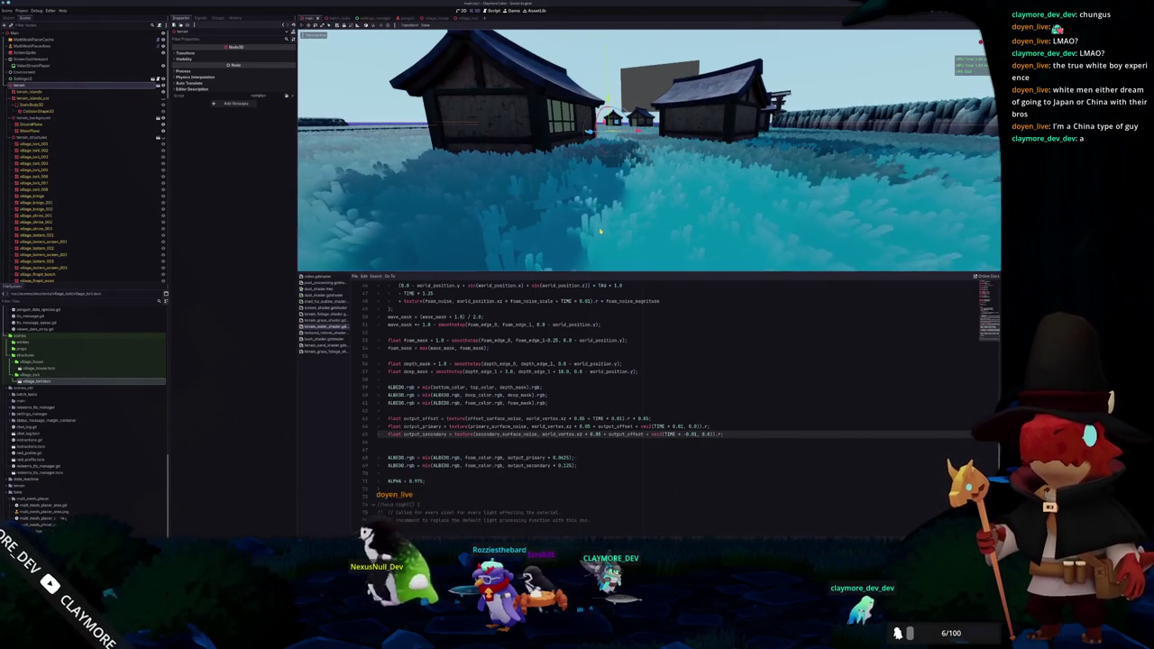
{"action": "left_click_drag", "start_coordinate": [599, 232], "coordinate": [599, 232]}
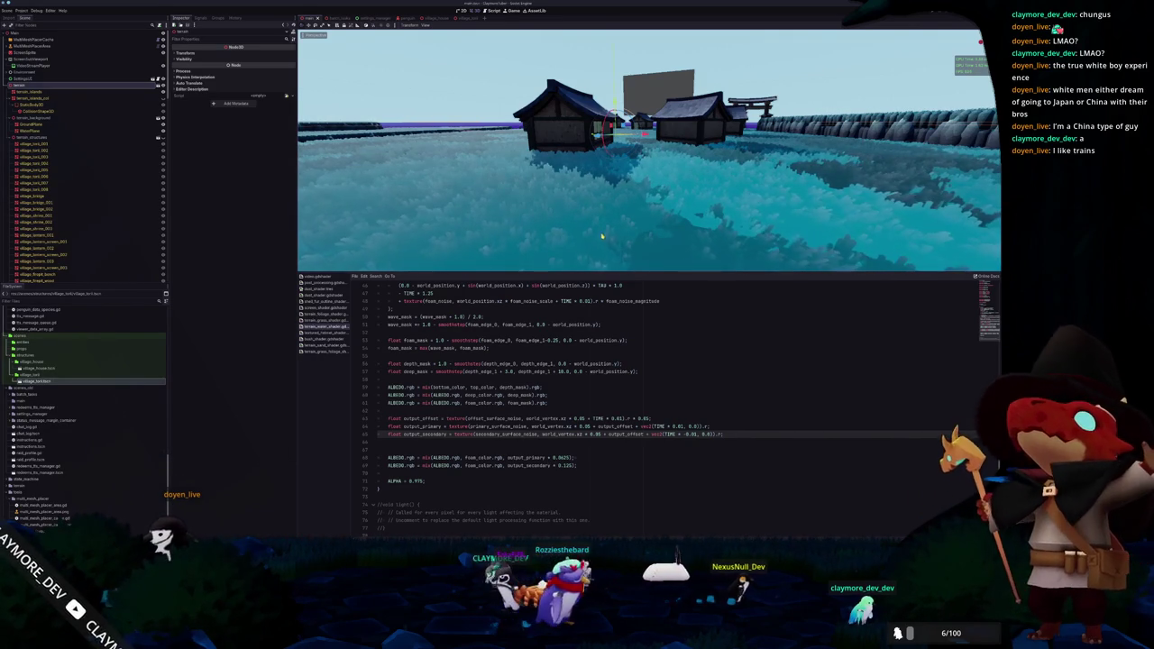
{"action": "left_click", "coordinate": [330, 351]}
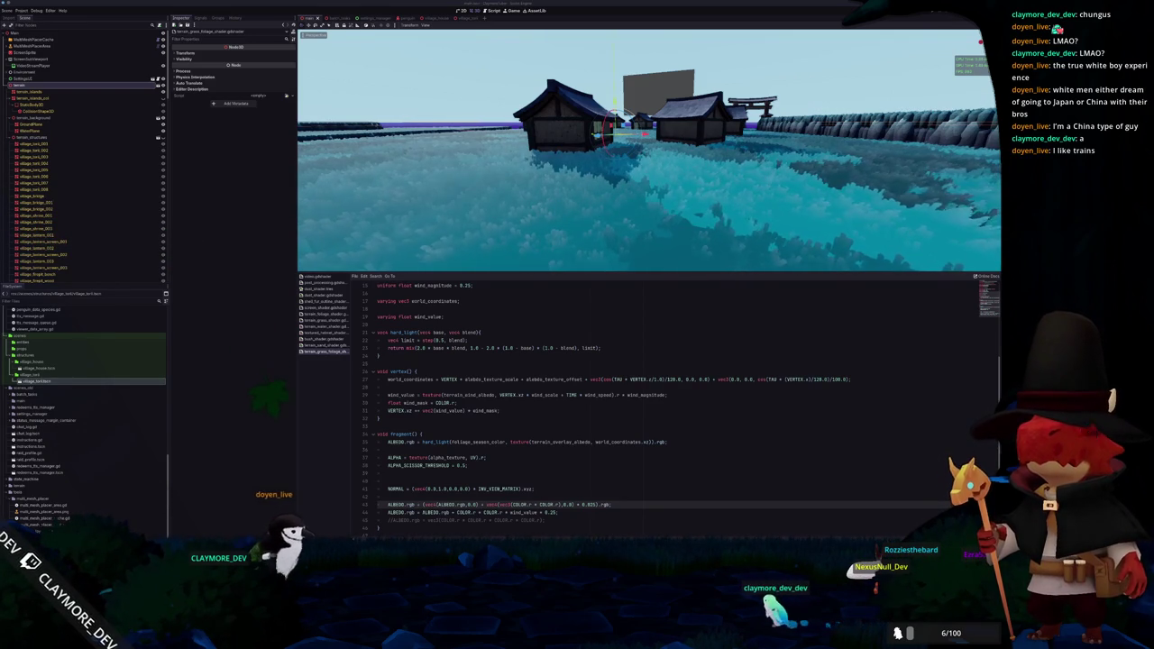
Review where world_coordinates is used in the grass shader
{"action": "left_click", "coordinate": [467, 365]}
{"action": "scroll", "scroll_direction": "up", "scroll_amount": 3}
{"action": "scroll", "scroll_direction": "down", "scroll_amount": 3}
{"action": "scroll", "scroll_direction": "up", "scroll_amount": 3}
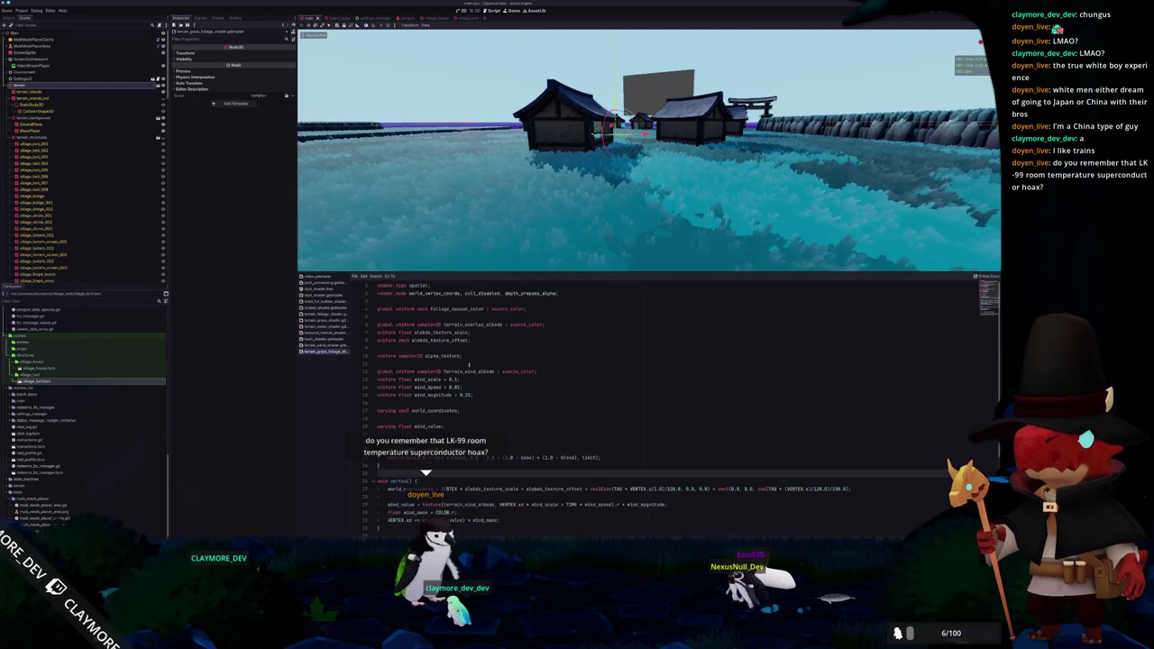
{"action": "scroll", "scroll_direction": "down", "scroll_amount": 3}
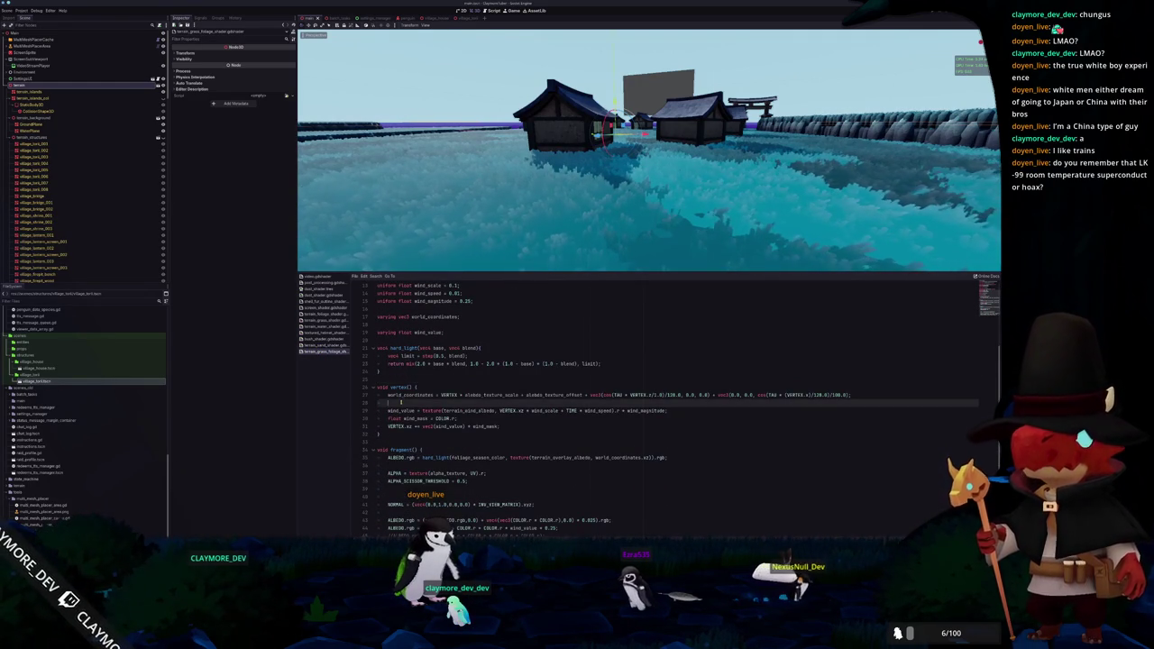
{"action": "double_click", "coordinate": [410, 394]}
{"action": "scroll", "scroll_direction": "down", "scroll_amount": 3}
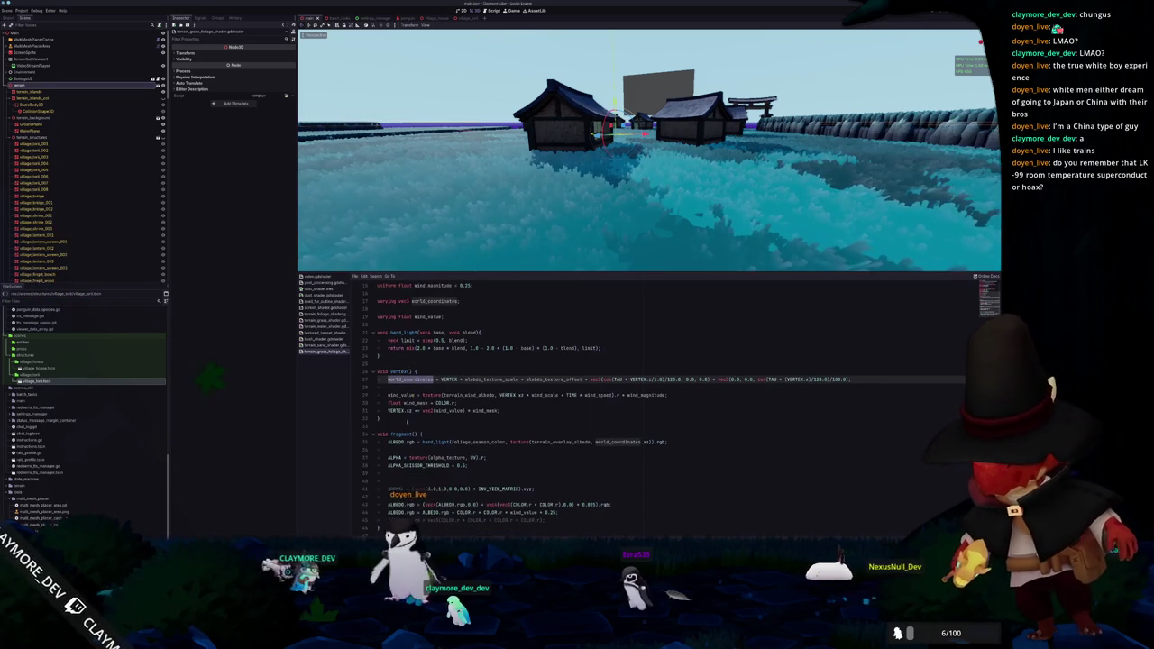
{"action": "left_click", "coordinate": [406, 386]}
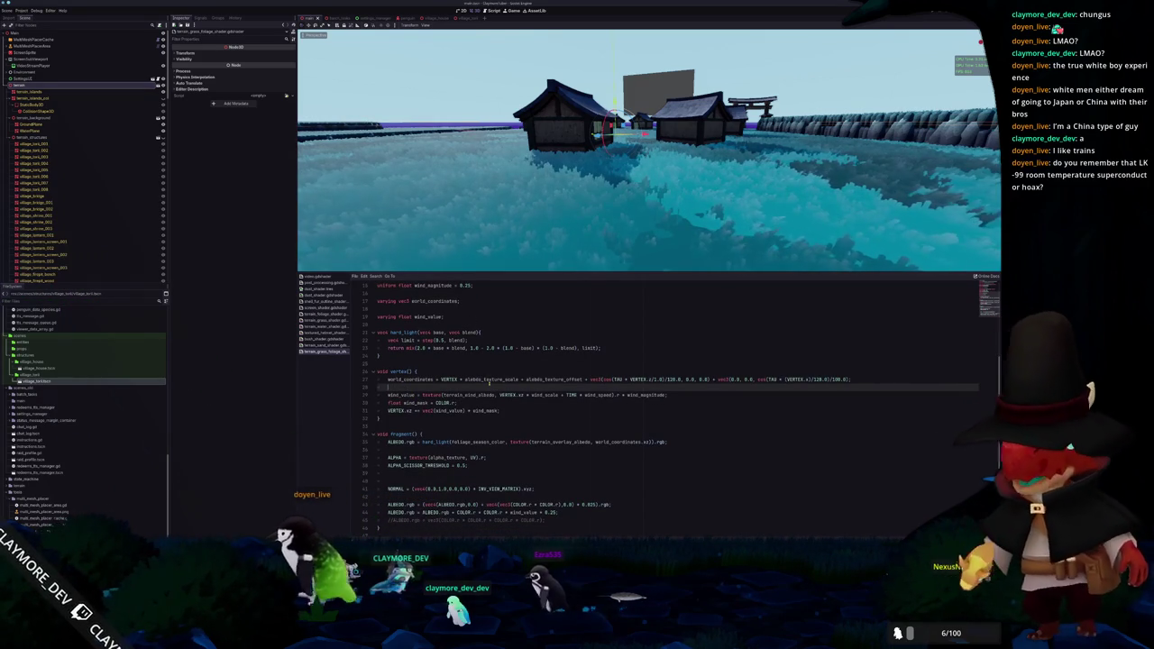
Declare 'varying vec3 model_coordinates;' below the world_coordinates varying
{"action": "left_click", "coordinate": [505, 410]}
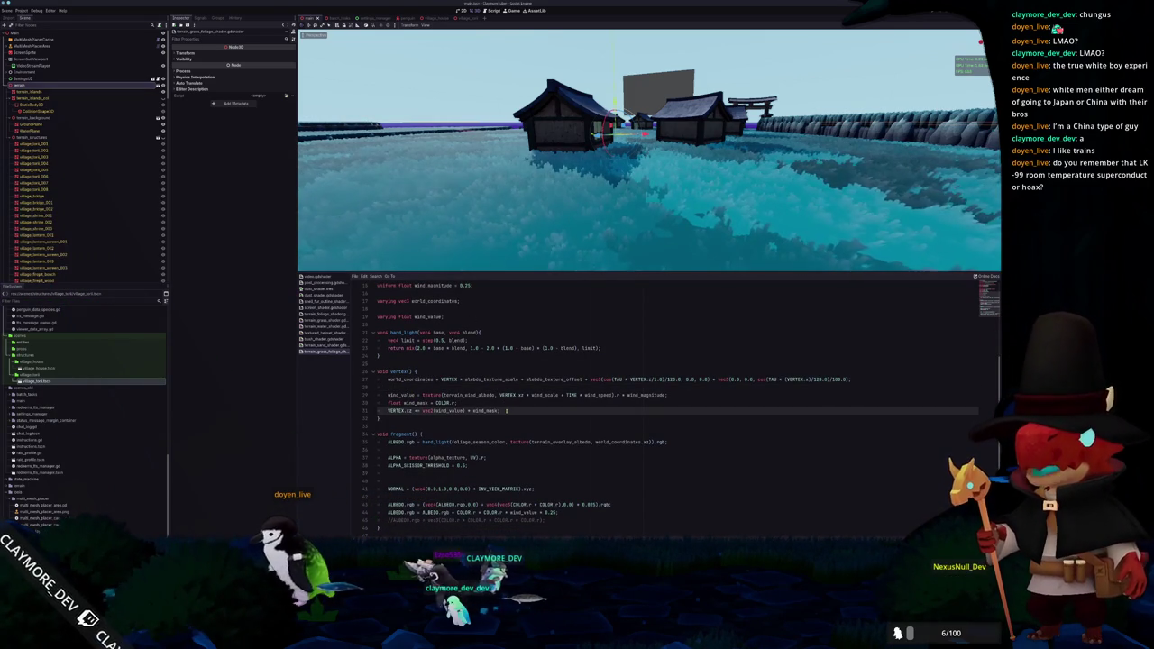
{"action": "key", "text": "Return"}
{"action": "key", "text": "Return"}
{"action": "key", "text": "Up"}
{"action": "key", "text": "Up"}
{"action": "key", "text": "Up"}
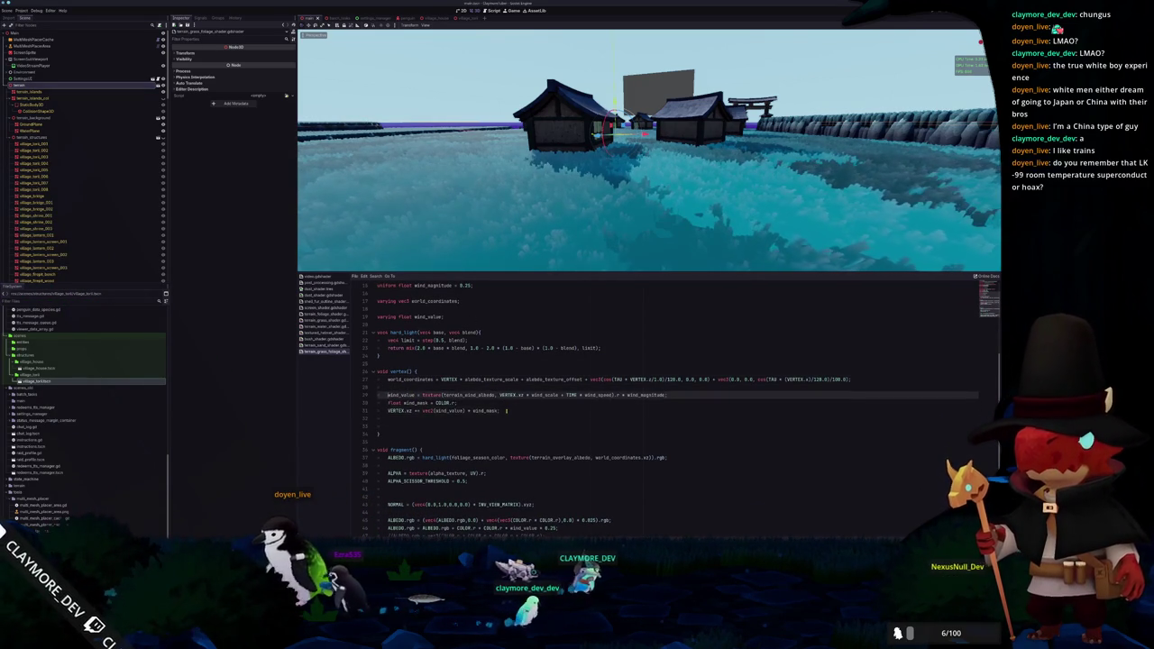
{"action": "key", "text": "Return"}
{"action": "type", "text": "varying vec"}
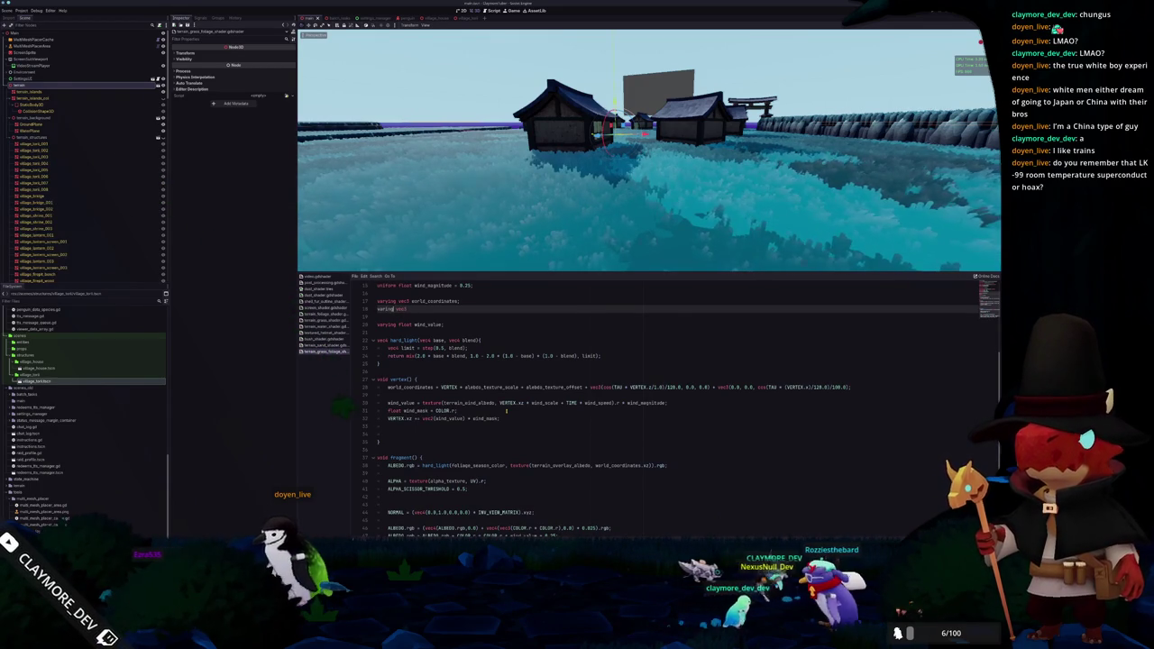
{"action": "type", "text": "3 d"}
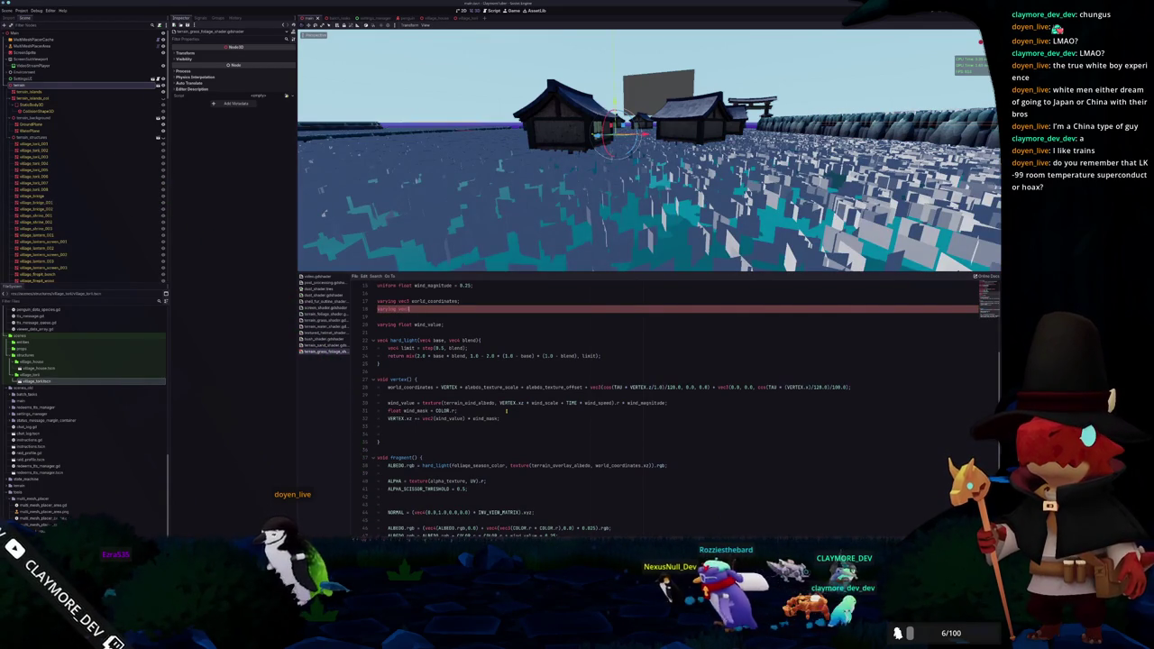
{"action": "type", "text": "odel_matrix"}
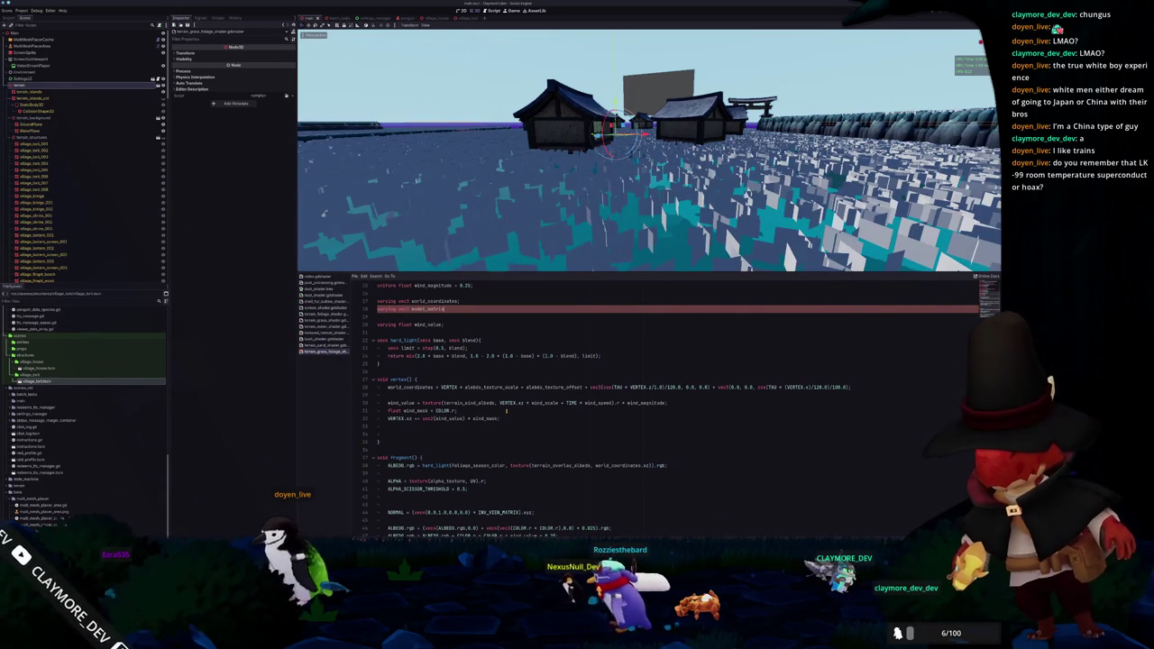
{"action": "key", "text": "BackSpace"}
{"action": "key", "text": "BackSpace"}
{"action": "key", "text": "BackSpace"}
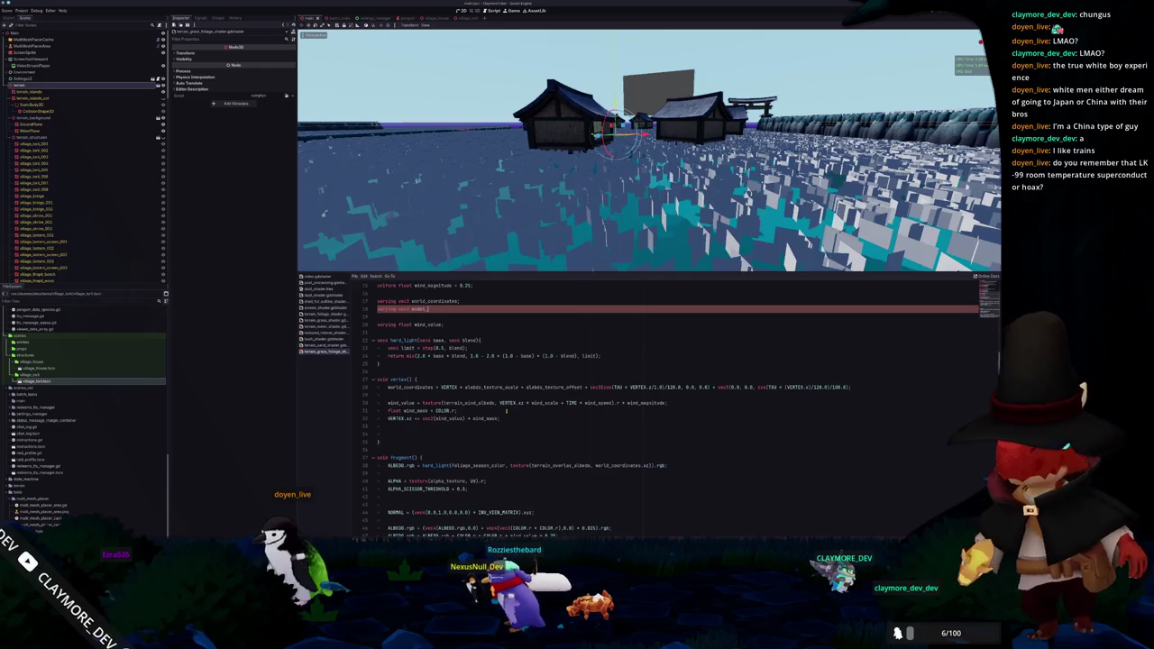
{"action": "type", "text": "coordinat"}
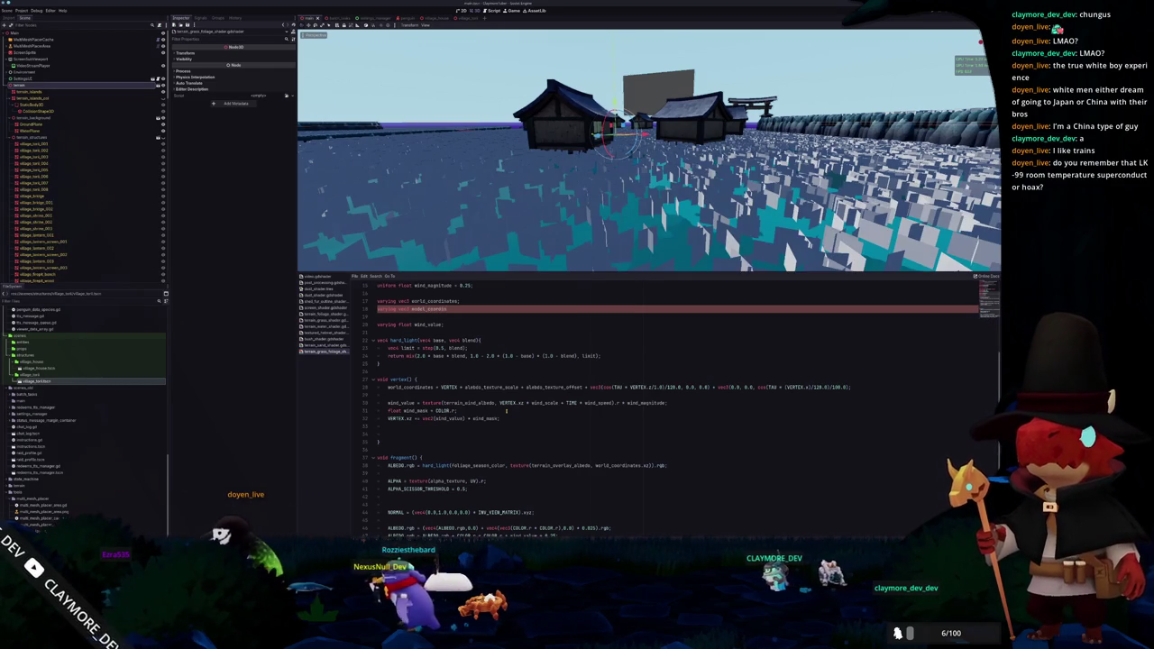
{"action": "type", "text": "es;"}
{"action": "key", "text": "Down"}
{"action": "key", "text": "Down"}
{"action": "key", "text": "Down"}
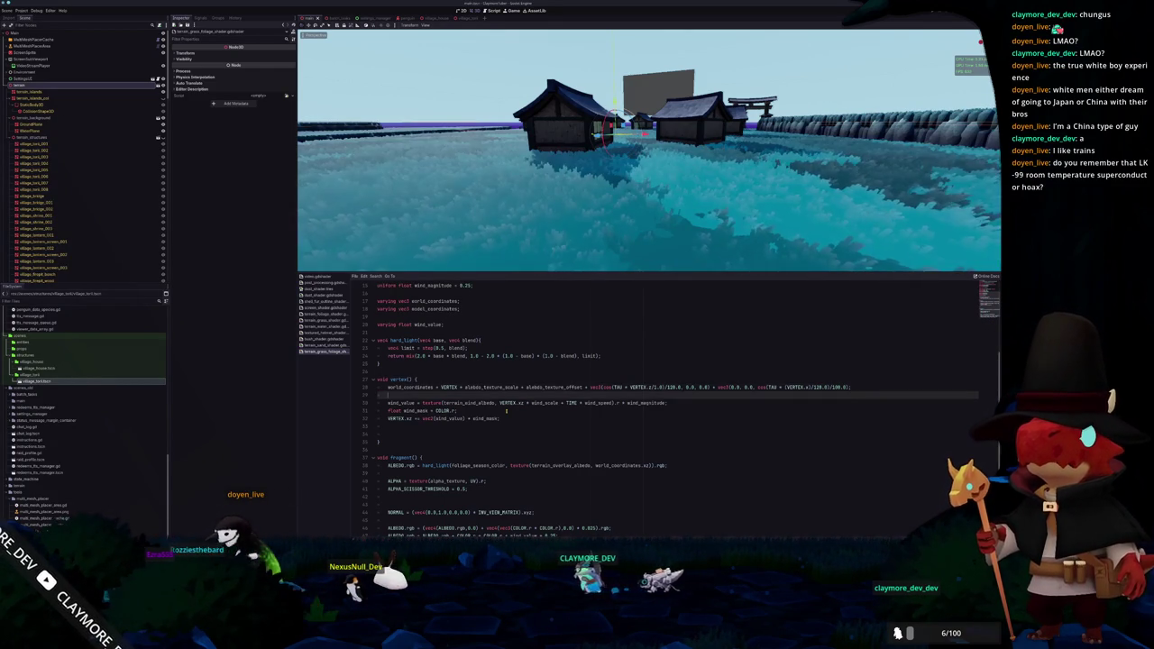
Assign model_coordinates = MODEL_MATRIX[0].xyz in vertex()
{"action": "key", "text": "End"}
{"action": "key", "text": "Return"}
{"action": "type", "text": "model_coordinates = "}
{"action": "type", "text": "MODEL"}
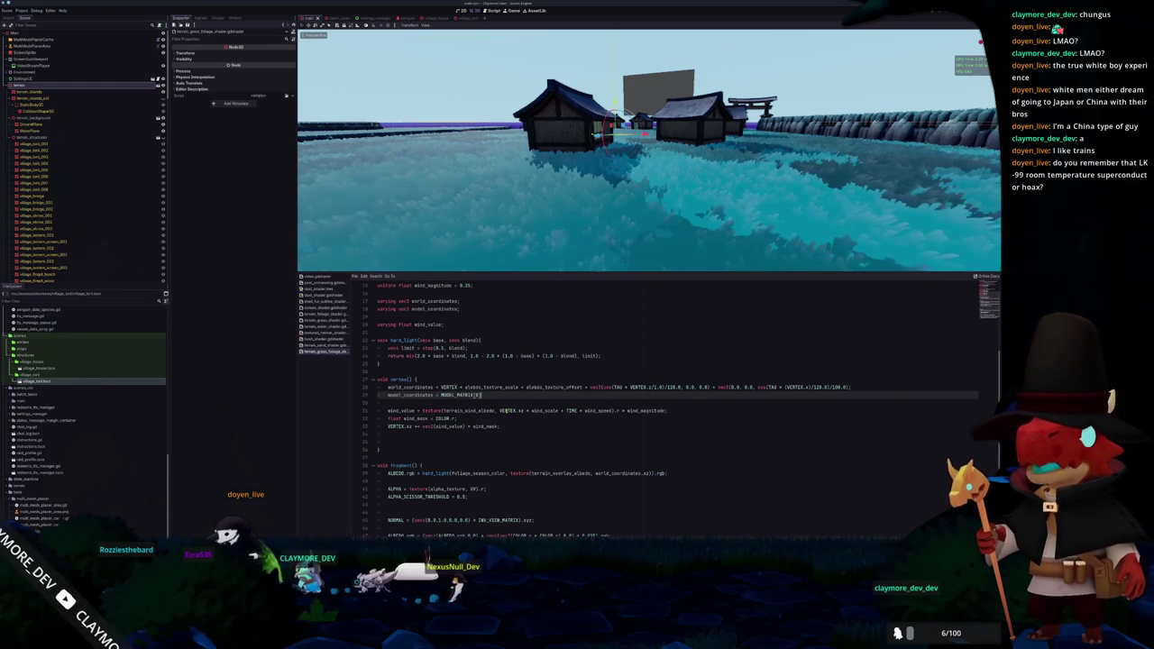
{"action": "type", "text": ".xyz"}
{"action": "left_click", "coordinate": [502, 410]}
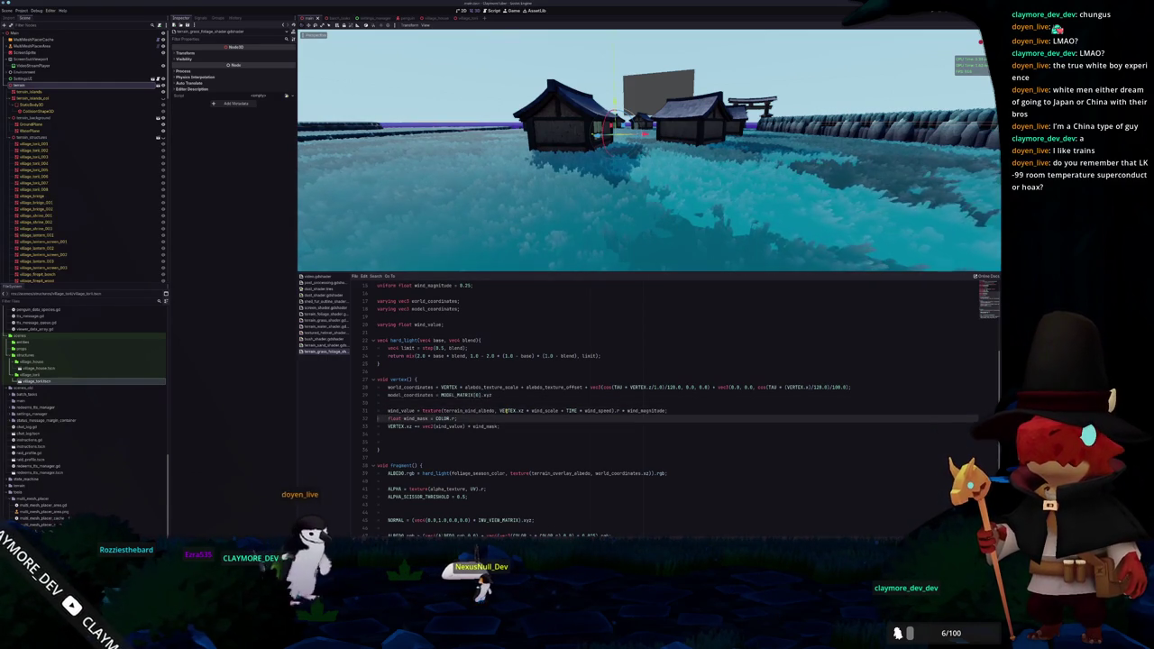
{"action": "scroll", "scroll_direction": "down", "scroll_amount": 3}
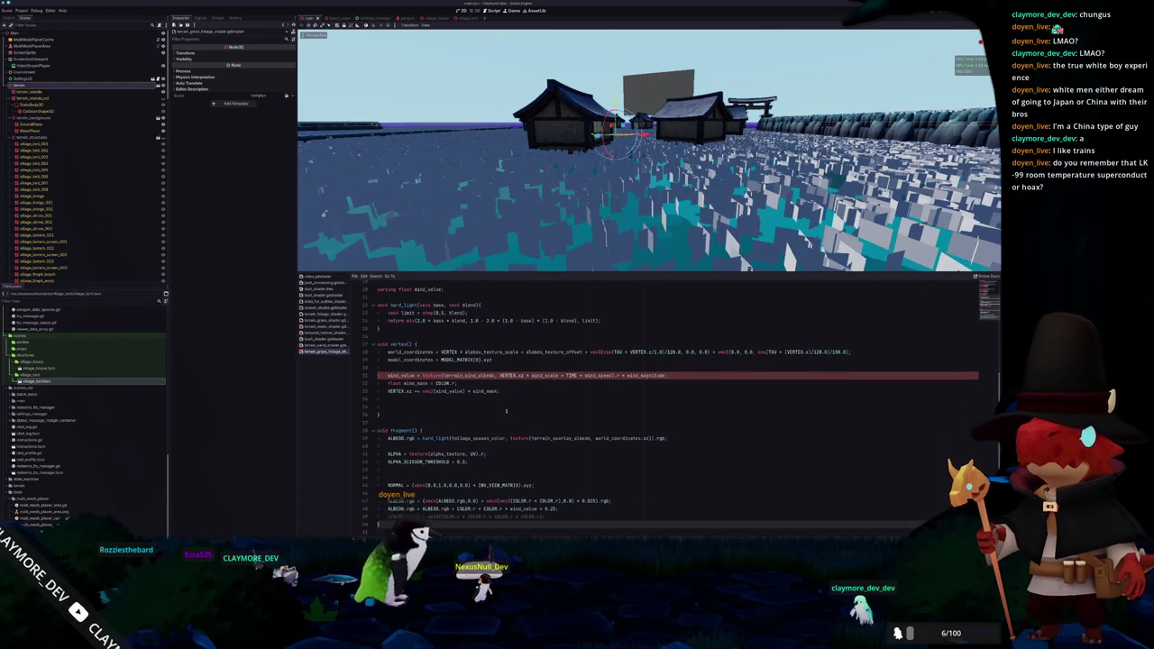
{"action": "key", "text": "Up"}
{"action": "key", "text": "Down"}
{"action": "key", "text": "Up"}
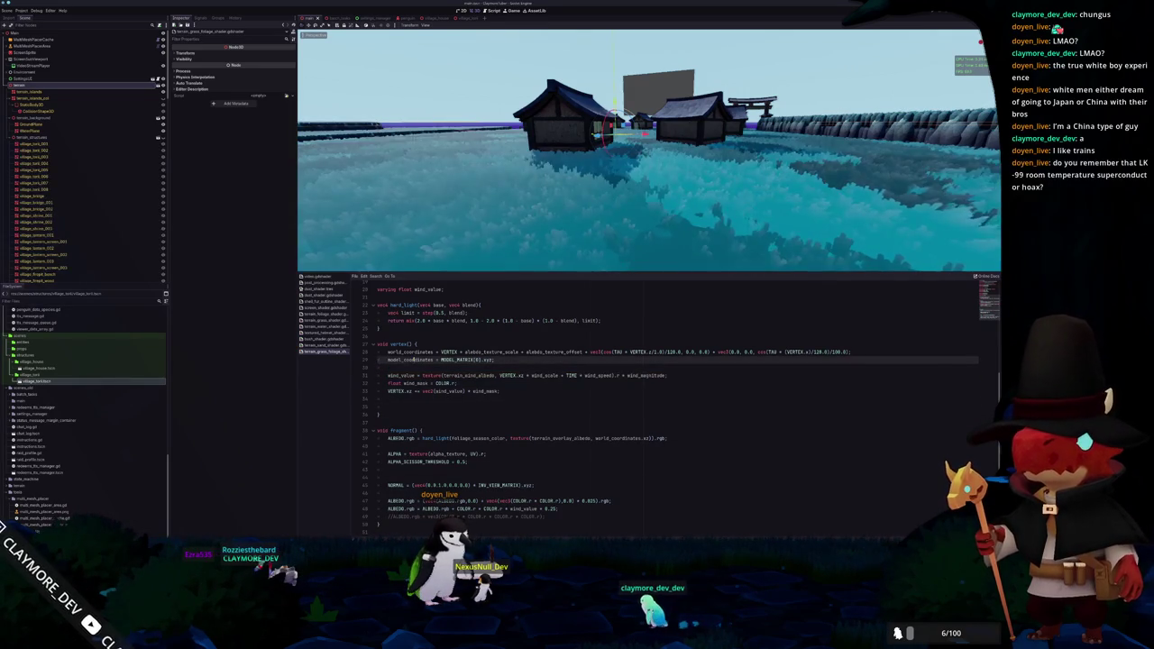
Sample the overlay texture with model_coordinates.xz instead of world_coordinates.xz
{"action": "double_click", "coordinate": [414, 360]}
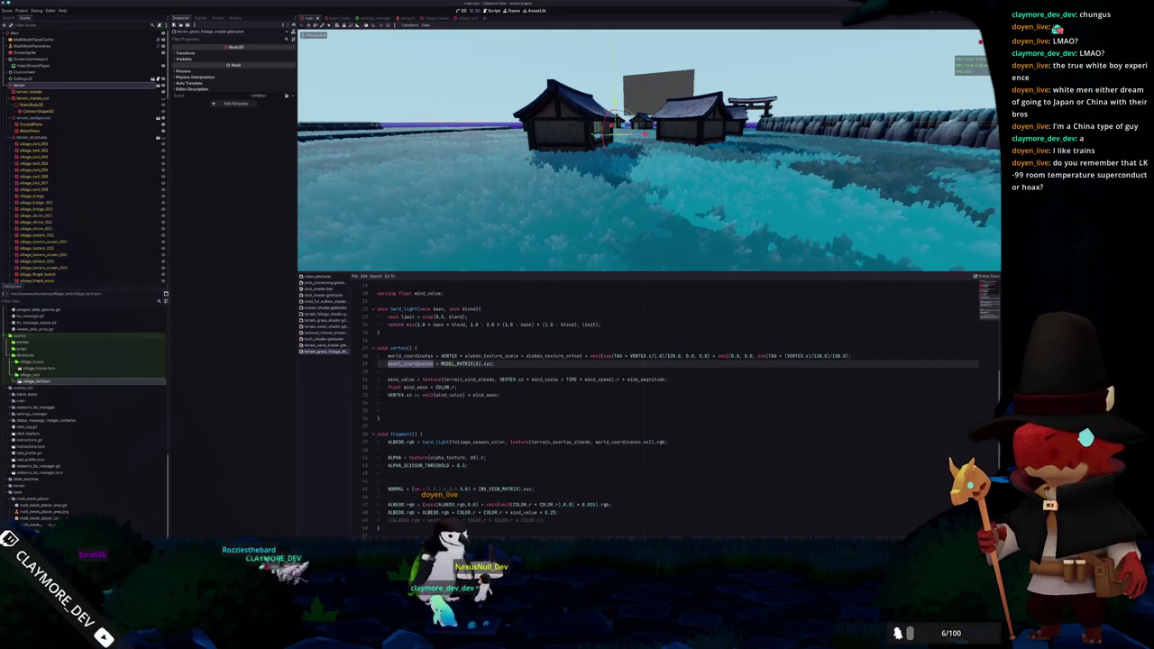
{"action": "double_click", "coordinate": [620, 441]}
{"action": "key", "text": "ctrl+v"}
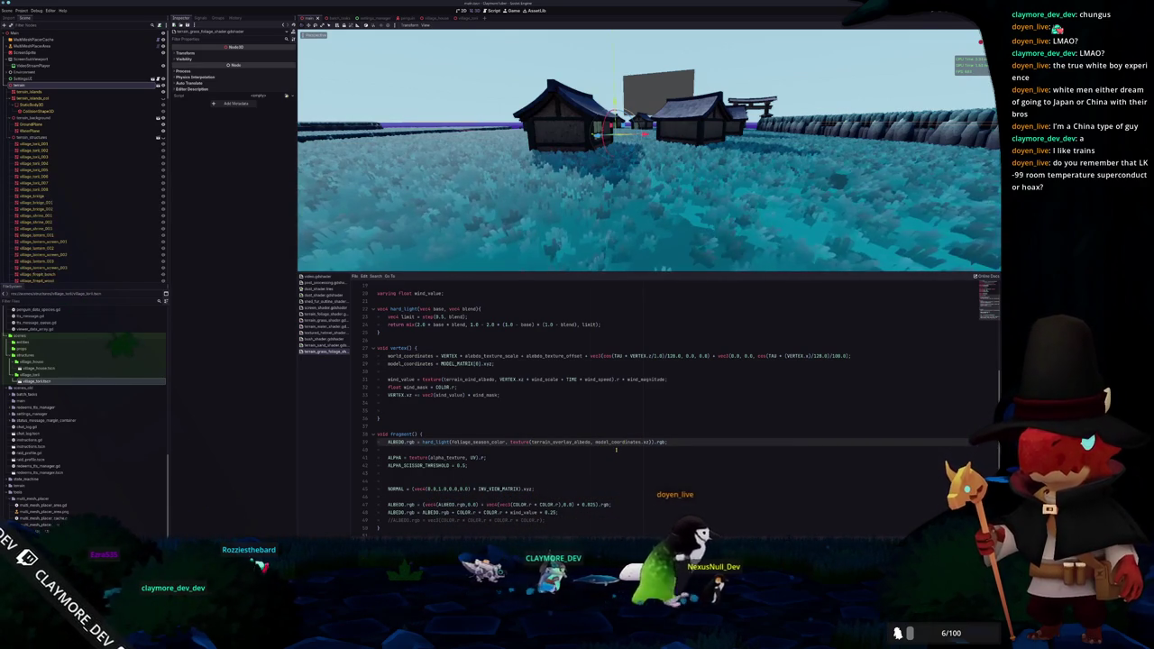
{"action": "scroll", "scroll_direction": "down", "scroll_amount": 3}
Append the albedo_texture_scale multiplier to the model_coordinates assignment
{"action": "scroll", "scroll_direction": "up", "scroll_amount": 3}
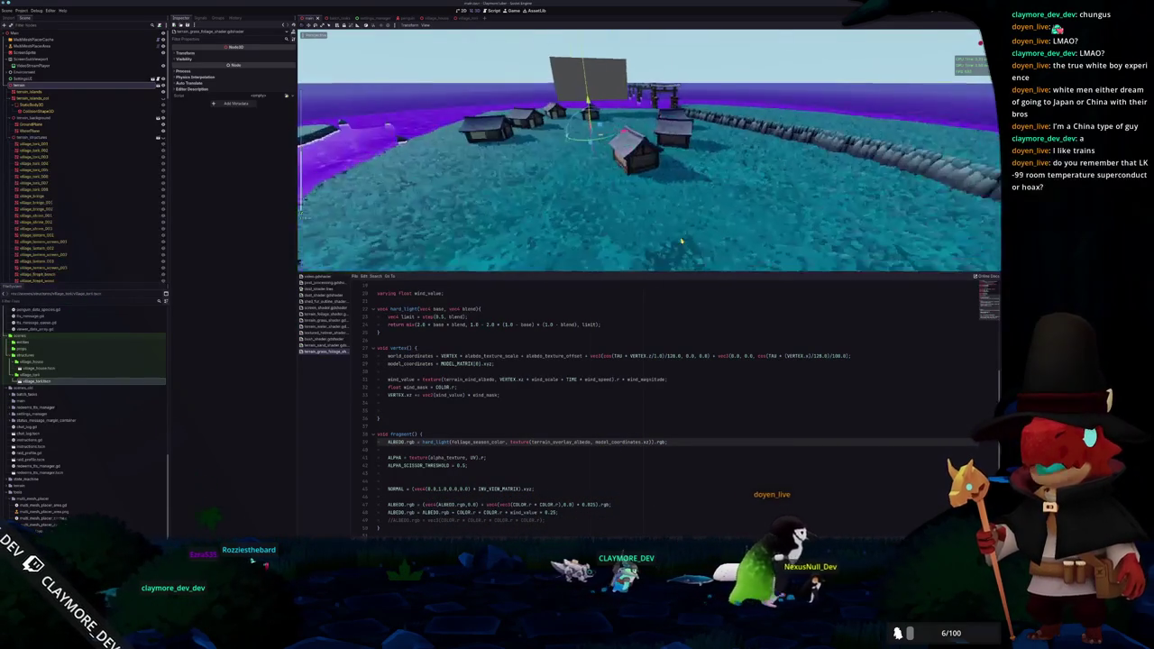
{"action": "left_click_drag", "start_coordinate": [643, 243], "coordinate": [730, 257]}
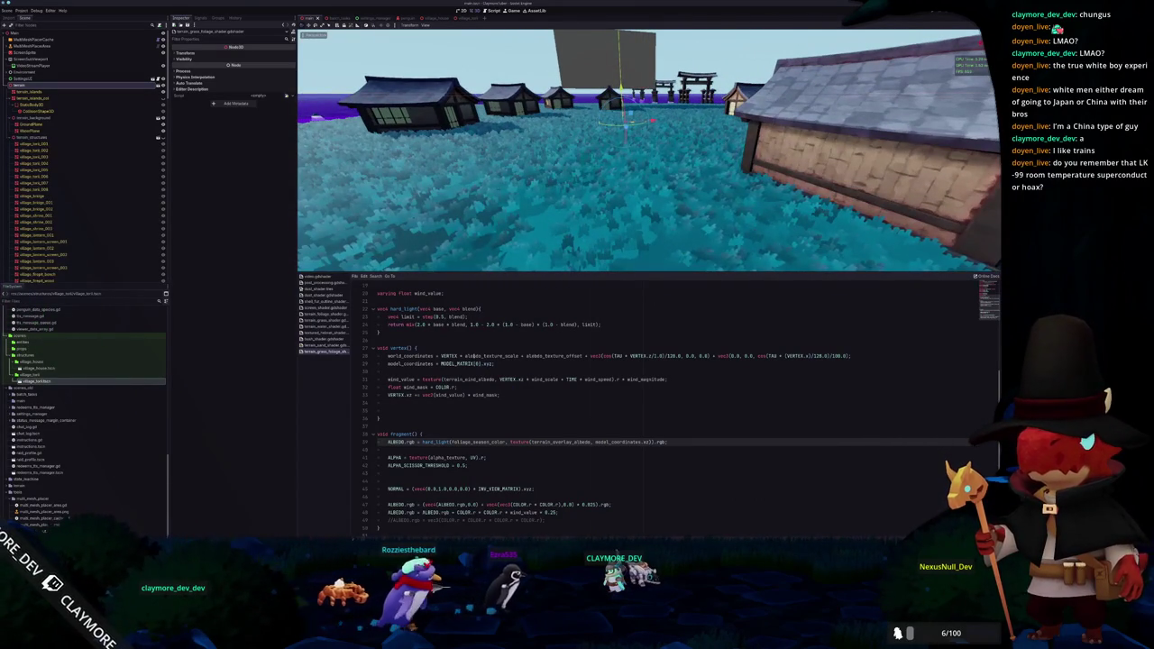
{"action": "left_click_drag", "start_coordinate": [458, 355], "coordinate": [516, 356]}
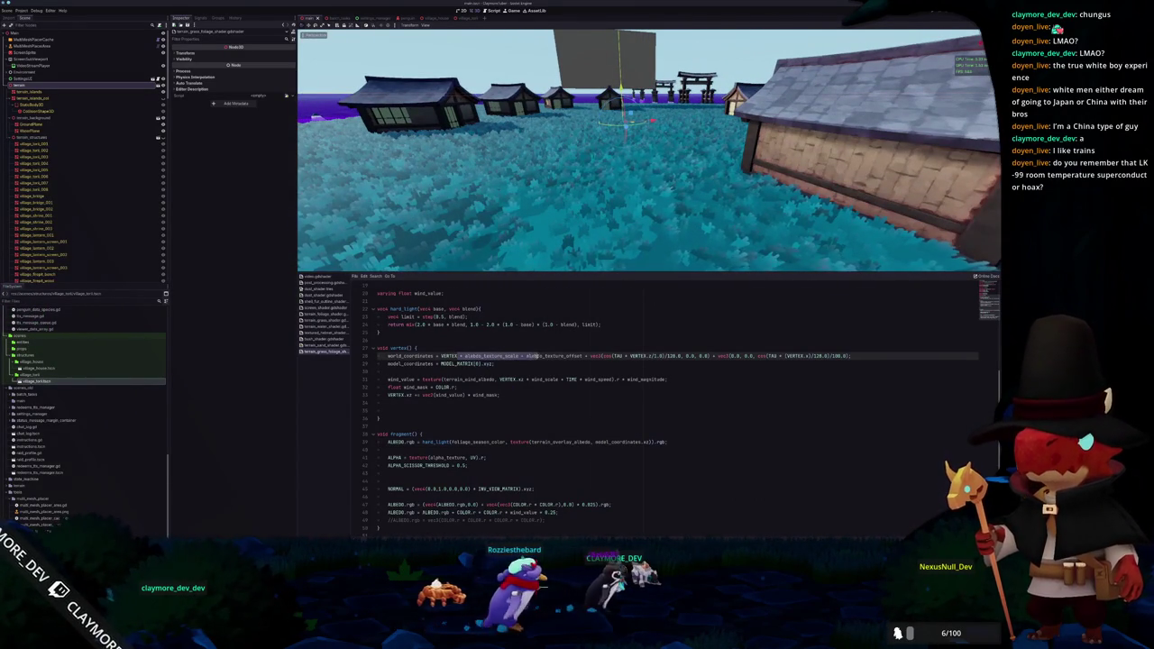
{"action": "key", "text": "ctrl+c"}
{"action": "left_click", "coordinate": [498, 363]}
{"action": "key", "text": "ctrl+v"}
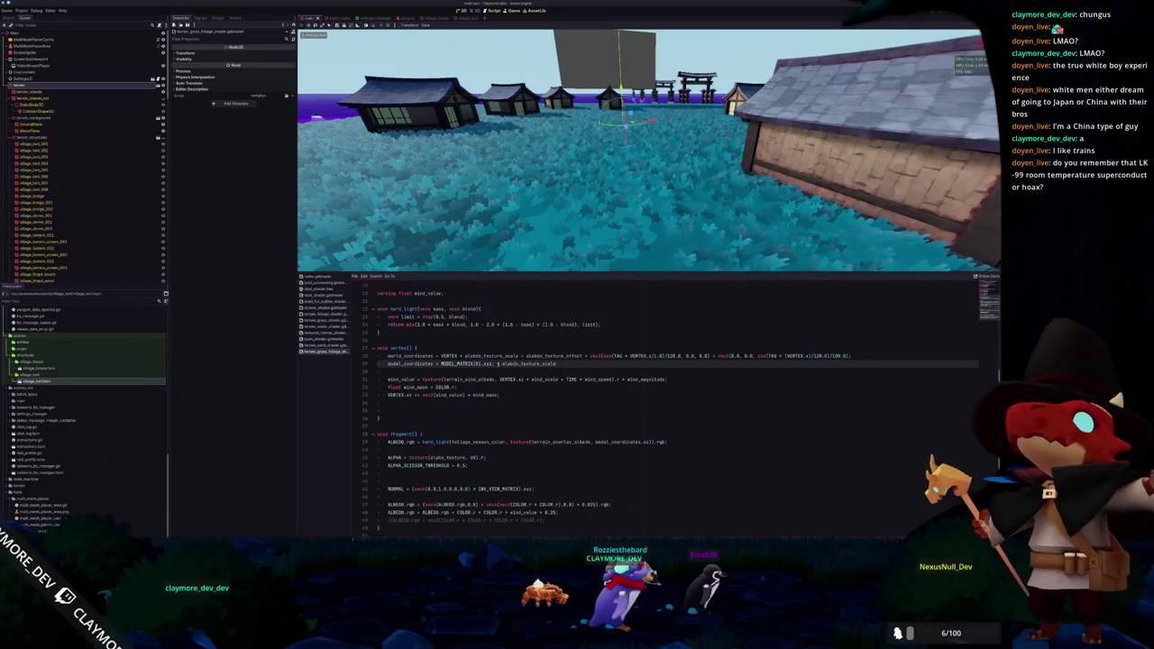
{"action": "key", "text": "BackSpace"}
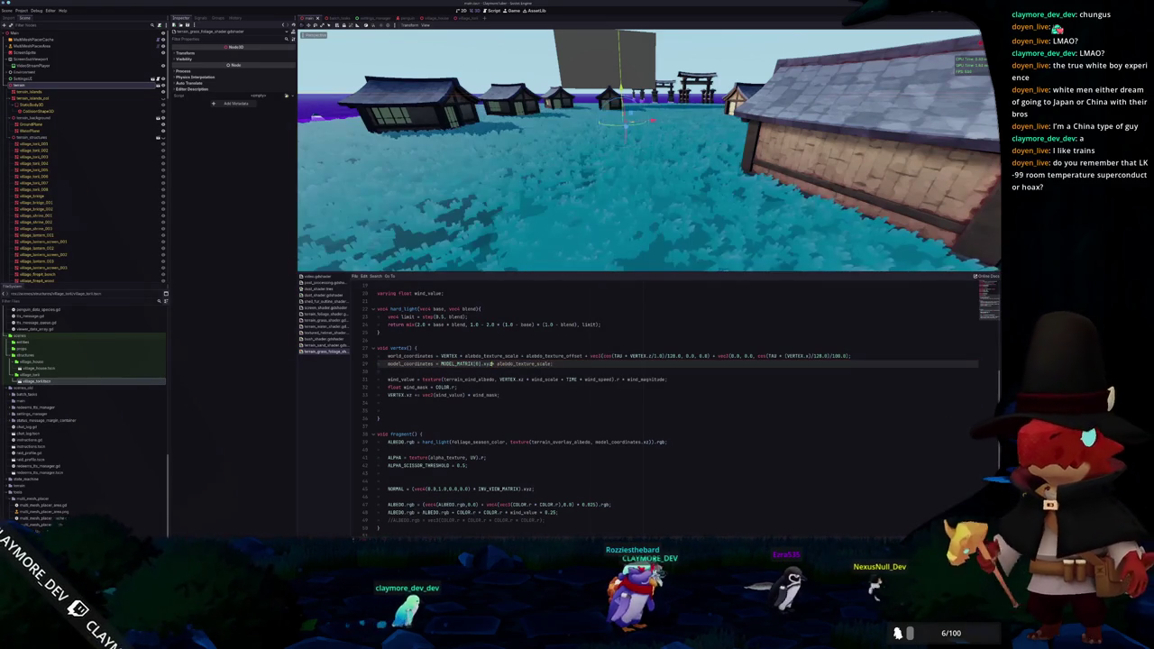
Add the offset and cosine wobble terms, then delete the model_coordinates assignment line
{"action": "scroll", "scroll_direction": "down", "scroll_amount": 3}
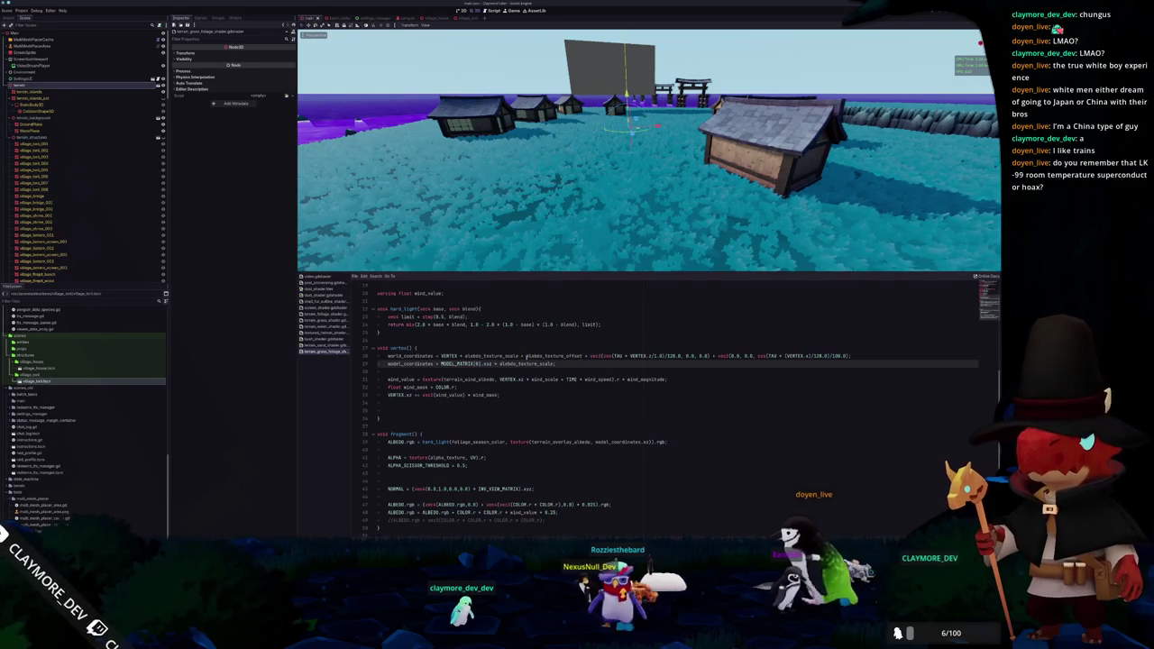
{"action": "left_click_drag", "start_coordinate": [519, 356], "coordinate": [844, 356]}
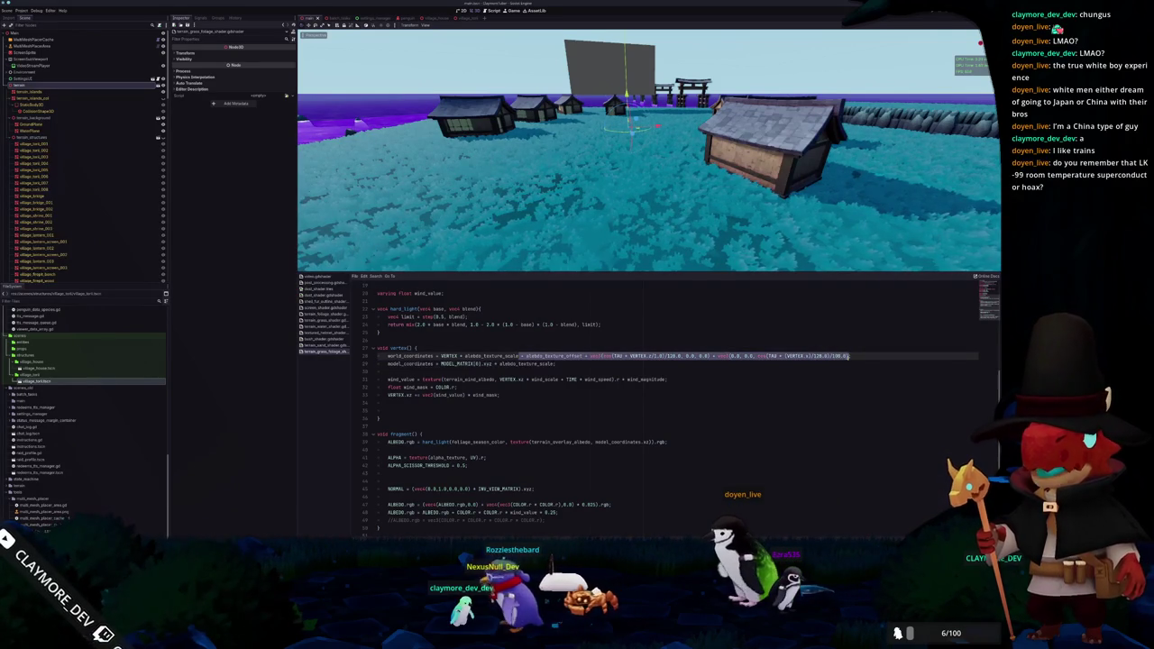
{"action": "key", "text": "ctrl+c"}
{"action": "left_click", "coordinate": [553, 363]}
{"action": "key", "text": "ctrl+v"}
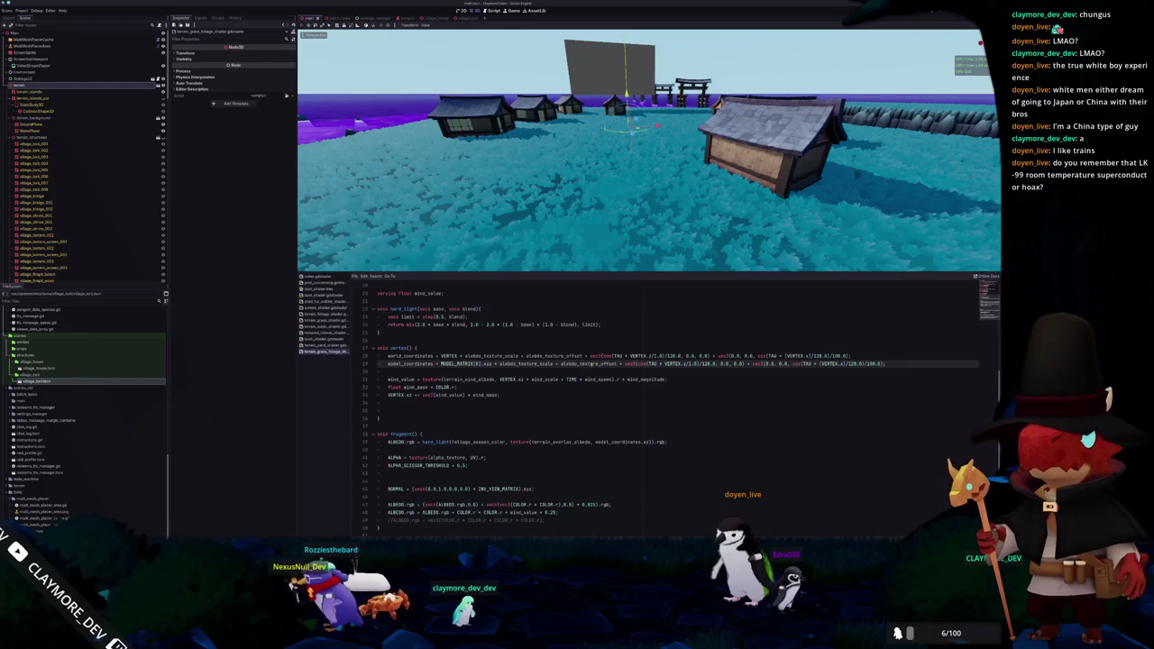
{"action": "triple_click", "coordinate": [590, 364]}
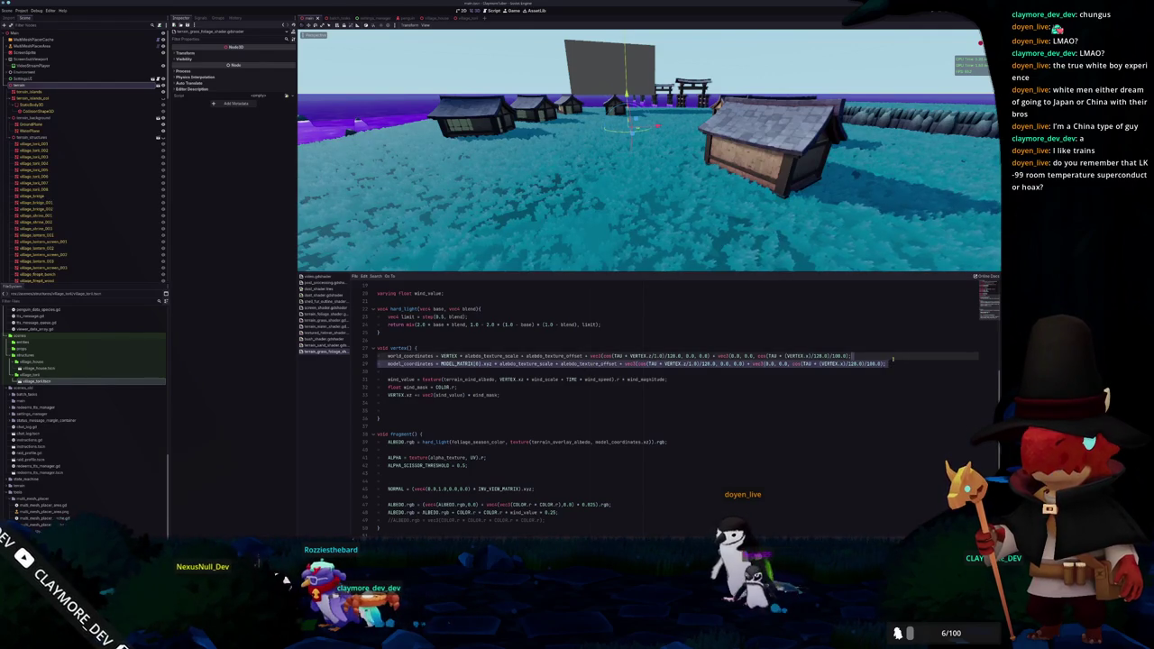
{"action": "key", "text": "BackSpace"}
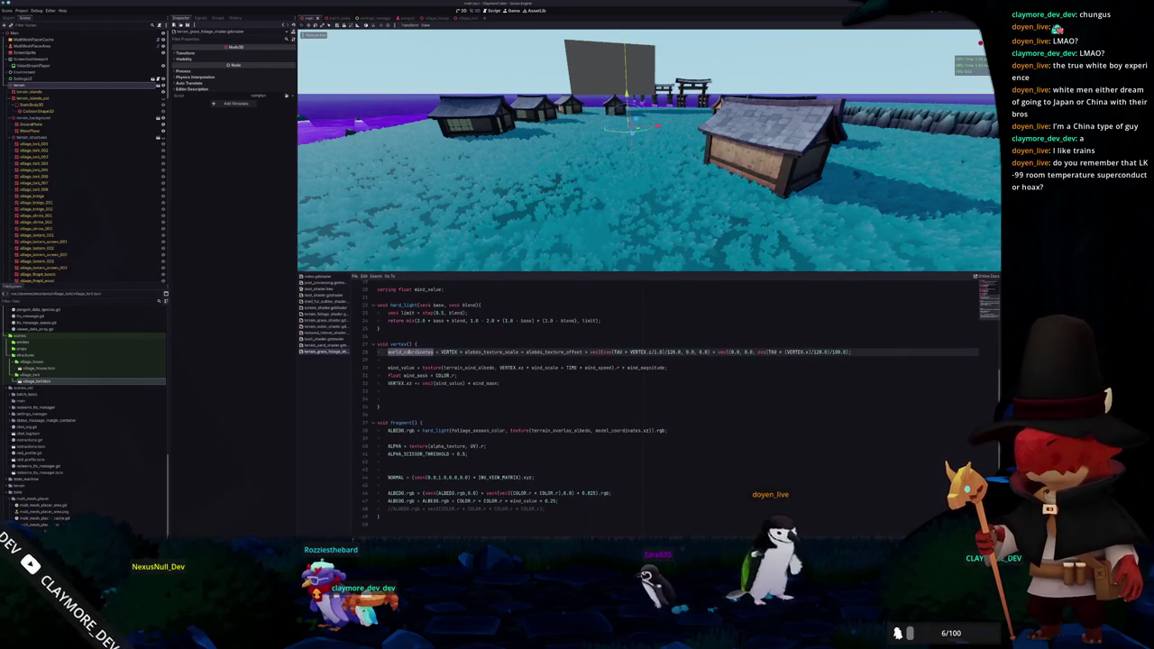
Delete the model_coordinates varying declaration, then orbit up over the village's water channel
{"action": "left_click", "coordinate": [618, 430]}
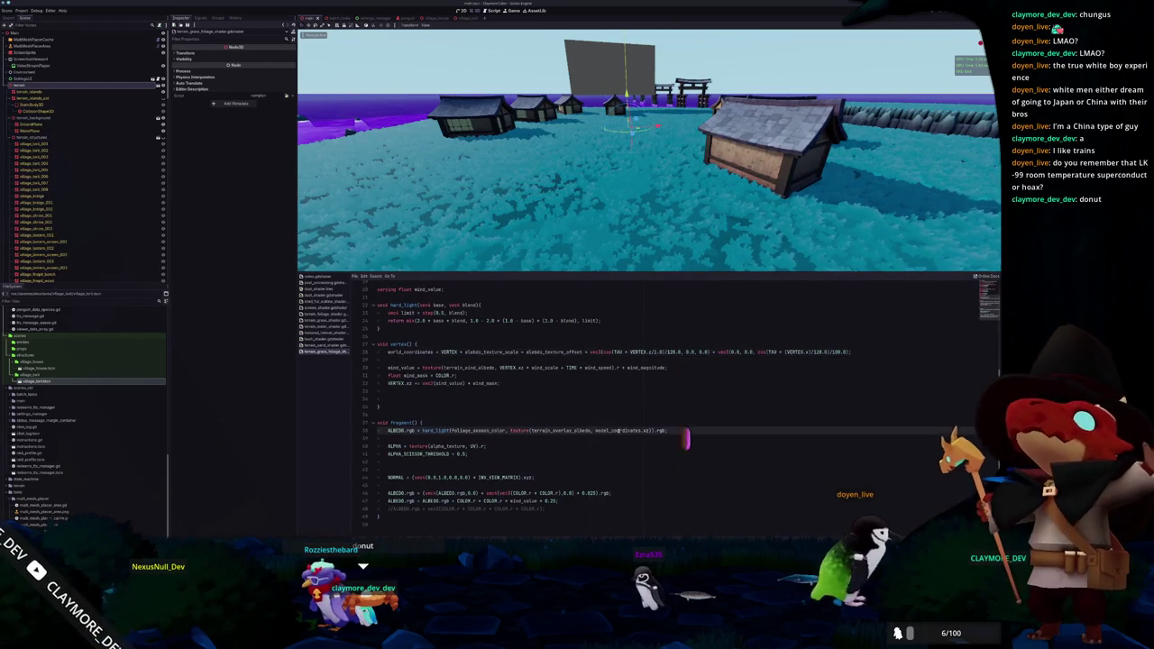
{"action": "scroll", "scroll_direction": "up", "scroll_amount": 3}
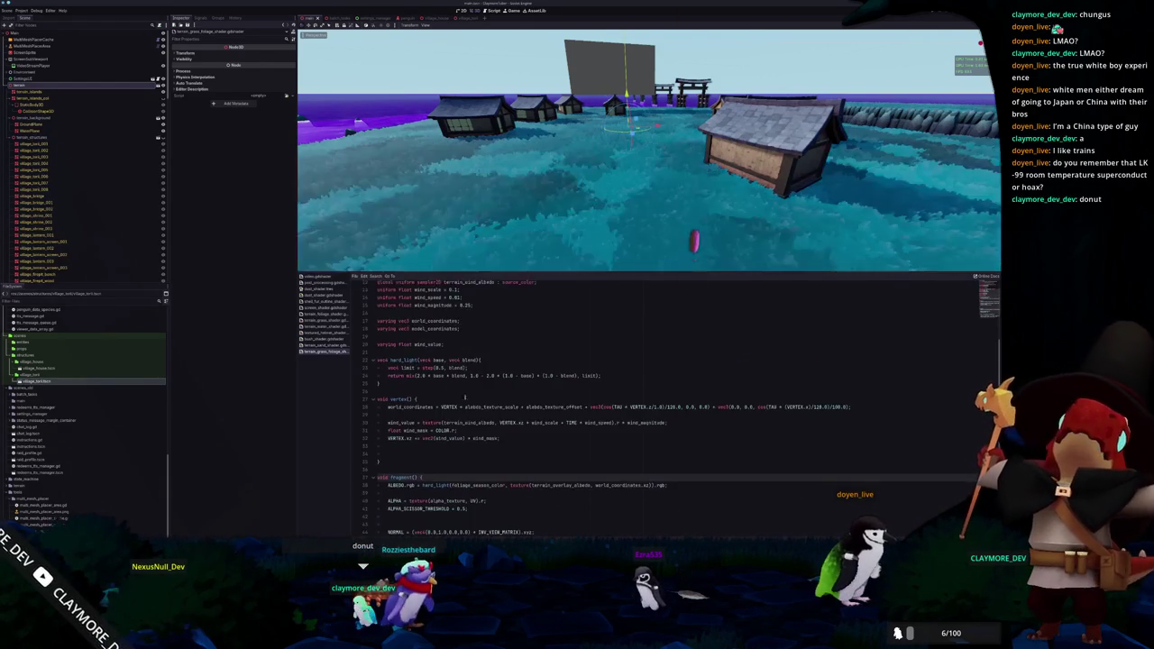
{"action": "triple_click", "coordinate": [468, 329]}
{"action": "key", "text": "BackSpace"}
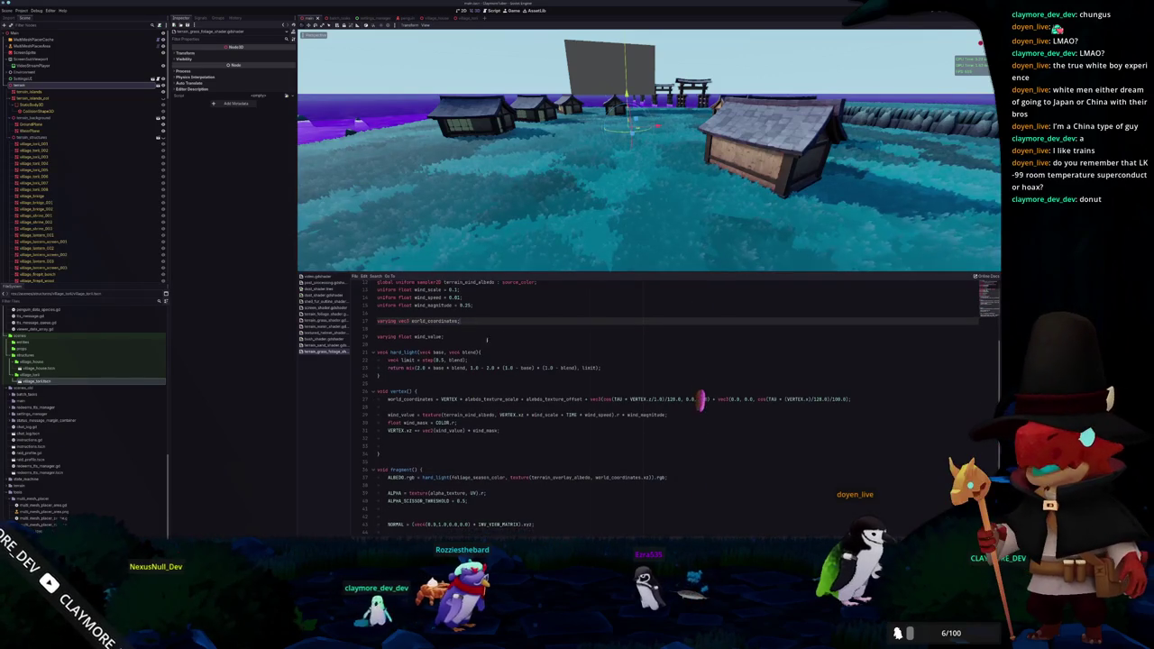
{"action": "scroll", "scroll_direction": "up", "scroll_amount": 3}
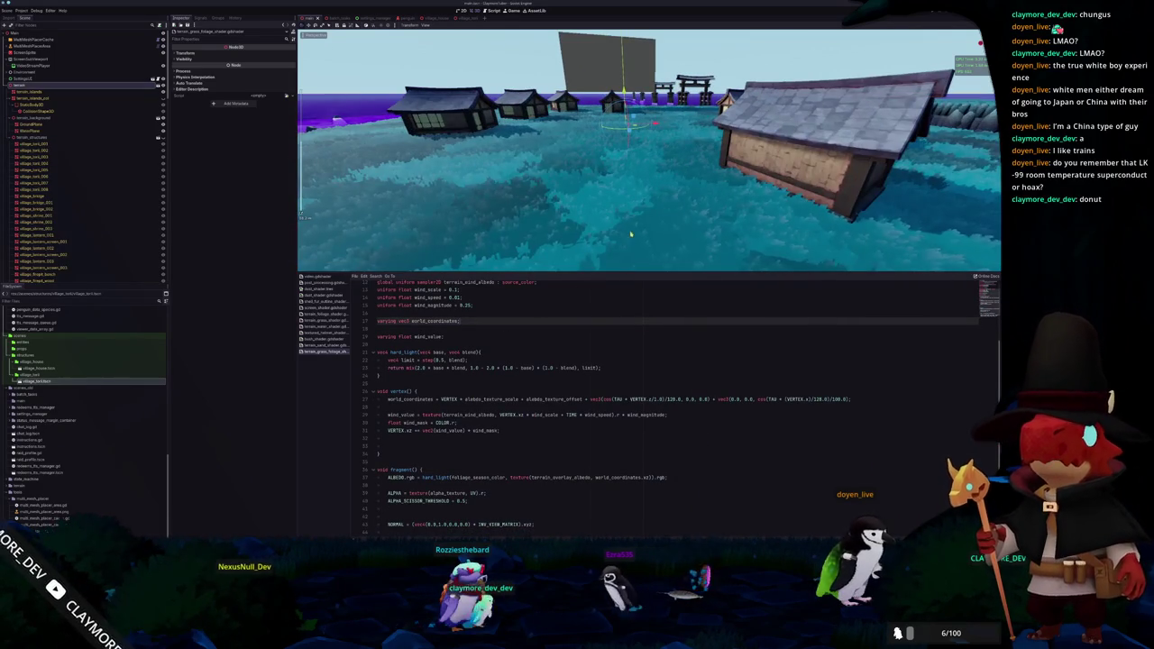
{"action": "scroll", "scroll_direction": "up", "scroll_amount": 3}
{"action": "scroll", "scroll_direction": "up", "scroll_amount": 3}
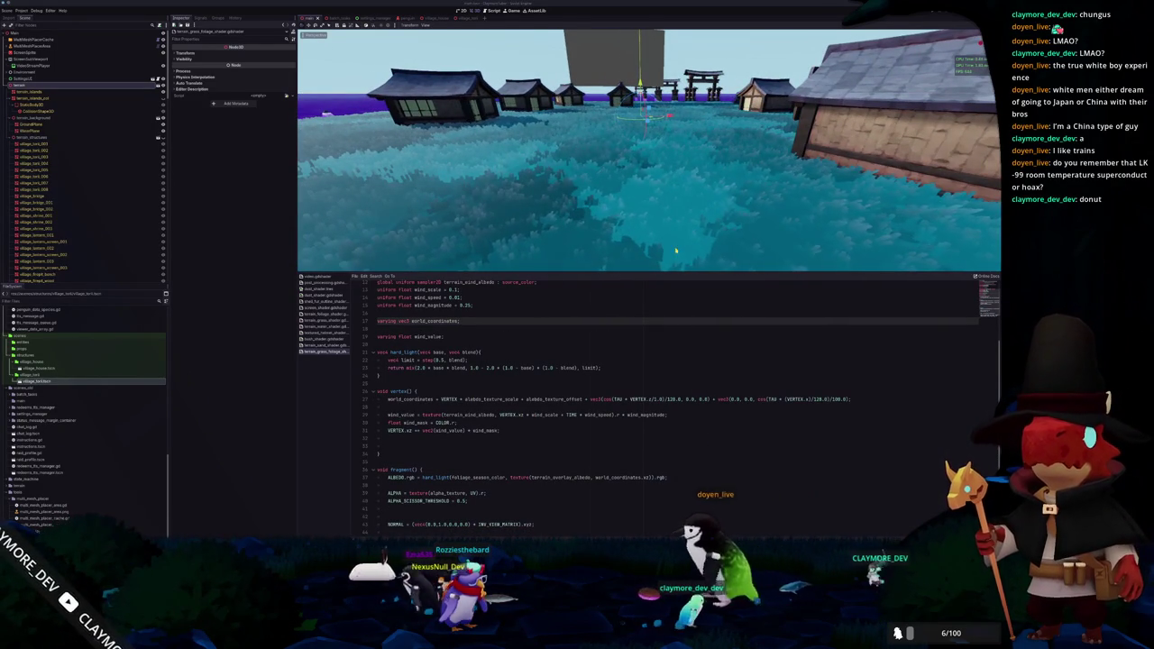
{"action": "scroll", "scroll_direction": "down", "scroll_amount": 3}
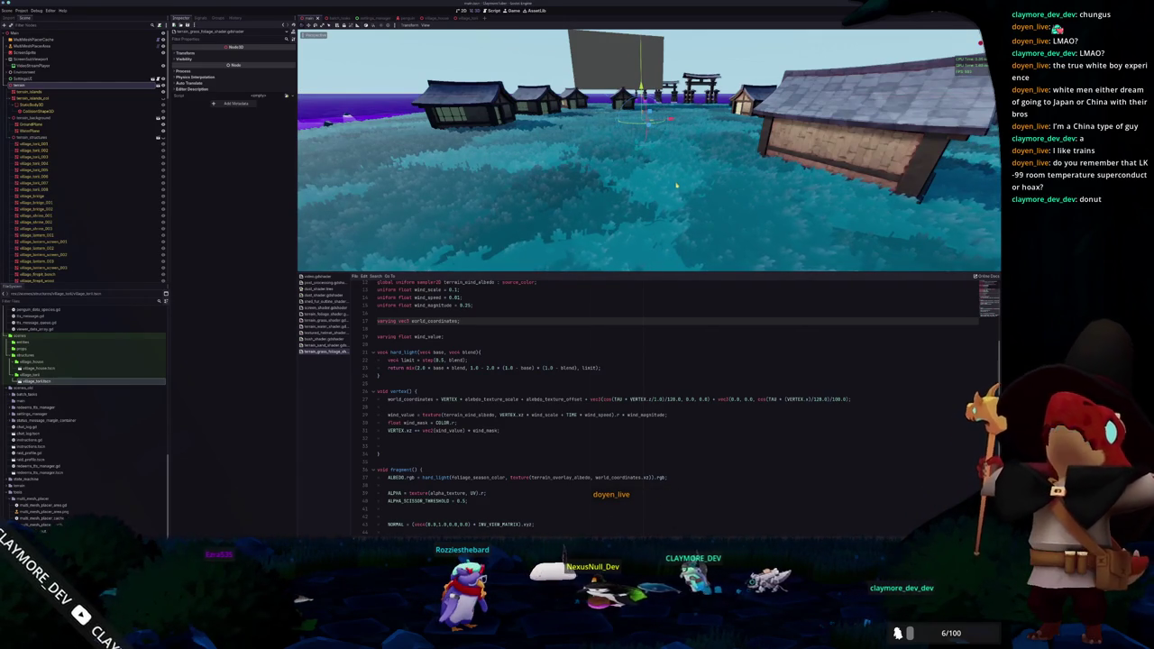
{"action": "scroll", "scroll_direction": "down", "scroll_amount": 3}
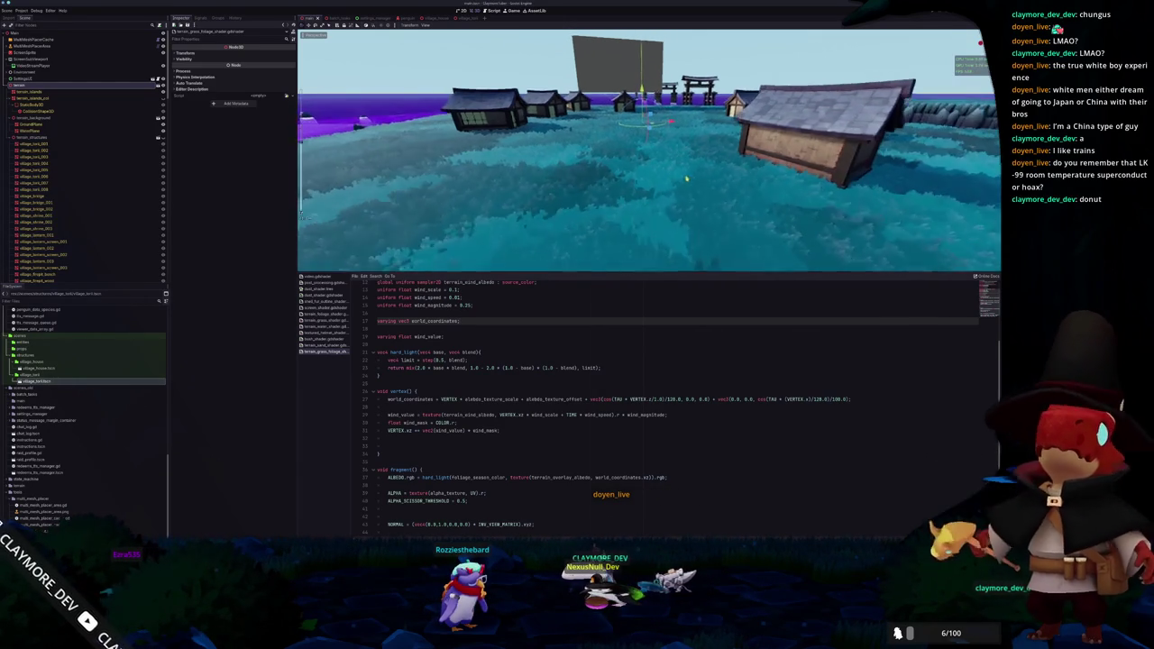
{"action": "left_click_drag", "start_coordinate": [658, 170], "coordinate": [678, 187]}
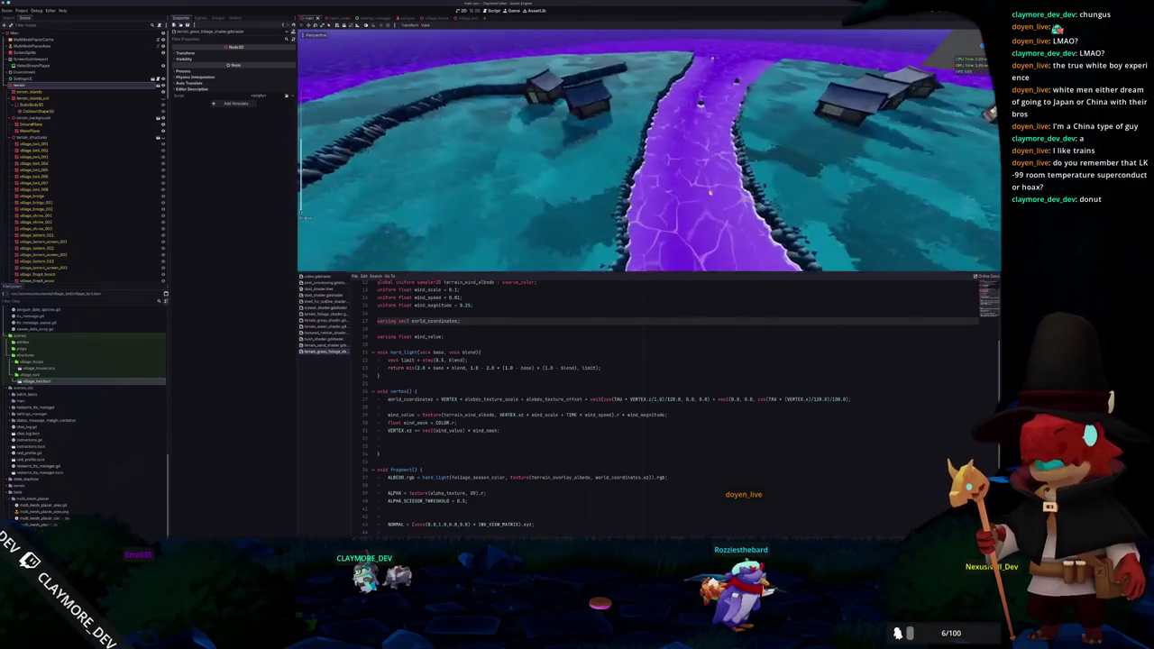
Select the left house, then the central house, and orbit the viewport around it
{"action": "left_click", "coordinate": [622, 86]}
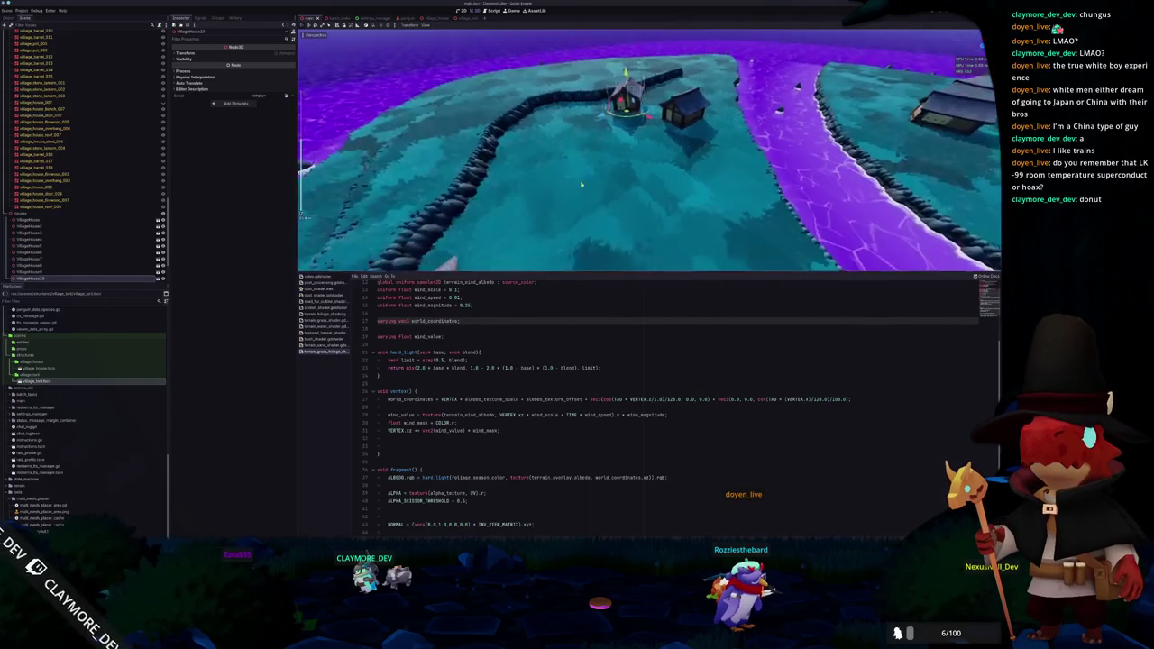
{"action": "scroll", "scroll_direction": "down", "scroll_amount": 3}
{"action": "scroll", "scroll_direction": "down", "scroll_amount": 3}
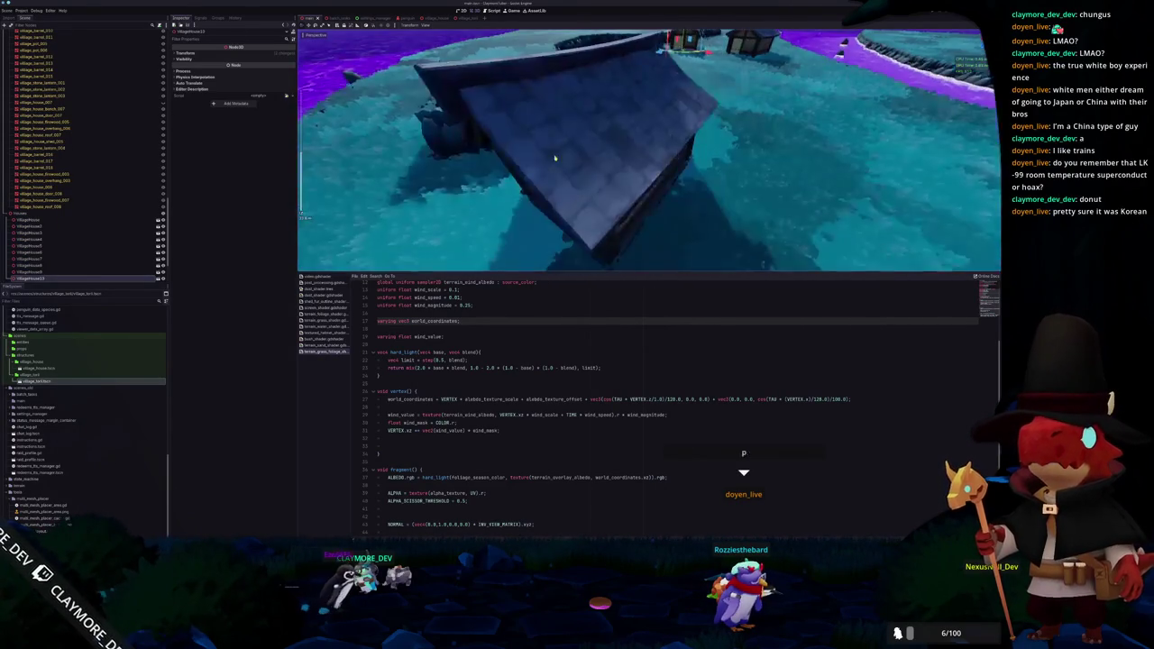
{"action": "left_click", "coordinate": [629, 158]}
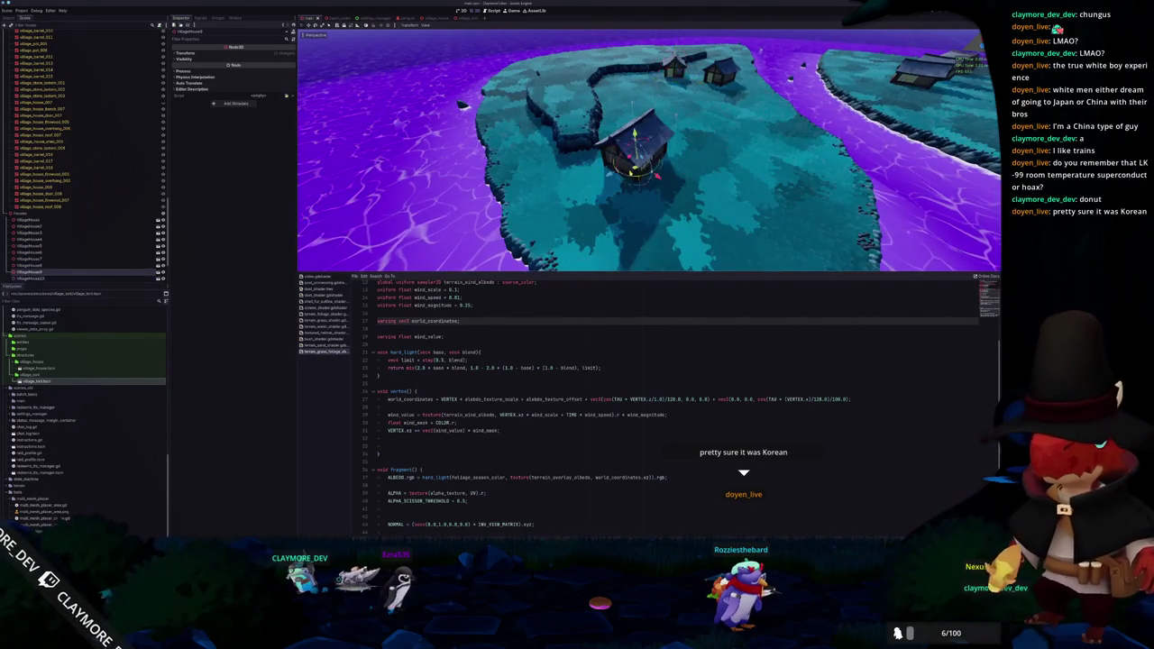
{"action": "left_click_drag", "start_coordinate": [609, 190], "coordinate": [617, 198]}
{"action": "scroll", "scroll_direction": "down", "scroll_amount": 3}
{"action": "scroll", "scroll_direction": "up", "scroll_amount": 3}
{"action": "scroll", "scroll_direction": "up", "scroll_amount": 3}
Delete the blank line after the vertex function and the commented-out ALBEDO line
{"action": "left_click", "coordinate": [423, 445]}
{"action": "key", "text": "Delete"}
{"action": "key", "text": "BackSpace"}
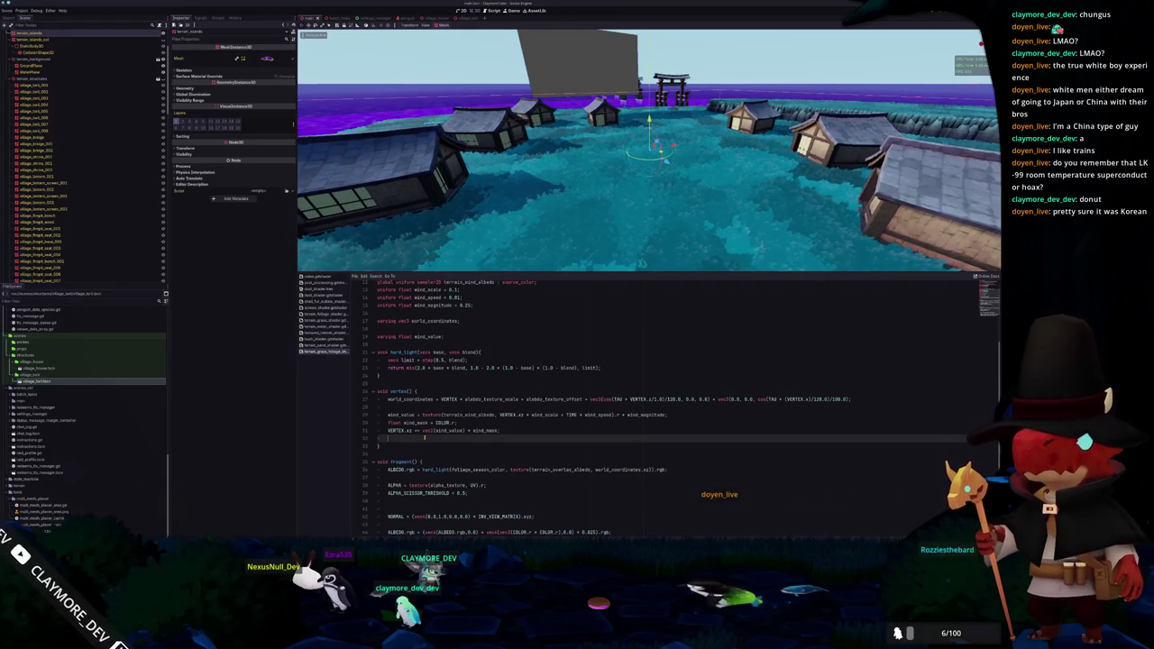
{"action": "scroll", "scroll_direction": "down", "scroll_amount": 3}
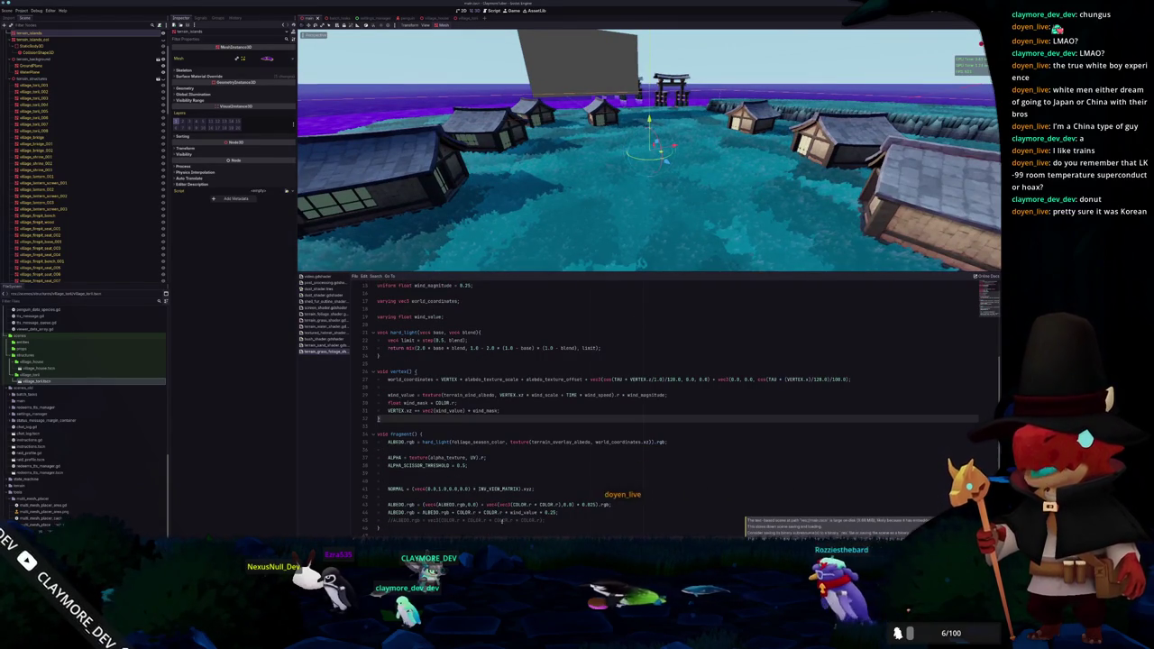
{"action": "left_click", "coordinate": [546, 520]}
{"action": "key", "text": "ctrl+shift+k"}
{"action": "scroll", "scroll_direction": "up", "scroll_amount": 3}
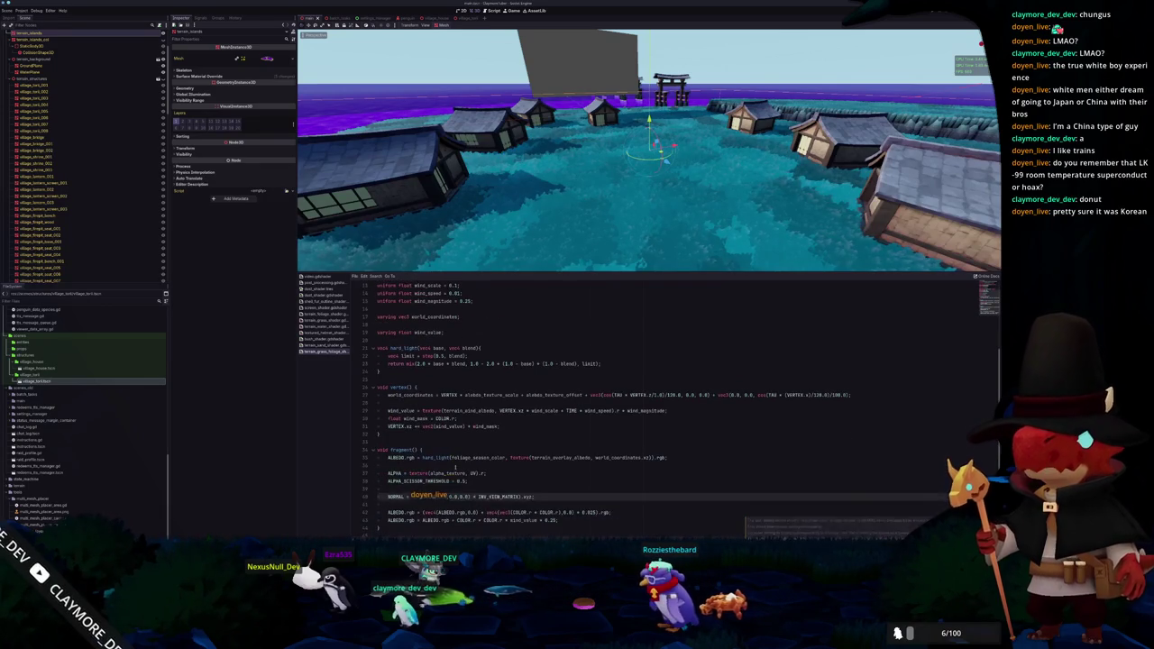
{"action": "key", "text": "alt+Tab"}
Open the recent village .blend file in Blender, replacing the torii gate model
{"action": "left_click", "coordinate": [442, 274]}
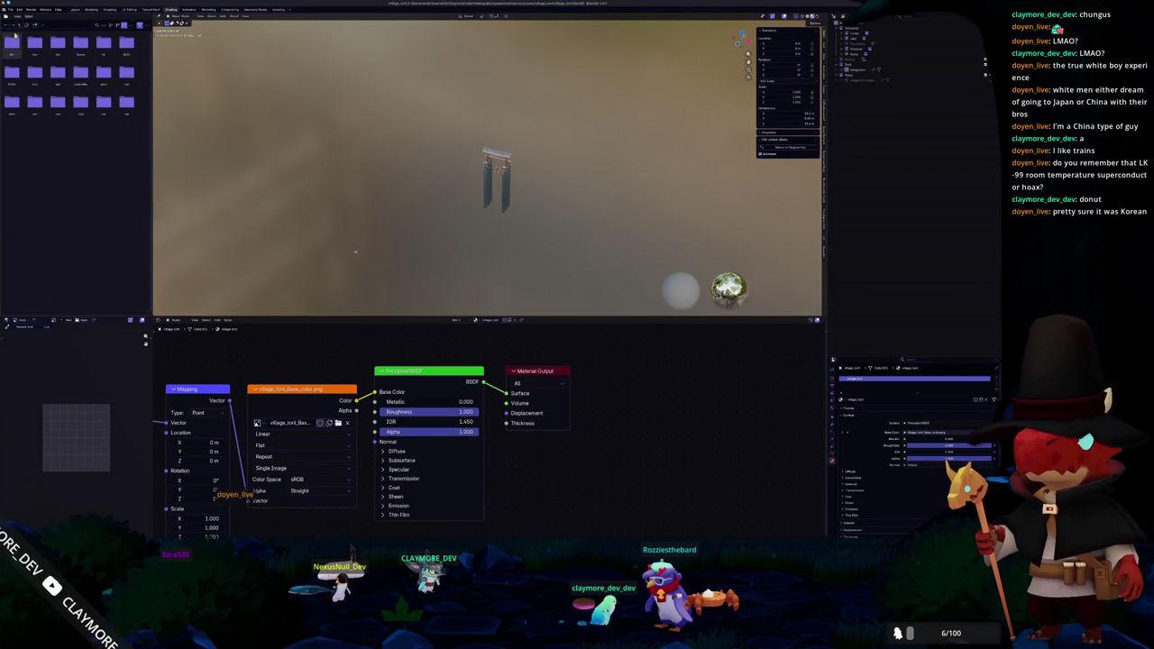
{"action": "left_click", "coordinate": [10, 9]}
{"action": "mouse_move", "coordinate": [27, 32]}
{"action": "left_click", "coordinate": [86, 33]}
Inspect the village through the scene camera and fly mode, then return to Godot
{"action": "left_click_drag", "start_coordinate": [487, 180], "coordinate": [417, 109]}
{"action": "scroll", "scroll_direction": "up", "scroll_amount": 3}
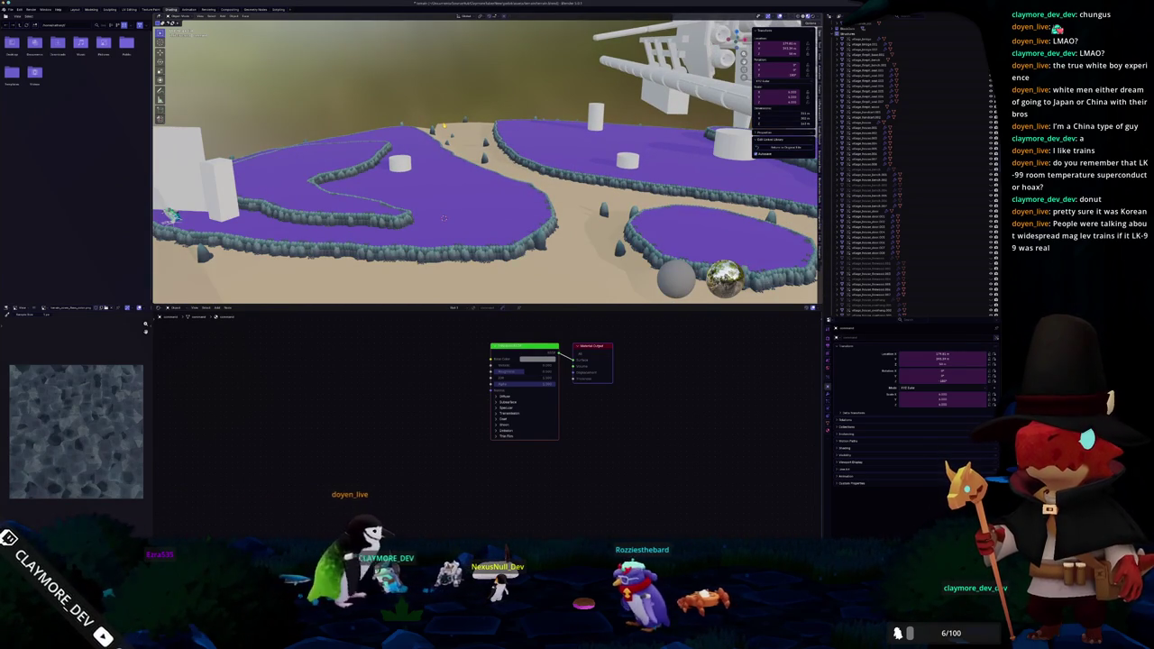
{"action": "key", "text": "KP_0"}
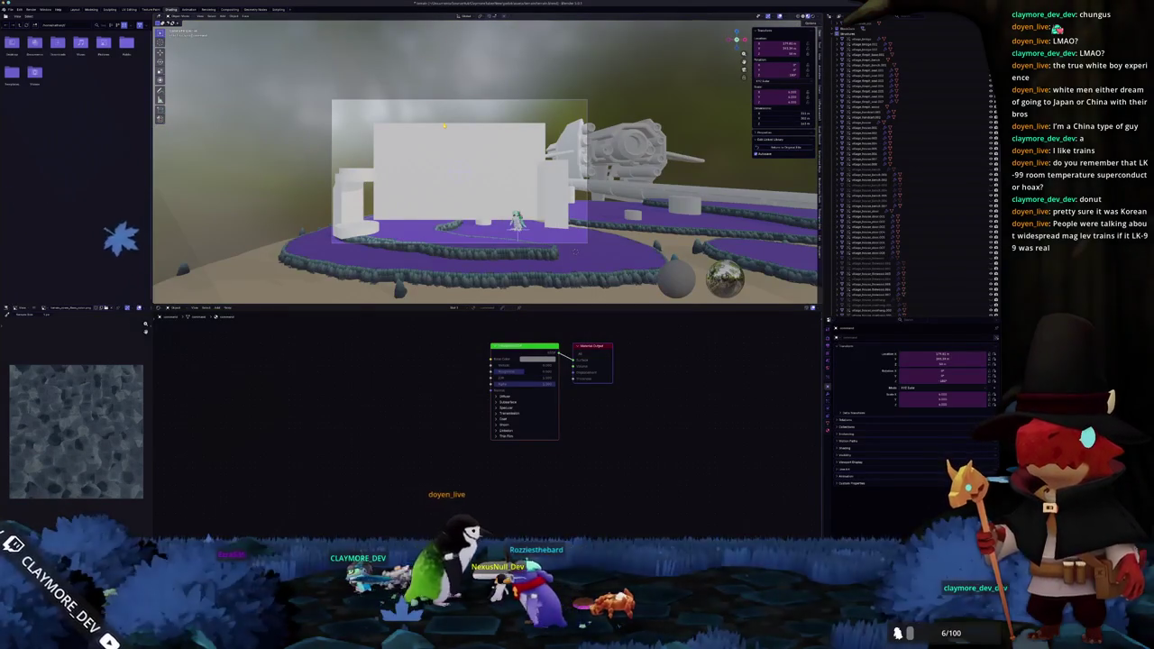
{"action": "scroll", "scroll_direction": "up", "scroll_amount": 3}
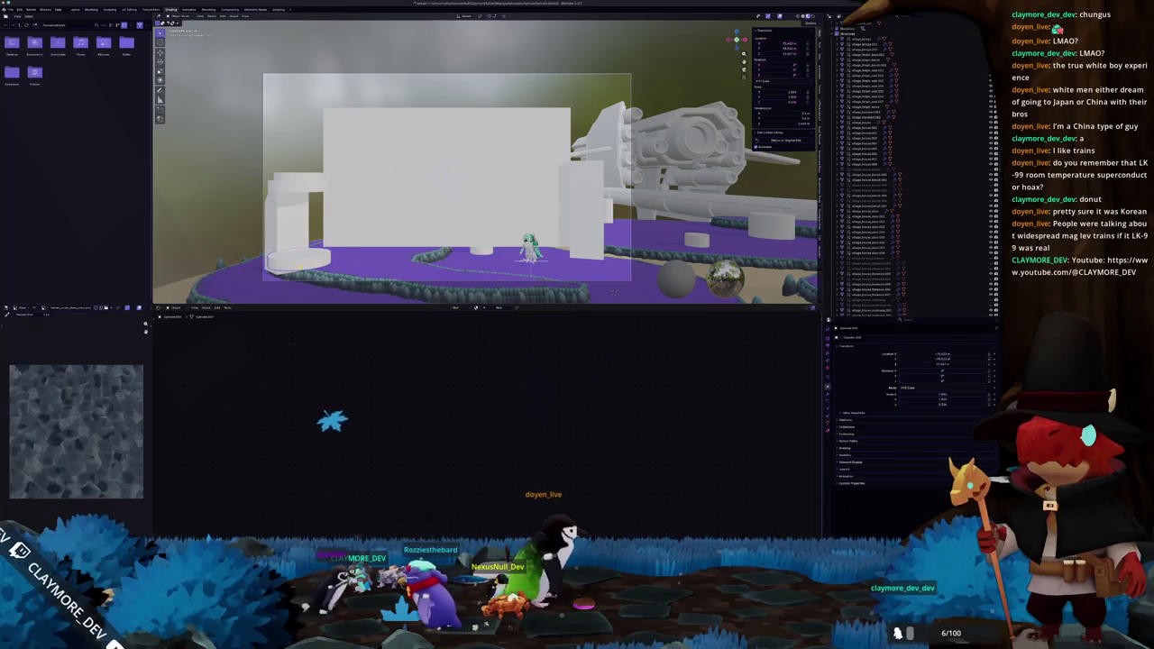
{"action": "left_click", "coordinate": [448, 217]}
{"action": "left_click", "coordinate": [586, 207]}
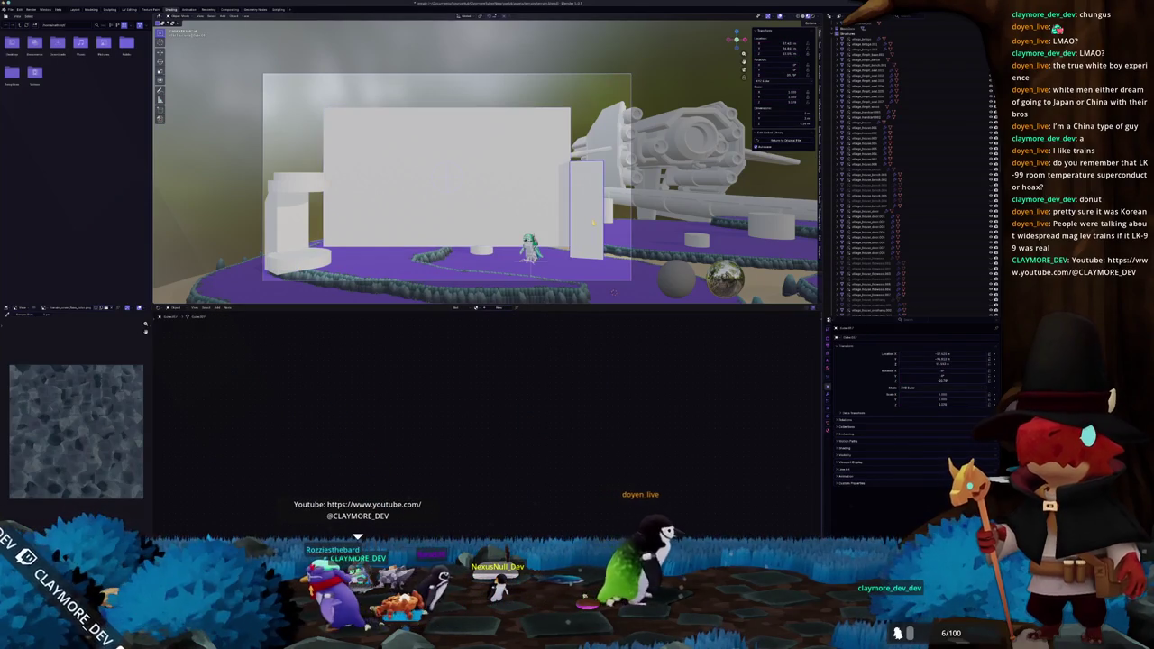
{"action": "scroll", "scroll_direction": "up", "scroll_amount": 3}
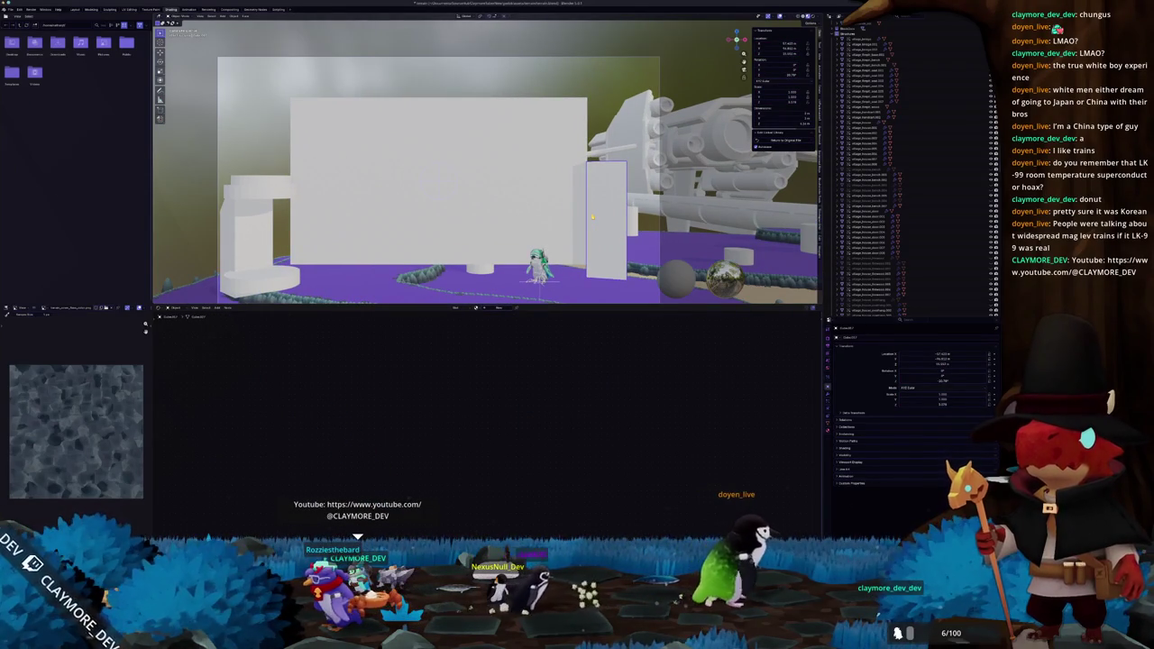
{"action": "scroll", "scroll_direction": "down", "scroll_amount": 3}
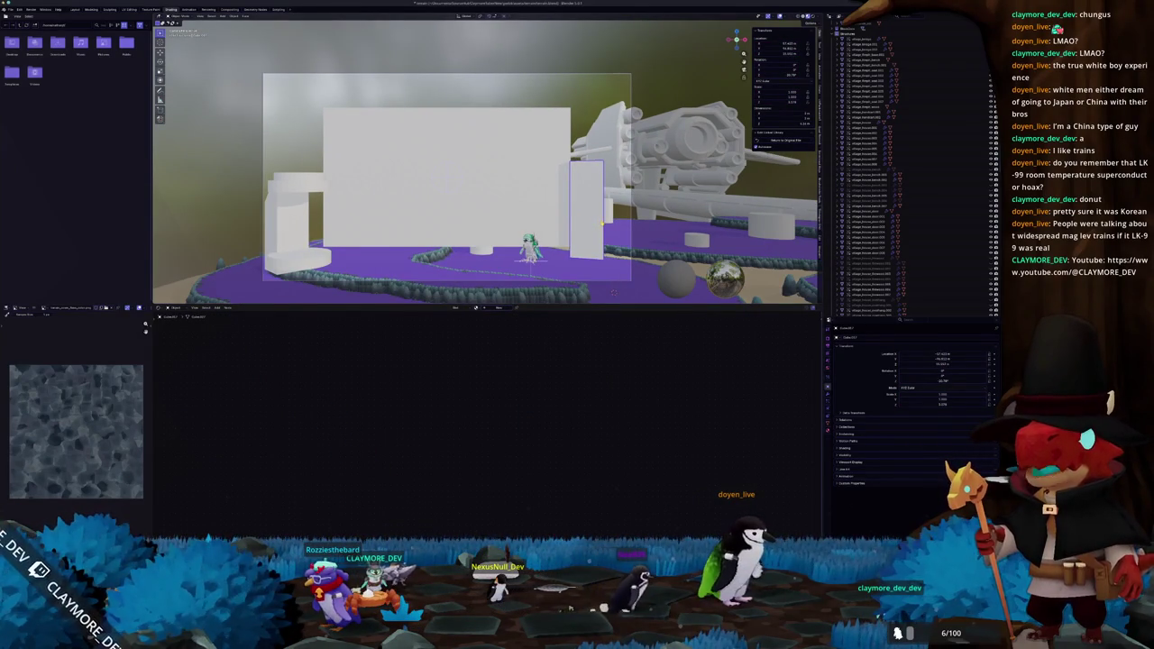
{"action": "key", "text": "shift+grave"}
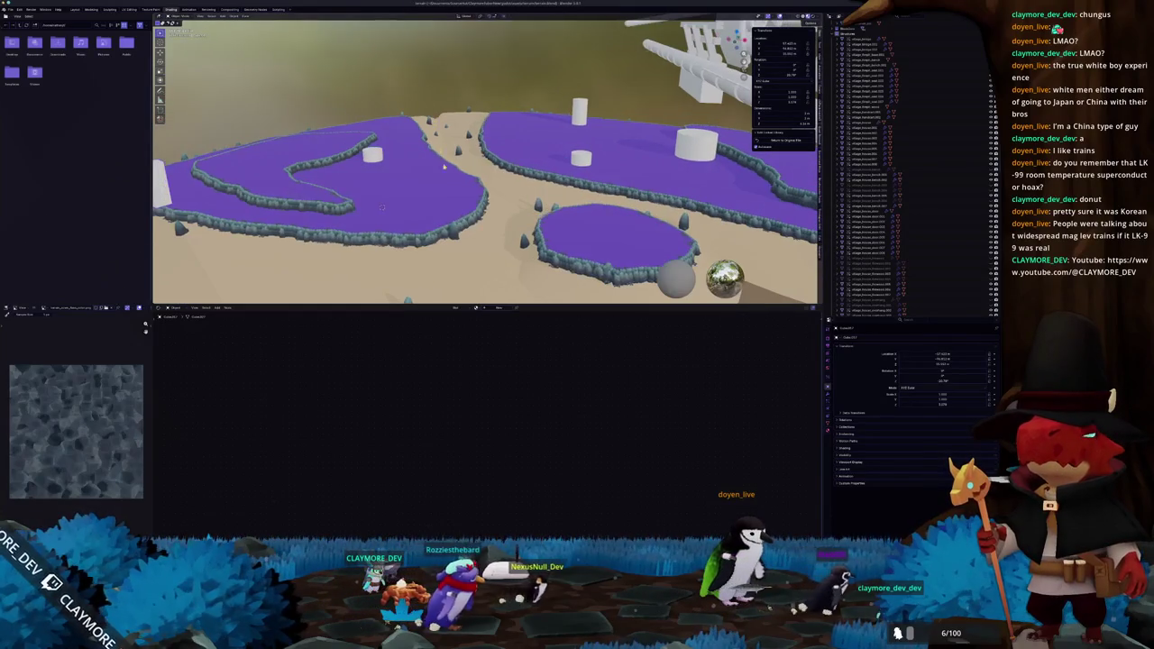
{"action": "key", "text": "alt+Tab"}
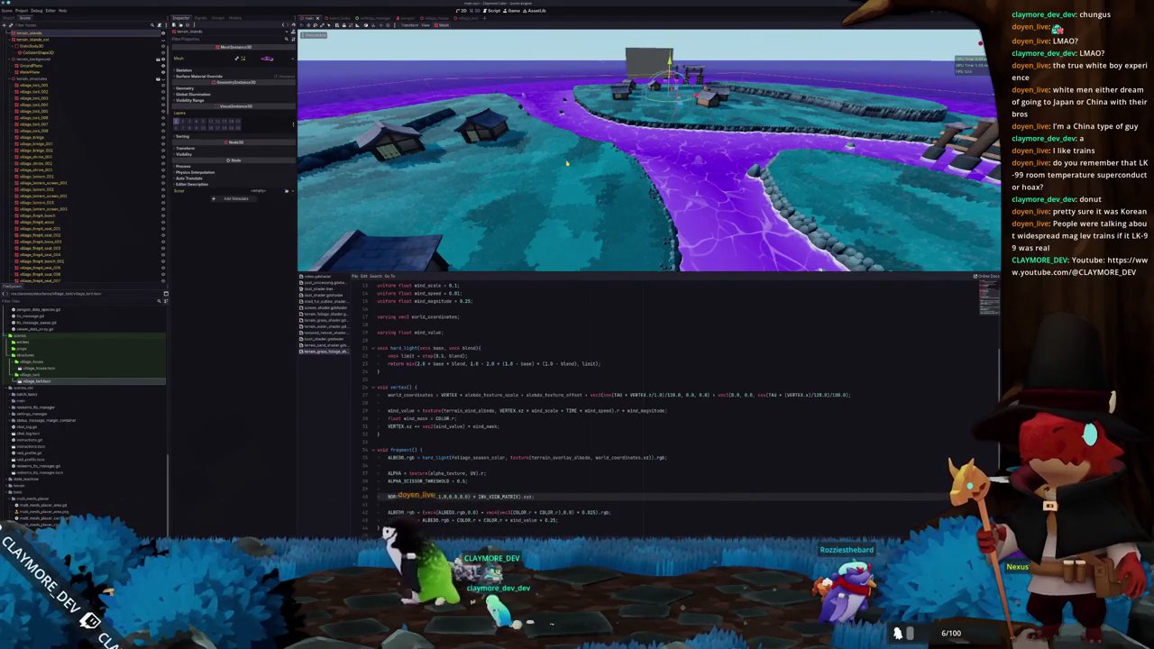
Select the MultiMeshPlacerCache node to show its grass material override and shader parameters
{"action": "scroll", "scroll_direction": "up", "scroll_amount": 3}
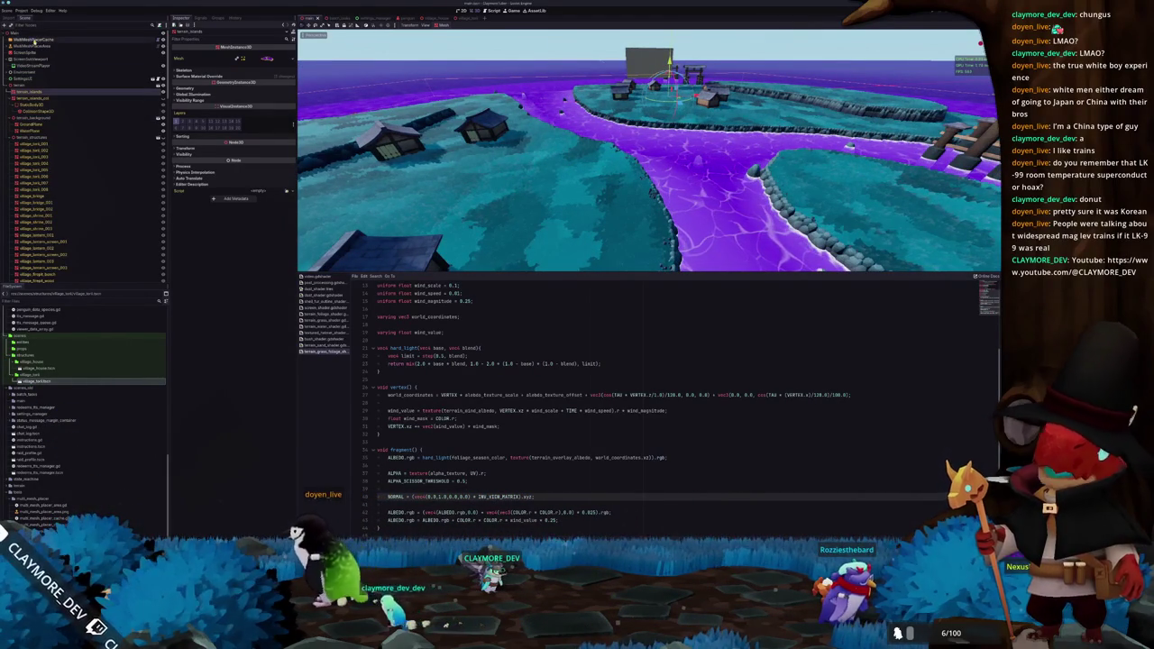
{"action": "left_click", "coordinate": [33, 47]}
{"action": "left_click", "coordinate": [31, 39]}
{"action": "left_click", "coordinate": [33, 47]}
{"action": "left_click", "coordinate": [30, 39]}
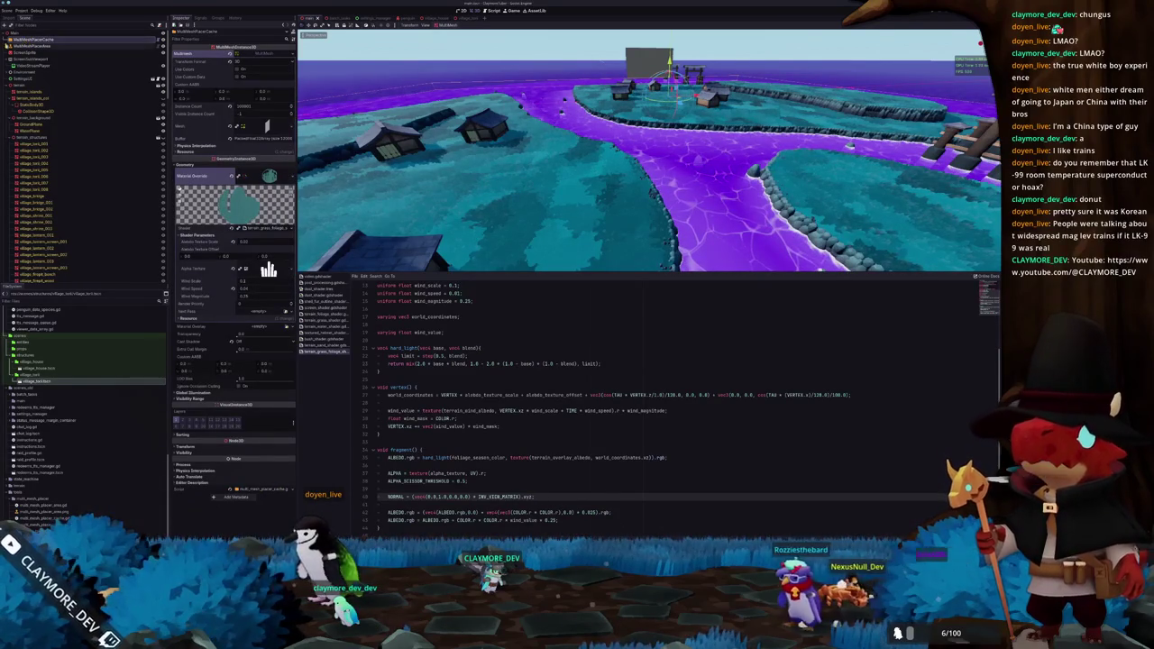
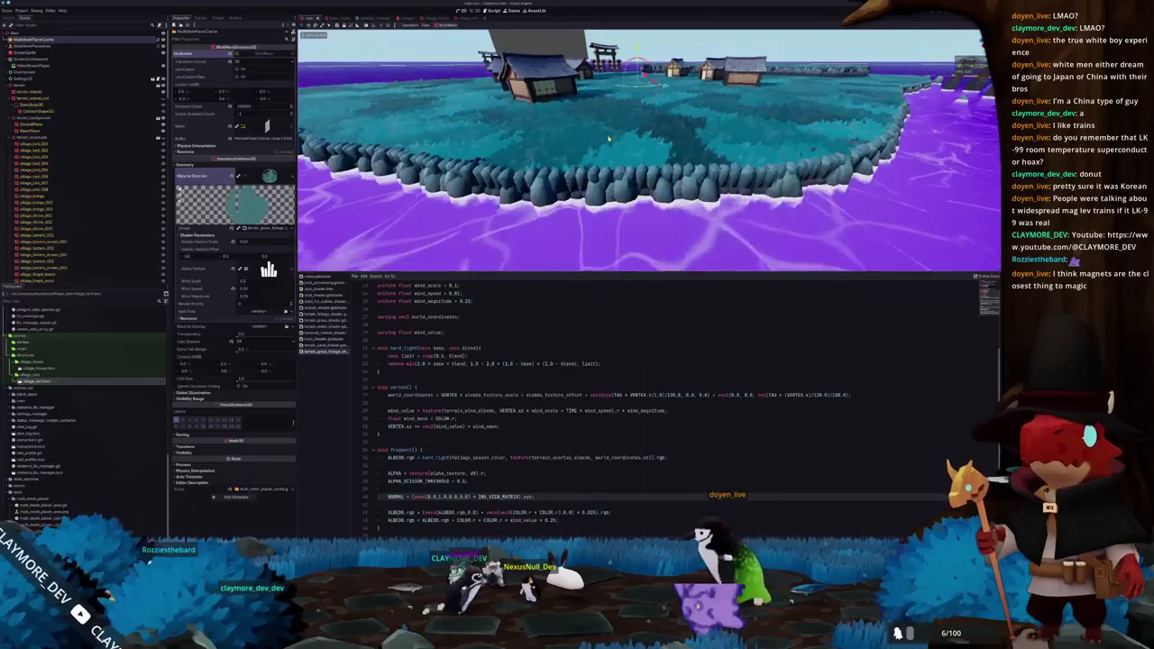
Inspect the terrain islands mesh and orbit toward the torii gate island and a hut
{"action": "scroll", "scroll_direction": "down", "scroll_amount": 3}
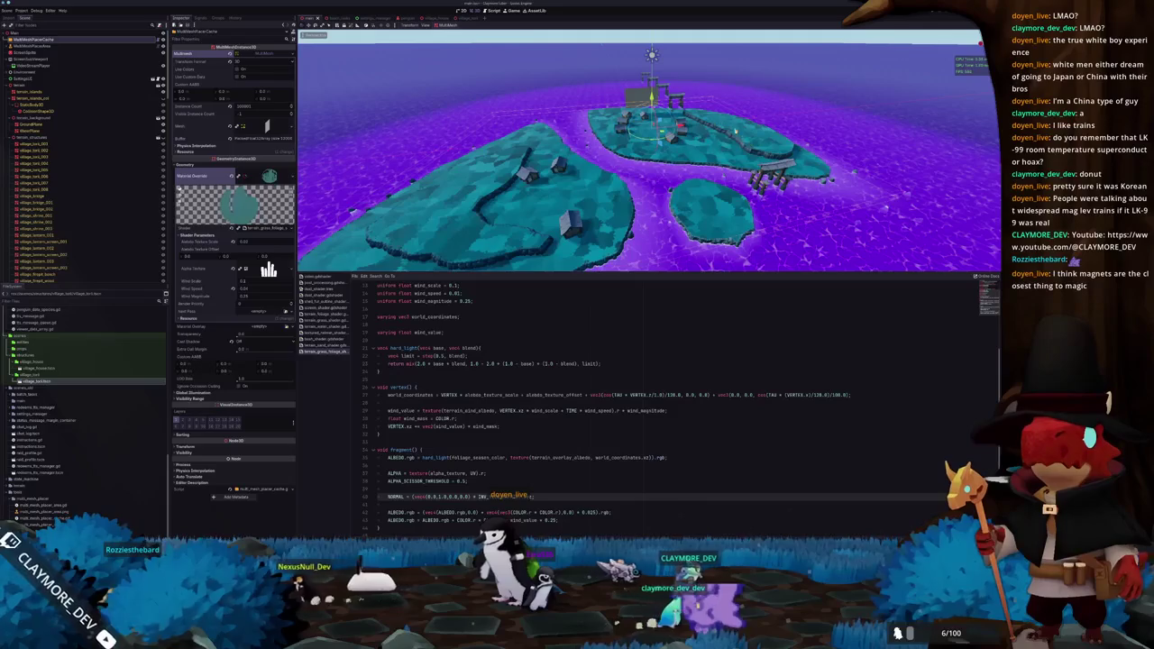
{"action": "scroll", "scroll_direction": "up", "scroll_amount": 3}
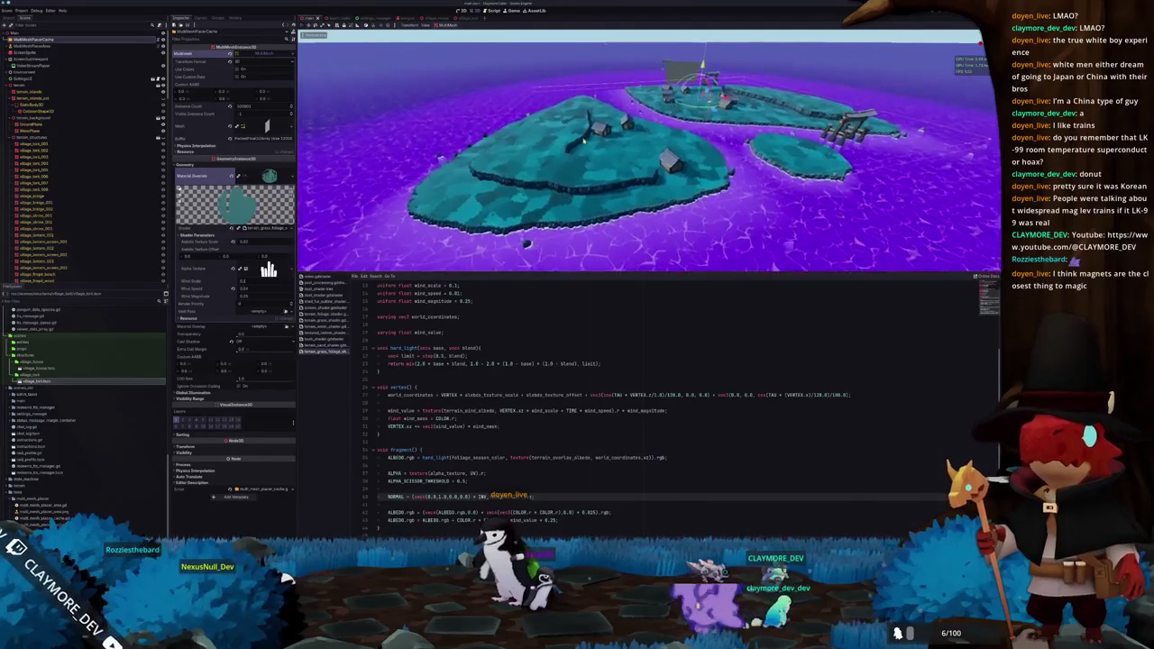
{"action": "scroll", "scroll_direction": "up", "scroll_amount": 3}
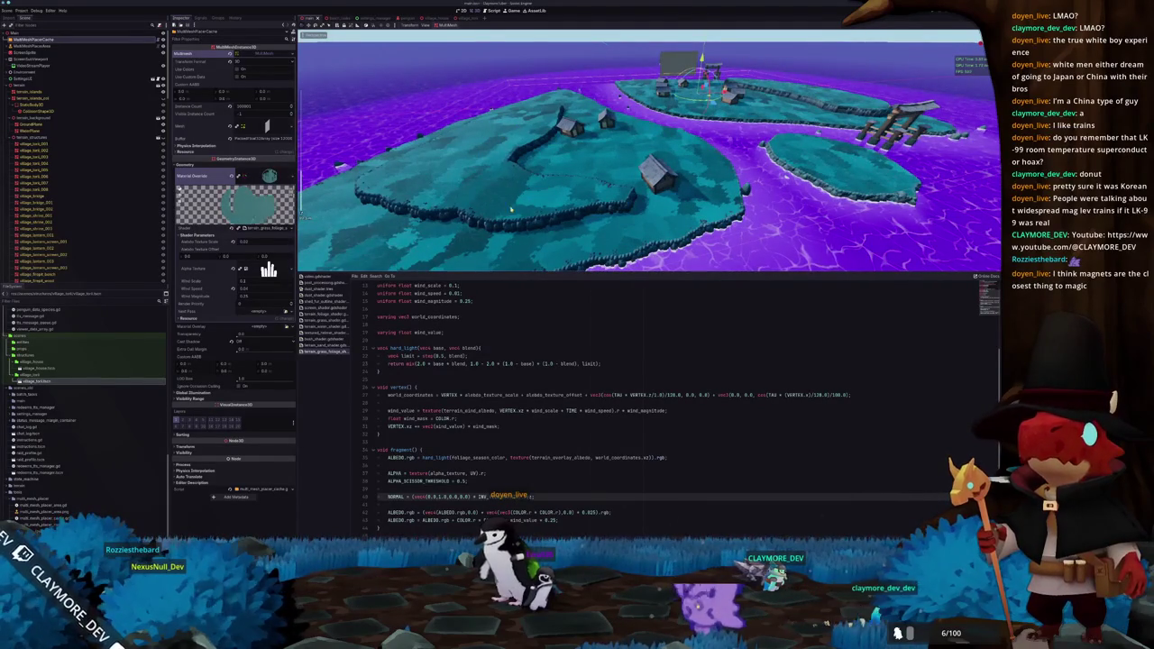
{"action": "left_click", "coordinate": [492, 181]}
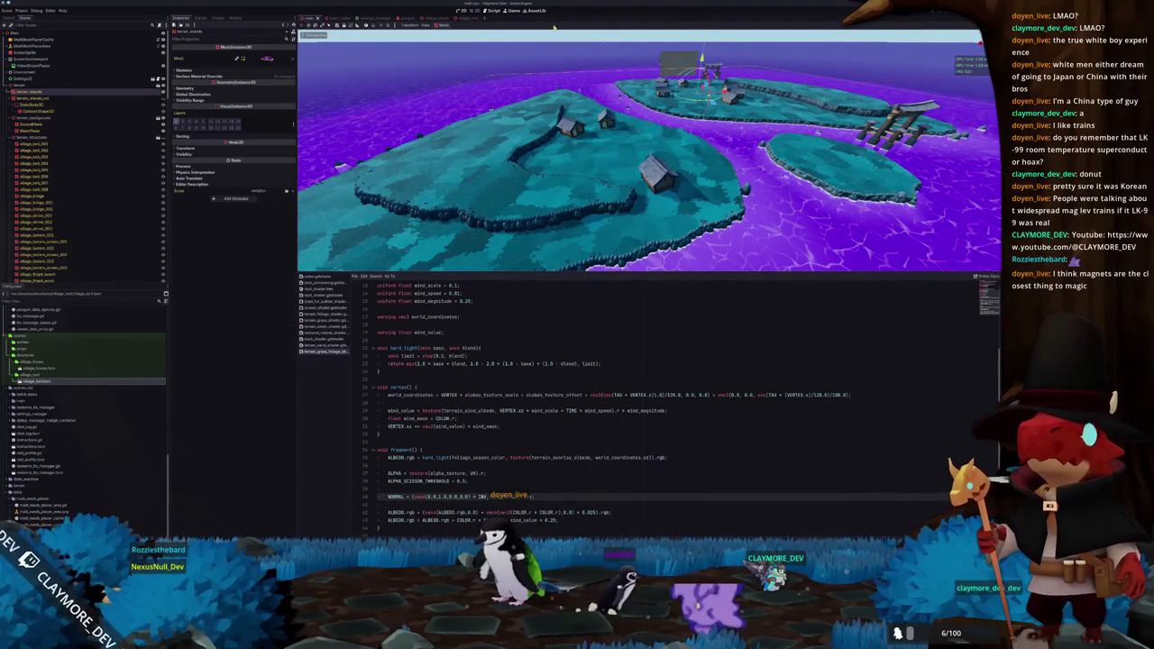
{"action": "left_click", "coordinate": [530, 134]}
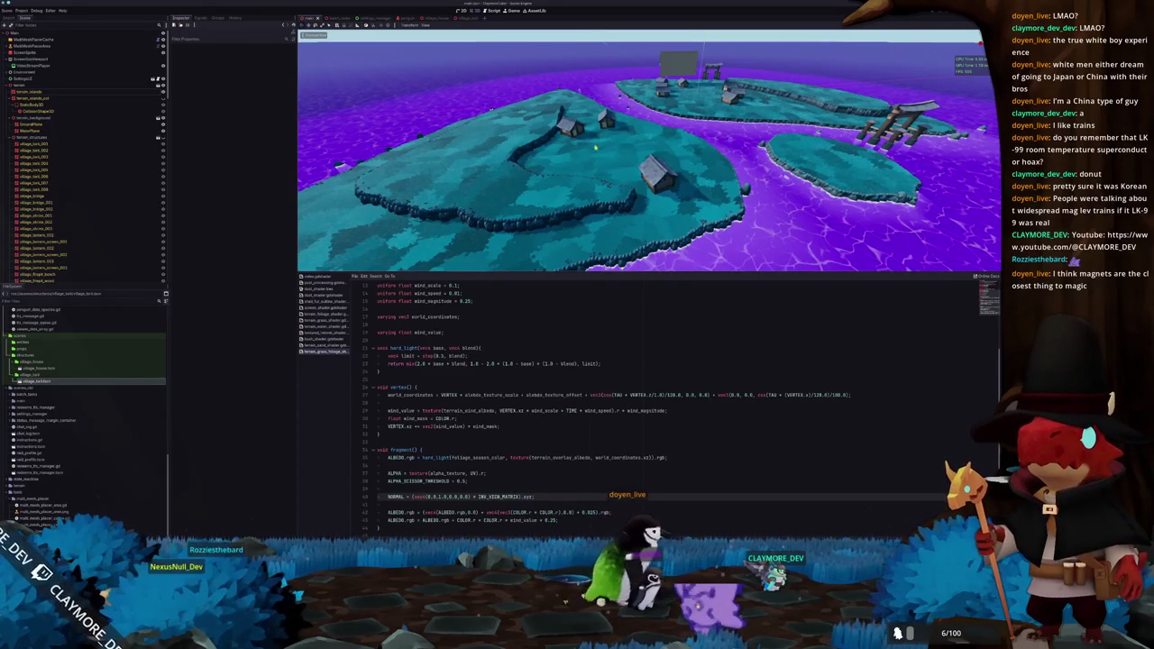
{"action": "left_click_drag", "start_coordinate": [645, 155], "coordinate": [583, 163]}
{"action": "left_click", "coordinate": [416, 440]}
{"action": "left_click_drag", "start_coordinate": [683, 232], "coordinate": [638, 231]}
{"action": "key", "text": "alt+Tab"}
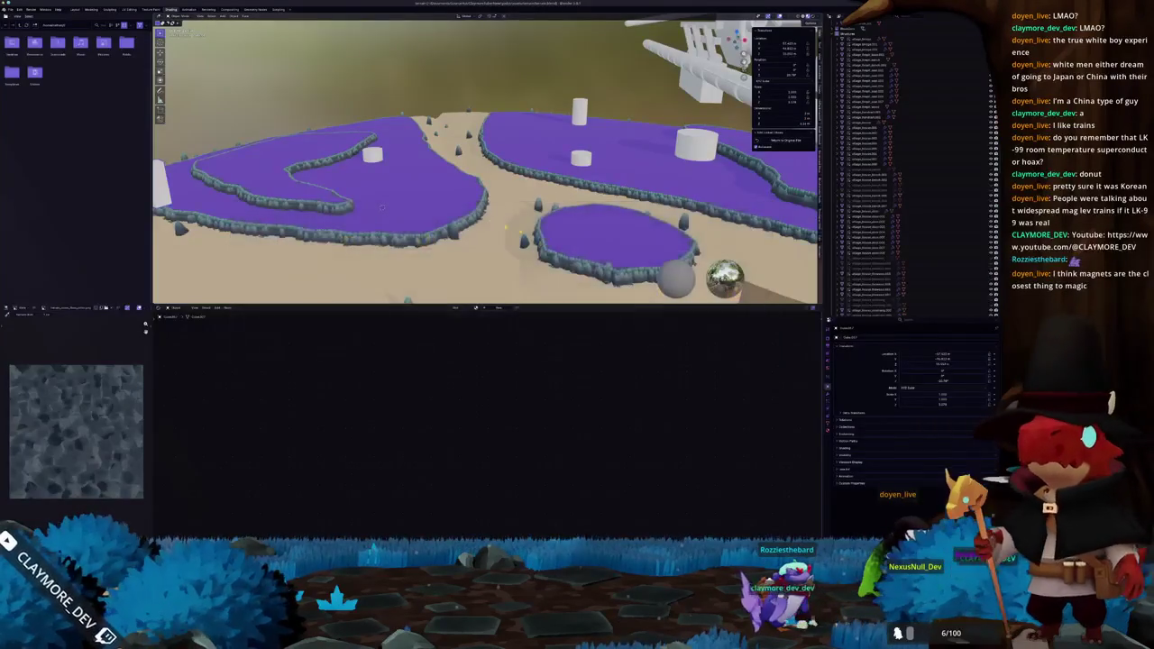
{"action": "key", "text": "alt+Tab"}
Add the village_houses_bench model to the main scene beside a village house
{"action": "scroll", "scroll_direction": "up", "scroll_amount": 3}
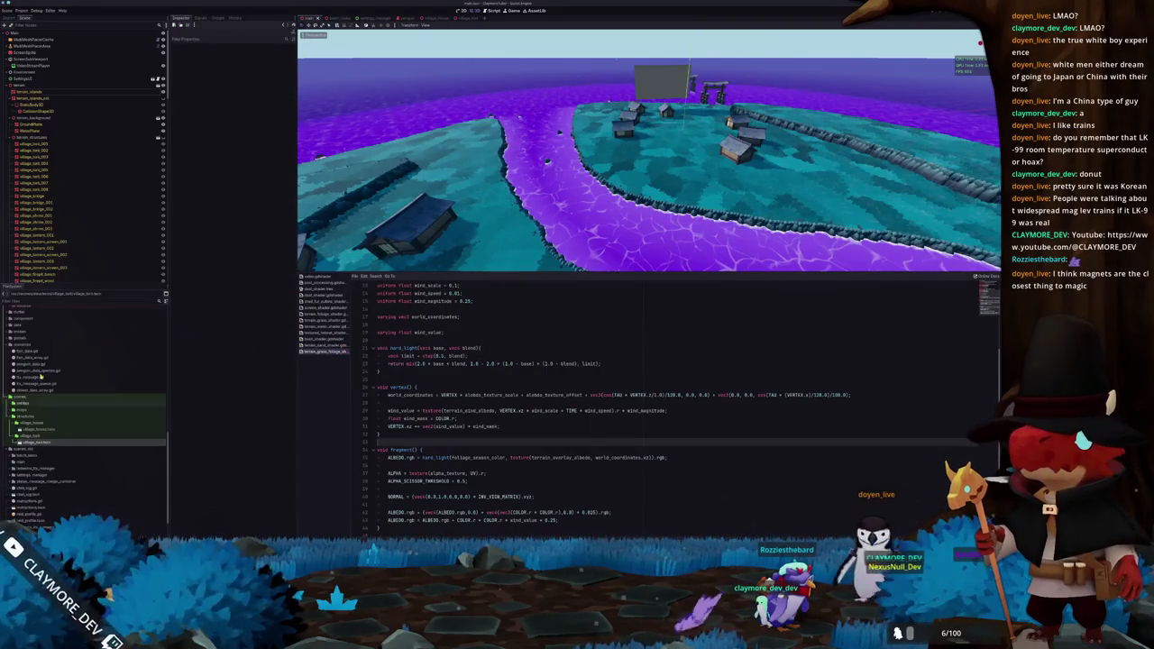
{"action": "scroll", "scroll_direction": "down", "scroll_amount": 3}
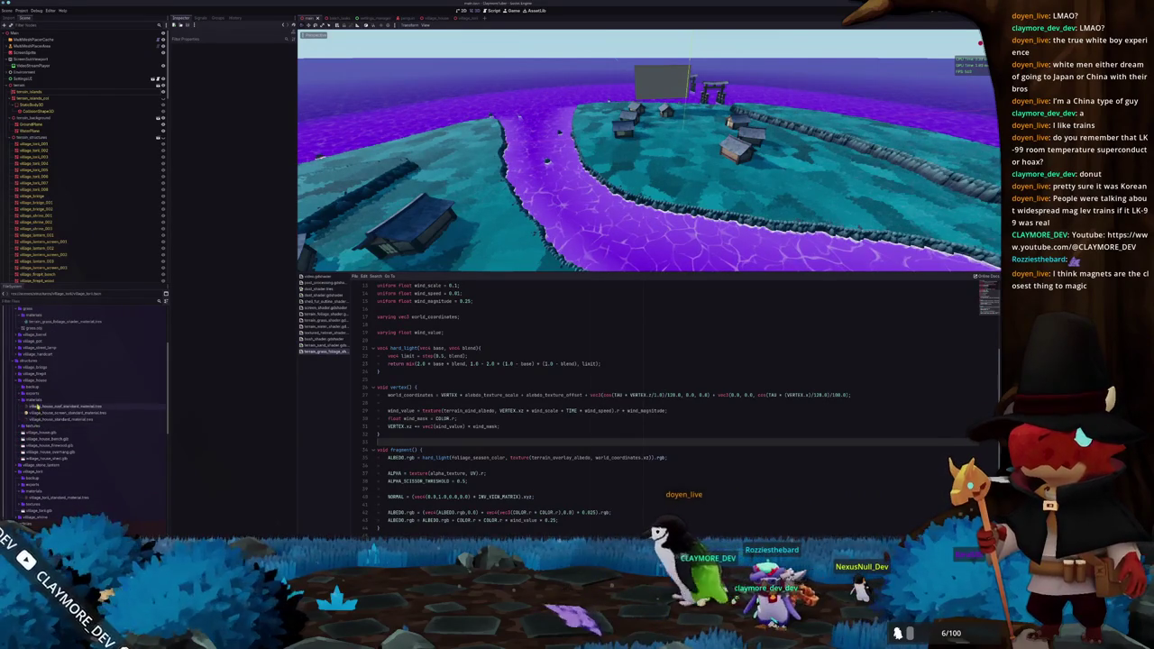
{"action": "left_click", "coordinate": [25, 399]}
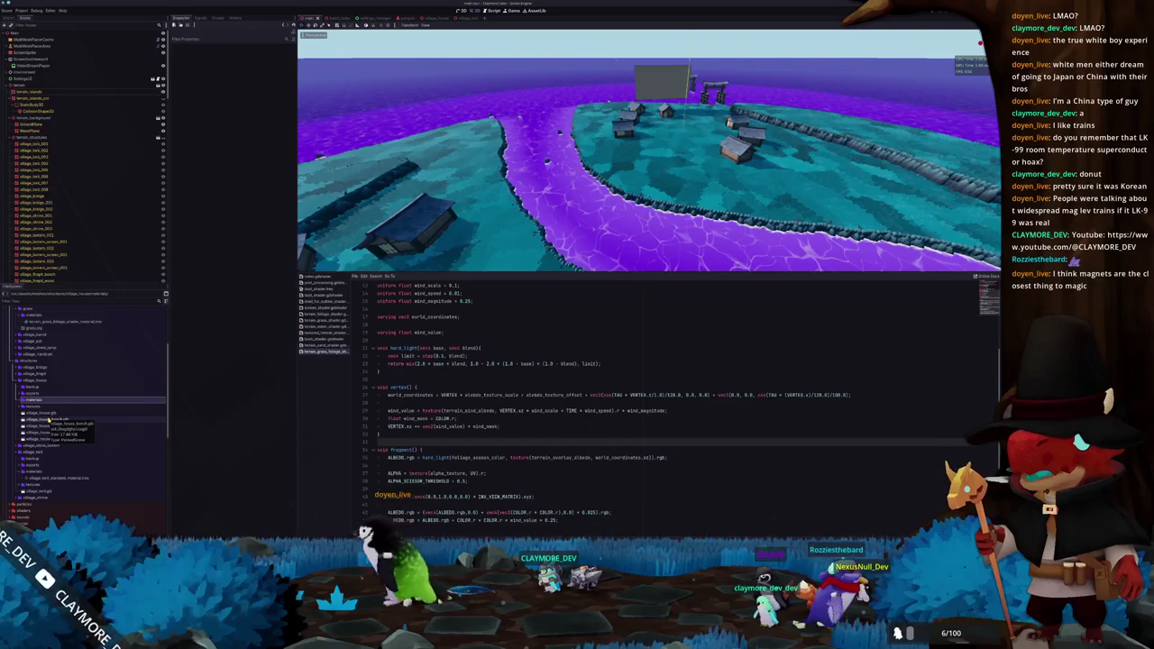
{"action": "left_click", "coordinate": [54, 419]}
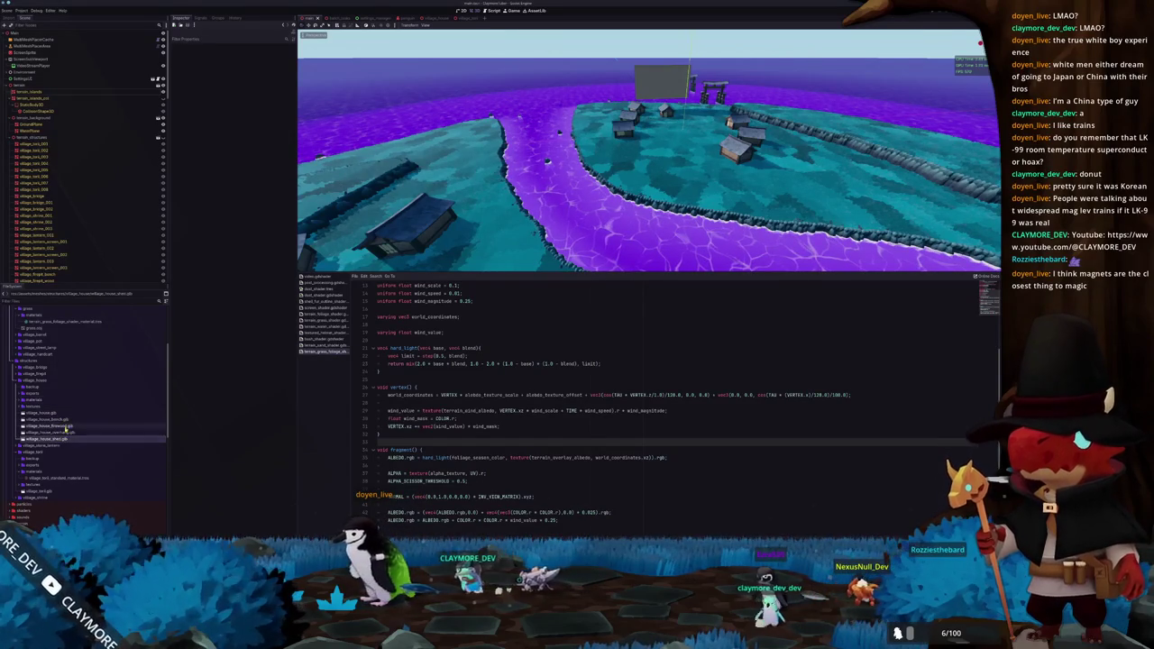
{"action": "left_click", "coordinate": [63, 425]}
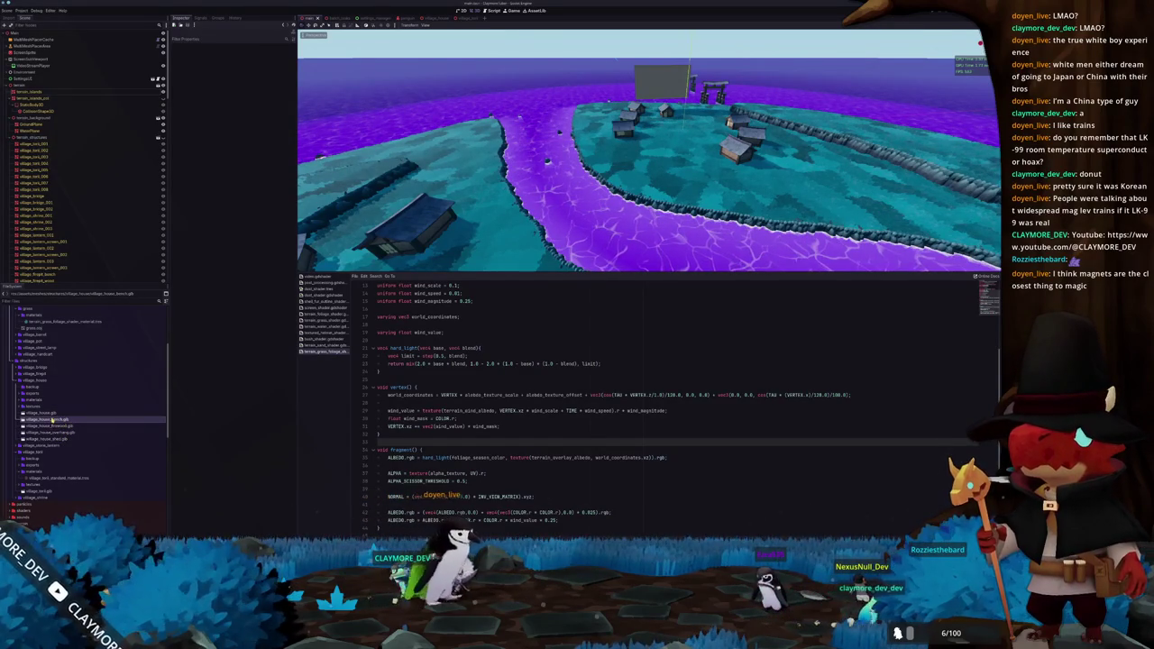
{"action": "left_click_drag", "start_coordinate": [50, 420], "coordinate": [97, 258]}
{"action": "scroll", "scroll_direction": "down", "scroll_amount": 3}
{"action": "left_click_drag", "start_coordinate": [59, 152], "coordinate": [42, 198]}
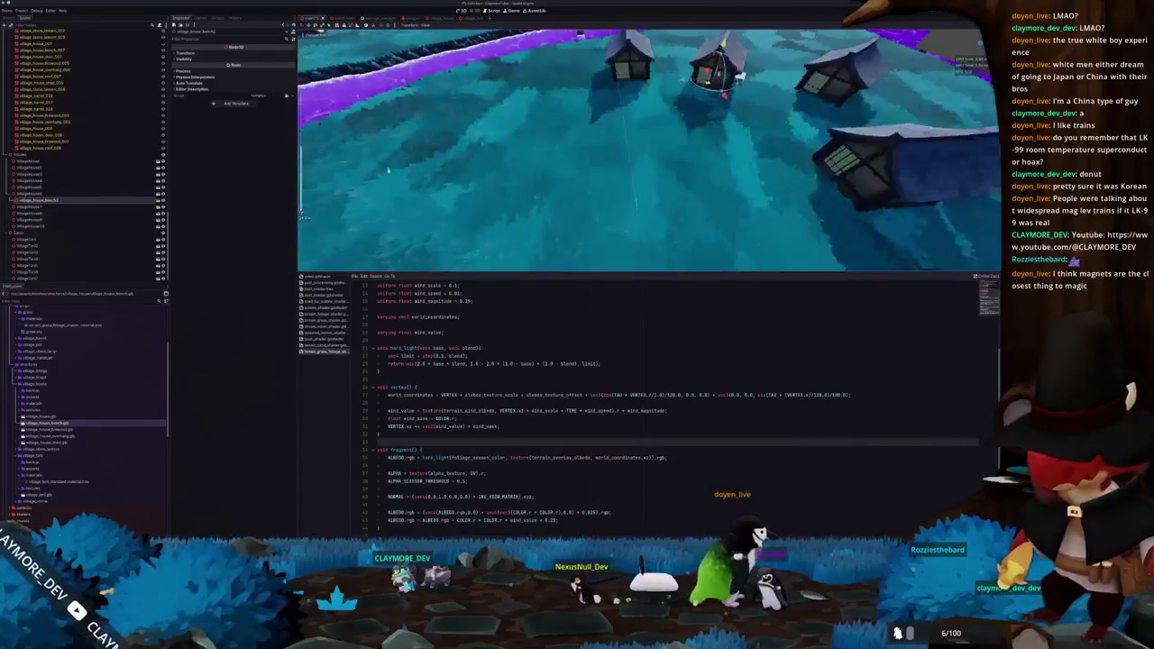
{"action": "scroll", "scroll_direction": "up", "scroll_amount": 3}
Check the placed bench from a higher view over four houses and save the main scene
{"action": "left_click_drag", "start_coordinate": [714, 135], "coordinate": [718, 101]}
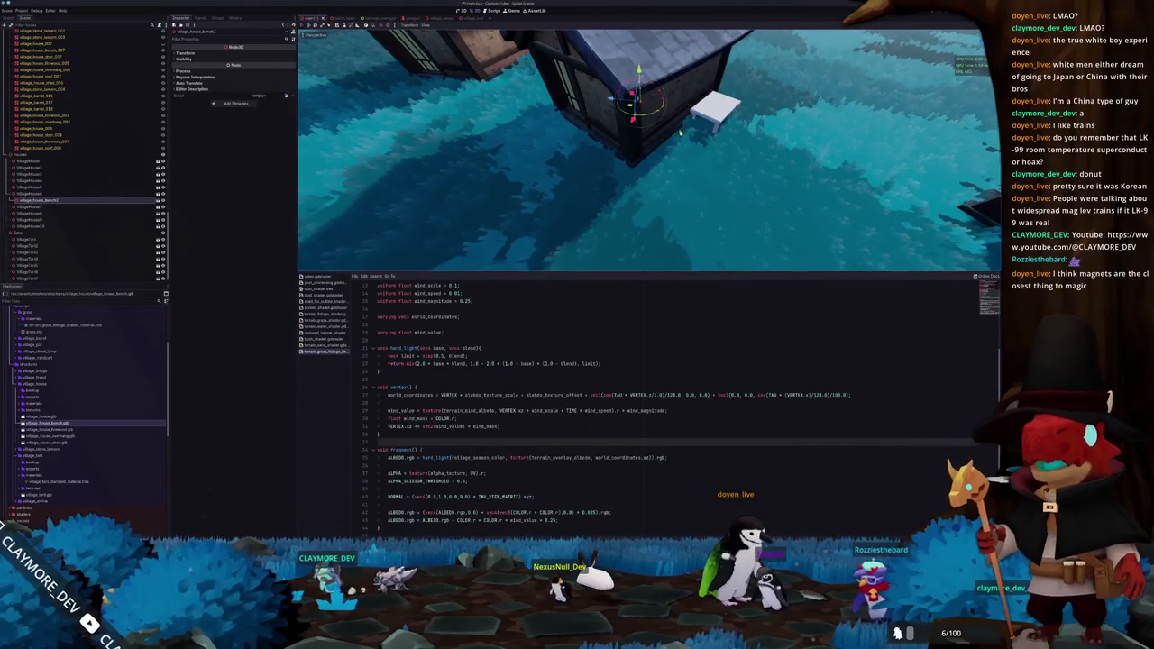
{"action": "scroll", "scroll_direction": "down", "scroll_amount": 3}
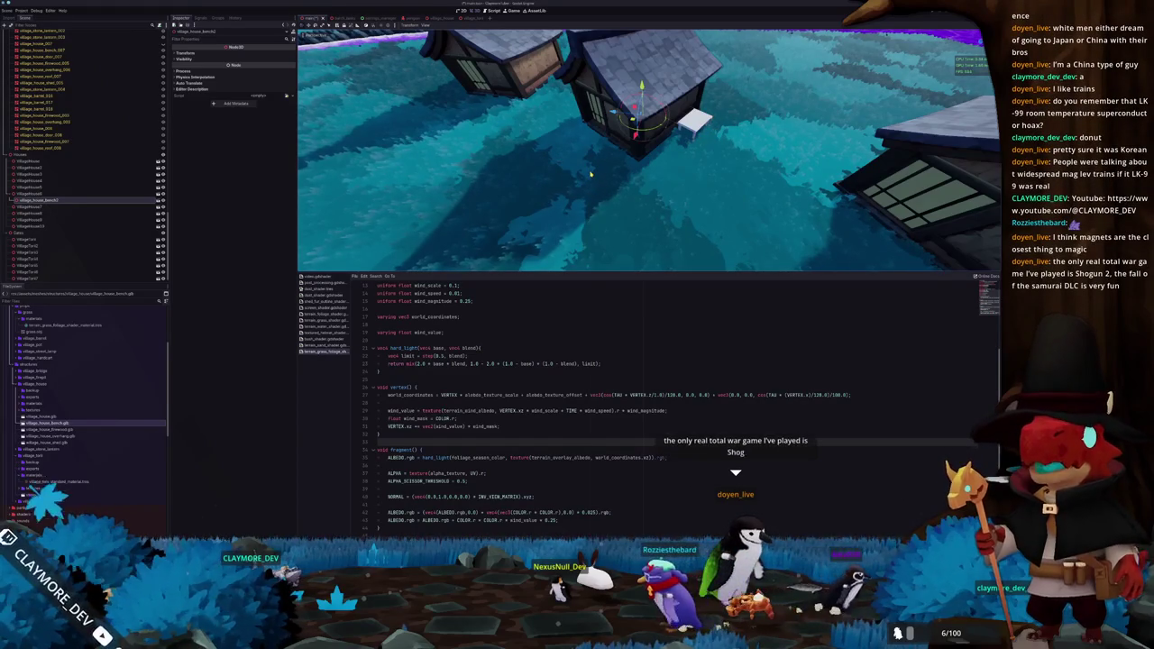
{"action": "left_click_drag", "start_coordinate": [590, 174], "coordinate": [284, 194]}
{"action": "key", "text": "ctrl+s"}
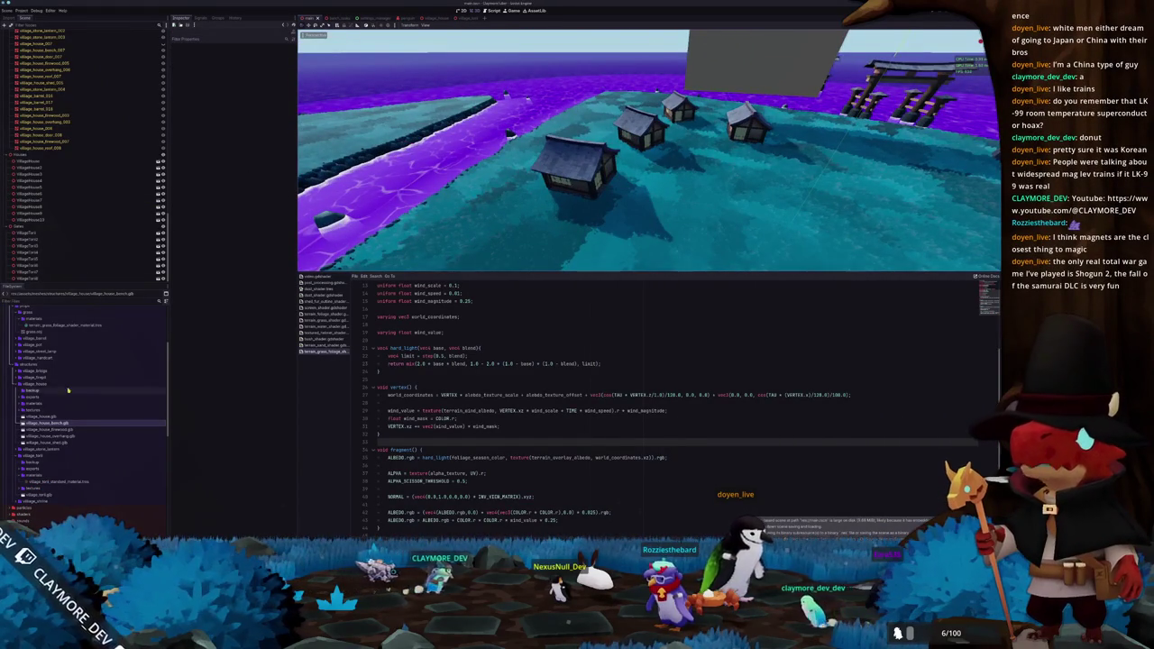
{"action": "left_click_drag", "start_coordinate": [56, 416], "coordinate": [35, 410]}
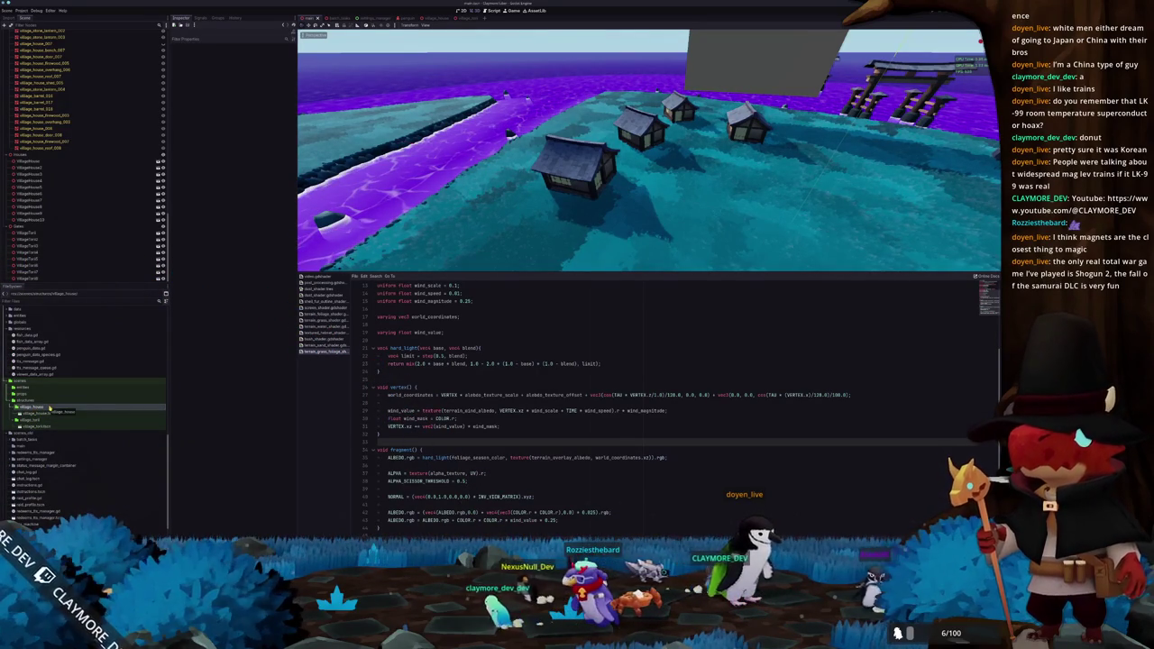
Create a village_house_shed folder inside structures holding a new village_house_shed scene
{"action": "right_click", "coordinate": [48, 401]}
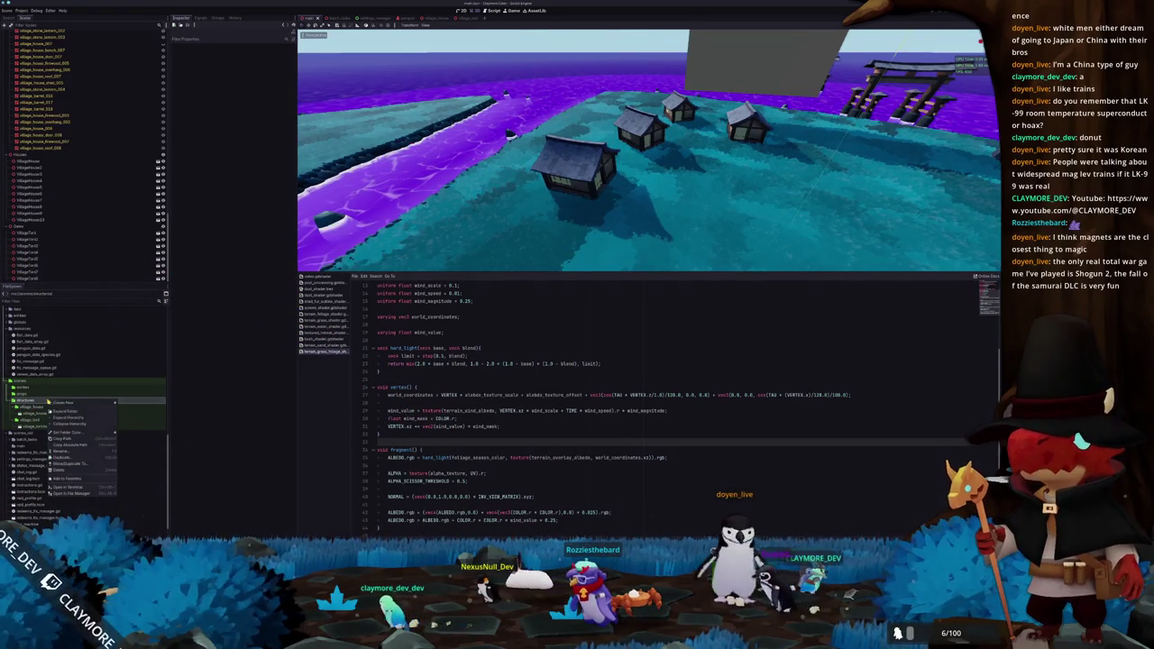
{"action": "left_click", "coordinate": [129, 402]}
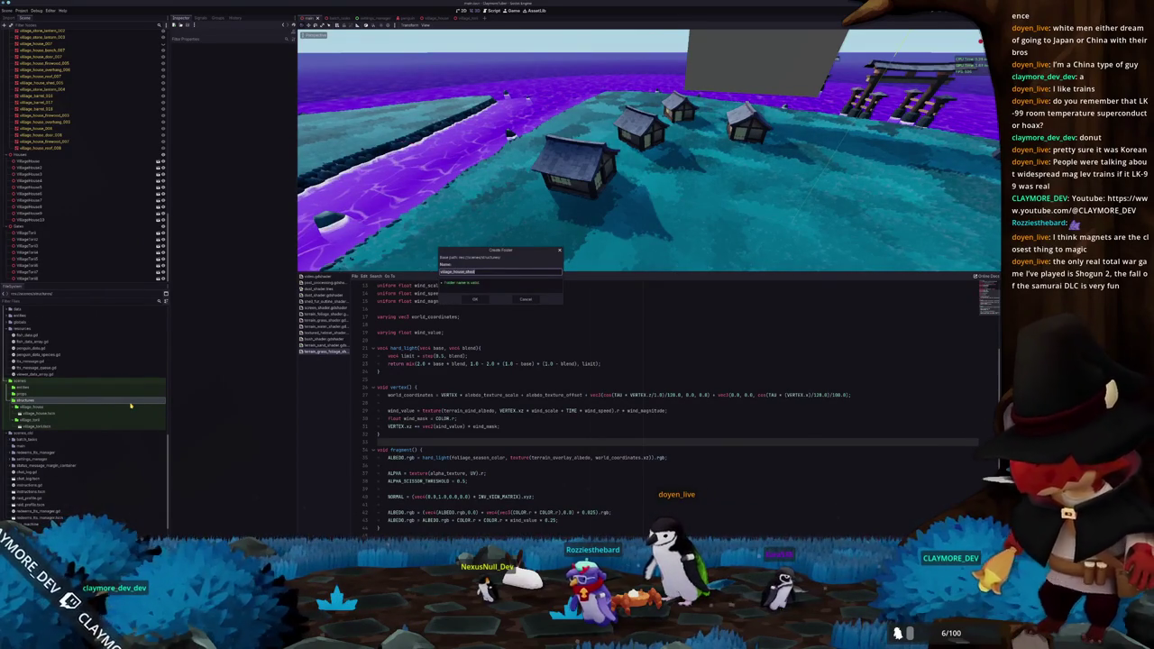
{"action": "key", "text": "Return"}
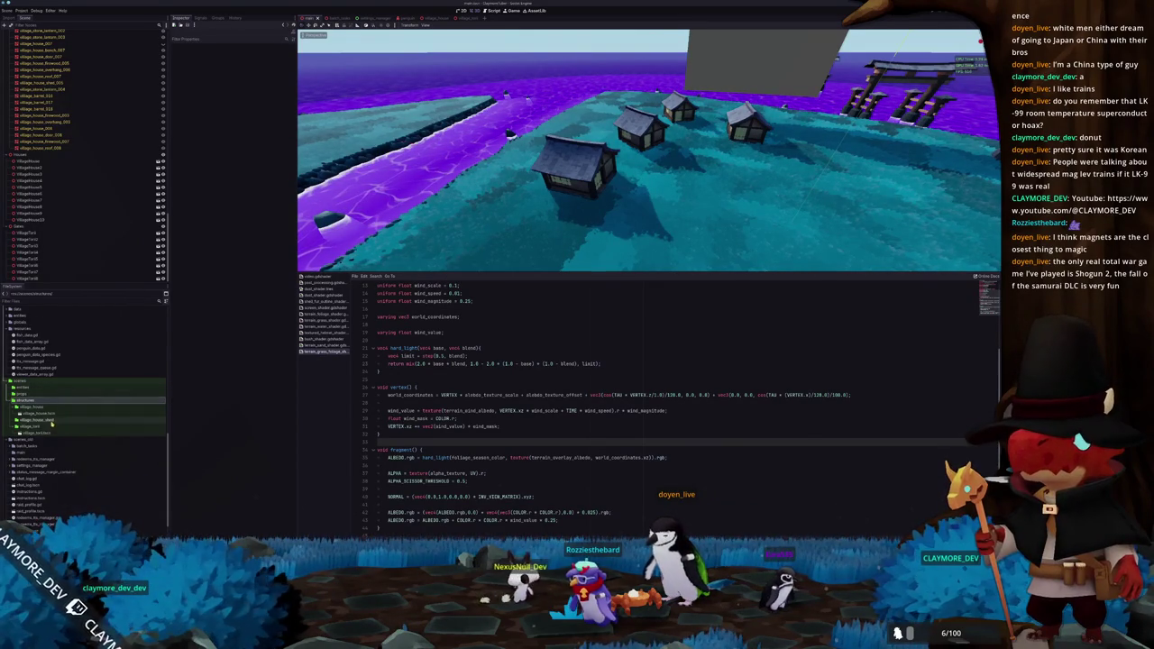
{"action": "right_click", "coordinate": [53, 421]}
{"action": "left_click", "coordinate": [135, 434]}
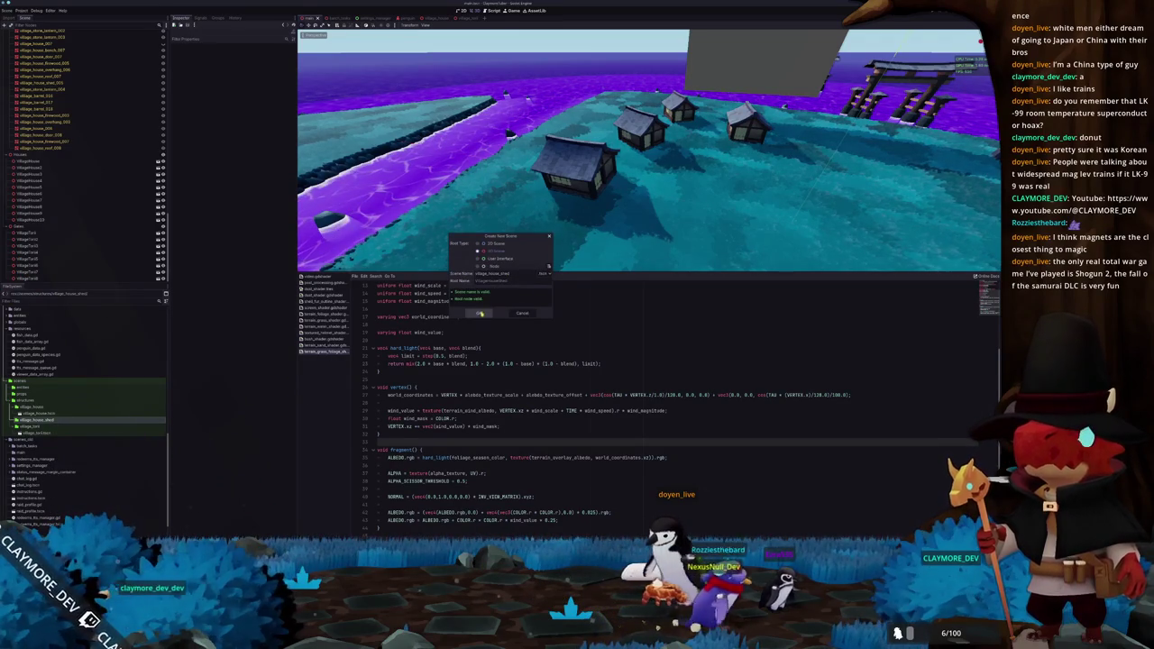
{"action": "left_click", "coordinate": [480, 312]}
Place the village_house_shed.glb model into the new scene and select its mesh
{"action": "double_click", "coordinate": [45, 421]}
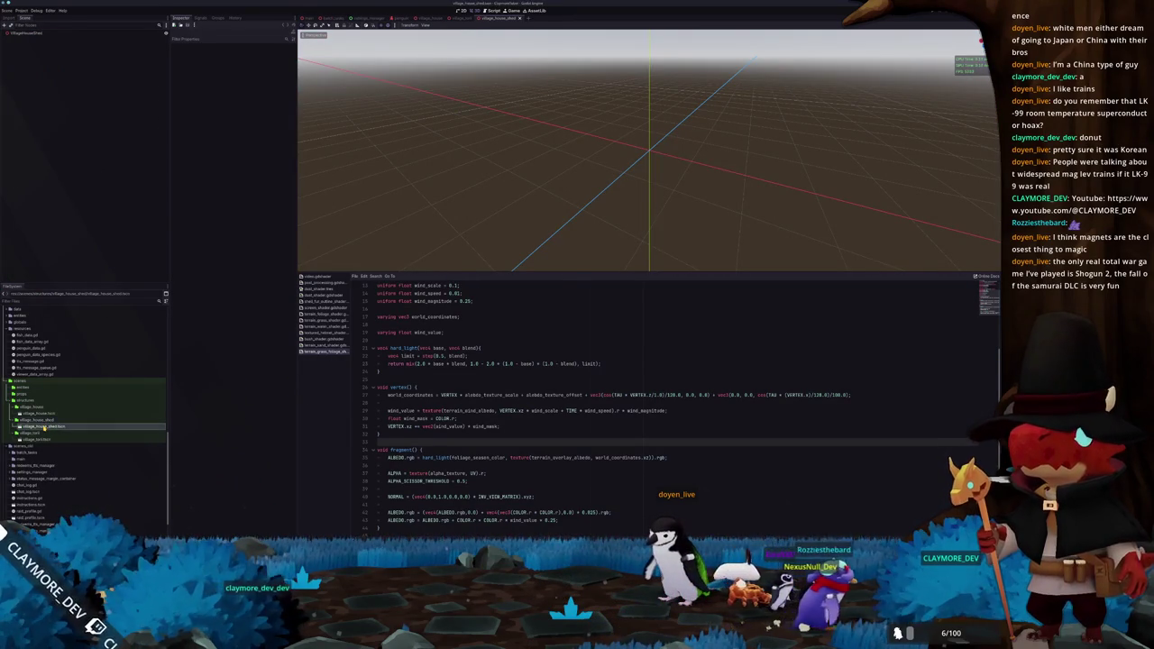
{"action": "scroll", "scroll_direction": "up", "scroll_amount": 3}
{"action": "scroll", "scroll_direction": "up", "scroll_amount": 3}
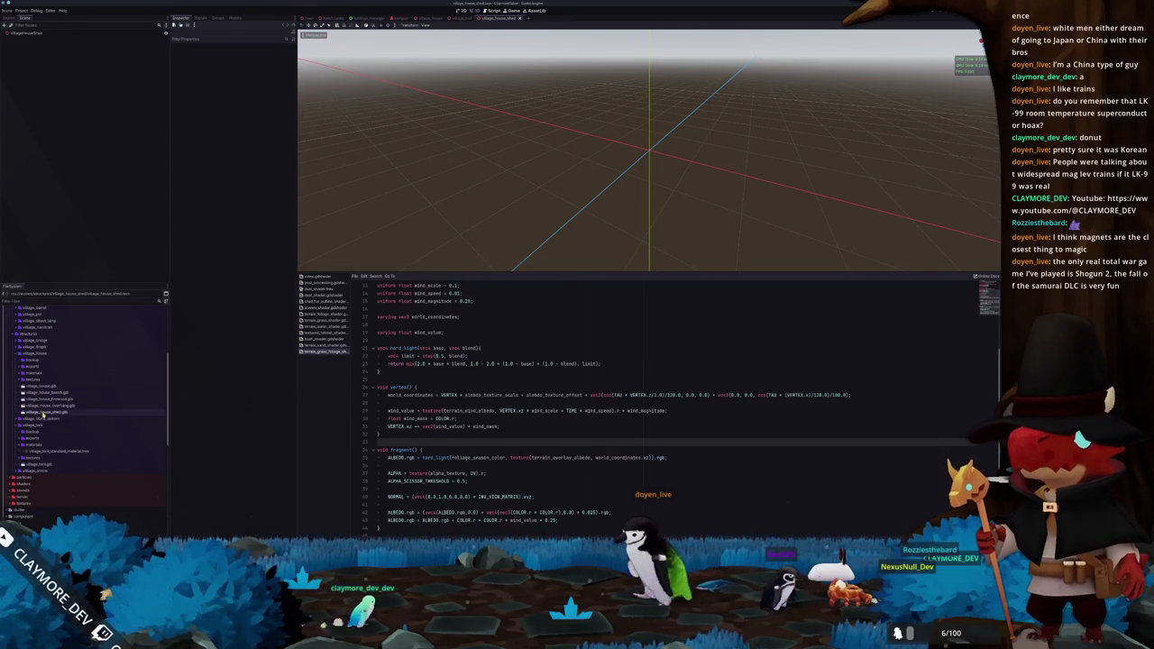
{"action": "left_click_drag", "start_coordinate": [42, 412], "coordinate": [109, 188]}
{"action": "left_click_drag", "start_coordinate": [36, 33], "coordinate": [36, 36]}
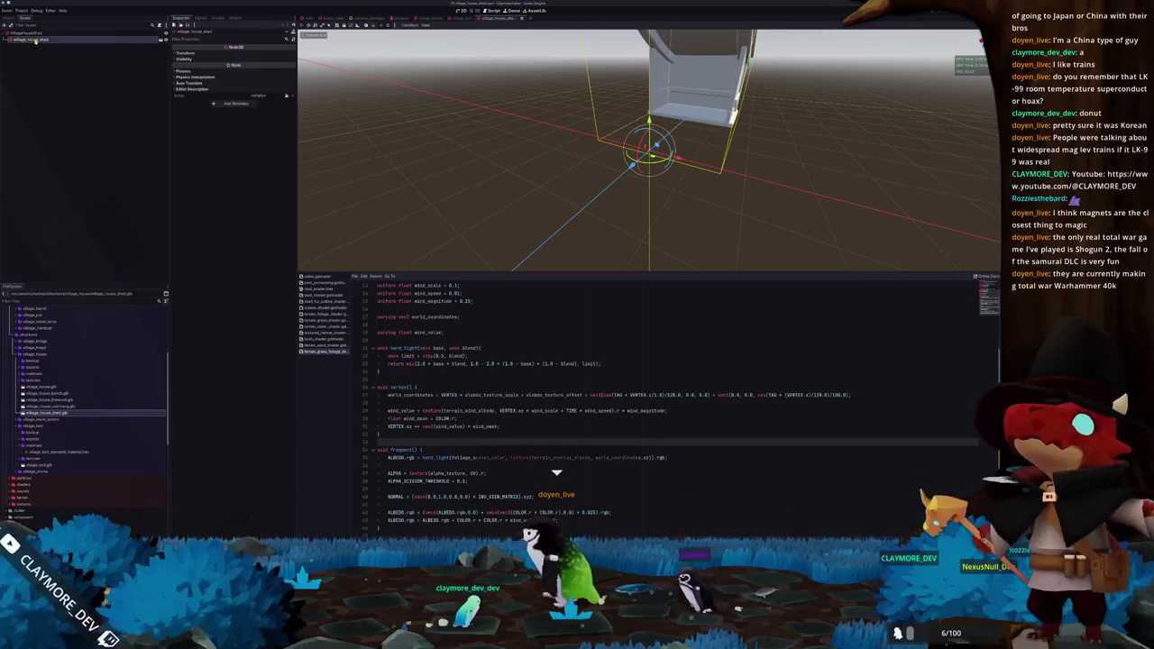
{"action": "left_click_drag", "start_coordinate": [504, 135], "coordinate": [407, 134]}
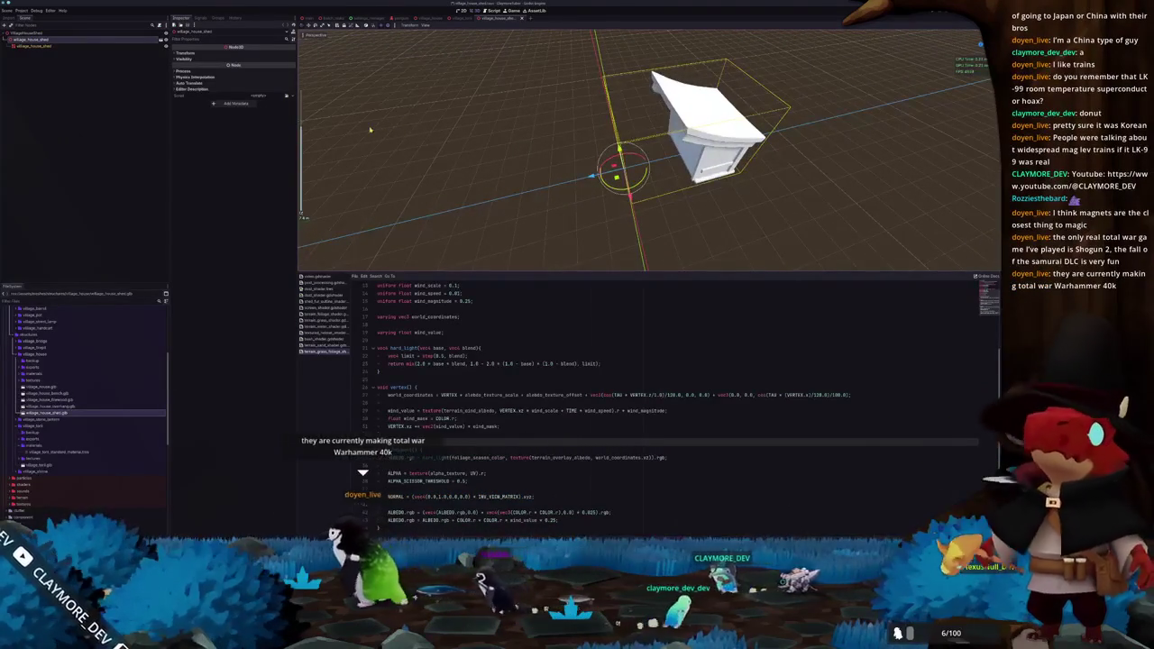
{"action": "left_click", "coordinate": [36, 46]}
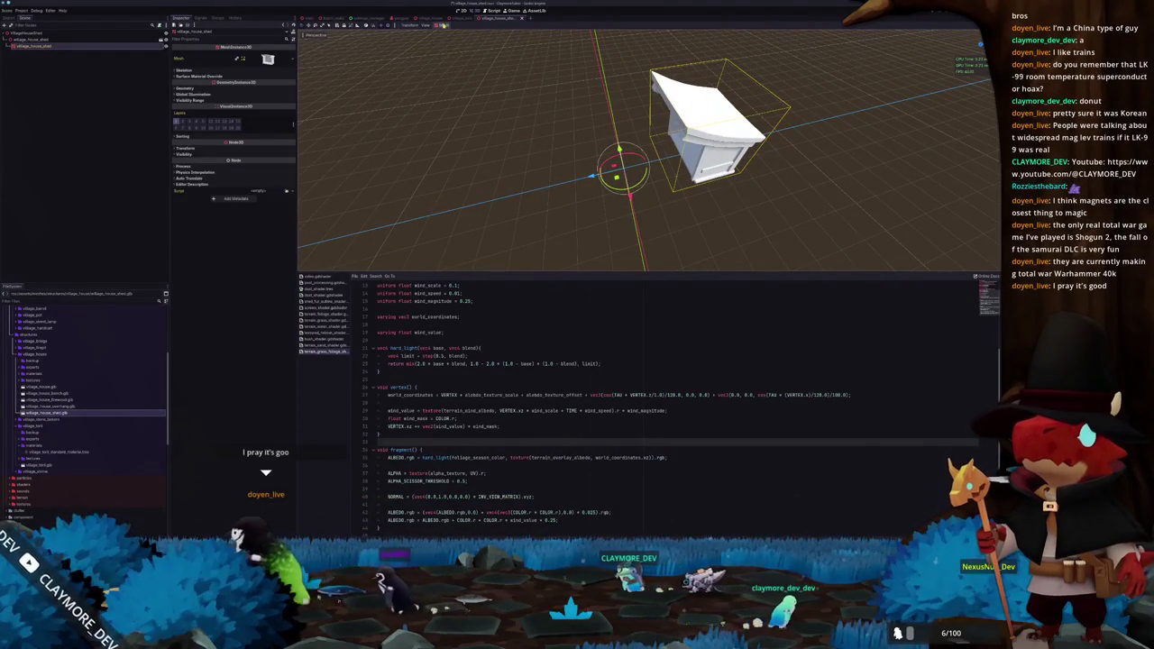
Create a bounding-box collision shape with a static body around the shed mesh
{"action": "left_click", "coordinate": [443, 26]}
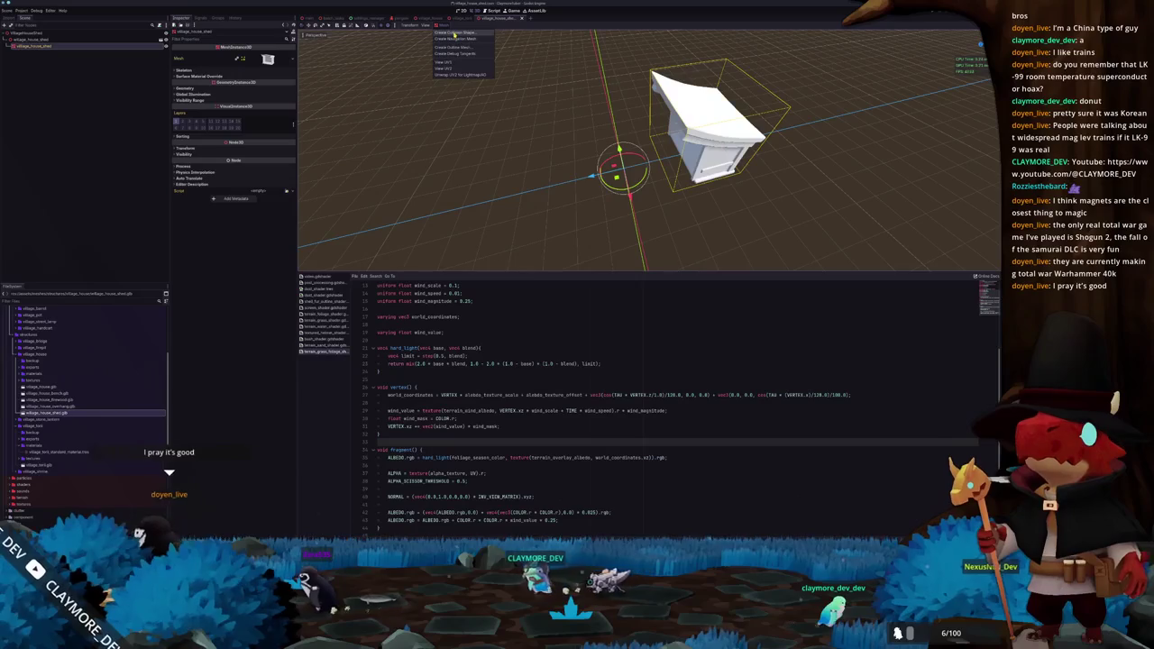
{"action": "left_click", "coordinate": [454, 33]}
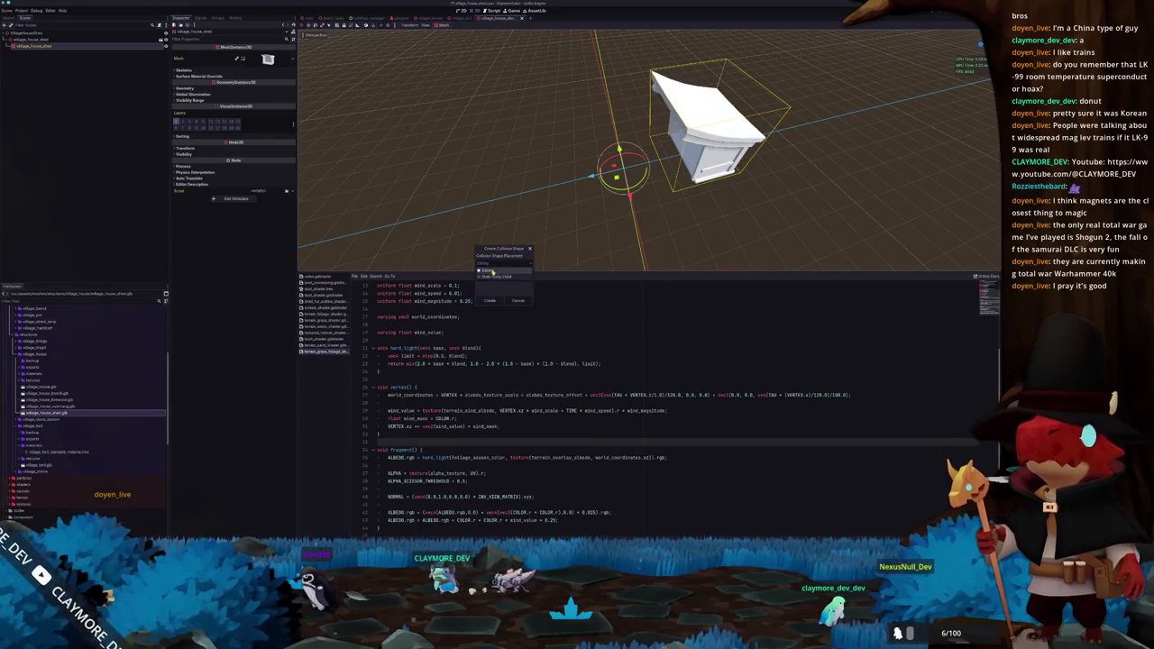
{"action": "left_click", "coordinate": [493, 279]}
{"action": "left_click", "coordinate": [490, 309]}
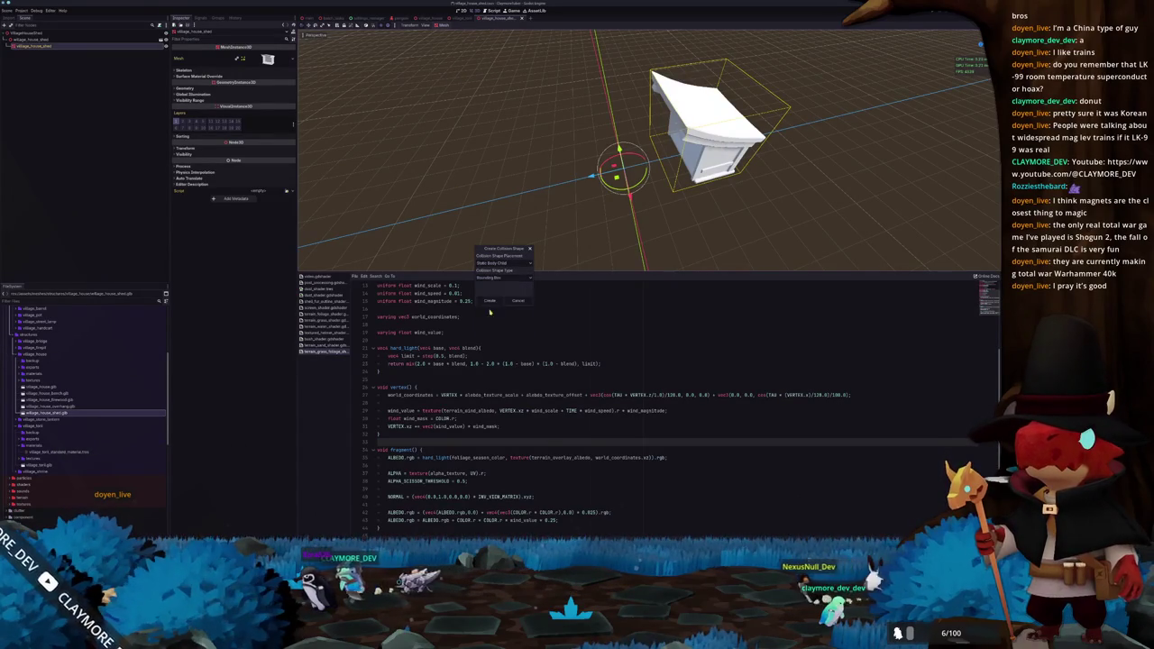
{"action": "left_click", "coordinate": [487, 301]}
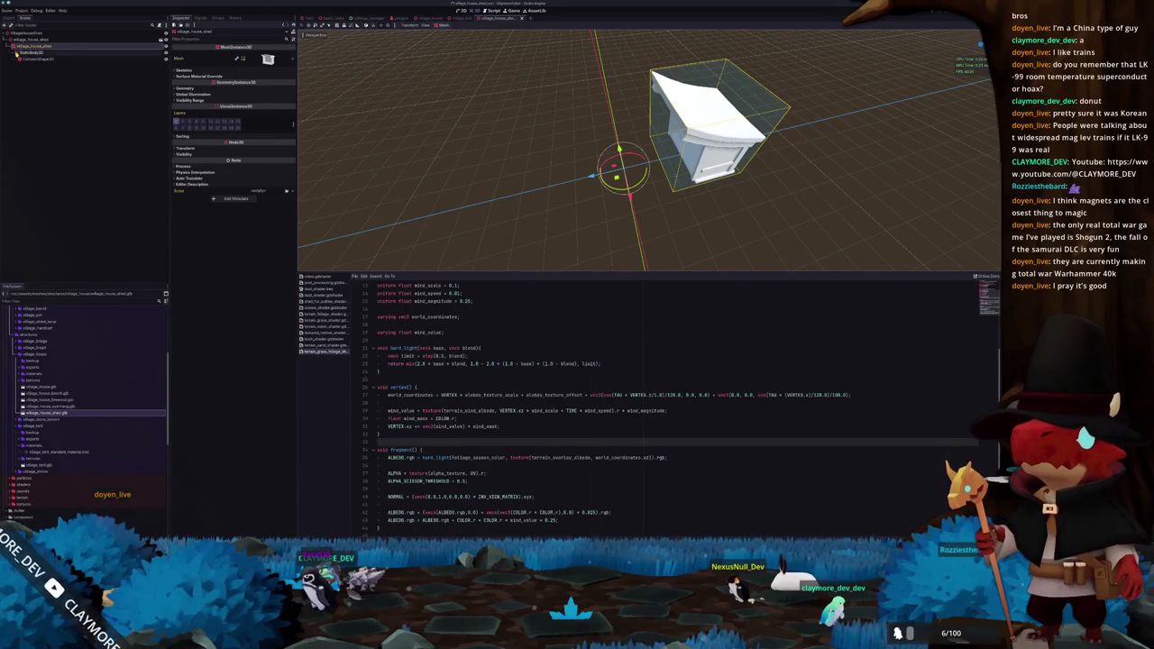
Turn off the static body's collision mask bit 1, then expand the house materials folder
{"action": "left_click", "coordinate": [29, 53]}
{"action": "left_click", "coordinate": [32, 42]}
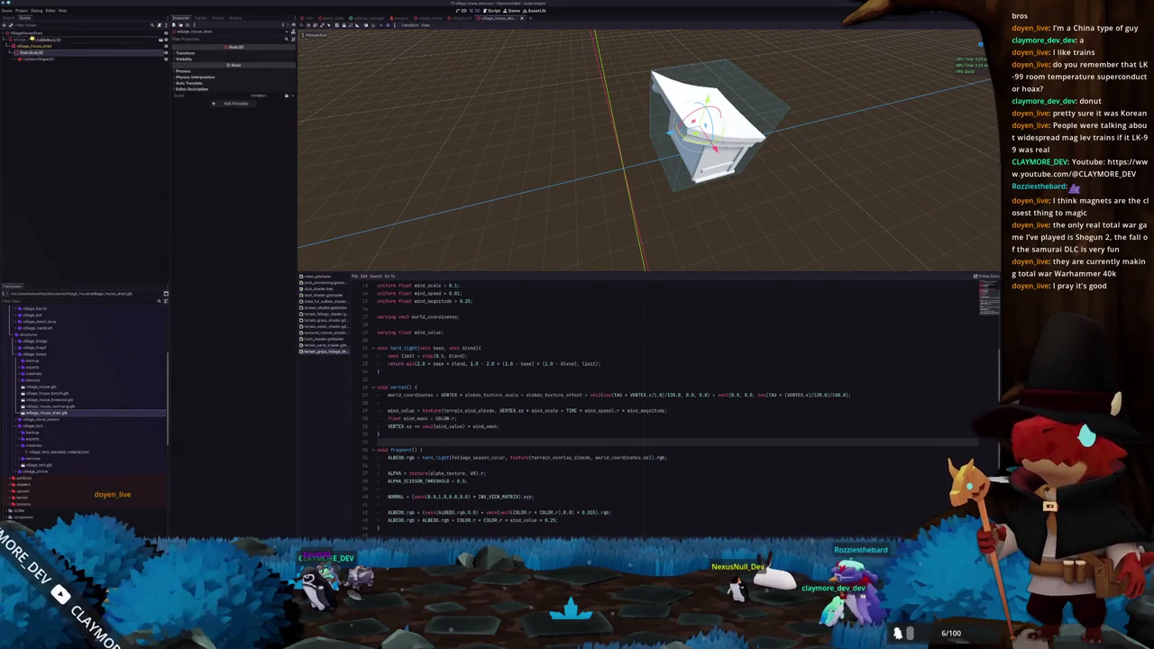
{"action": "left_click", "coordinate": [31, 45]}
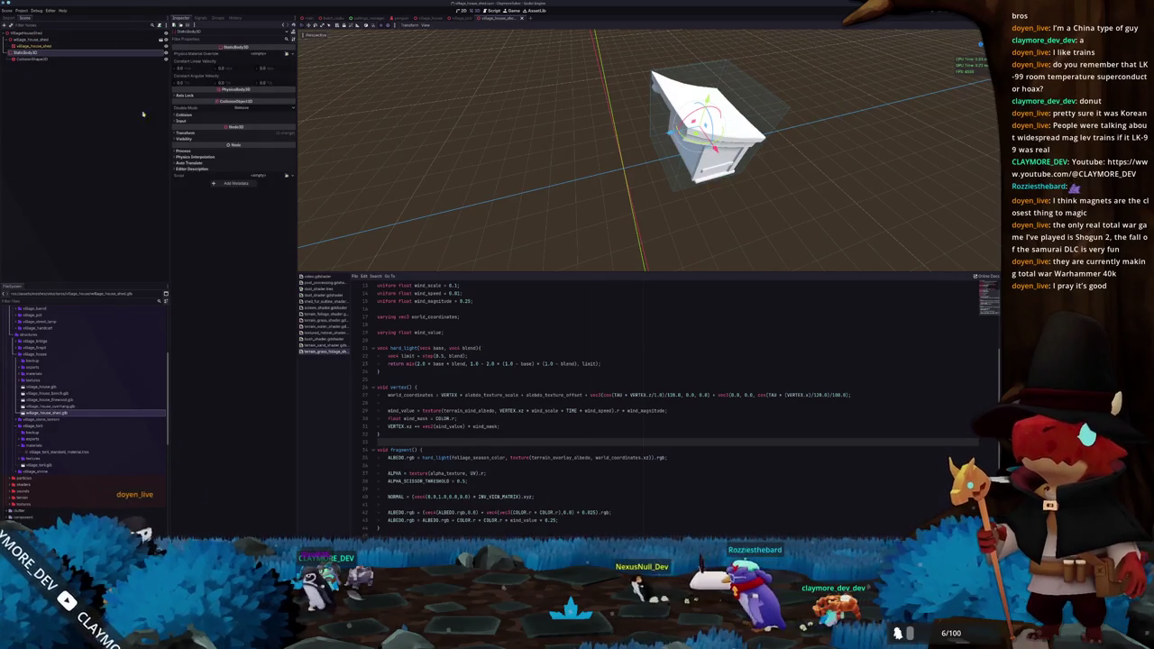
{"action": "left_click", "coordinate": [190, 115]}
{"action": "left_click", "coordinate": [178, 154]}
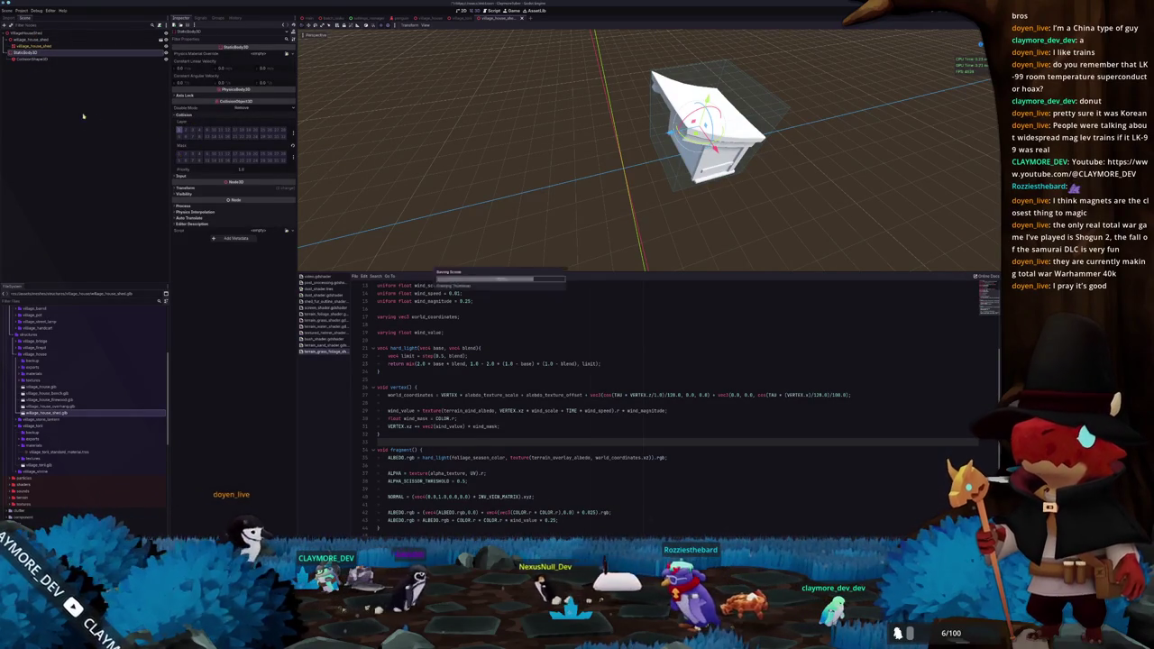
{"action": "left_click", "coordinate": [31, 46]}
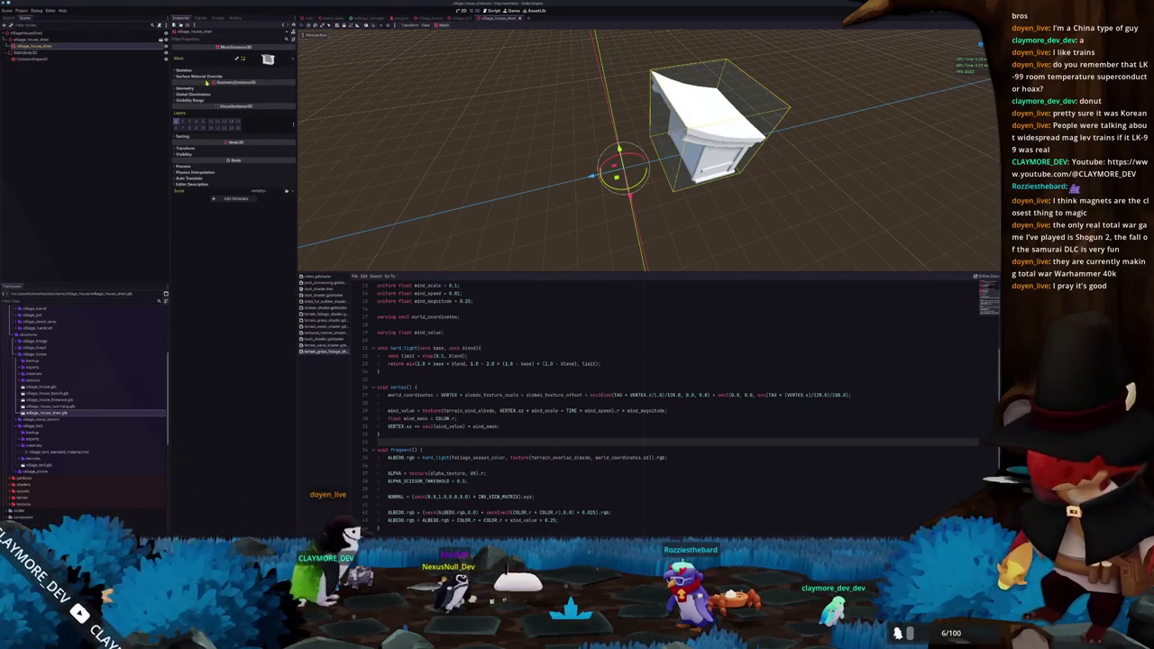
{"action": "left_click", "coordinate": [20, 373]}
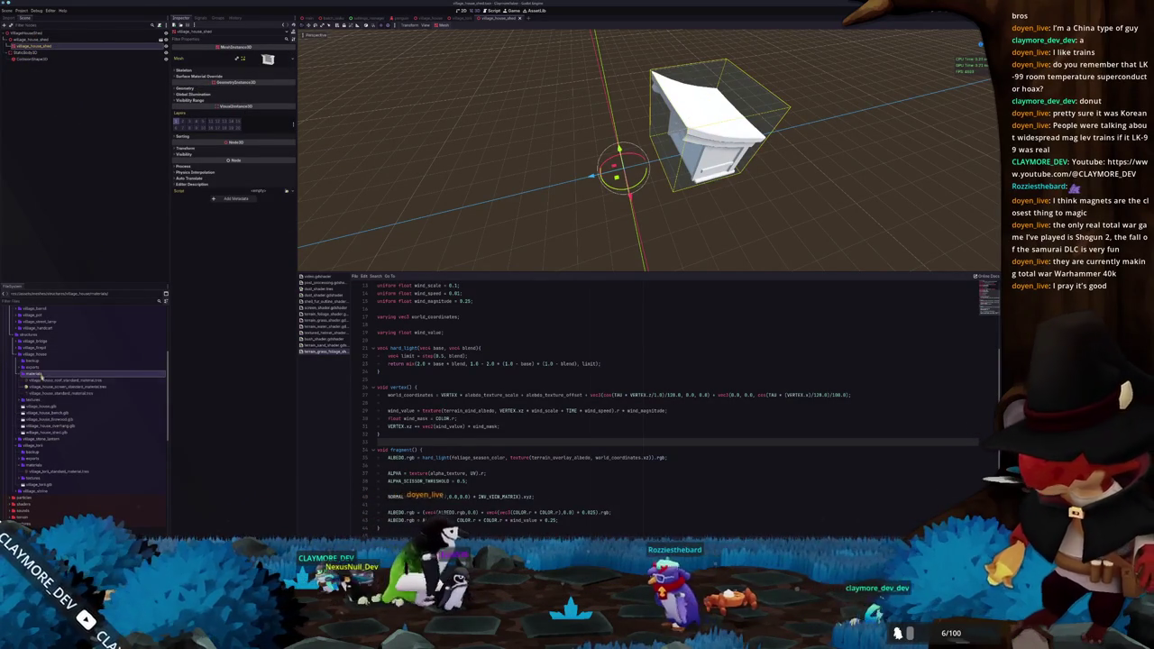
Duplicate village_house_standard_material.tres as a shed material using the shed texture as albedo
{"action": "left_click", "coordinate": [54, 394]}
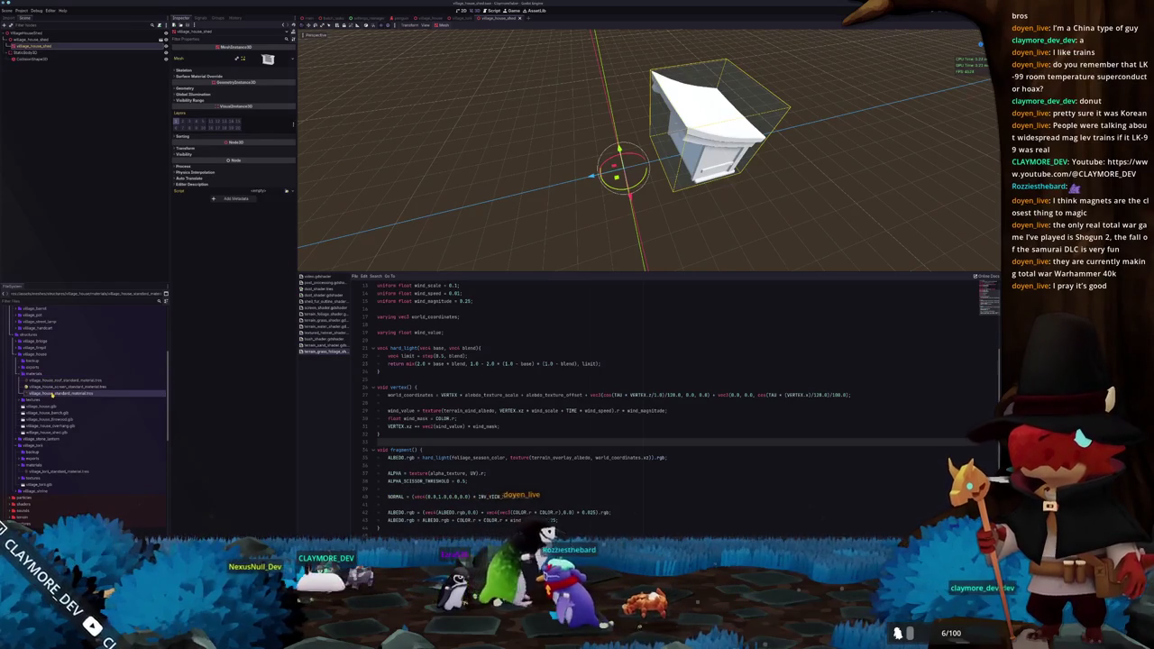
{"action": "key", "text": "ctrl+d"}
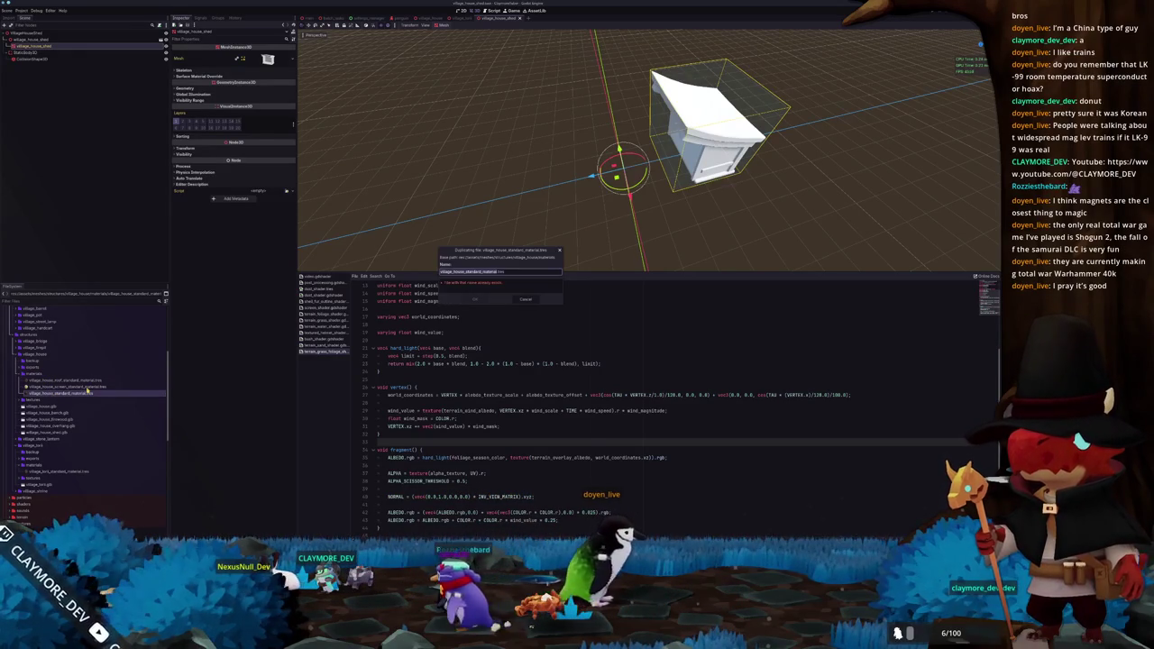
{"action": "key", "text": "Right"}
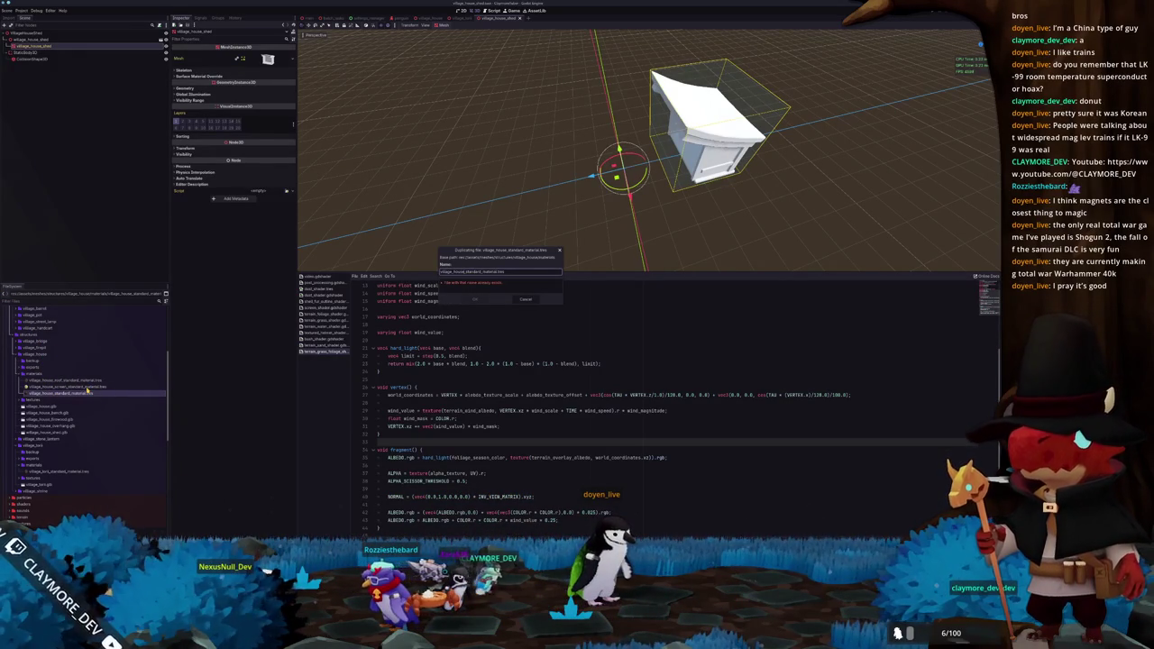
{"action": "key", "text": "Return"}
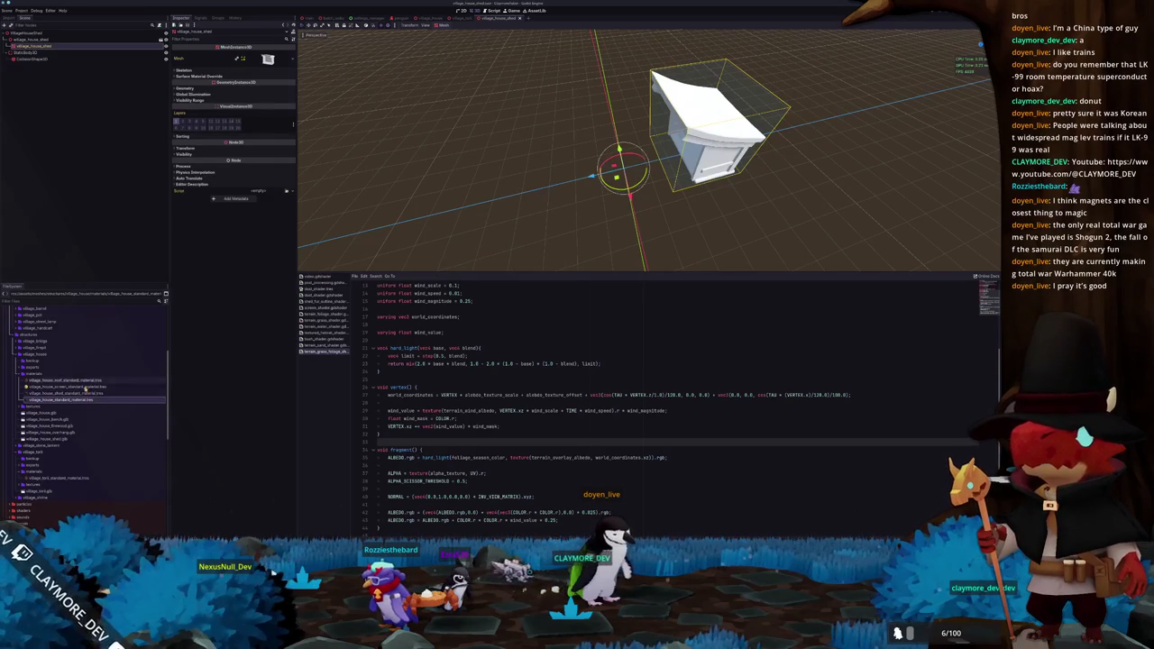
{"action": "left_click", "coordinate": [89, 392]}
{"action": "left_click", "coordinate": [291, 132]}
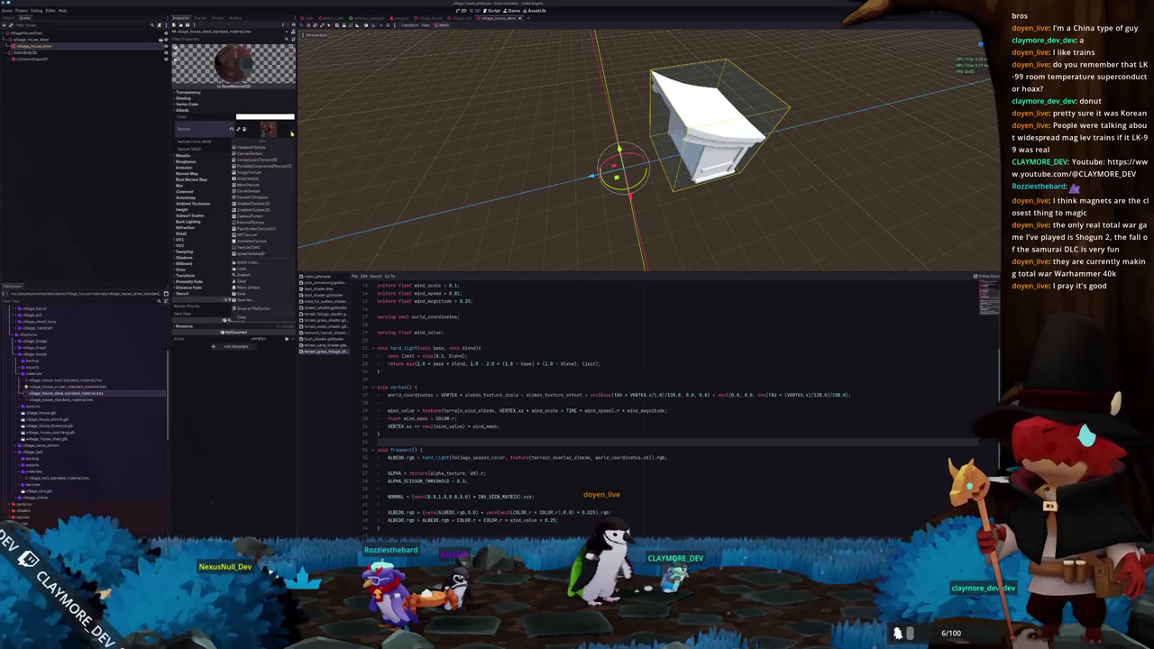
{"action": "left_click", "coordinate": [254, 261]}
{"action": "type", "text": "shed"}
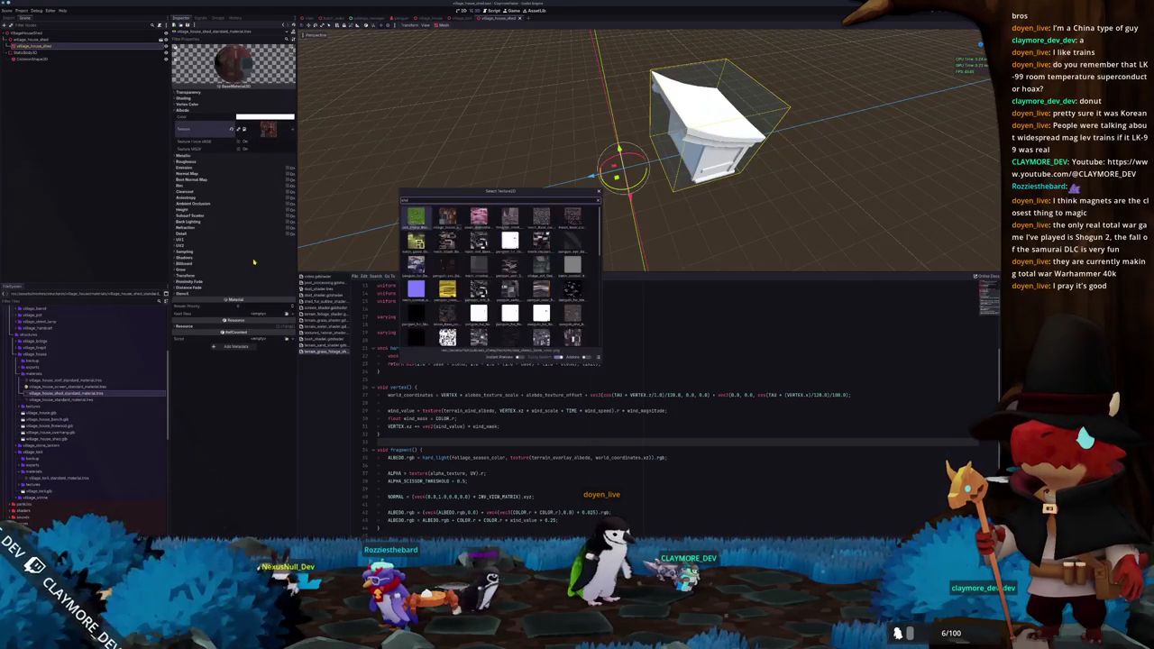
{"action": "double_click", "coordinate": [422, 218]}
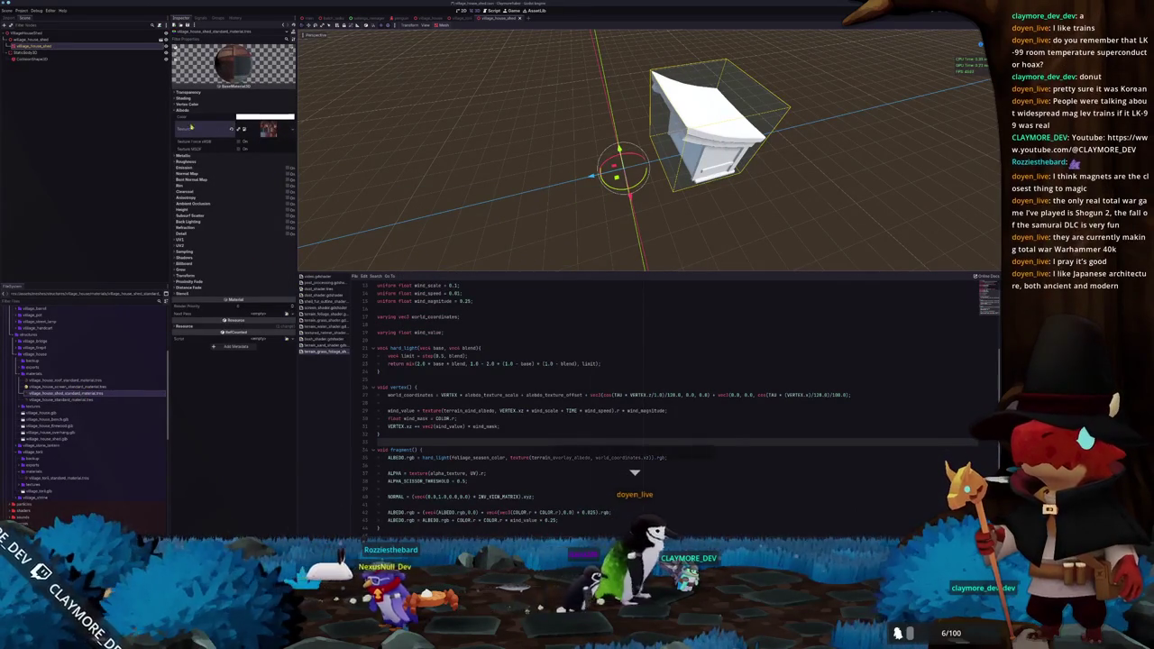
Set the new shed material as the shed mesh's Material Override and view the textured shed
{"action": "left_click", "coordinate": [88, 41]}
{"action": "left_click", "coordinate": [185, 87]}
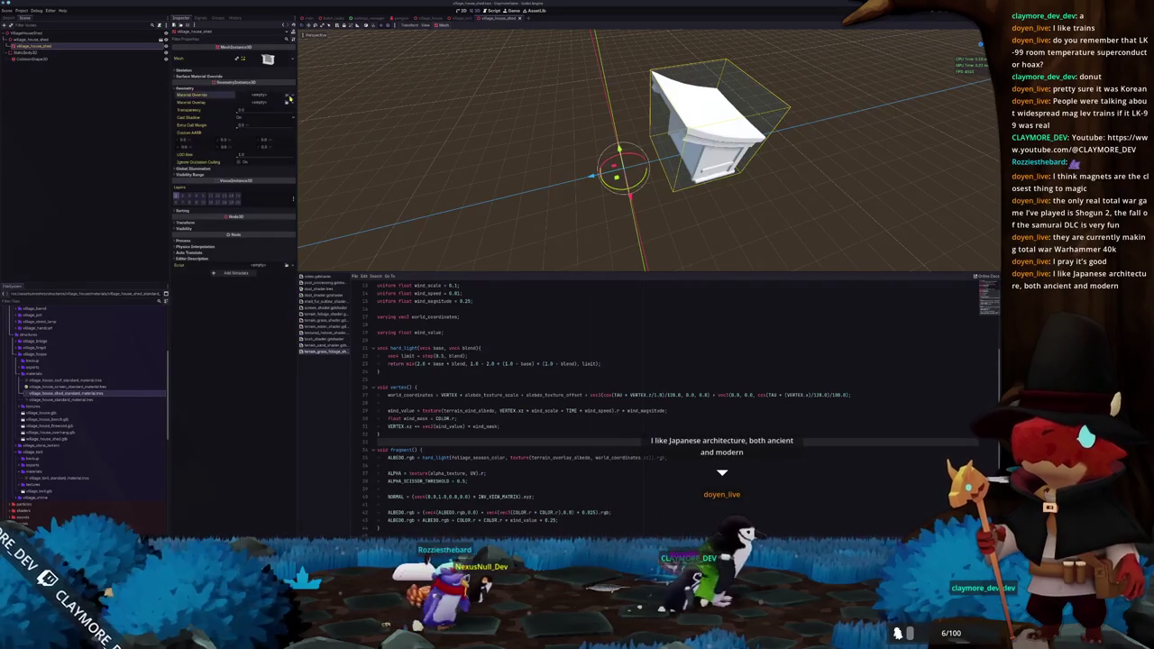
{"action": "left_click", "coordinate": [288, 96]}
{"action": "double_click", "coordinate": [415, 216]}
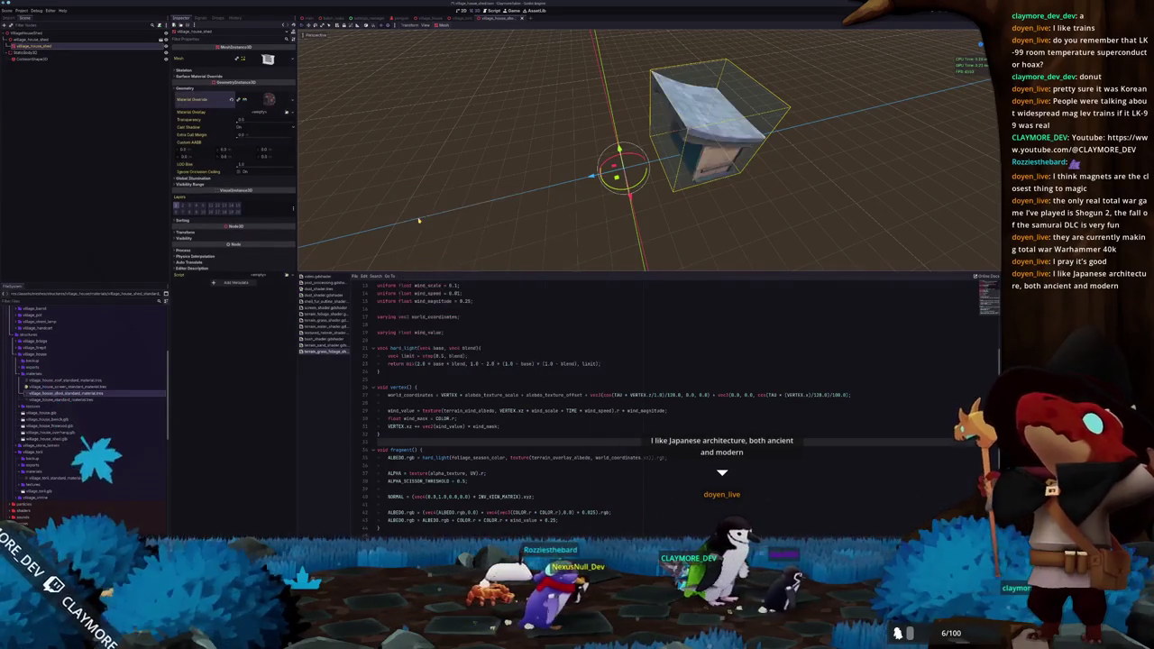
{"action": "left_click_drag", "start_coordinate": [487, 161], "coordinate": [469, 167]}
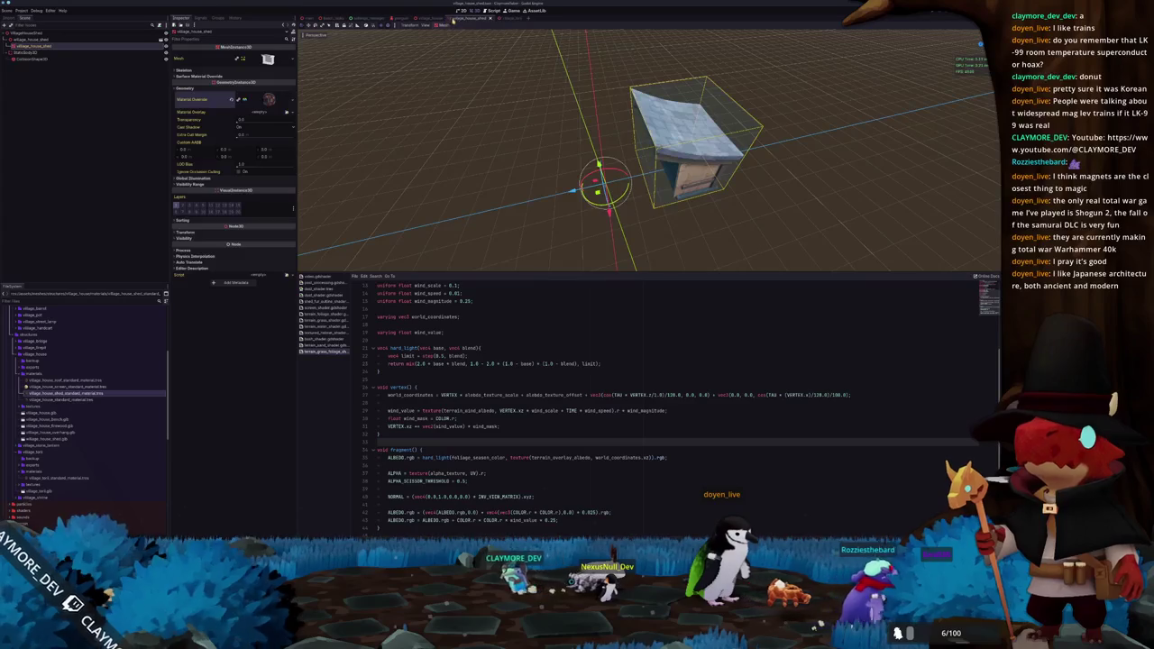
{"action": "left_click", "coordinate": [494, 18]}
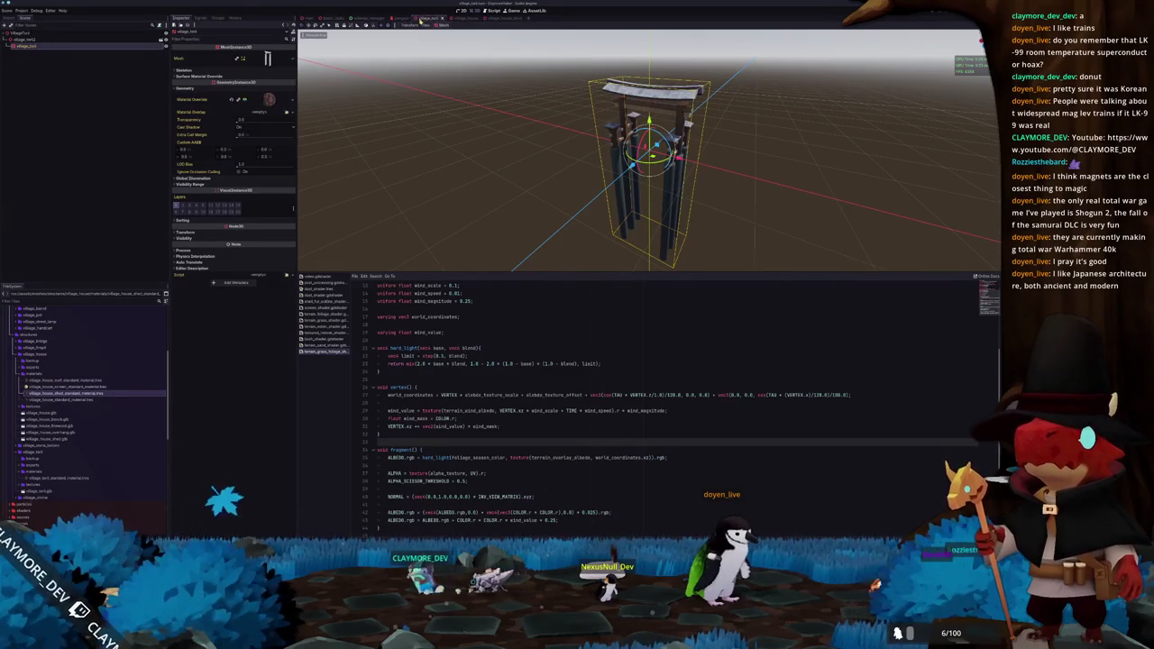
{"action": "left_click", "coordinate": [498, 18]}
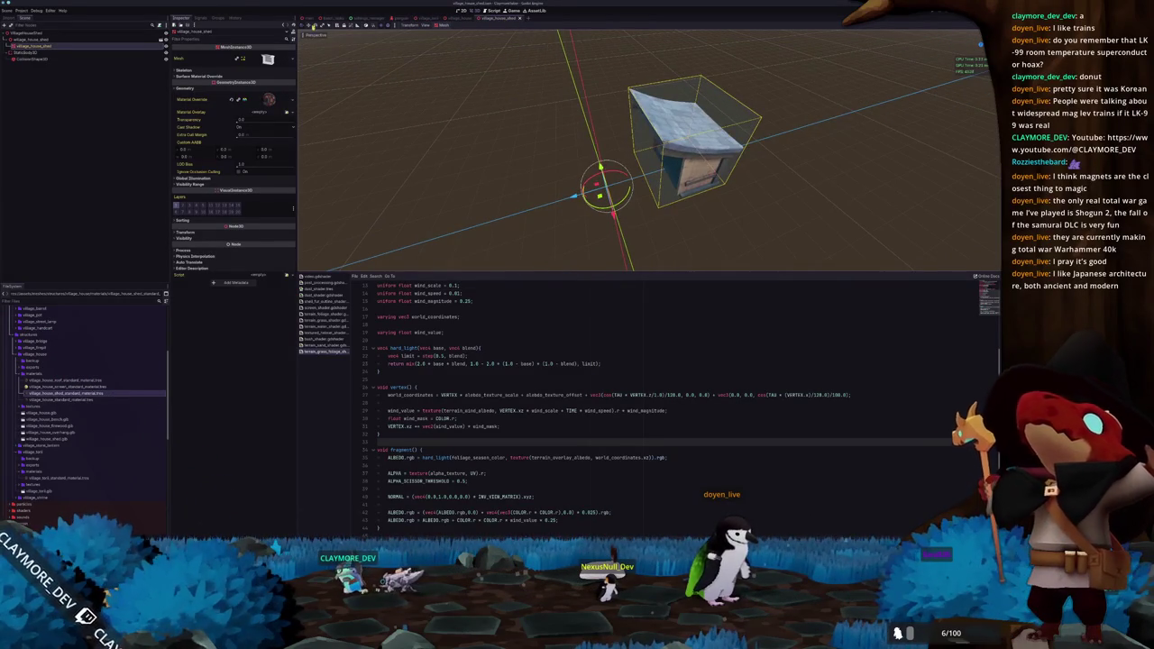
Add a village_house_shed.tscn instance to the main village scene and view it from above
{"action": "left_click", "coordinate": [311, 20]}
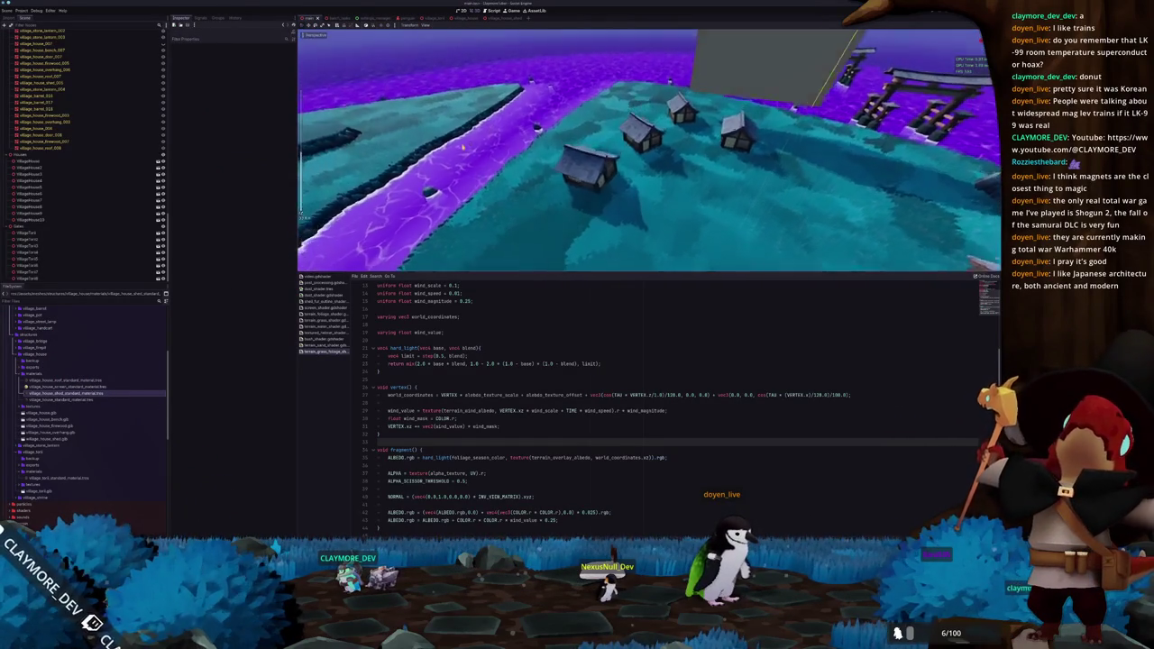
{"action": "scroll", "scroll_direction": "down", "scroll_amount": 3}
{"action": "left_click", "coordinate": [27, 362]}
{"action": "left_click_drag", "start_coordinate": [59, 362], "coordinate": [81, 170]}
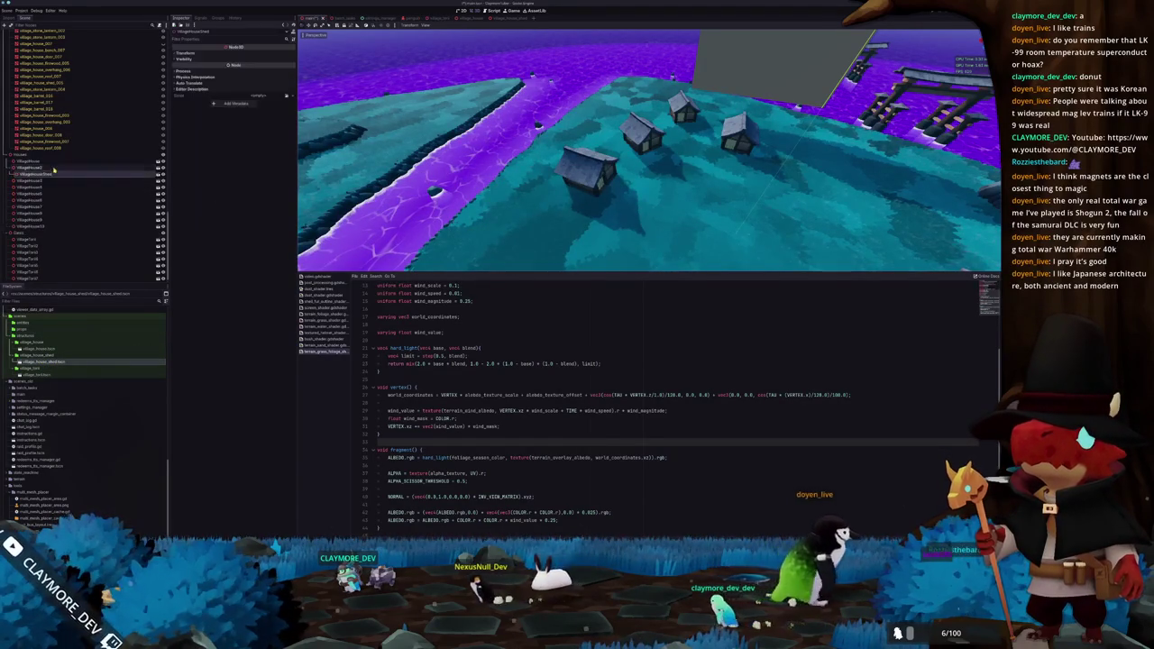
{"action": "key", "text": "f"}
{"action": "scroll", "scroll_direction": "up", "scroll_amount": 3}
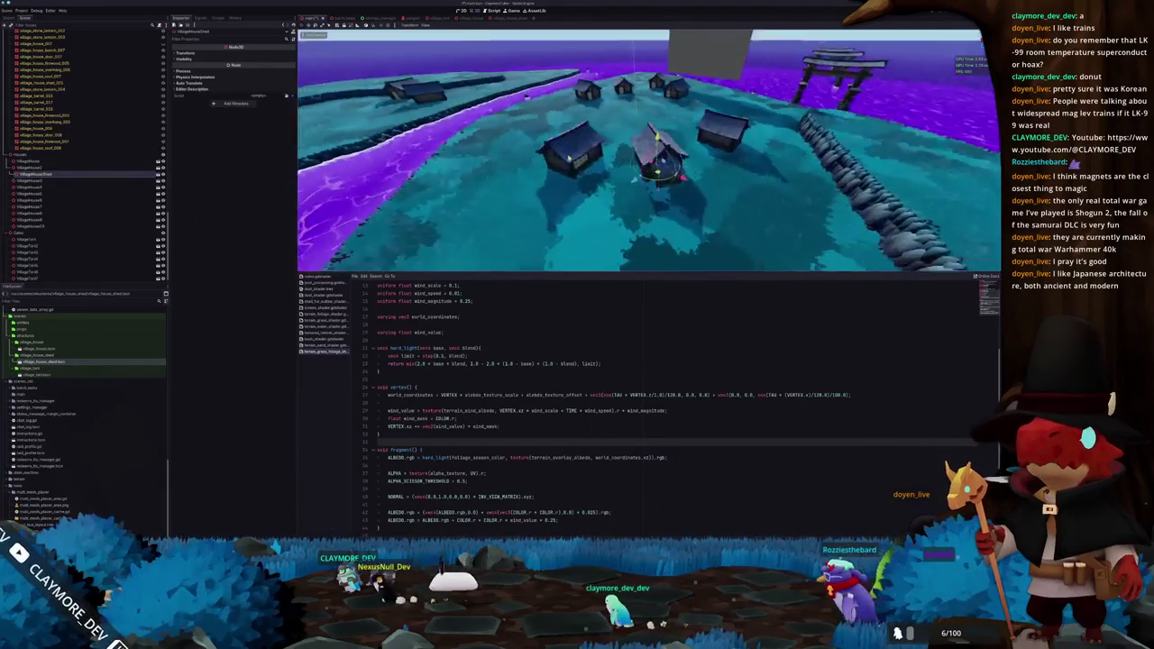
{"action": "scroll", "scroll_direction": "down", "scroll_amount": 3}
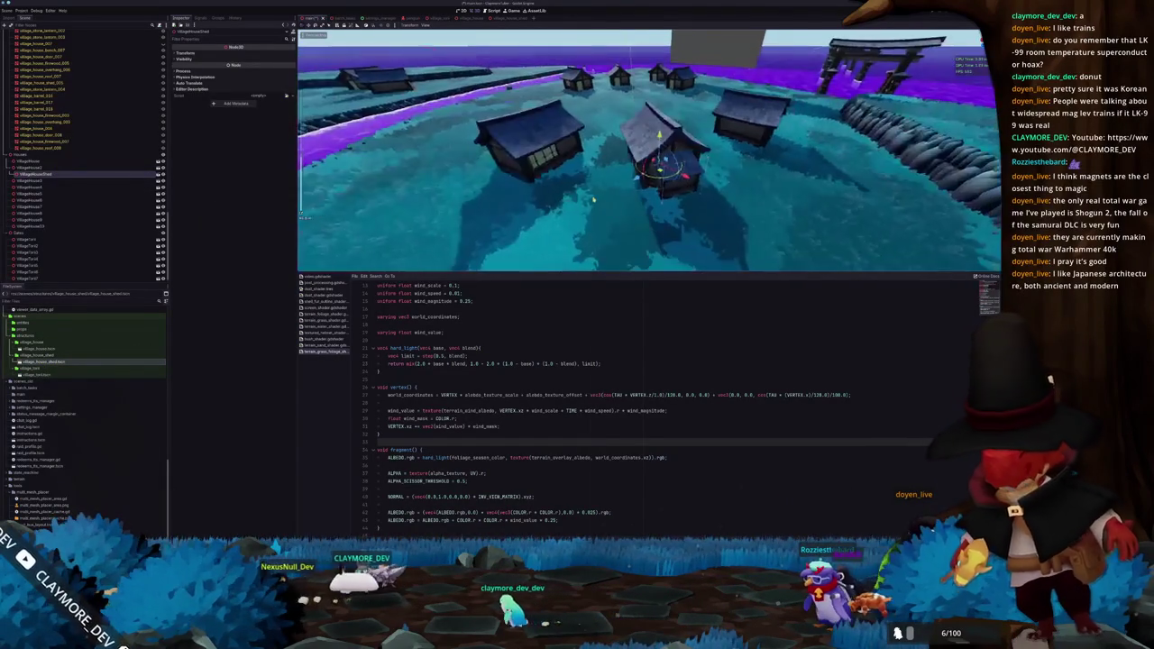
{"action": "scroll", "scroll_direction": "up", "scroll_amount": 3}
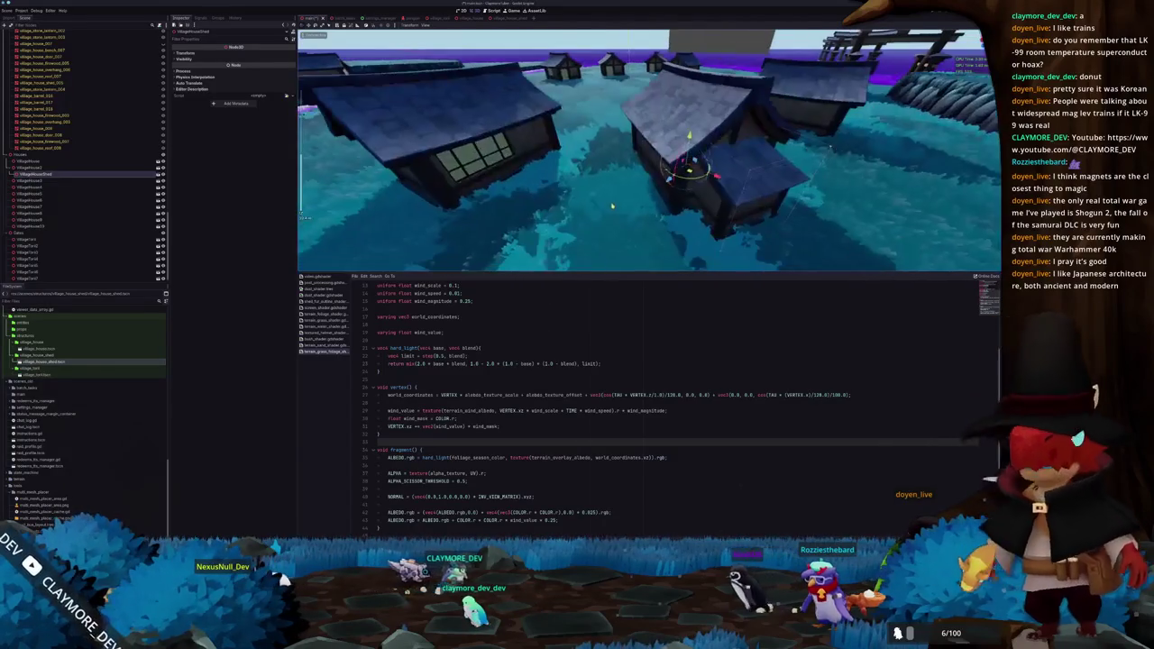
{"action": "scroll", "scroll_direction": "down", "scroll_amount": 3}
{"action": "left_click_drag", "start_coordinate": [608, 221], "coordinate": [620, 261]}
Place another shed instance on the island and orbit over the village to check placement
{"action": "left_click_drag", "start_coordinate": [42, 362], "coordinate": [41, 206]}
{"action": "left_click_drag", "start_coordinate": [54, 367], "coordinate": [38, 226]}
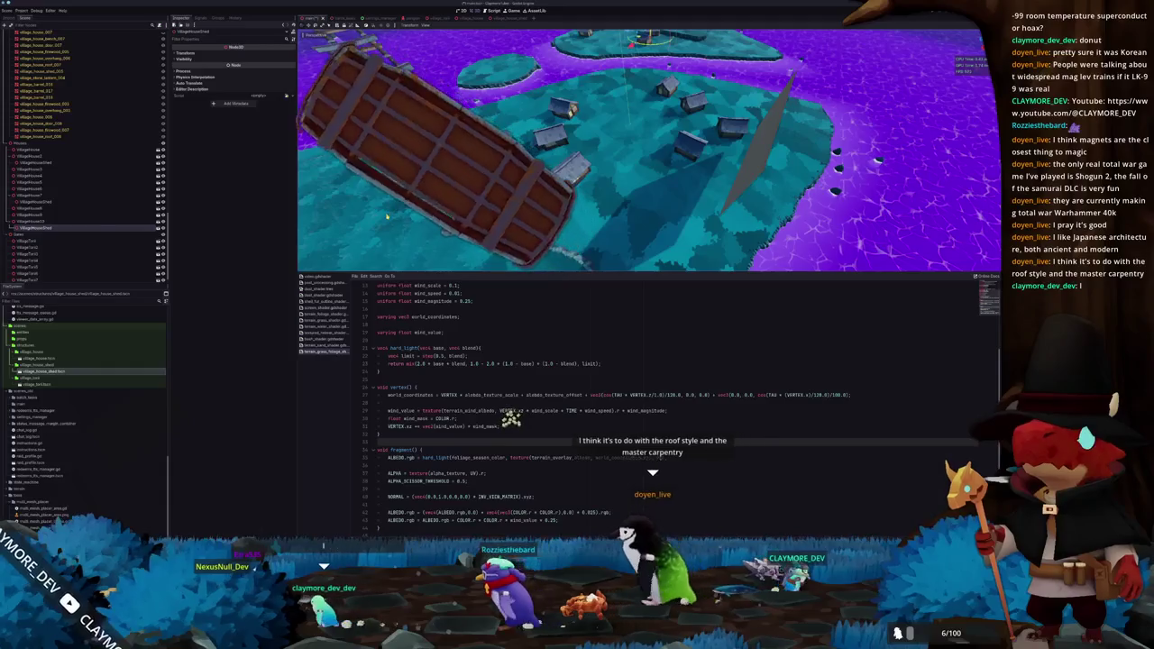
{"action": "left_click_drag", "start_coordinate": [440, 155], "coordinate": [432, 221]}
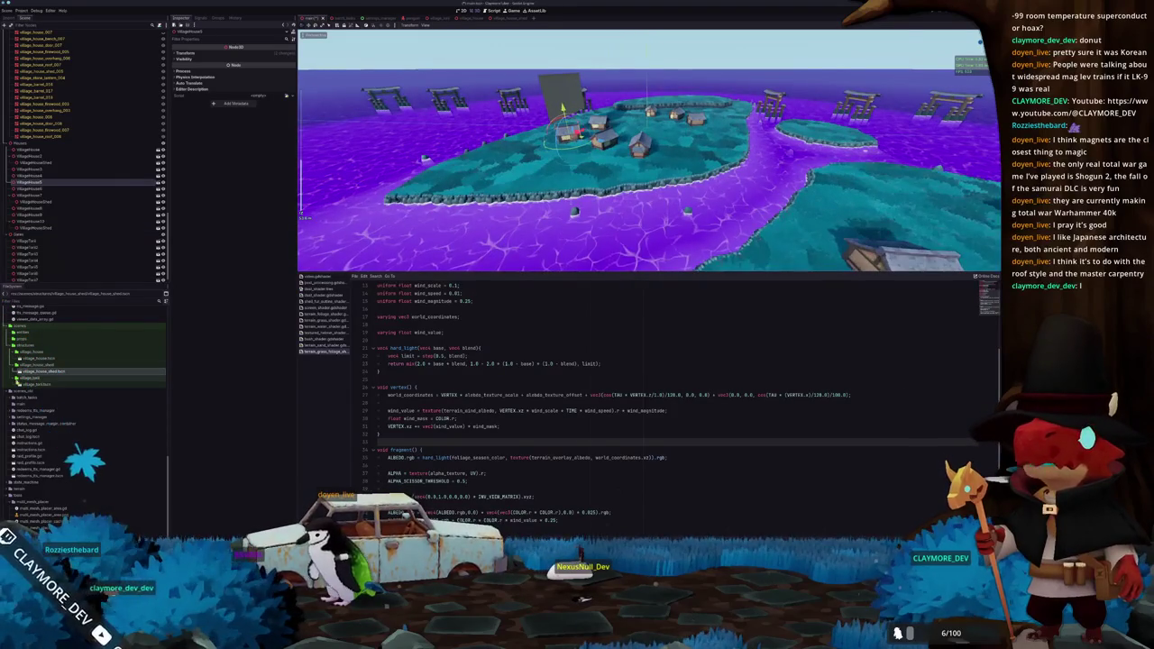
{"action": "left_click_drag", "start_coordinate": [40, 370], "coordinate": [820, 226]}
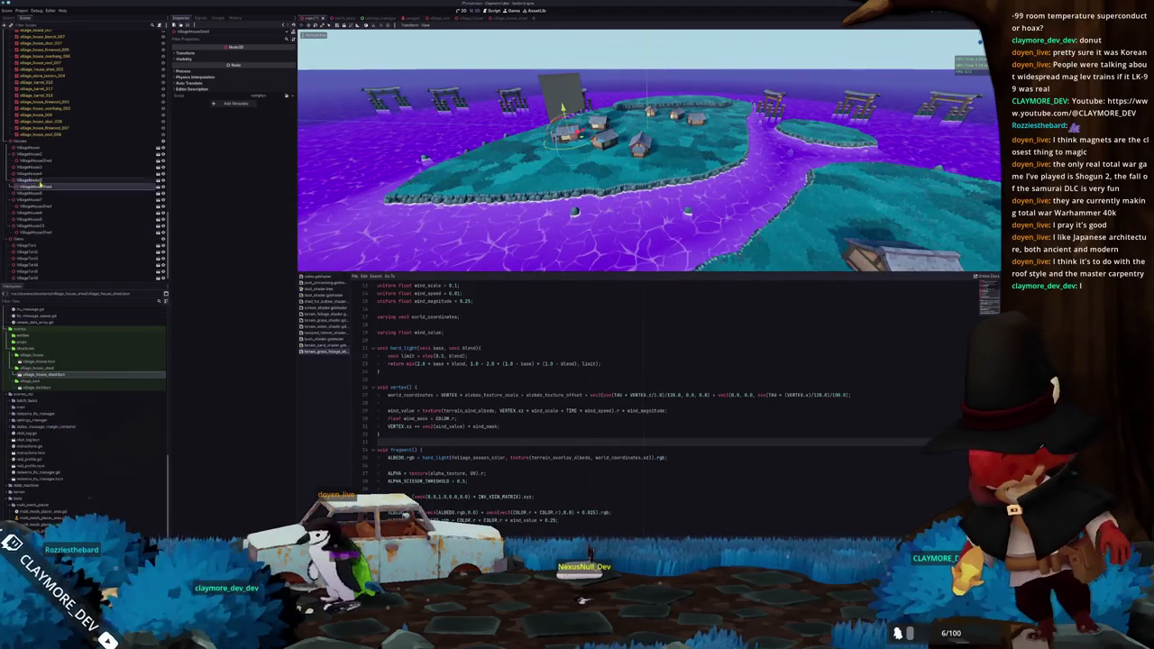
{"action": "left_click_drag", "start_coordinate": [544, 188], "coordinate": [608, 188]}
{"action": "scroll", "scroll_direction": "up", "scroll_amount": 3}
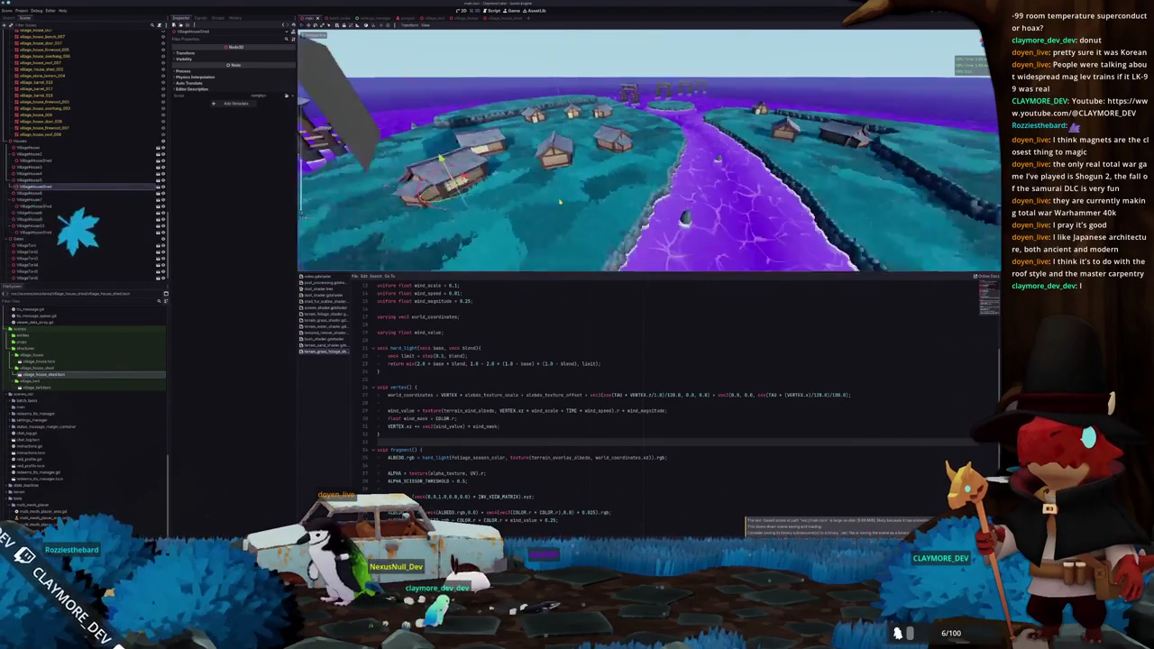
{"action": "left_click_drag", "start_coordinate": [608, 188], "coordinate": [689, 188]}
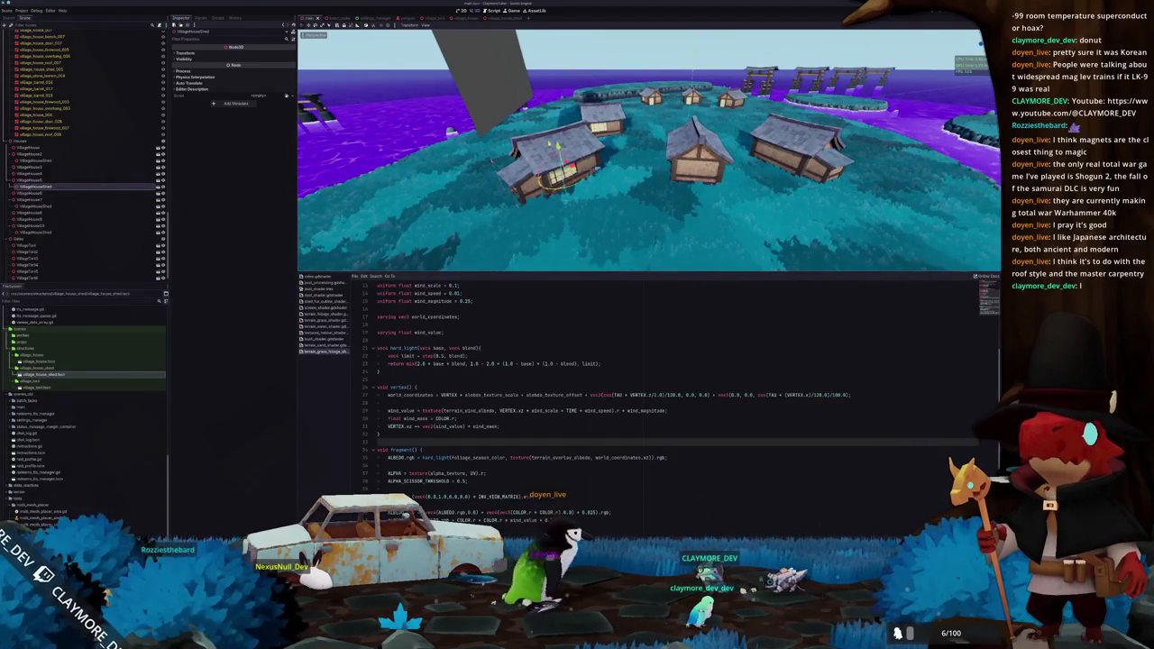
{"action": "left_click_drag", "start_coordinate": [690, 188], "coordinate": [560, 184]}
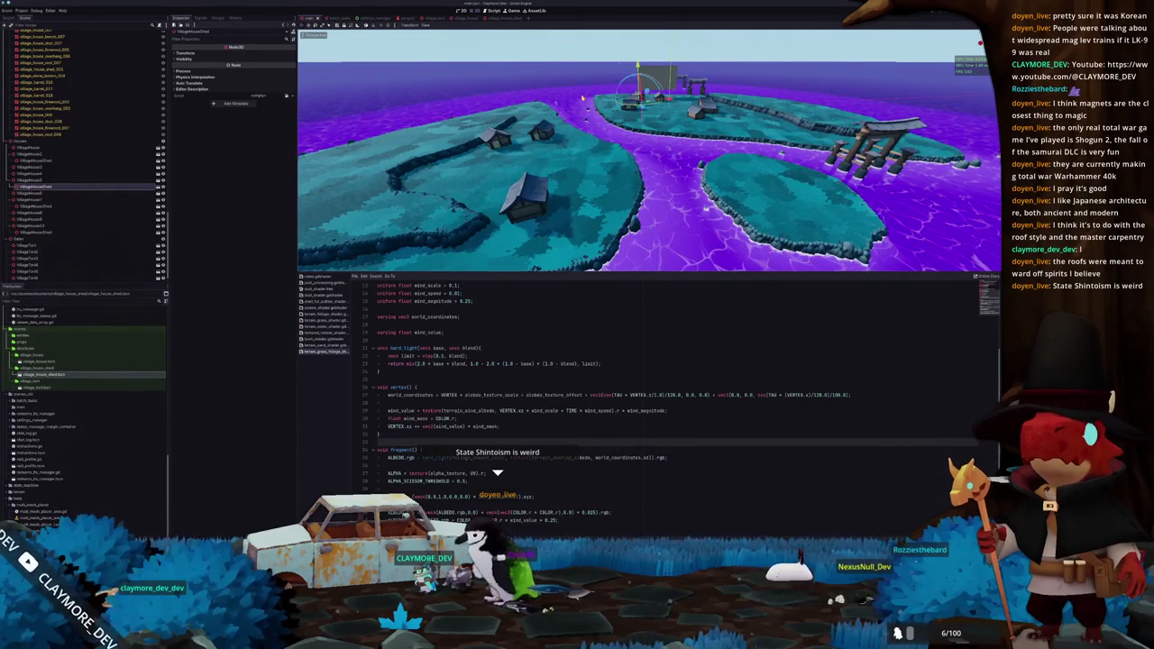
{"action": "left_click", "coordinate": [585, 82]}
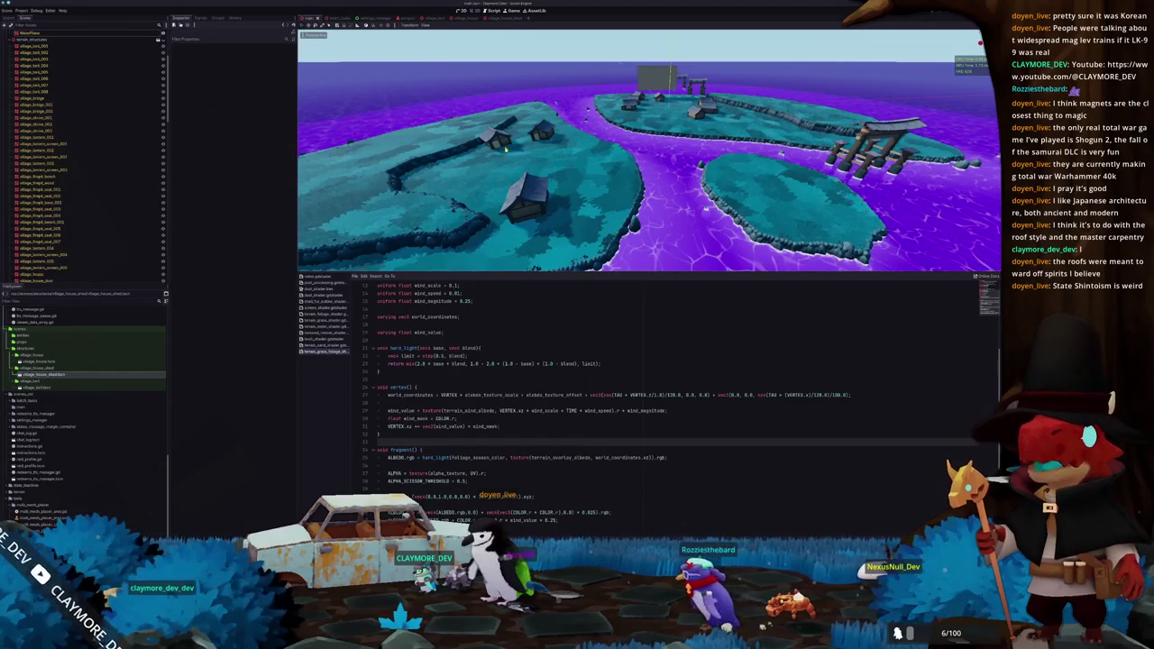
Select some island houses, then duplicate the village_house_shed folder with 'shed' marked for renaming
{"action": "left_click", "coordinate": [487, 131]}
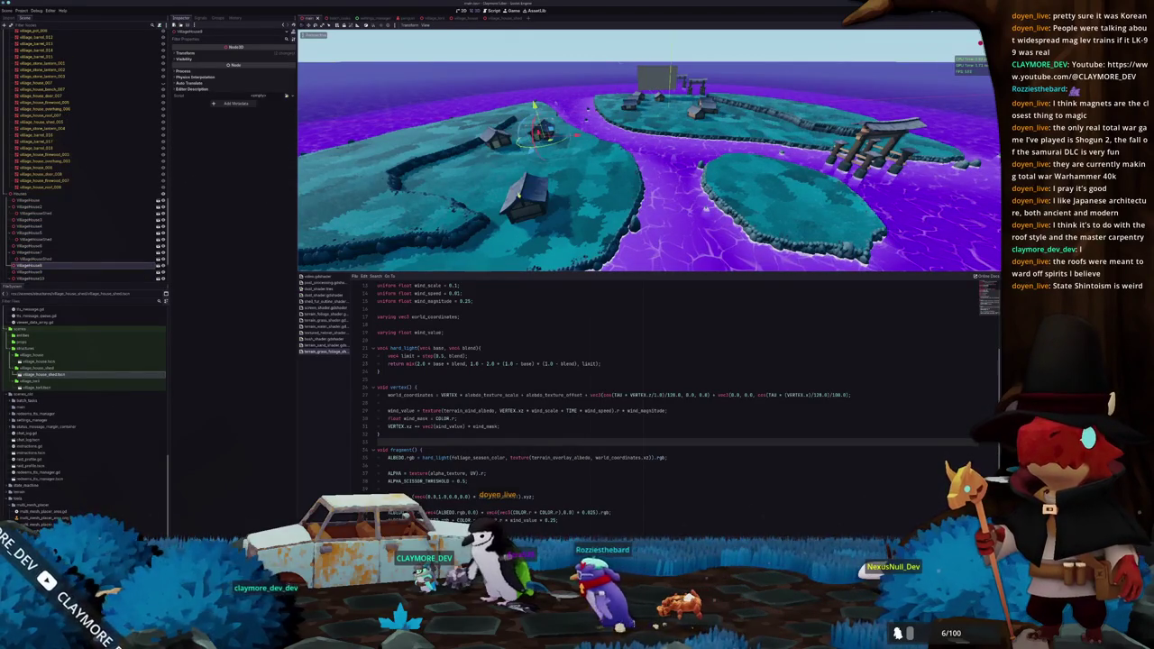
{"action": "left_click", "coordinate": [532, 191]}
{"action": "scroll", "scroll_direction": "down", "scroll_amount": 3}
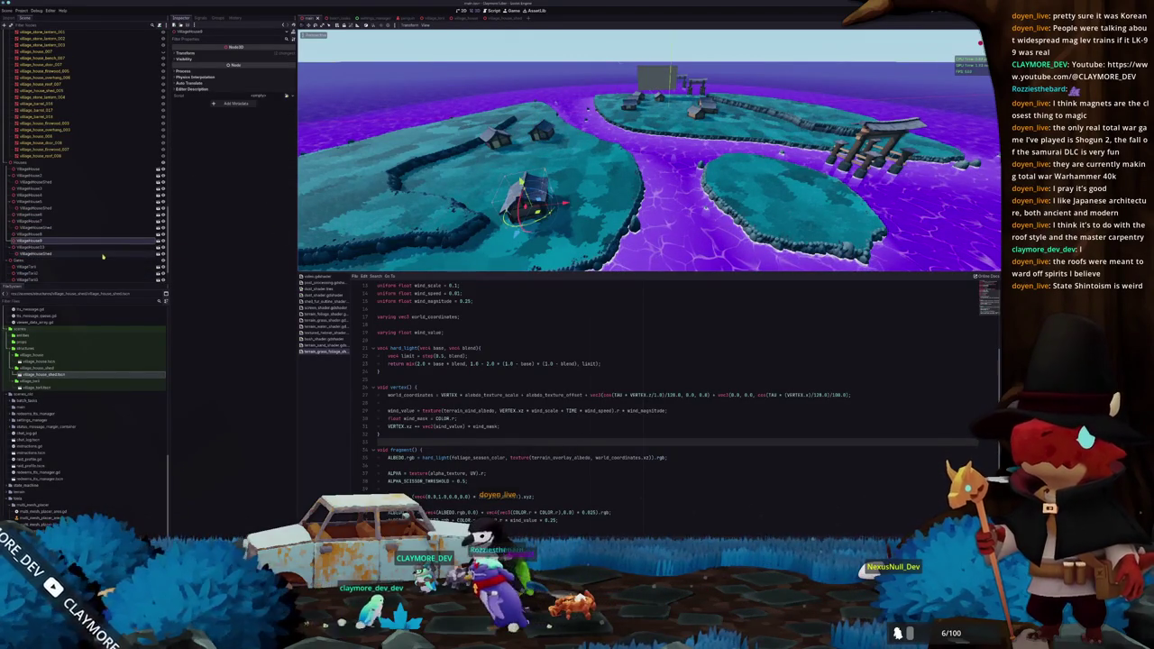
{"action": "left_click", "coordinate": [97, 238]}
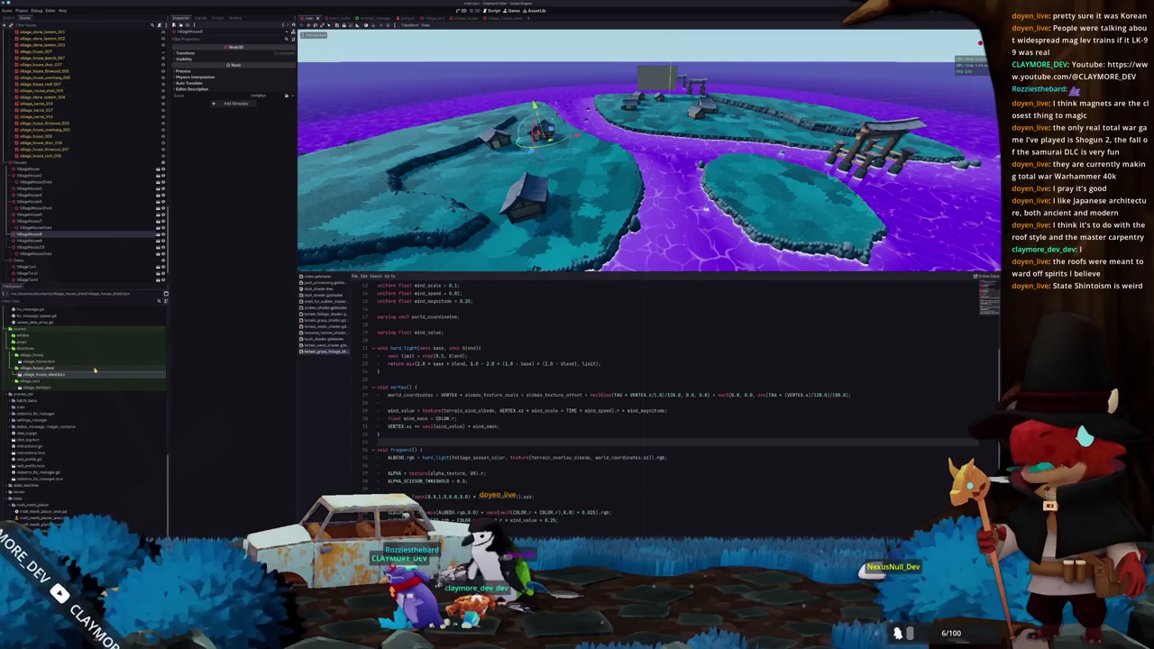
{"action": "left_click", "coordinate": [95, 369]}
{"action": "key", "text": "ctrl+d"}
{"action": "key", "text": "ctrl+shift+Left"}
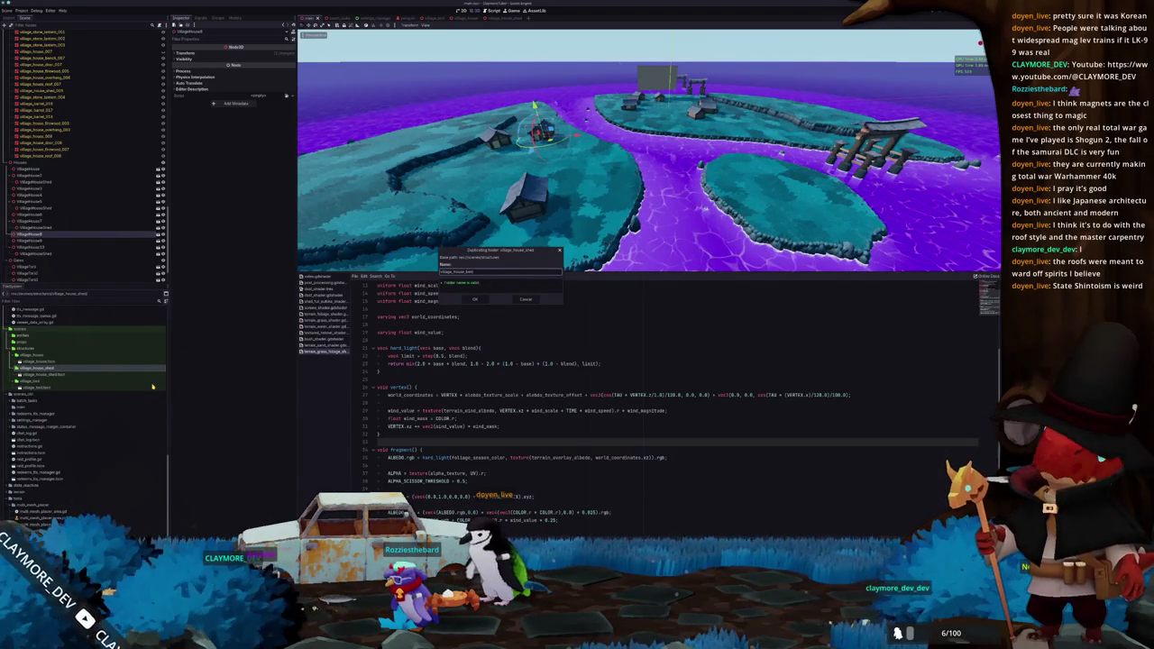
Name the duplicate folder village_house_overhang, expand it and open its copied scene
{"action": "type", "text": "storehous"}
{"action": "key", "text": "Return"}
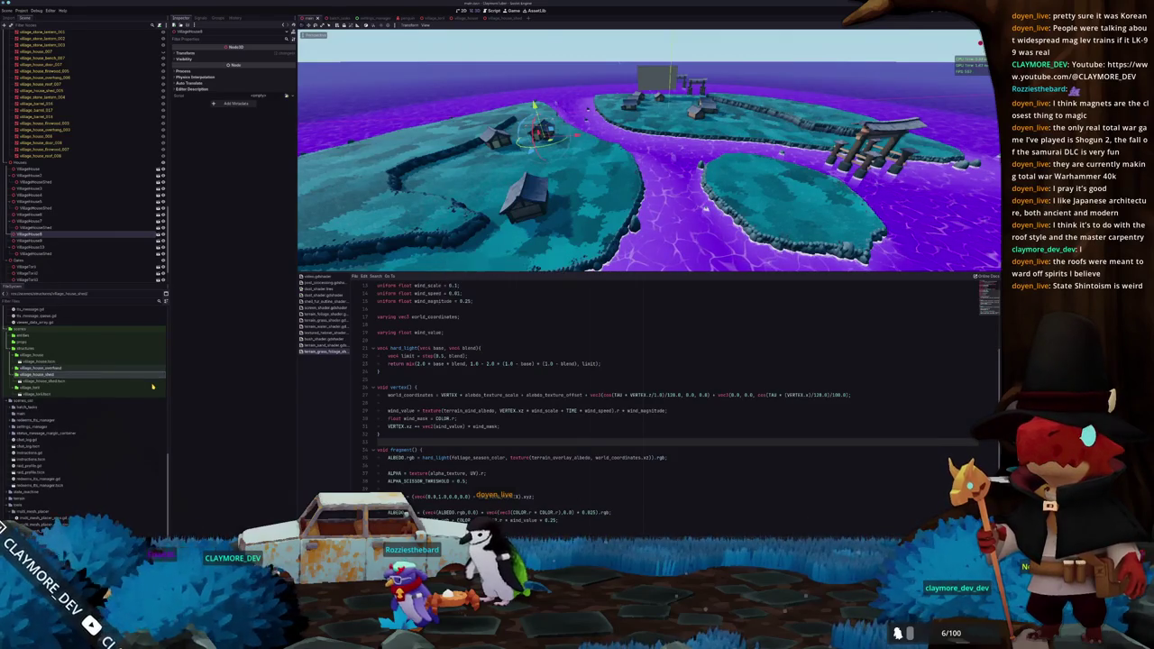
{"action": "left_click", "coordinate": [73, 368]}
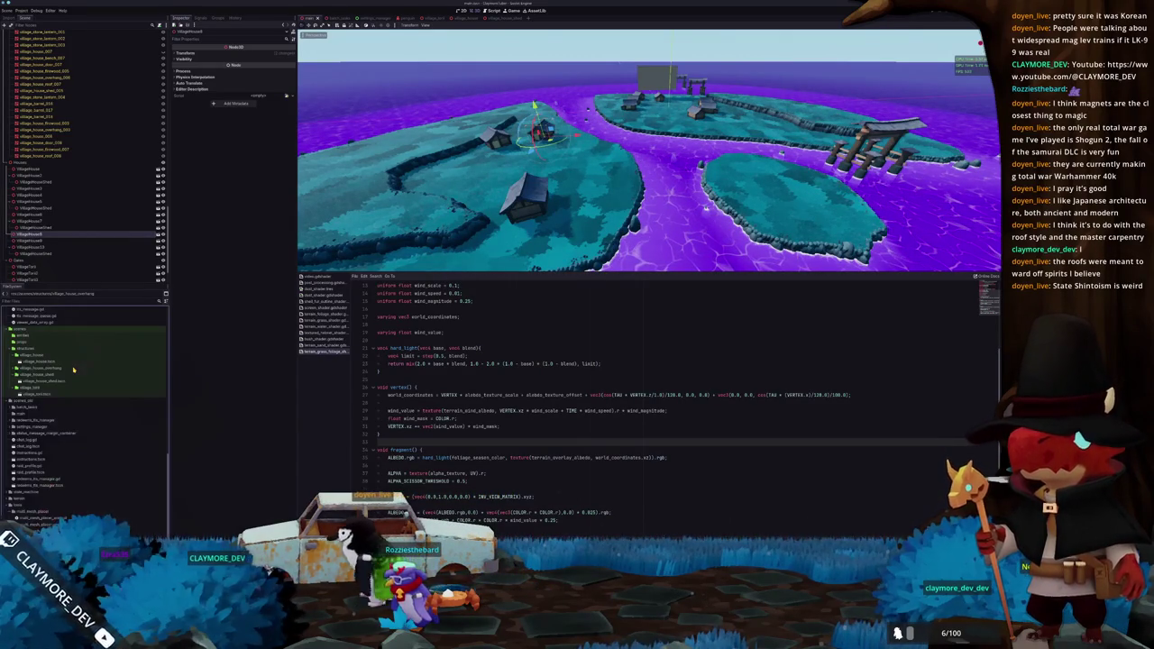
{"action": "left_click", "coordinate": [80, 370]}
{"action": "left_click", "coordinate": [73, 375]}
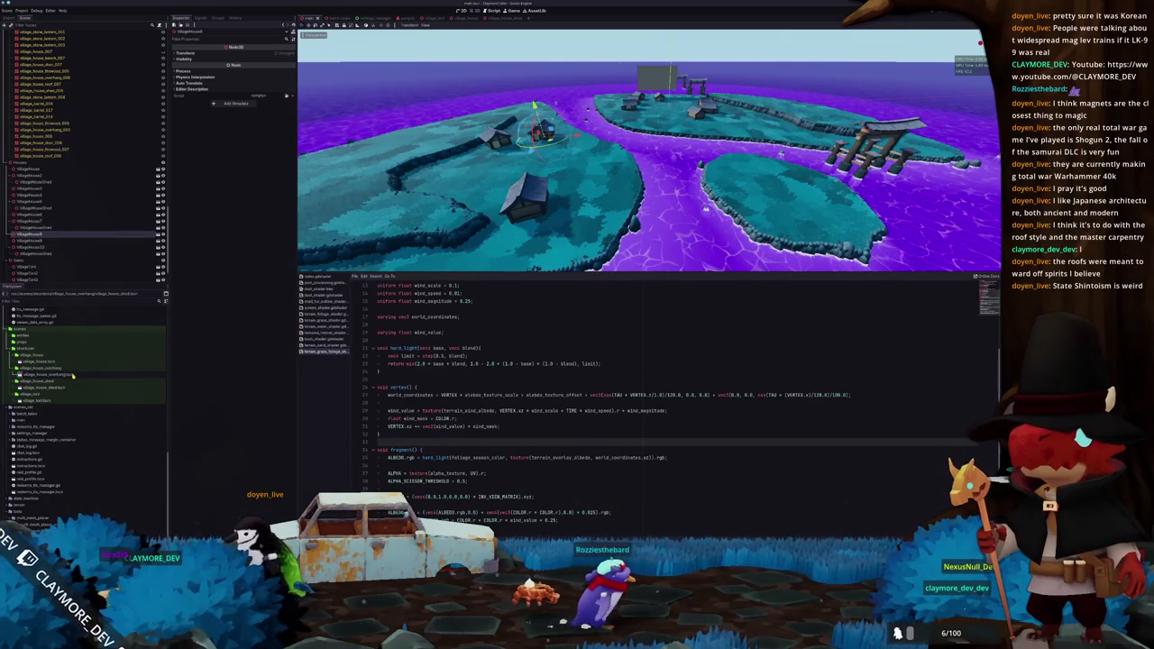
{"action": "left_click", "coordinate": [73, 375]}
{"action": "double_click", "coordinate": [73, 374]}
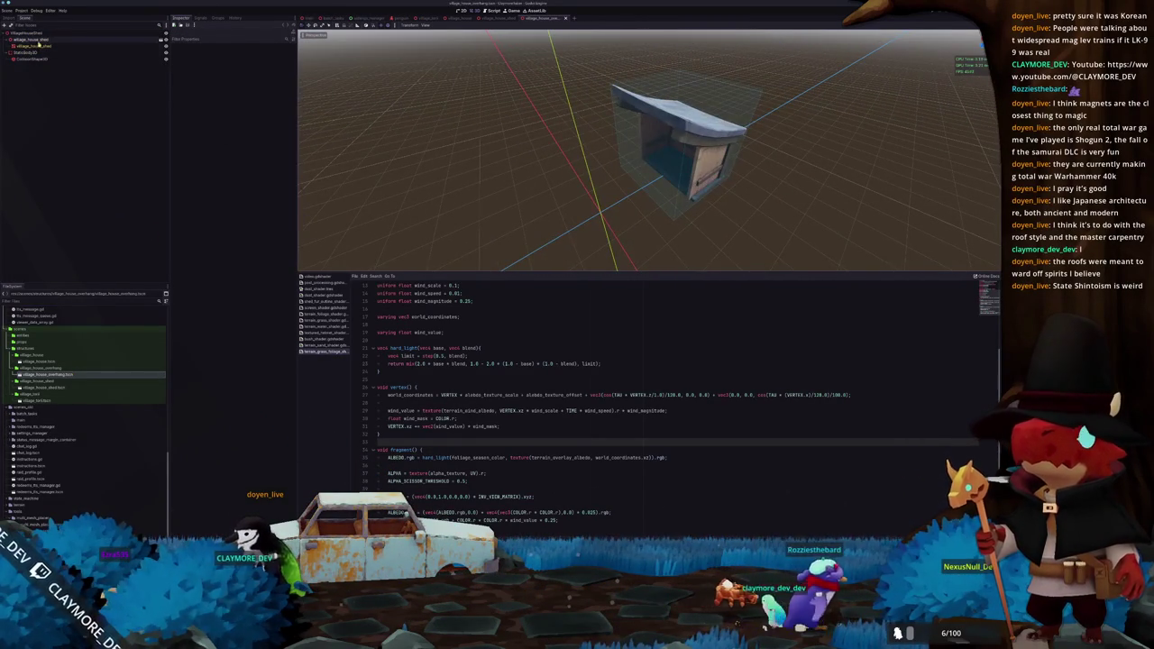
Replace the copied shed node with village_house_overhang.glb and enable its Editable Children
{"action": "left_click", "coordinate": [36, 40]}
{"action": "key", "text": "Delete"}
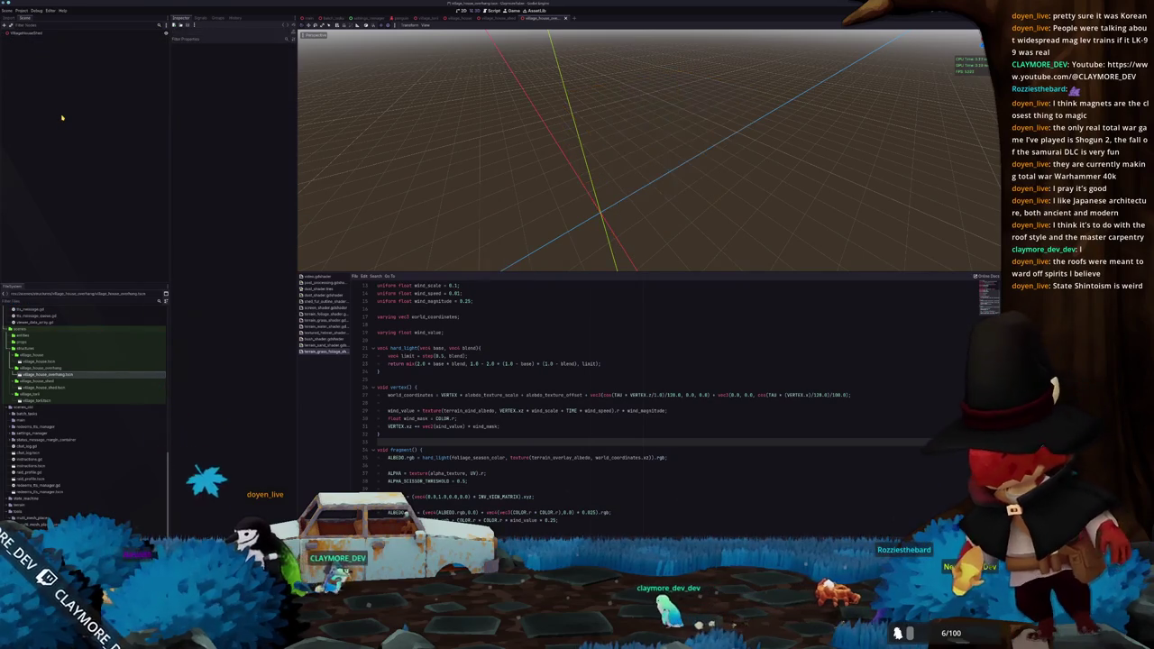
{"action": "left_click", "coordinate": [51, 34]}
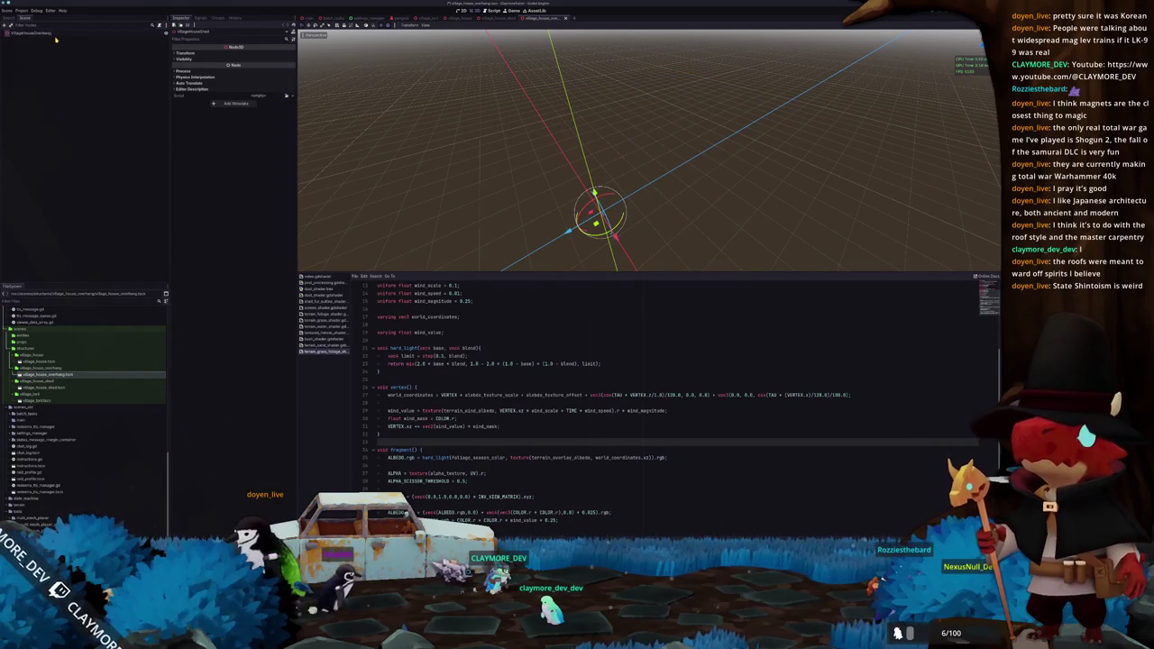
{"action": "scroll", "scroll_direction": "up", "scroll_amount": 3}
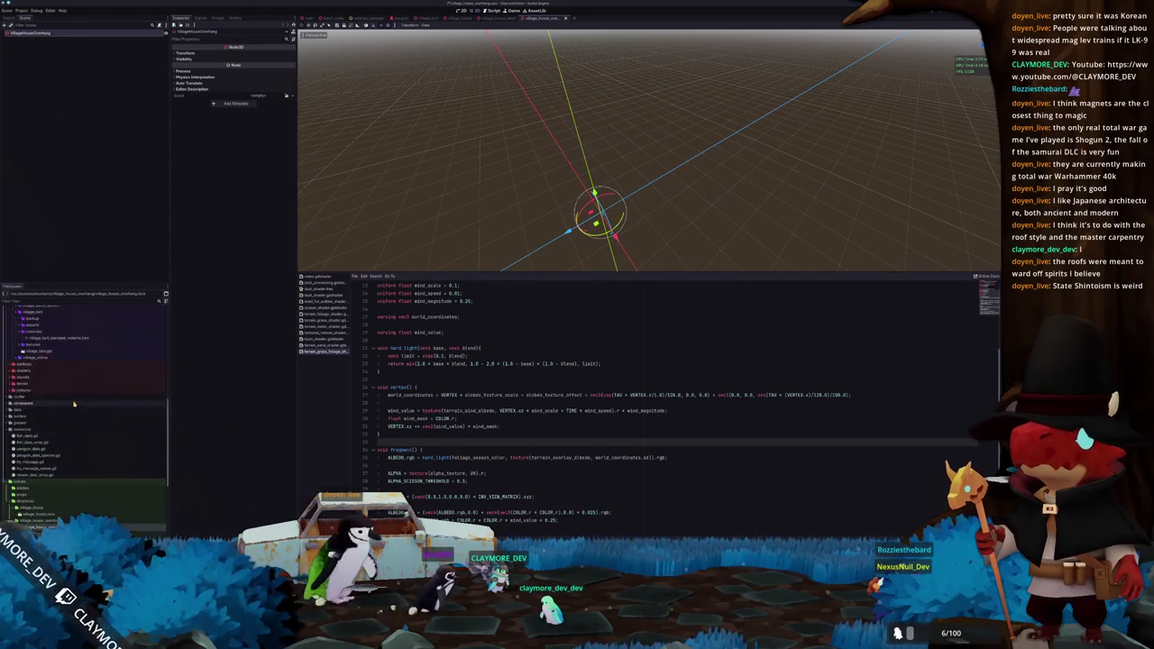
{"action": "scroll", "scroll_direction": "down", "scroll_amount": 3}
{"action": "left_click_drag", "start_coordinate": [50, 413], "coordinate": [36, 33]}
{"action": "right_click", "coordinate": [36, 40]}
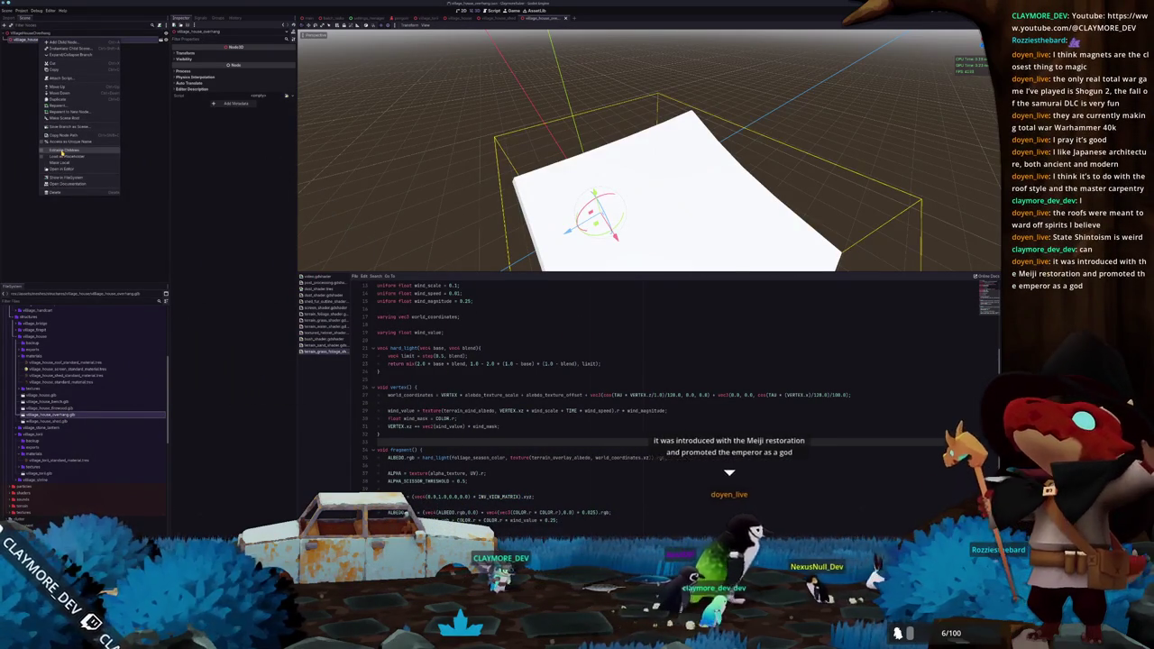
{"action": "left_click", "coordinate": [61, 153]}
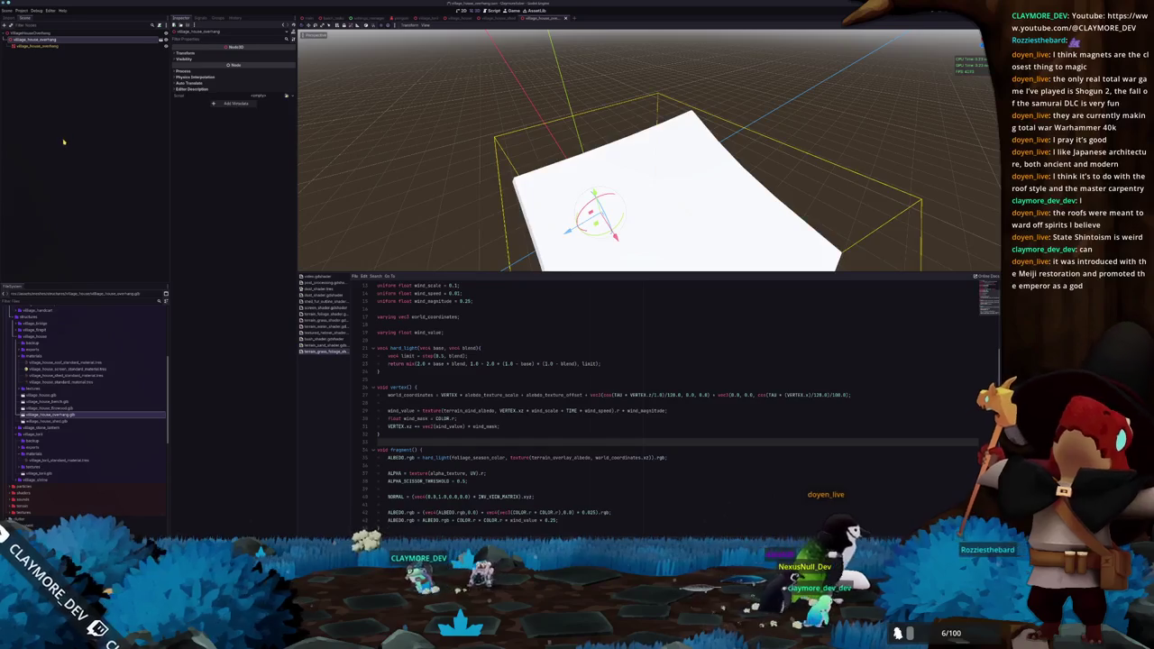
{"action": "left_click", "coordinate": [37, 45]}
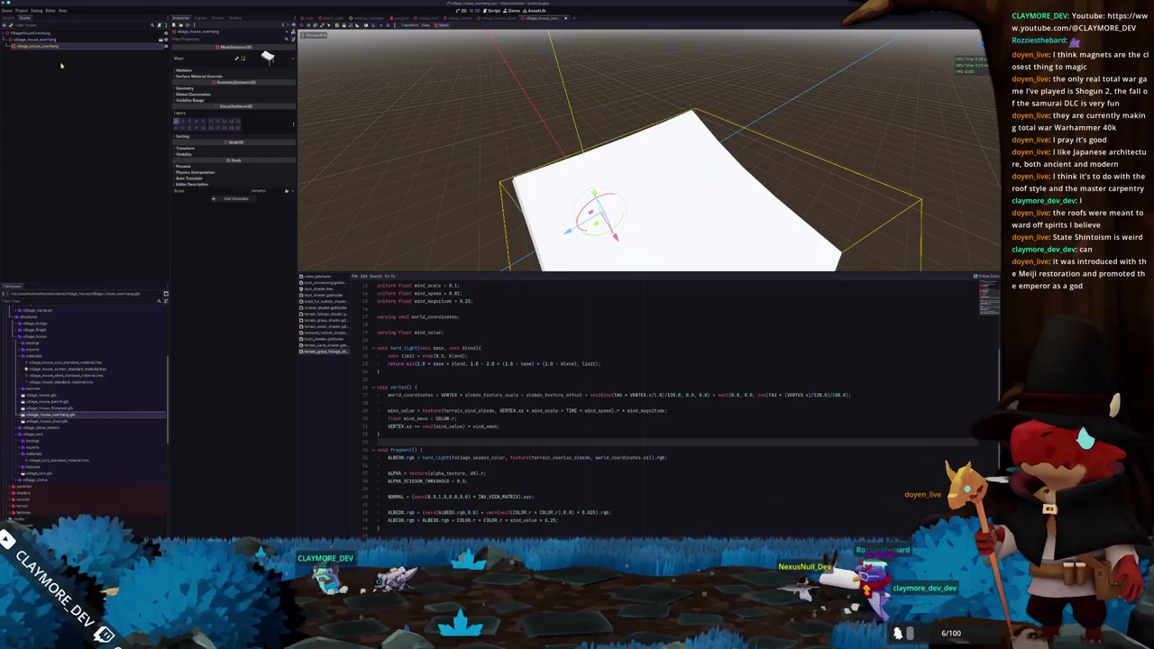
Duplicate the house standard material as an overhang material with the overhang albedo texture
{"action": "left_click", "coordinate": [219, 89]}
{"action": "left_click", "coordinate": [287, 97]}
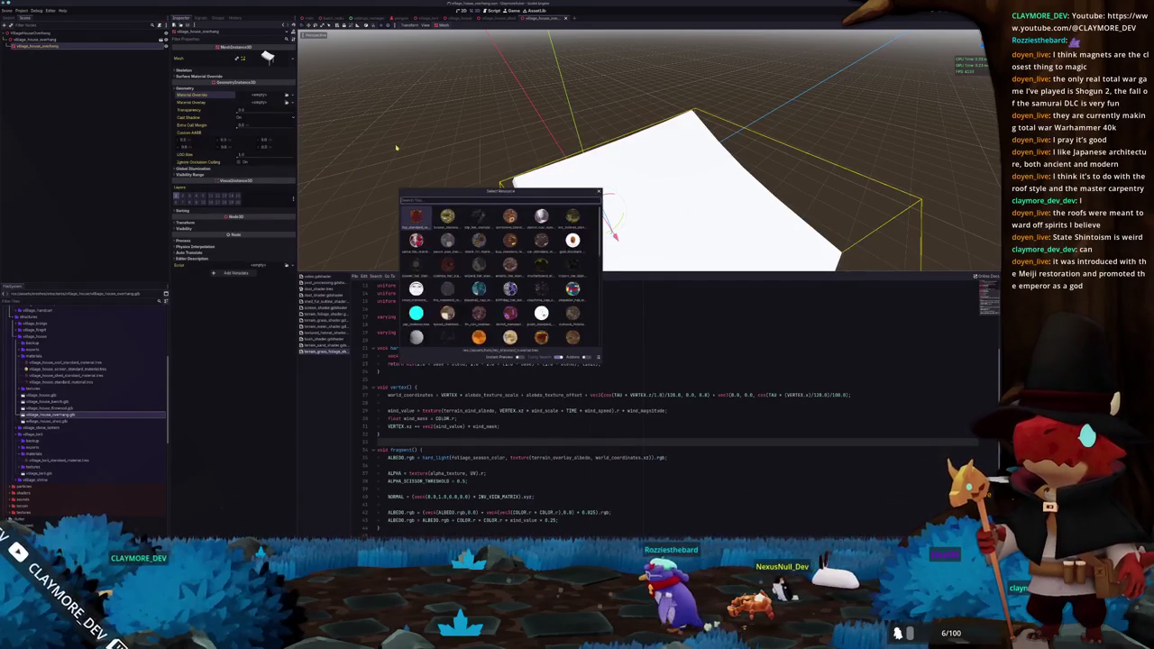
{"action": "key", "text": "Escape"}
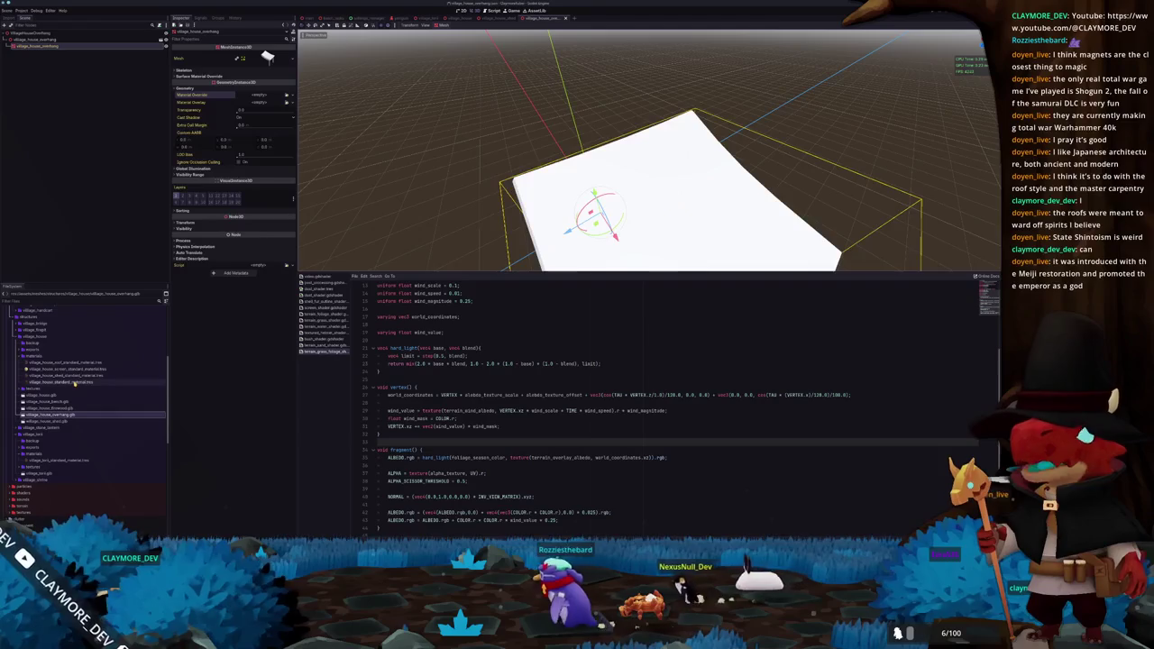
{"action": "left_click", "coordinate": [75, 382]}
{"action": "key", "text": "ctrl+d"}
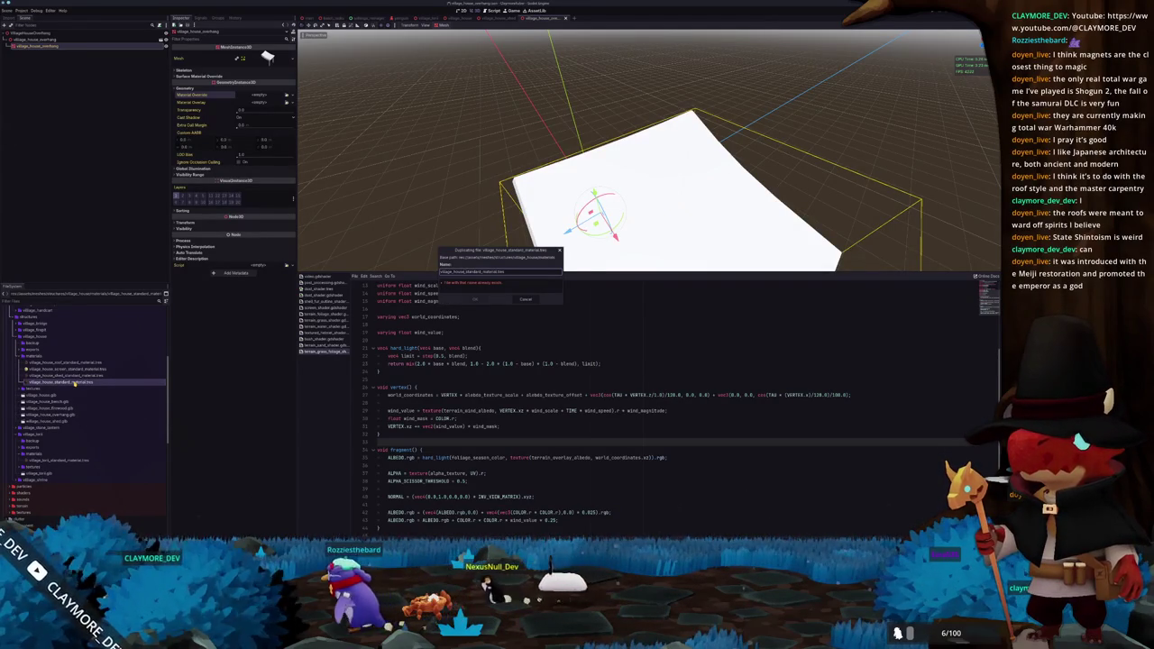
{"action": "key", "text": "Return"}
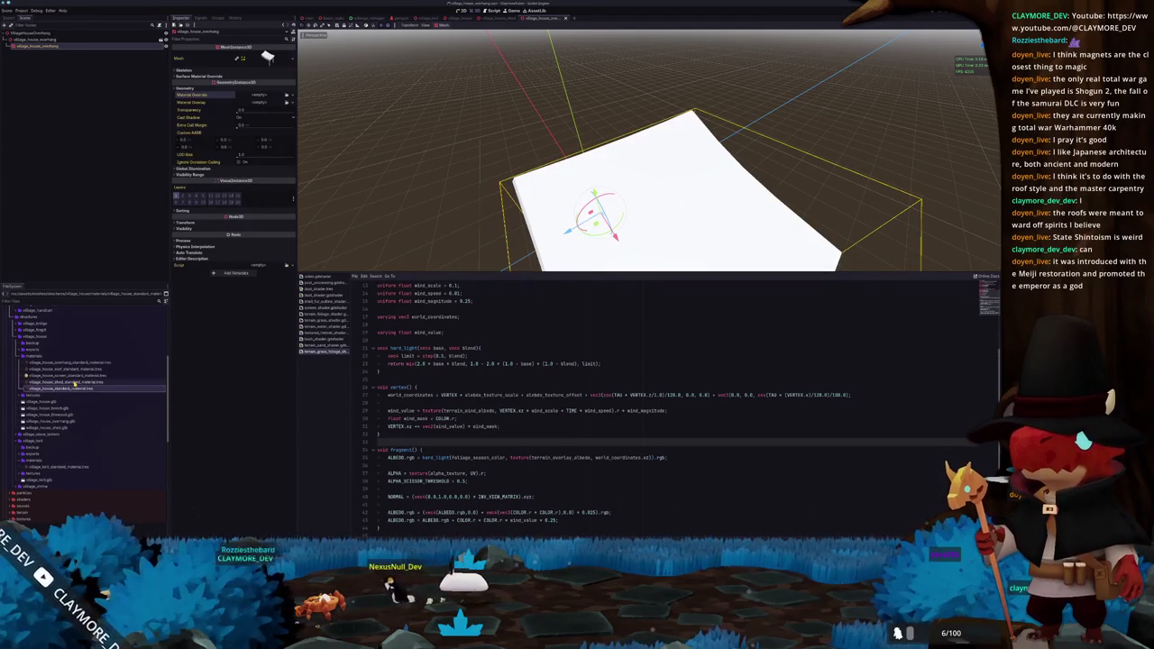
{"action": "left_click", "coordinate": [67, 362]}
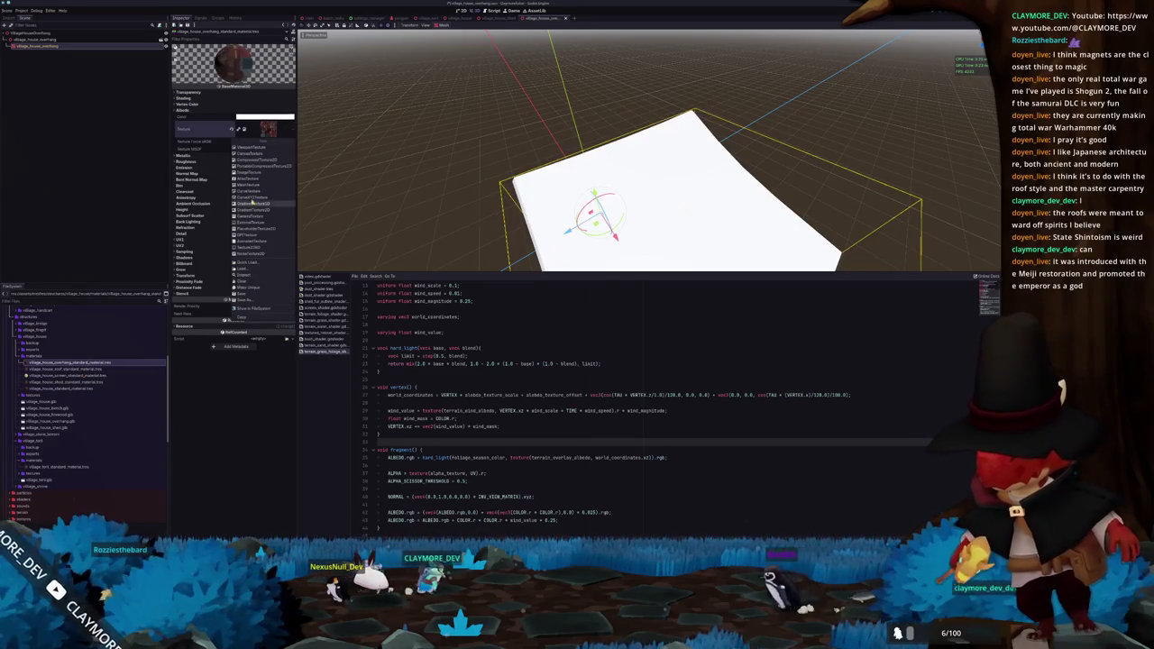
{"action": "left_click", "coordinate": [246, 264]}
{"action": "type", "text": "rhang"}
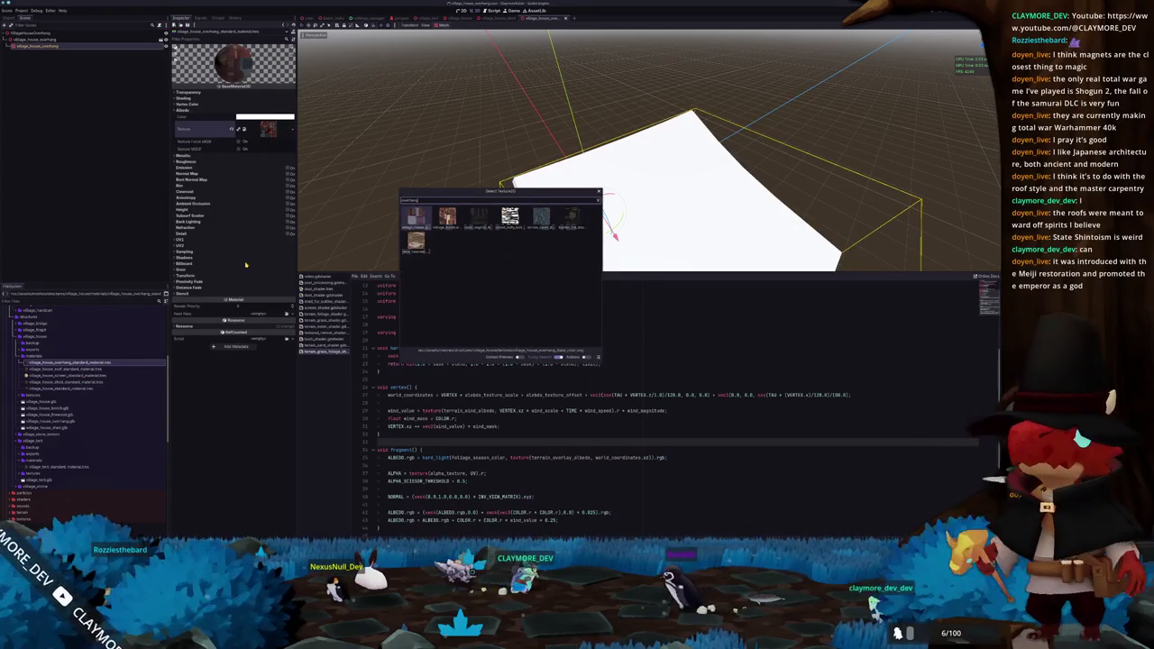
{"action": "key", "text": "Return"}
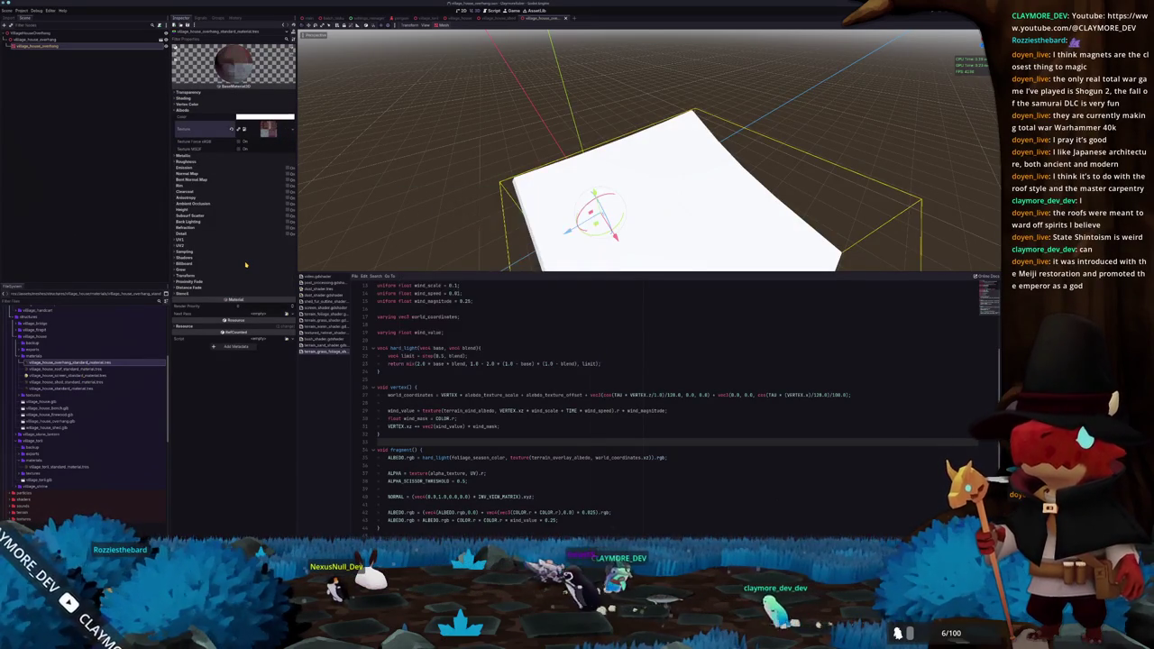
Apply the overhang material as the roof mesh's Material Override
{"action": "left_click", "coordinate": [36, 45]}
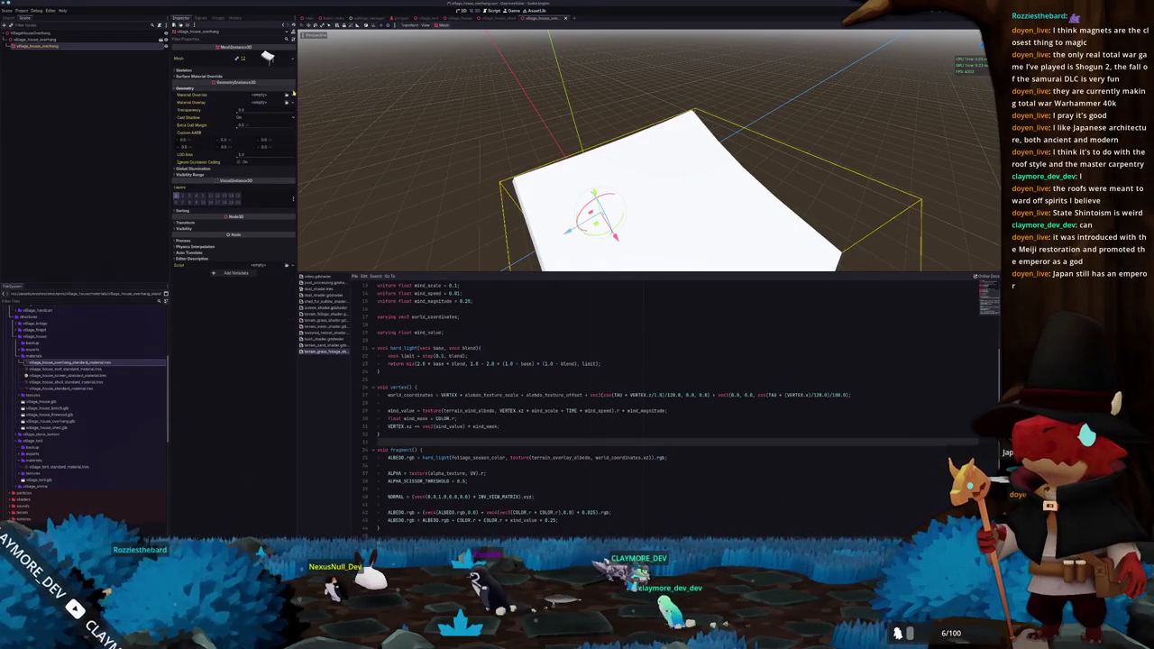
{"action": "left_click", "coordinate": [285, 96]}
{"action": "type", "text": "overhang"}
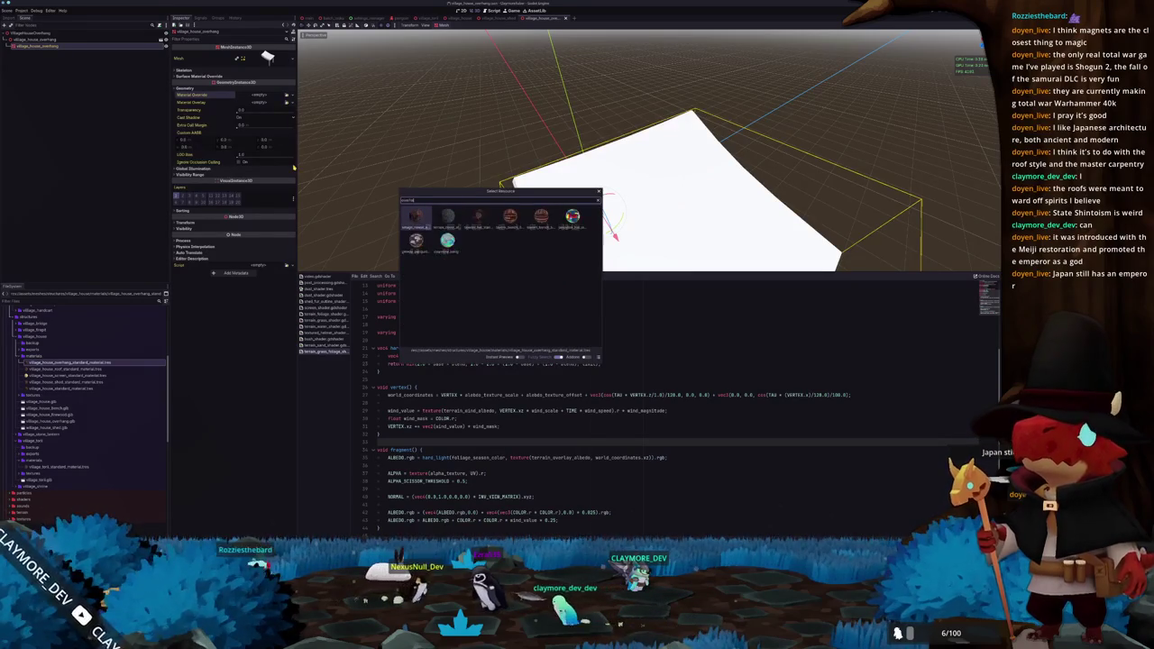
{"action": "key", "text": "Return"}
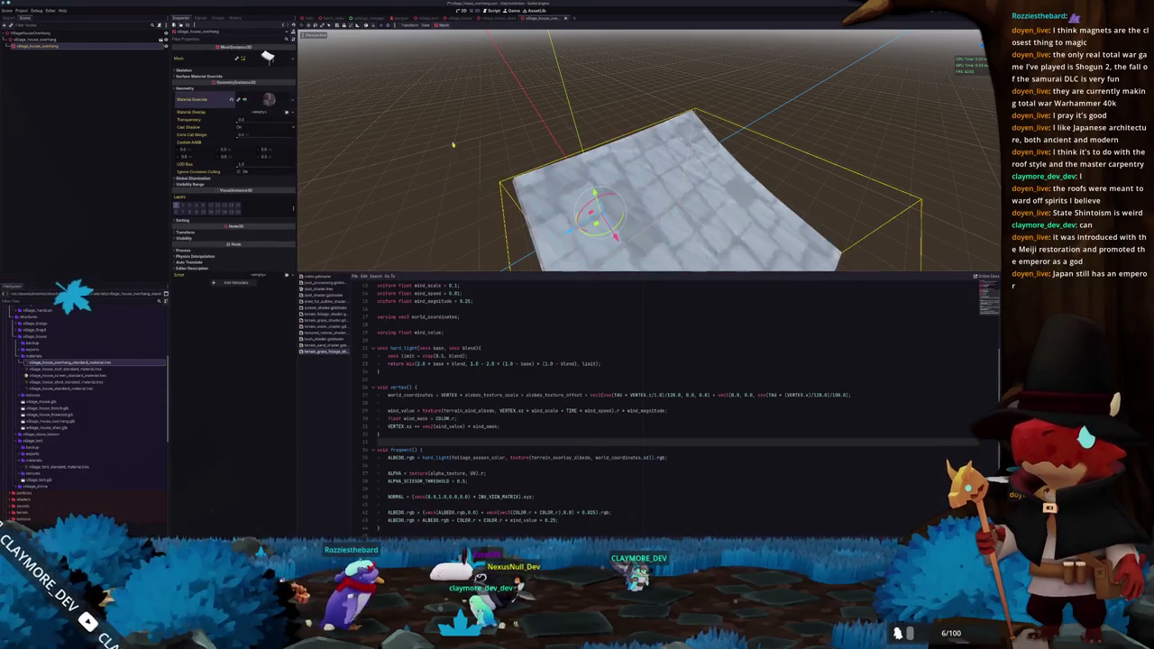
Save the overhang house, add a static-body collision shape, and return to the village scene
{"action": "scroll", "scroll_direction": "down", "scroll_amount": 3}
{"action": "key", "text": "ctrl+s"}
{"action": "left_click_drag", "start_coordinate": [520, 150], "coordinate": [431, 85]}
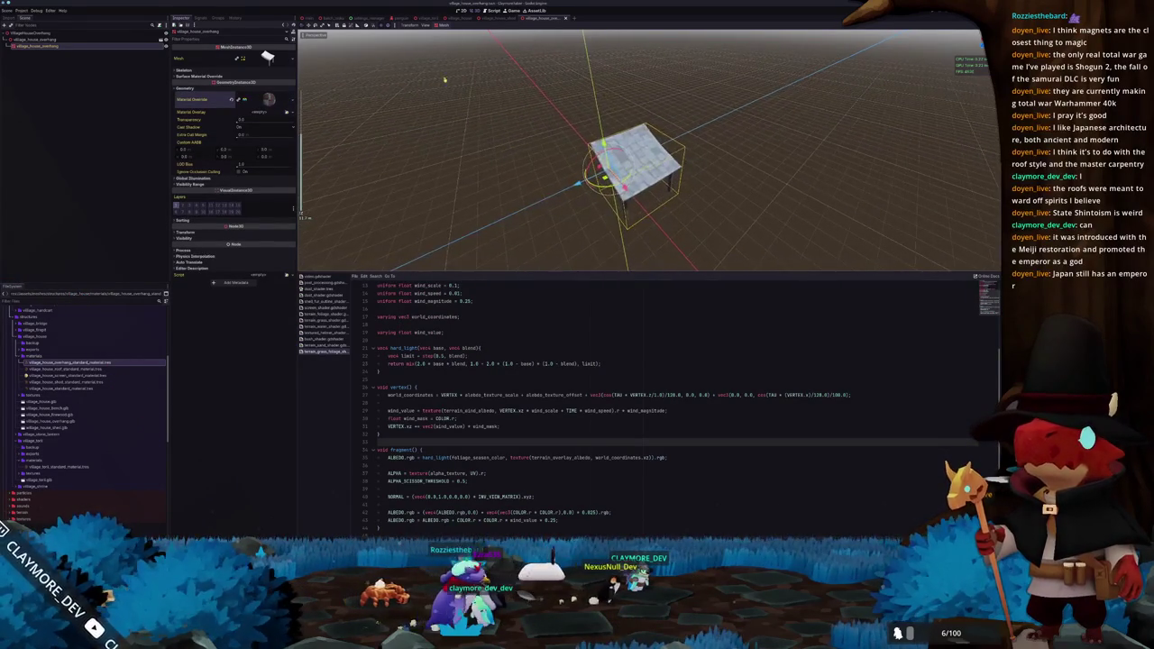
{"action": "left_click", "coordinate": [443, 24]}
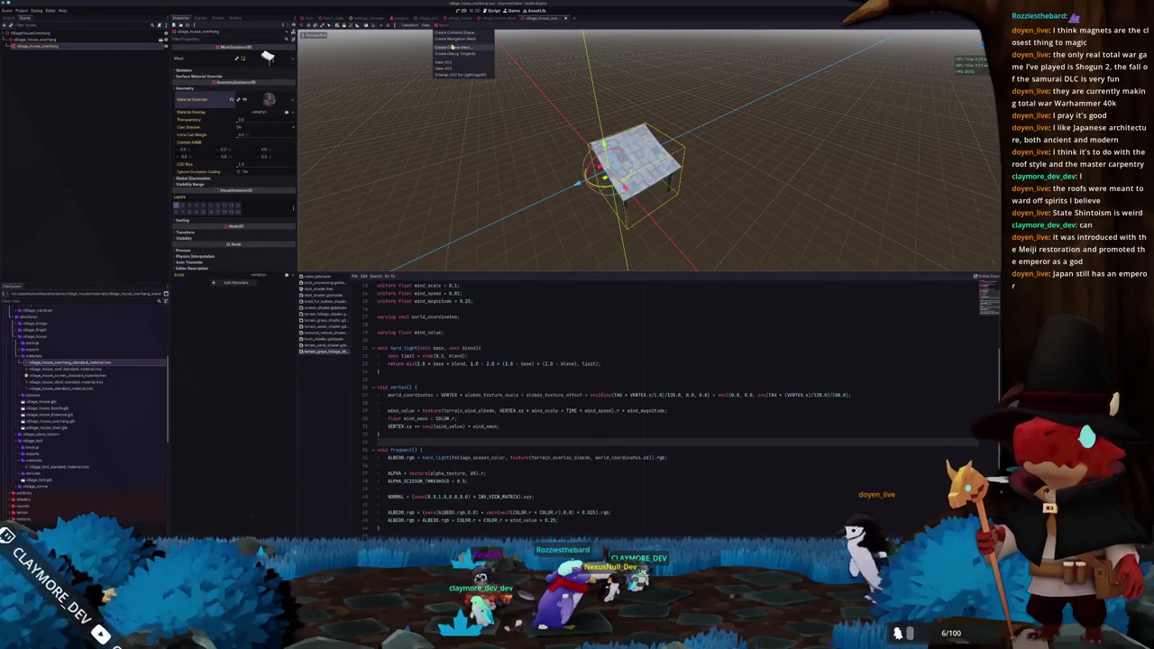
{"action": "left_click", "coordinate": [458, 34]}
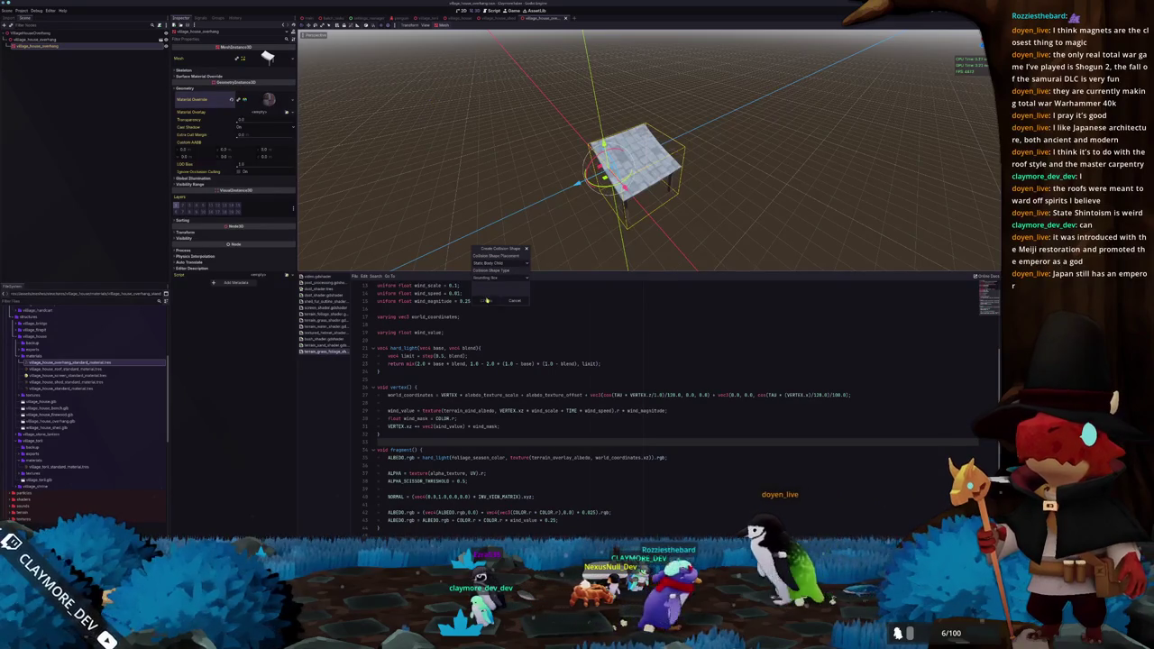
{"action": "left_click", "coordinate": [486, 300]}
{"action": "left_click", "coordinate": [32, 54]}
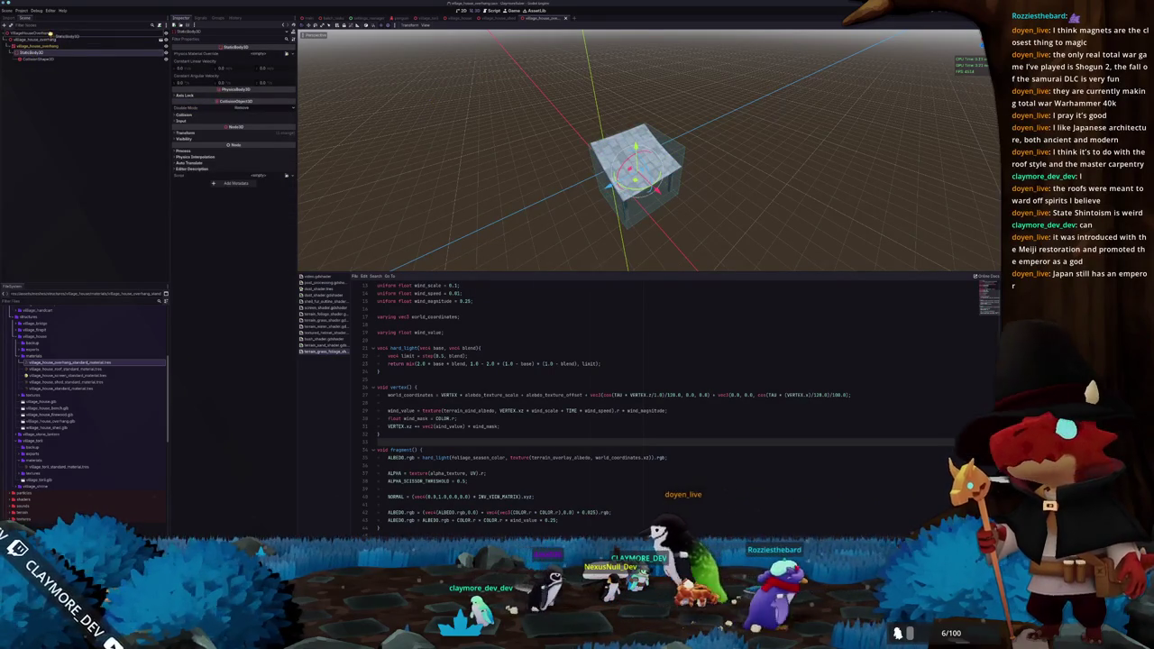
{"action": "left_click", "coordinate": [183, 115]}
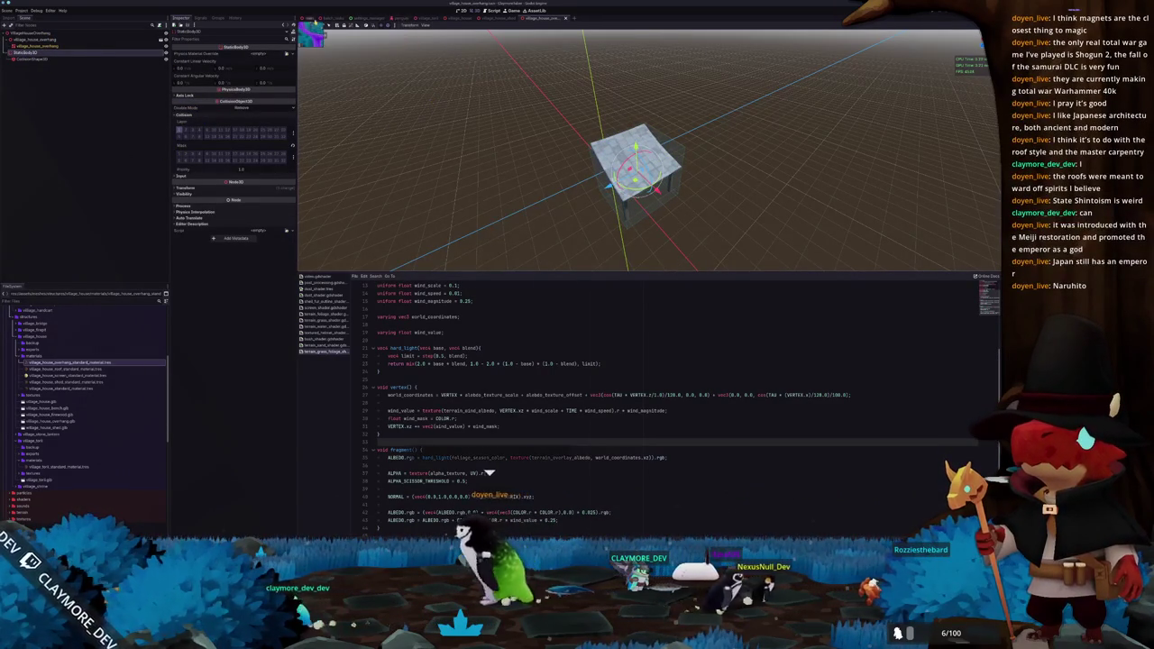
{"action": "left_click", "coordinate": [310, 18]}
{"action": "left_click_drag", "start_coordinate": [519, 169], "coordinate": [297, 270]}
{"action": "scroll", "scroll_direction": "up", "scroll_amount": 3}
{"action": "scroll", "scroll_direction": "down", "scroll_amount": 3}
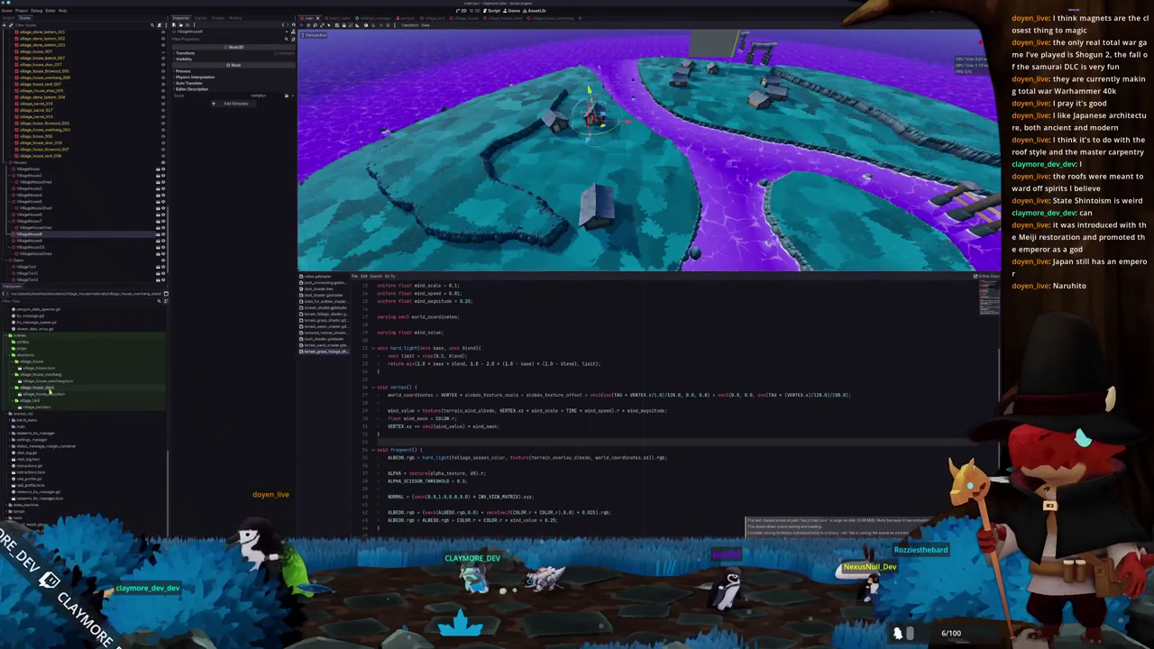
{"action": "left_click_drag", "start_coordinate": [63, 381], "coordinate": [36, 169]}
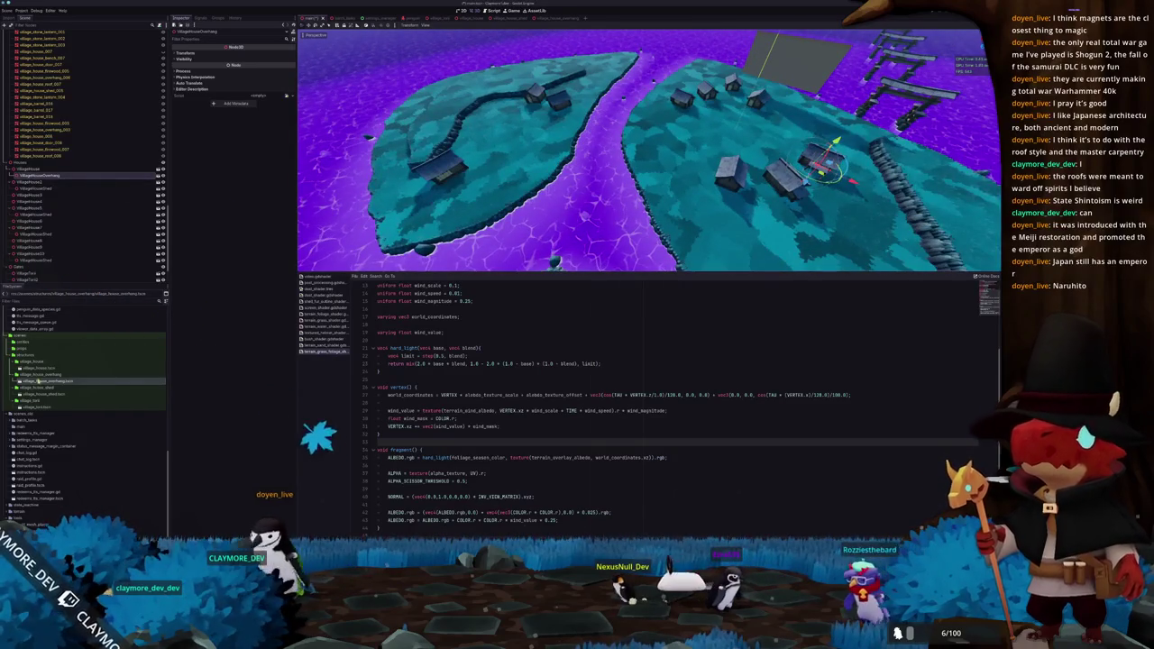
{"action": "left_click_drag", "start_coordinate": [49, 383], "coordinate": [41, 200]}
{"action": "left_click_drag", "start_coordinate": [61, 370], "coordinate": [42, 209]}
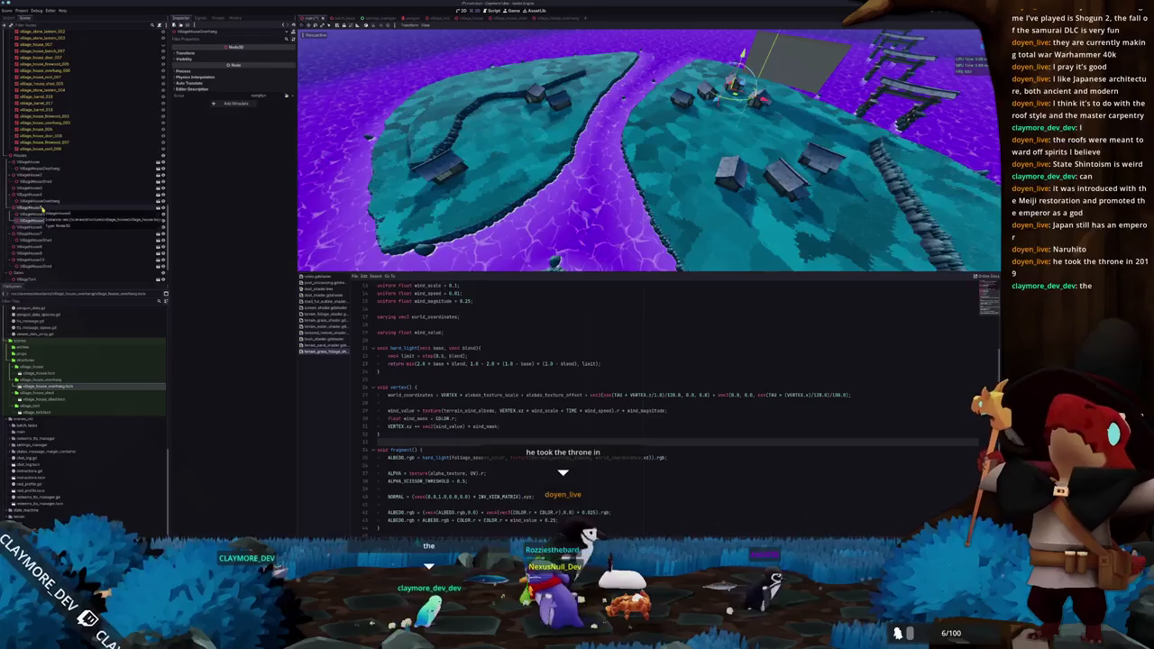
{"action": "key", "text": "ctrl+z"}
{"action": "left_click_drag", "start_coordinate": [54, 386], "coordinate": [52, 226]}
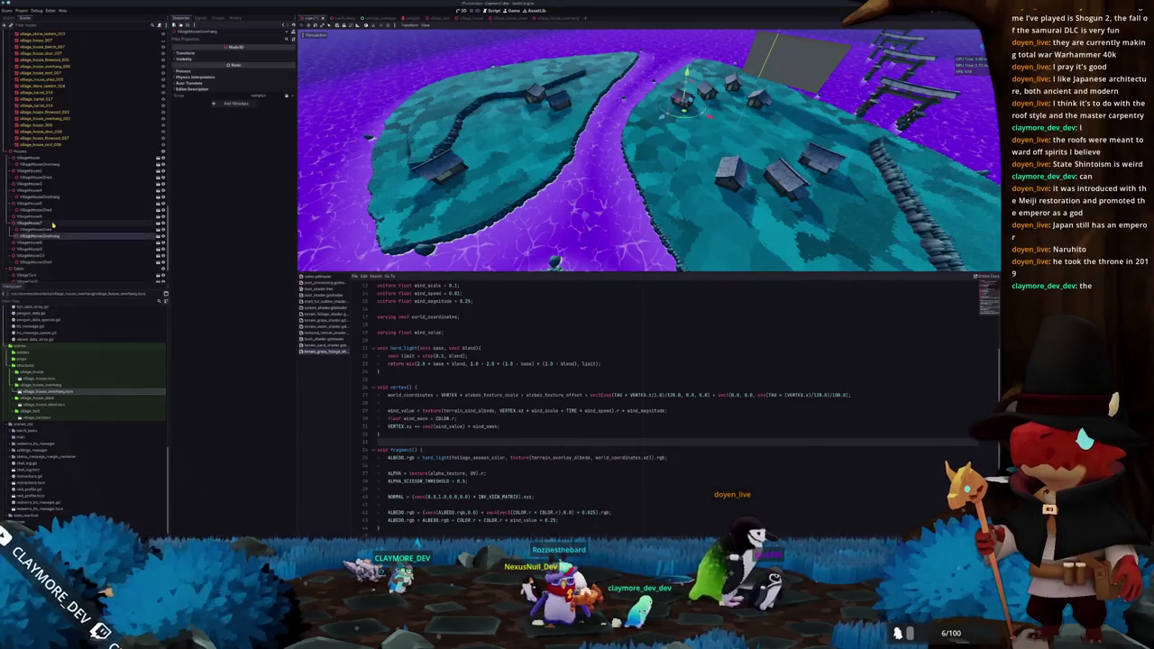
{"action": "left_click_drag", "start_coordinate": [51, 393], "coordinate": [36, 255]}
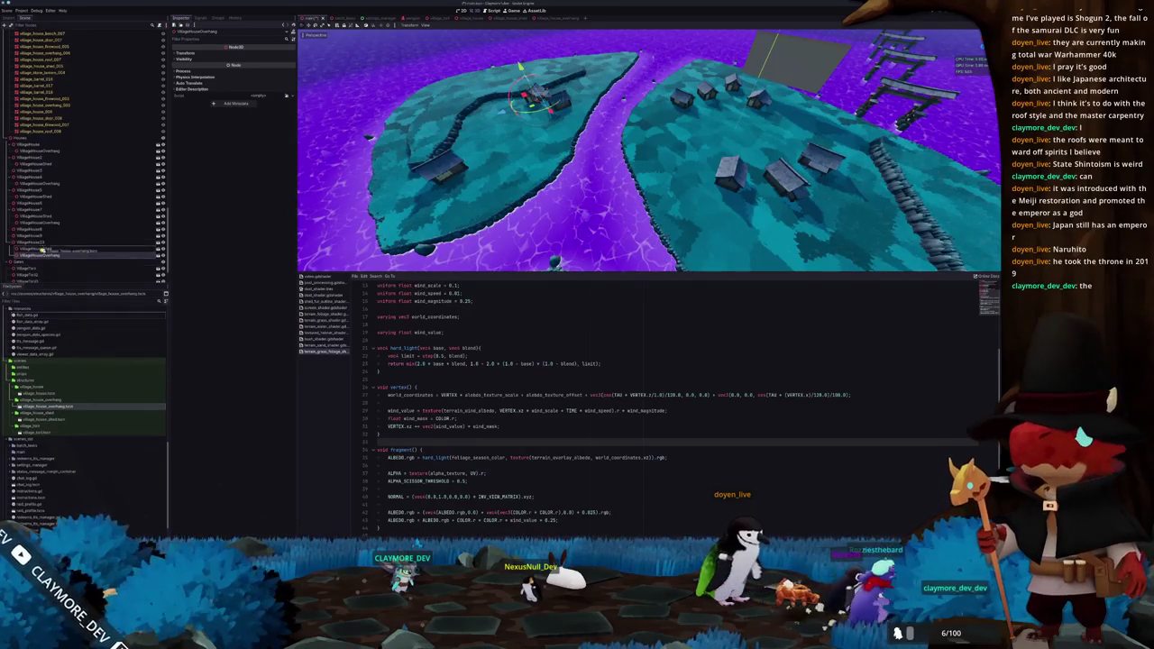
{"action": "double_click", "coordinate": [41, 242]}
{"action": "scroll", "scroll_direction": "down", "scroll_amount": 3}
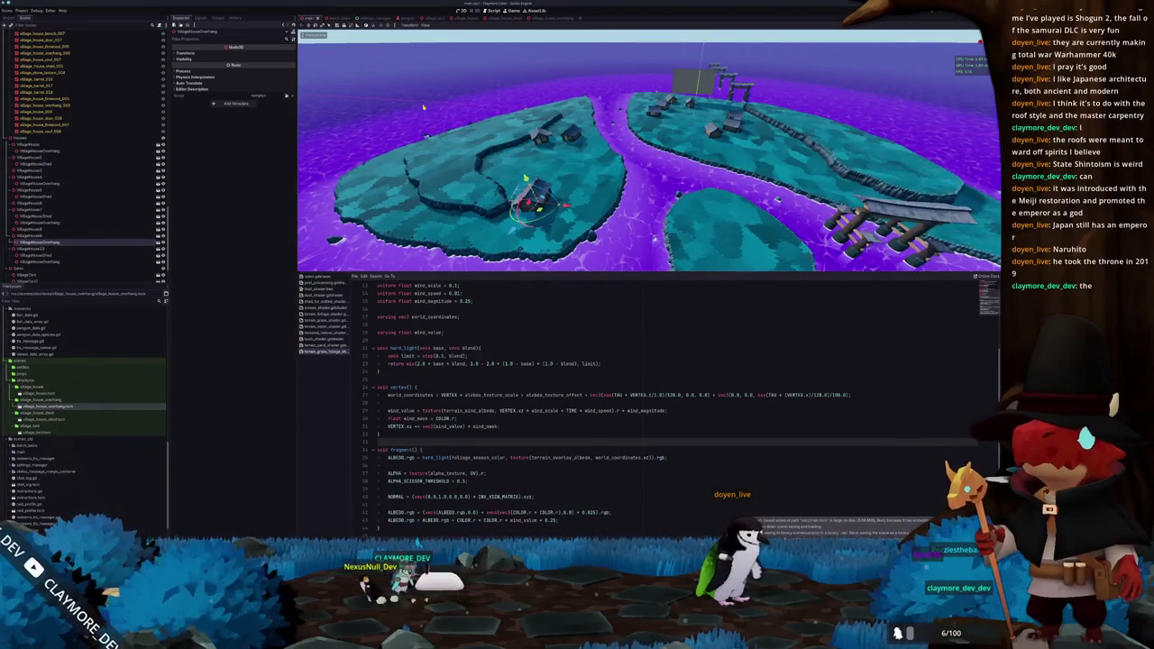
{"action": "left_click", "coordinate": [423, 107]}
{"action": "left_click_drag", "start_coordinate": [417, 118], "coordinate": [450, 126]}
{"action": "key", "text": "alt+Tab"}
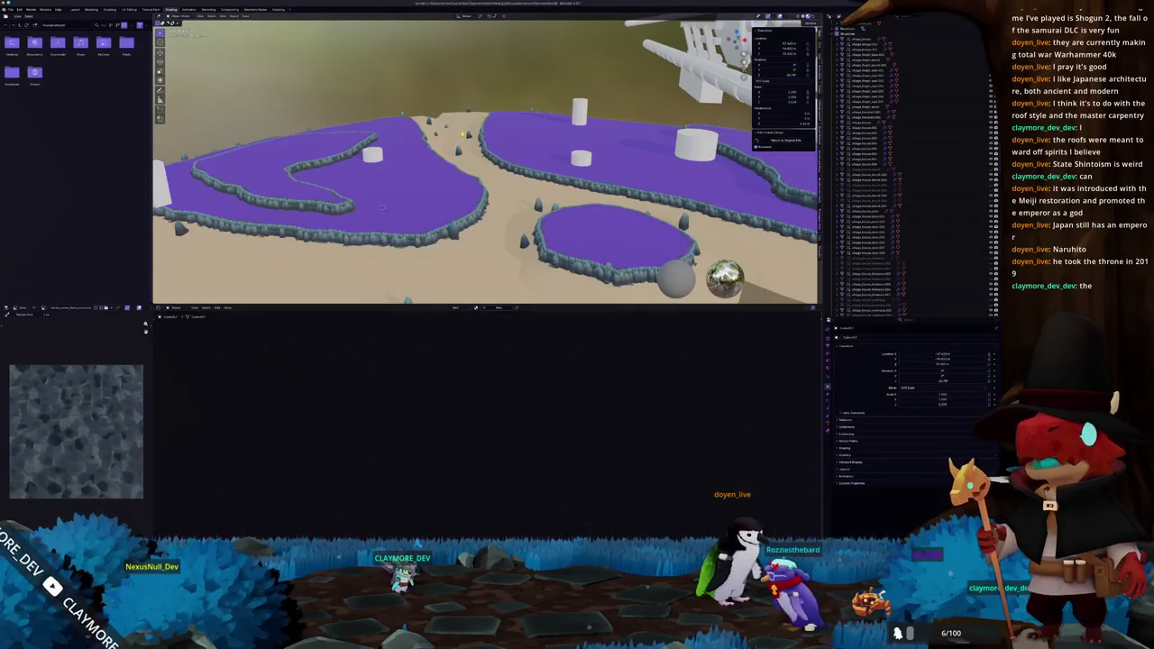
{"action": "key", "text": "alt+Tab"}
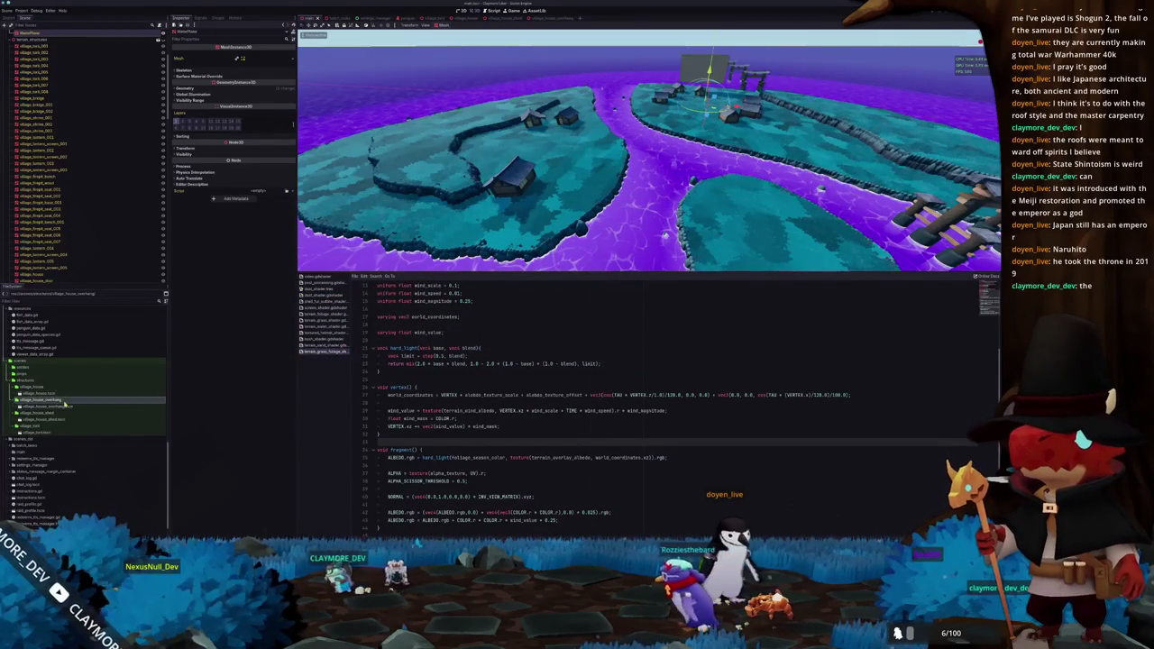
{"action": "scroll", "scroll_direction": "up", "scroll_amount": 3}
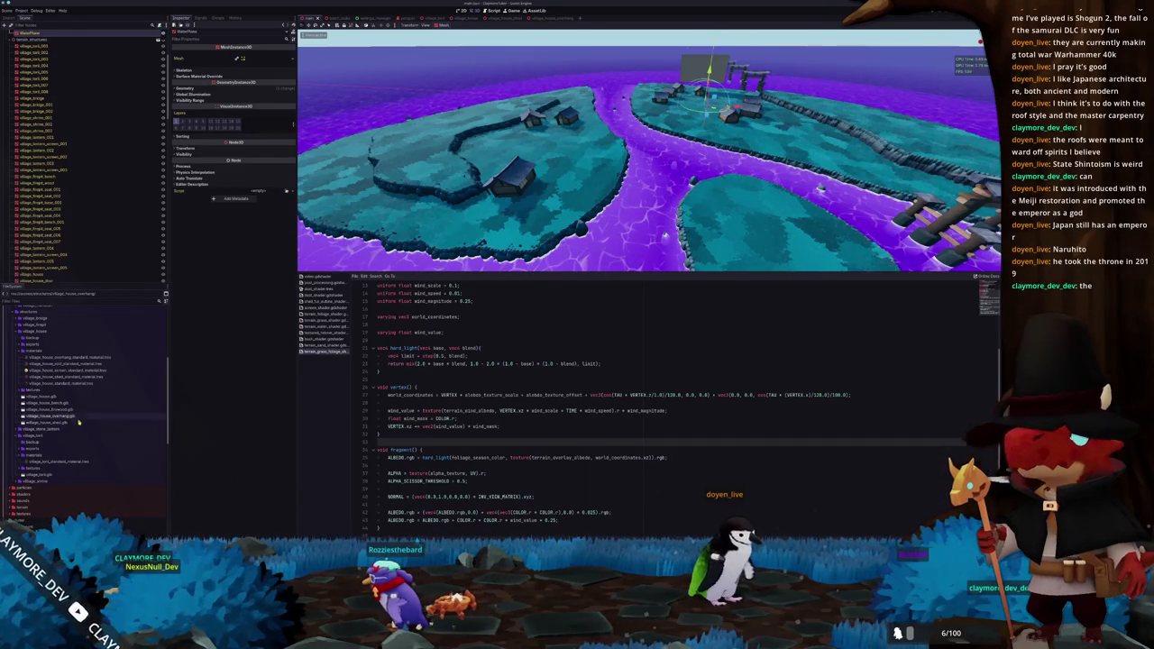
Duplicate the village_house_overhang folder as village_house_firewood and open its village_house_firewood.tscn scene
{"action": "scroll", "scroll_direction": "down", "scroll_amount": 3}
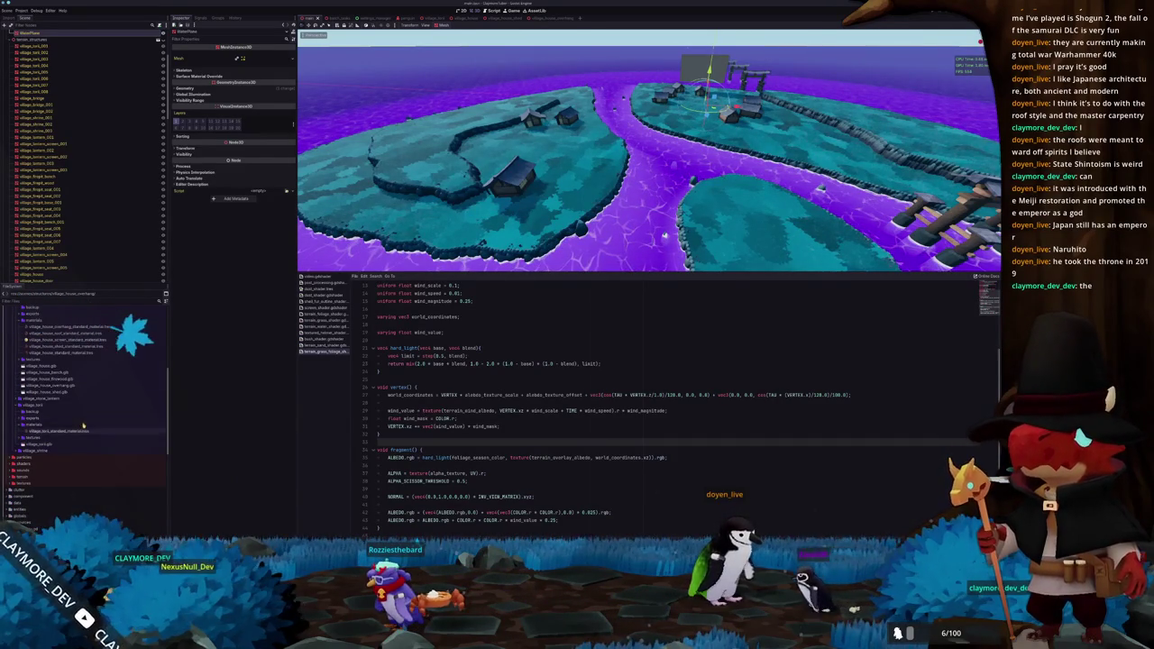
{"action": "key", "text": "ctrl+d"}
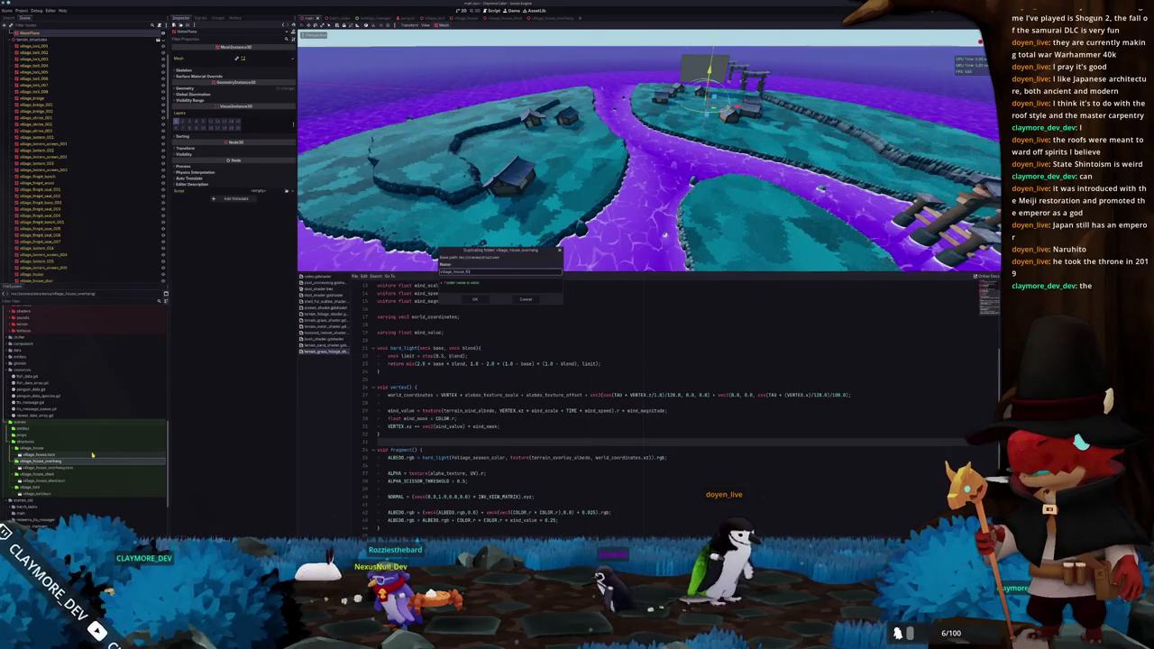
{"action": "key", "text": "Return"}
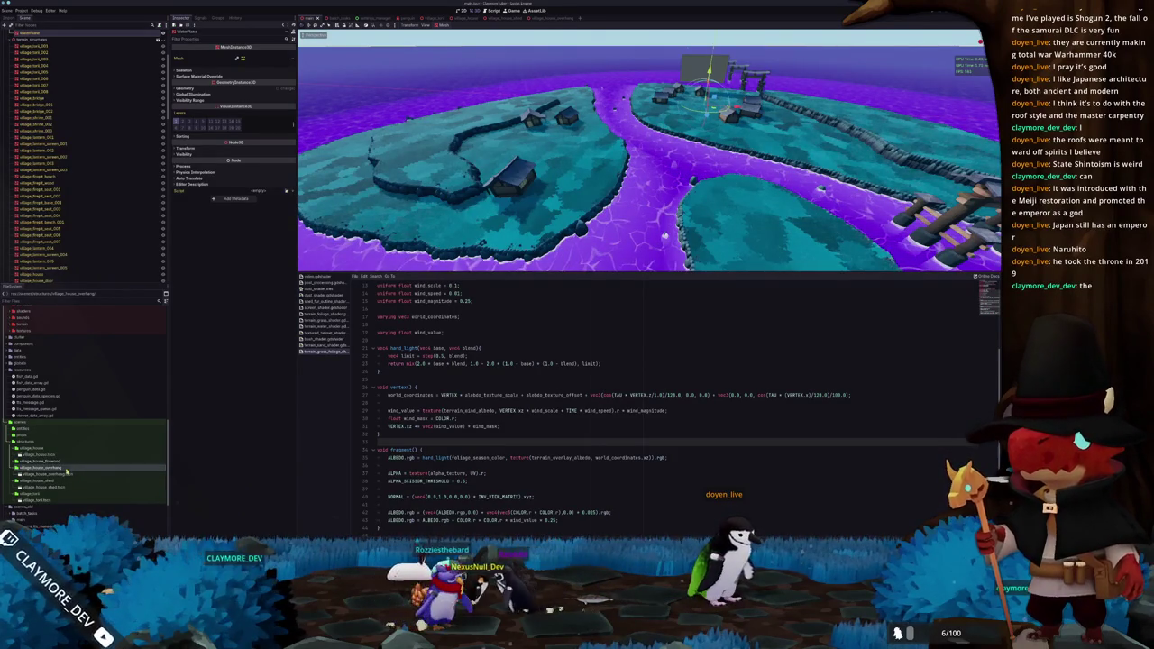
{"action": "left_click", "coordinate": [57, 465]}
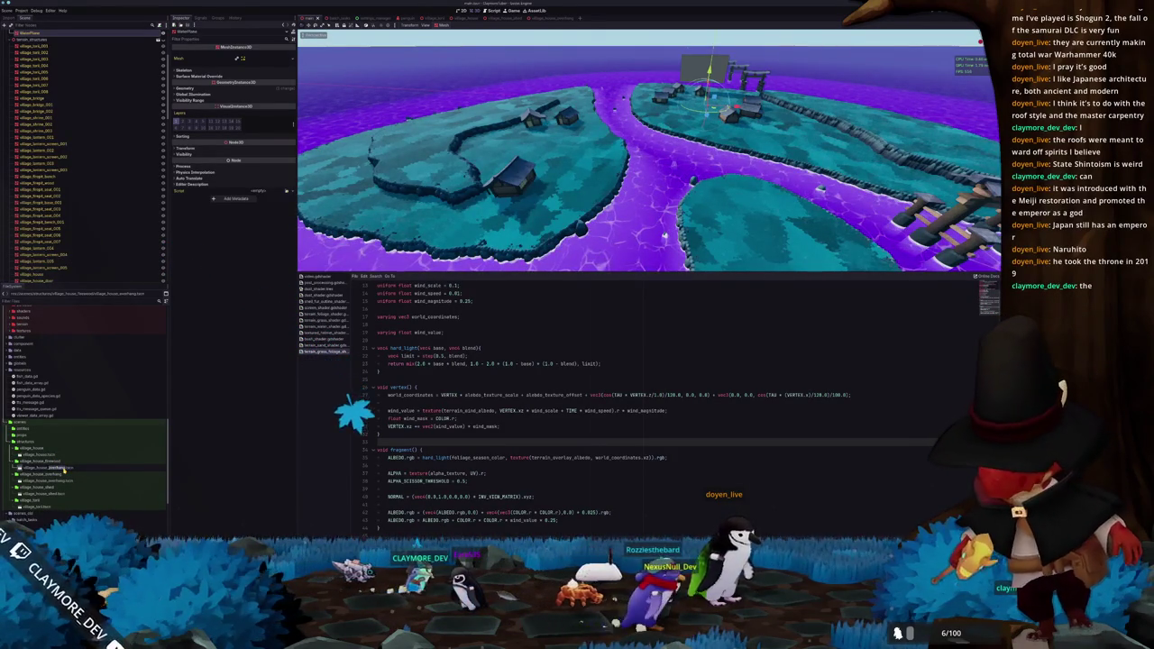
{"action": "left_click", "coordinate": [64, 469]}
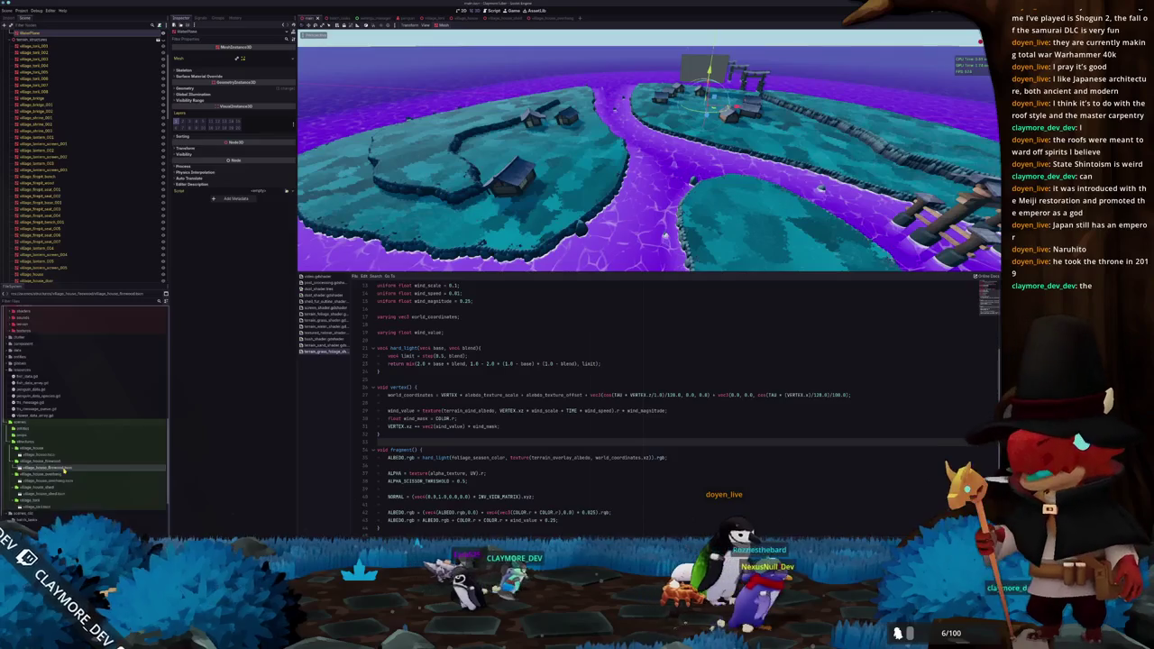
{"action": "double_click", "coordinate": [64, 469]}
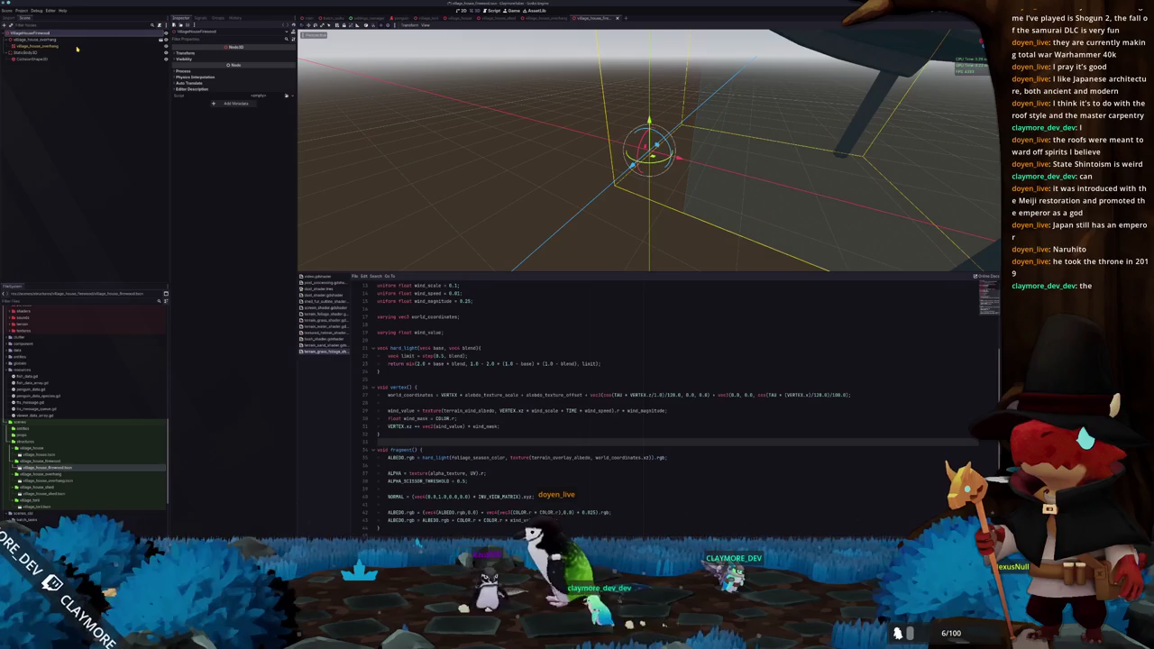
Replace the old overhang nodes with the firewood house model and make its children editable
{"action": "left_click", "coordinate": [52, 62]}
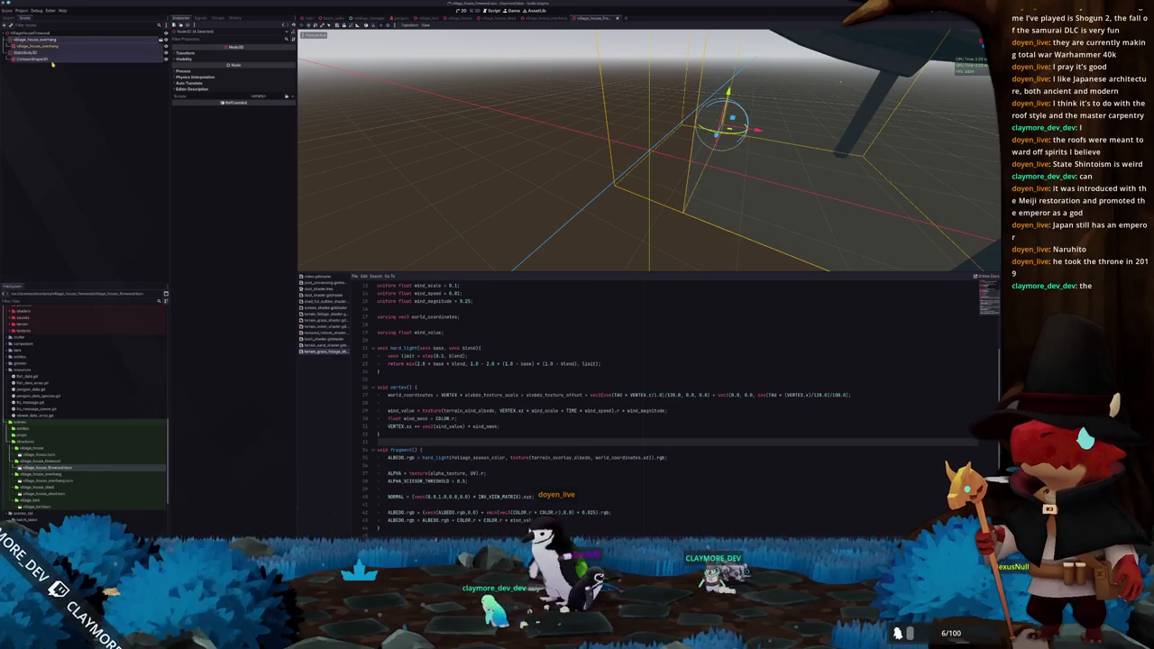
{"action": "key", "text": "Delete"}
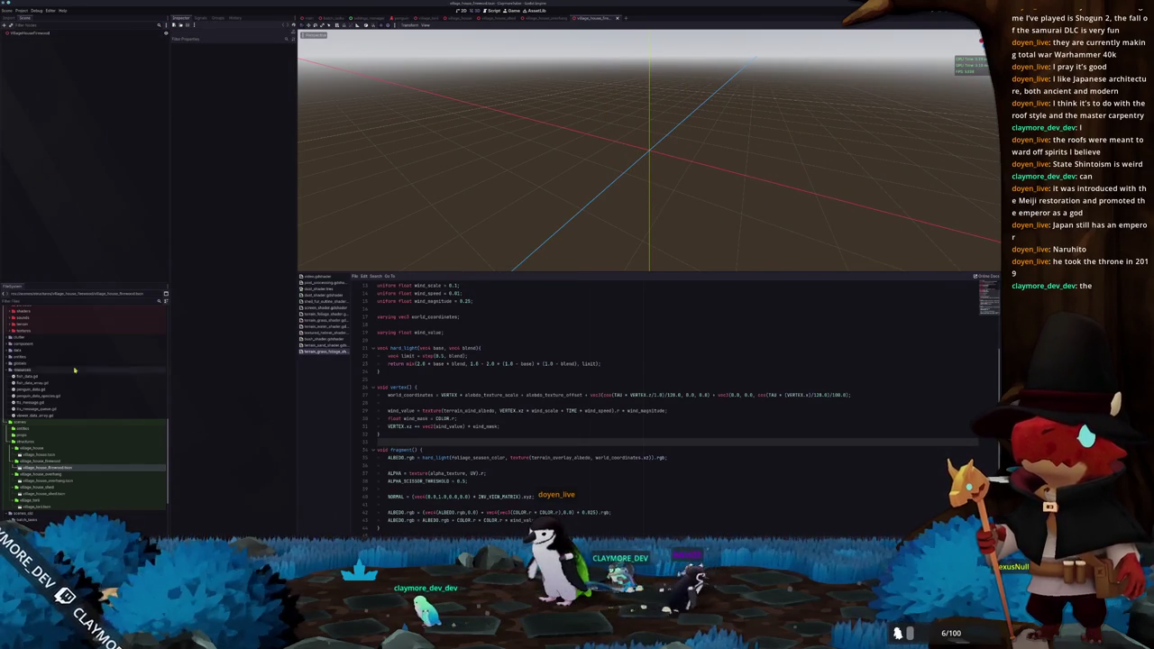
{"action": "scroll", "scroll_direction": "up", "scroll_amount": 3}
{"action": "left_click_drag", "start_coordinate": [64, 441], "coordinate": [63, 88]}
{"action": "left_click_drag", "start_coordinate": [64, 37], "coordinate": [67, 44]}
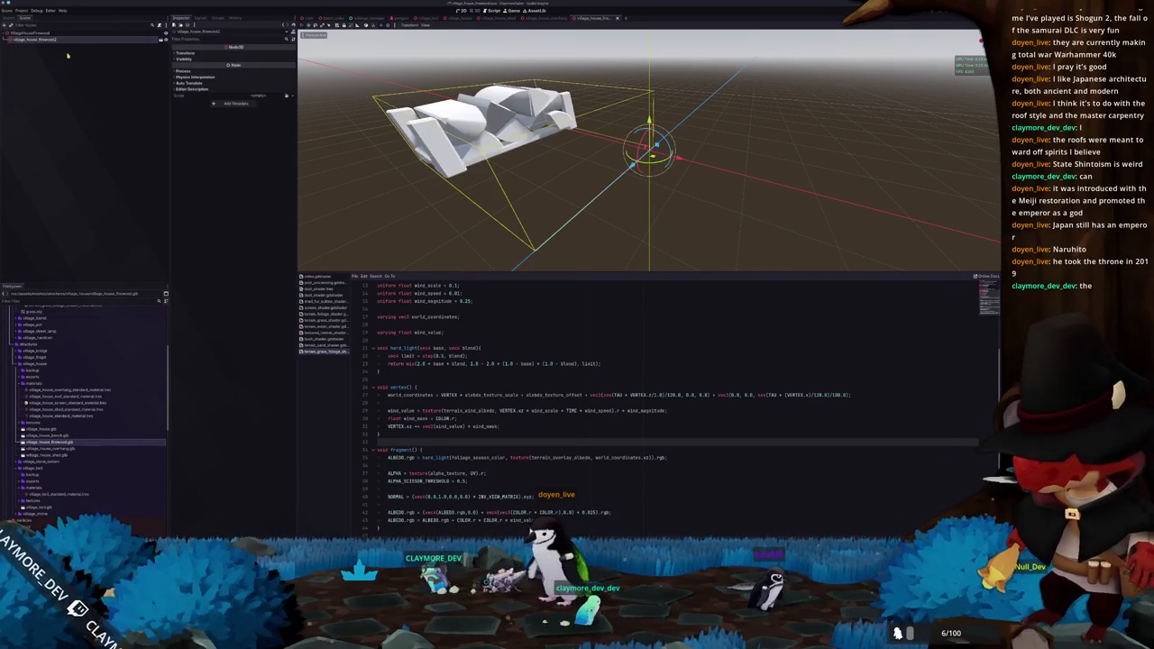
{"action": "right_click", "coordinate": [50, 39]}
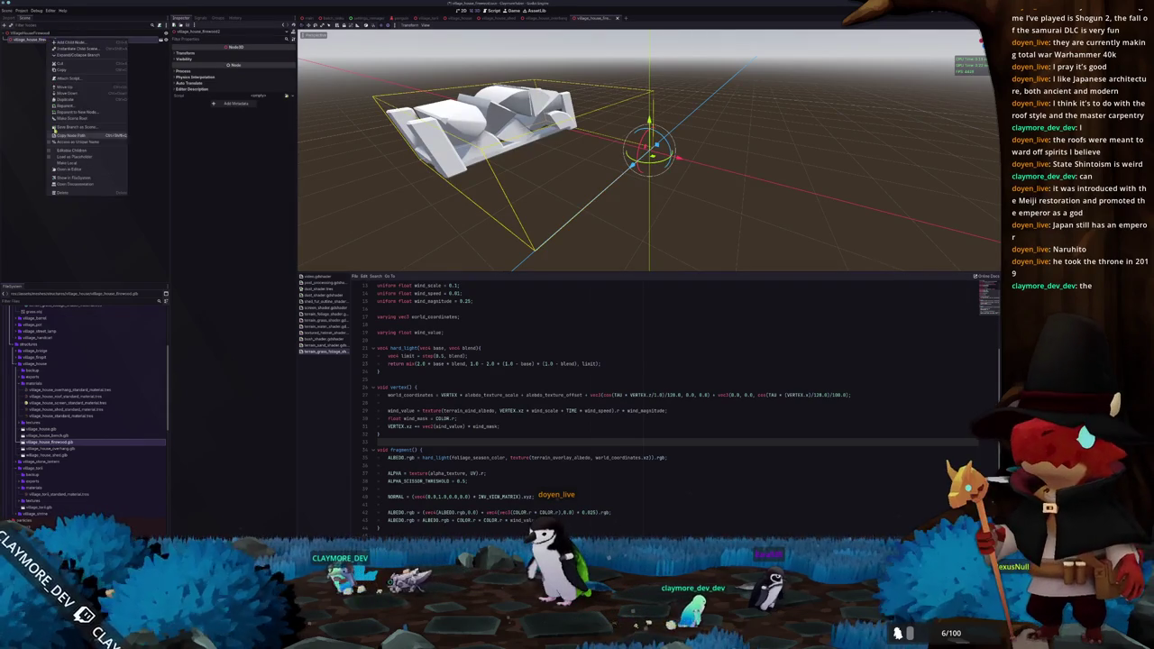
{"action": "left_click", "coordinate": [59, 150]}
Generate a static collision body from the firewood house mesh
{"action": "left_click", "coordinate": [41, 45]}
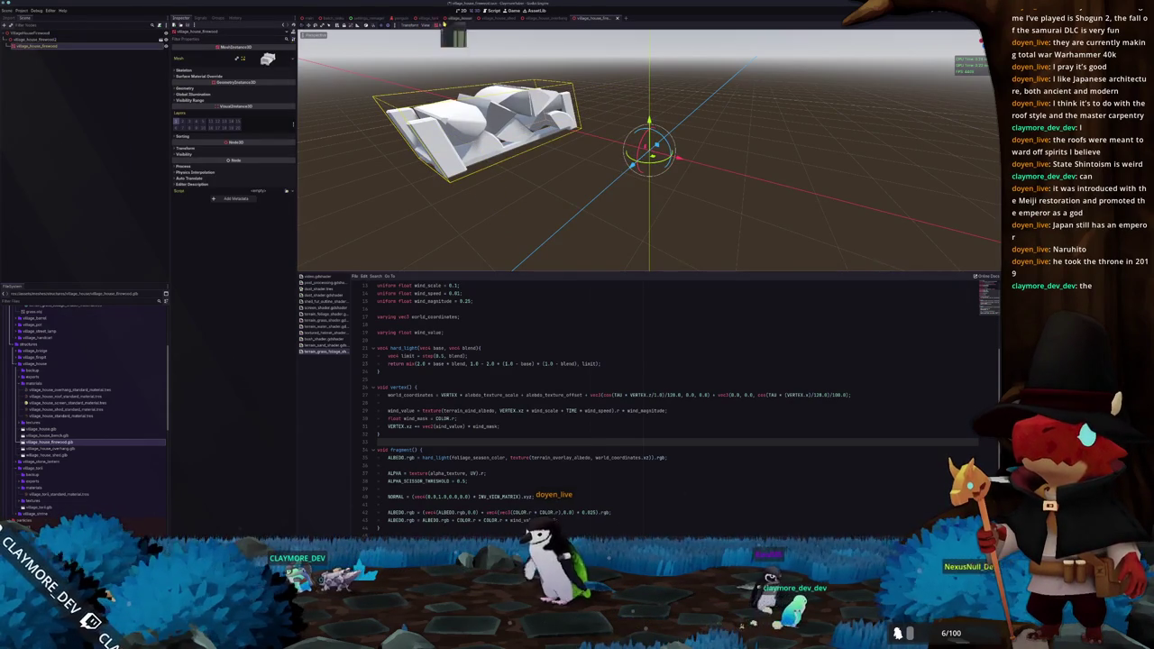
{"action": "left_click", "coordinate": [442, 26]}
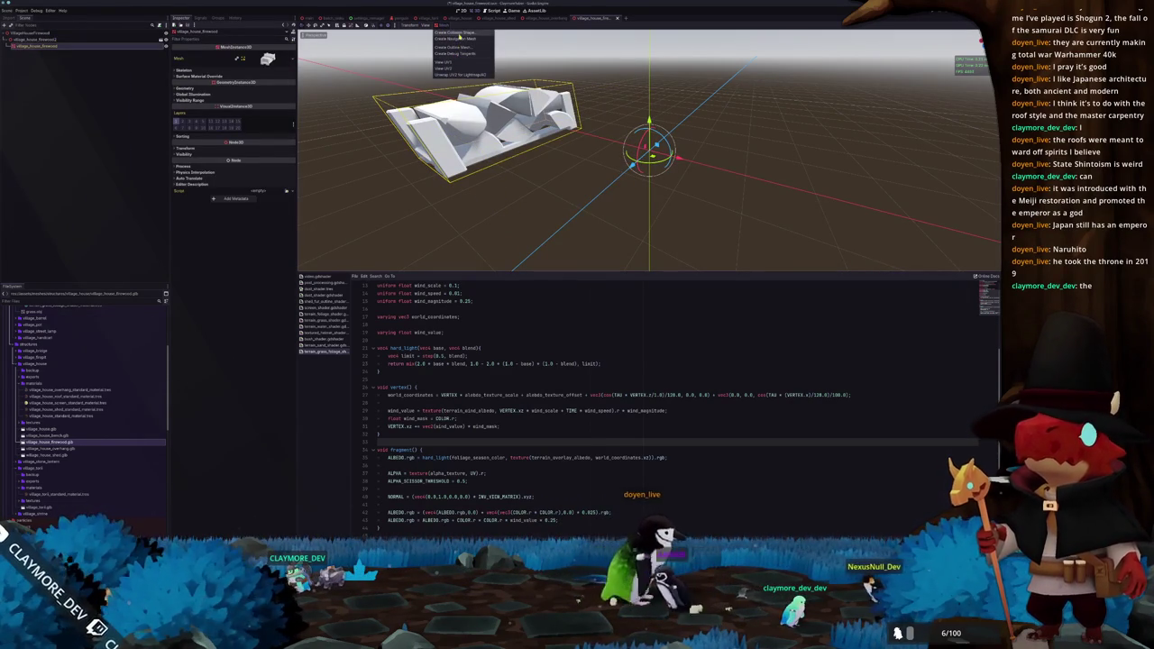
{"action": "left_click", "coordinate": [455, 32]}
{"action": "left_click", "coordinate": [485, 299]}
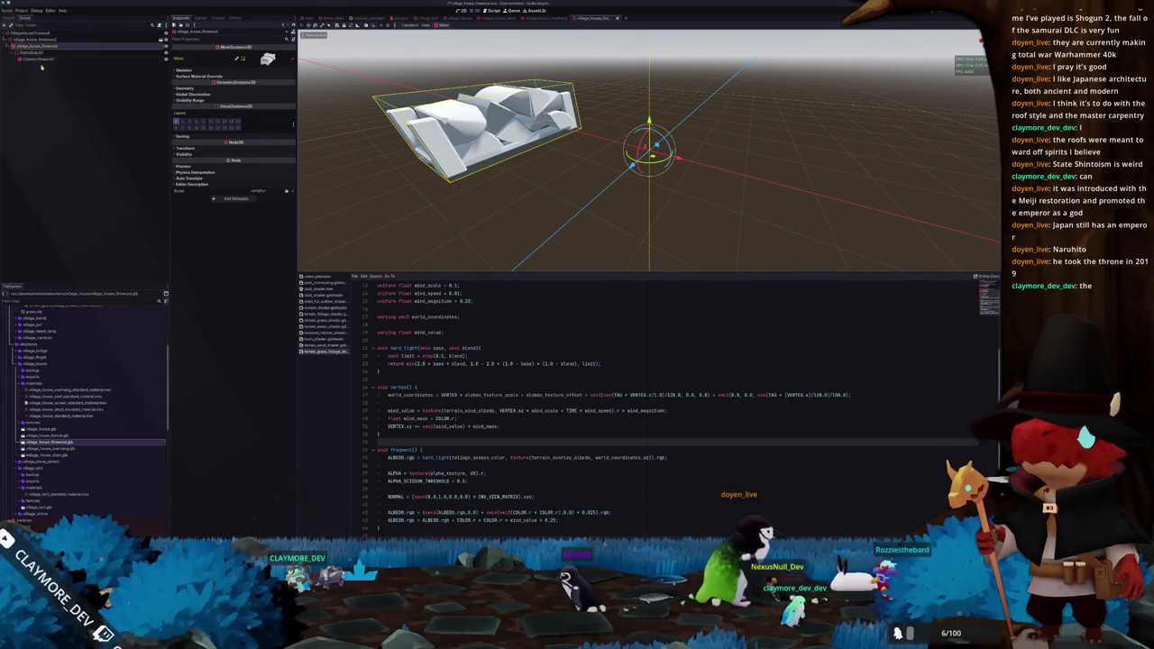
{"action": "left_click", "coordinate": [185, 116]}
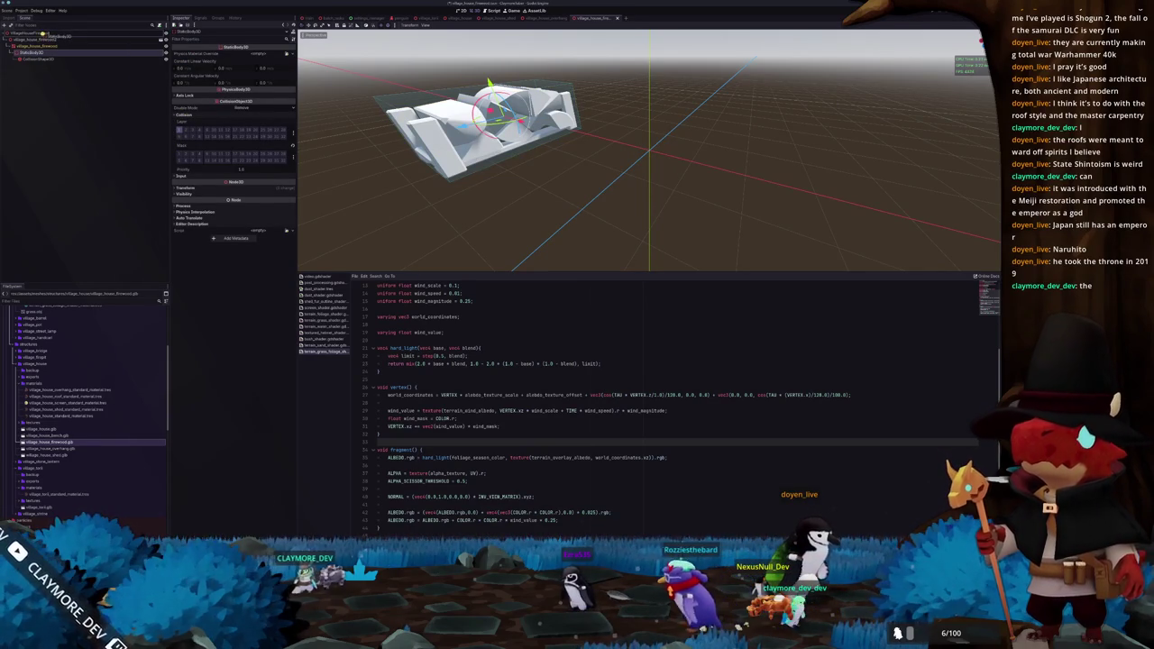
{"action": "left_click", "coordinate": [44, 46]}
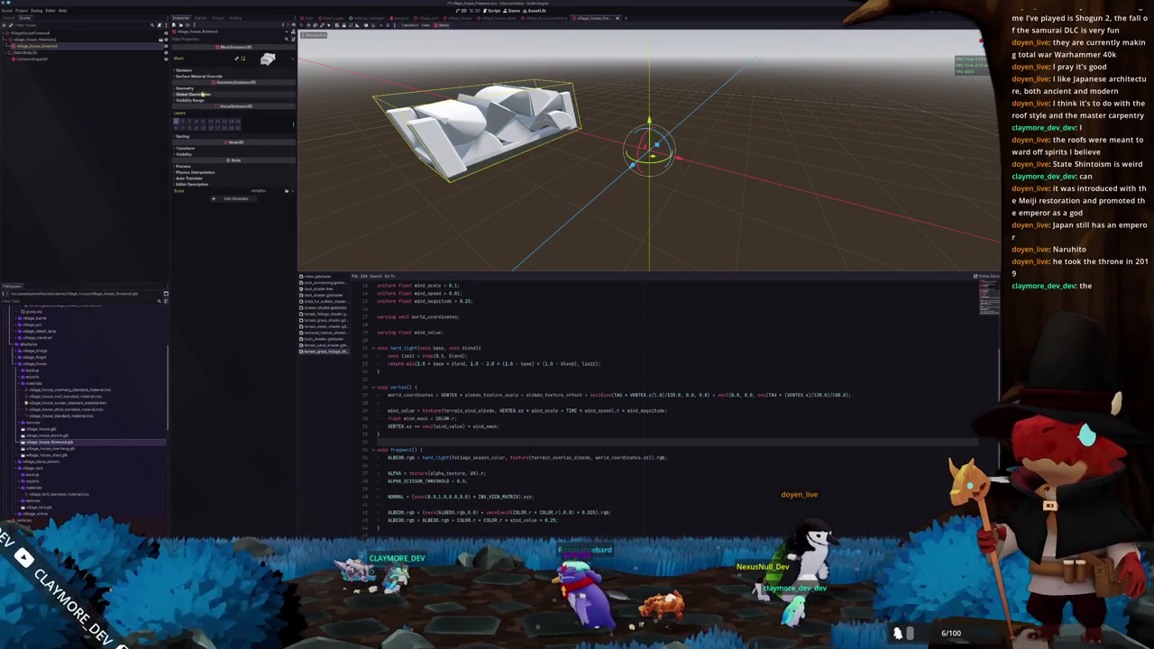
{"action": "left_click", "coordinate": [72, 415]}
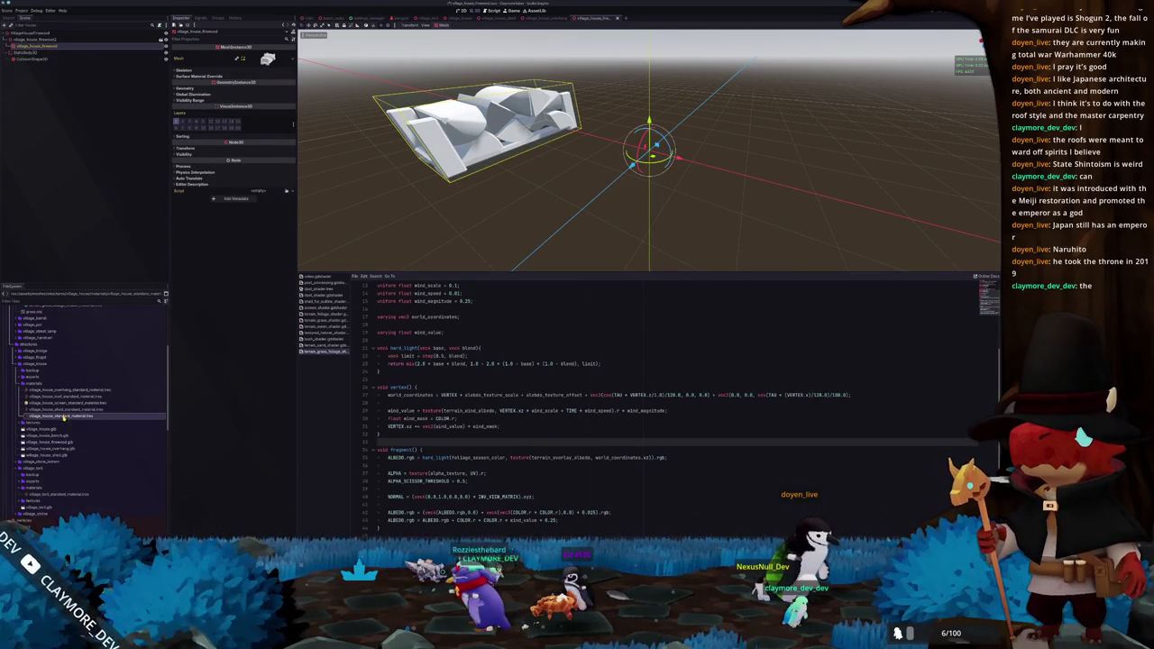
Duplicate village_house_standard_material.tres into a new firewood standard material
{"action": "key", "text": "ctrl+d"}
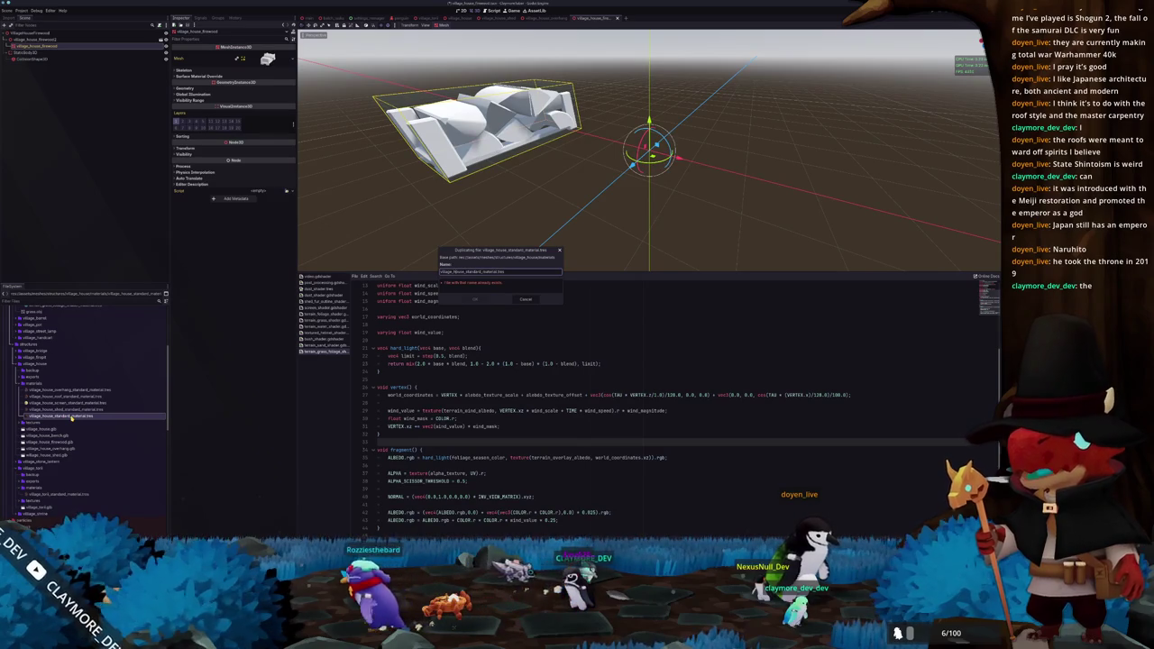
{"action": "type", "text": "_firewood"}
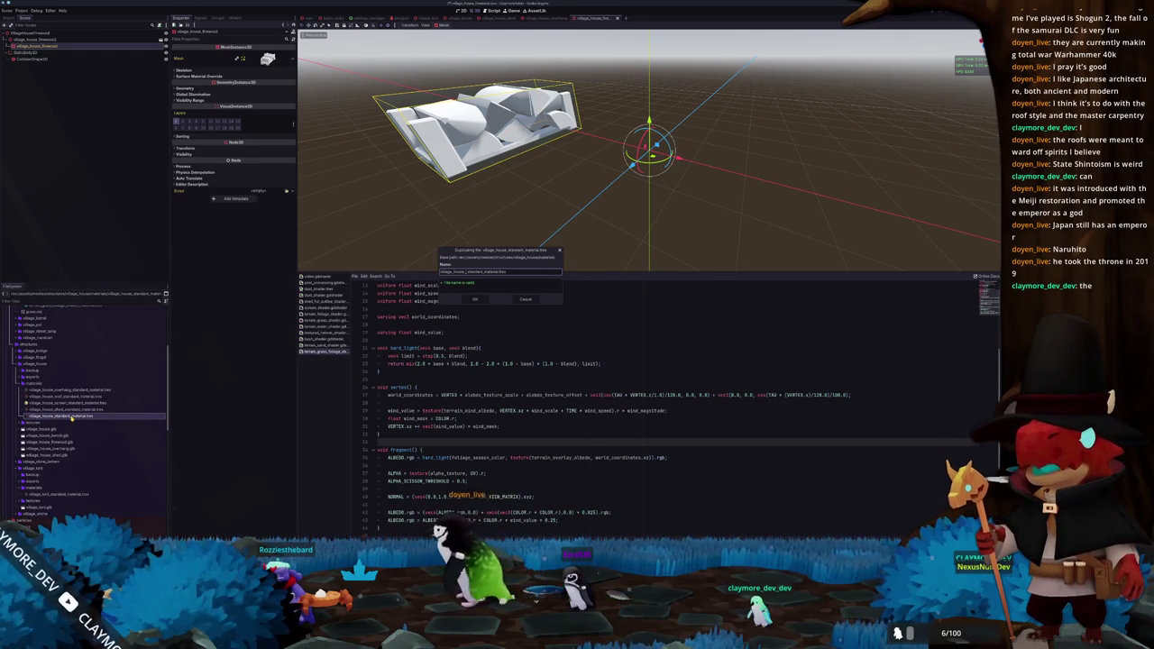
{"action": "key", "text": "Return"}
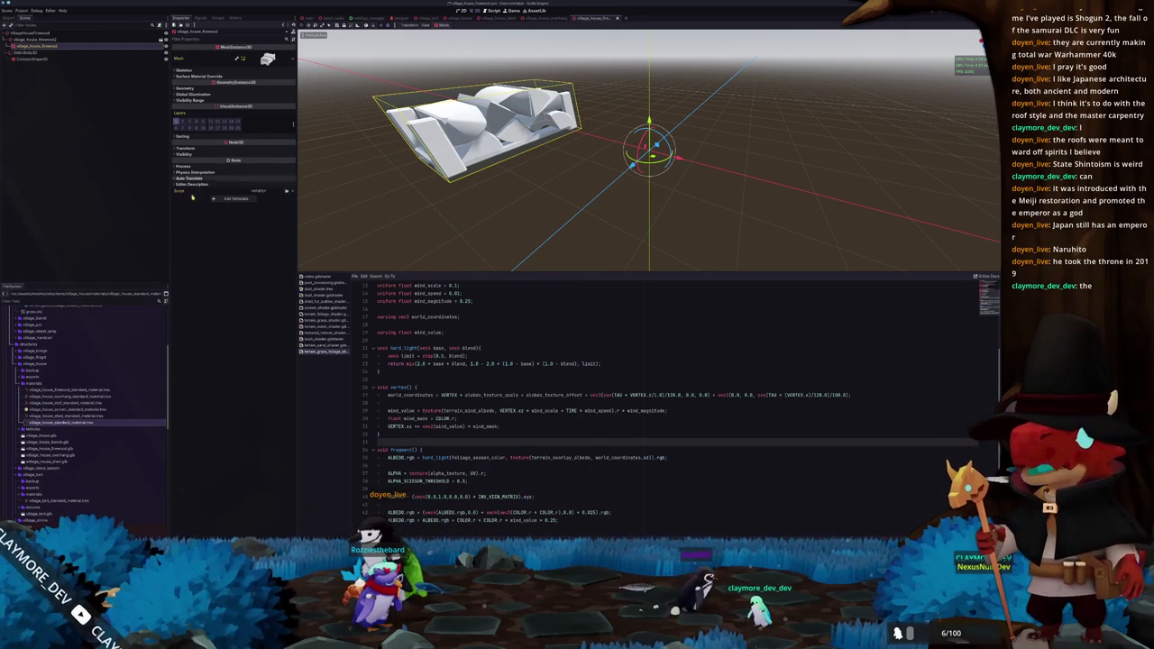
{"action": "left_click", "coordinate": [186, 89]}
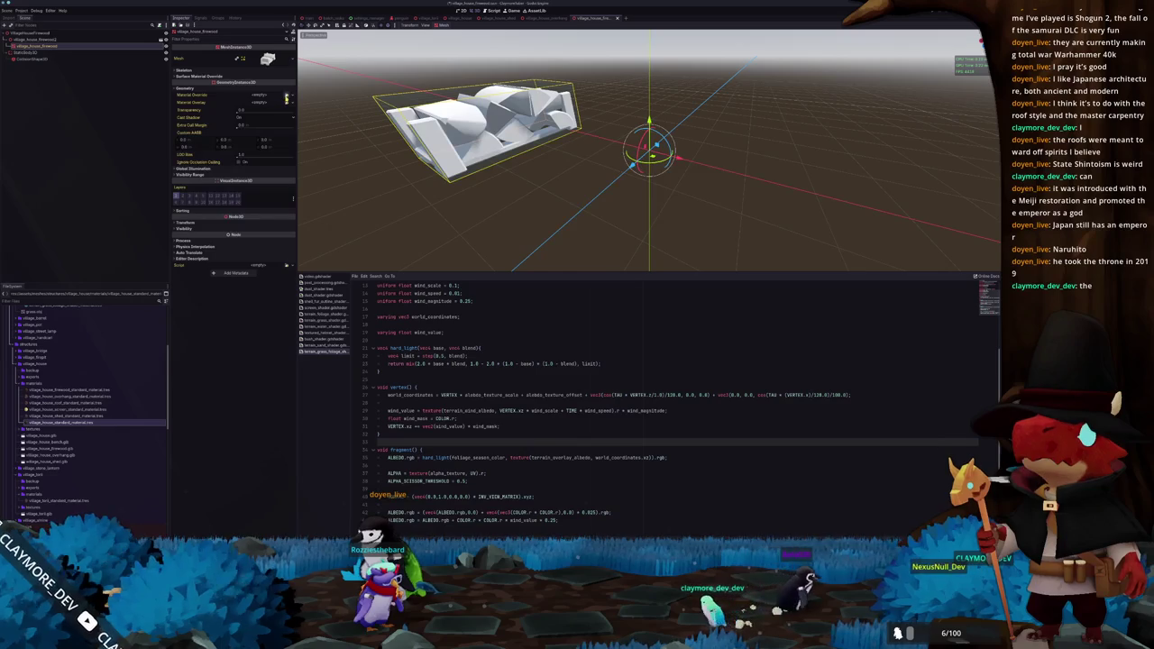
Quick-load a material override onto the firewood house mesh, searching 'leaf'
{"action": "left_click", "coordinate": [286, 95]}
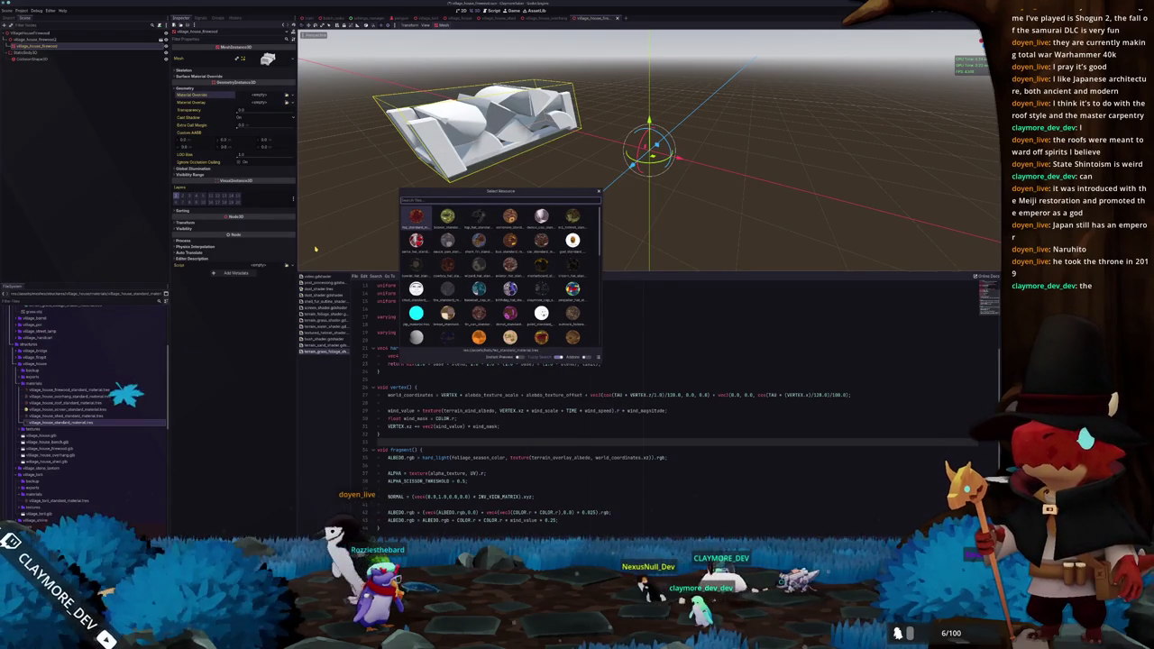
{"action": "type", "text": "leaf"}
{"action": "key", "text": "Return"}
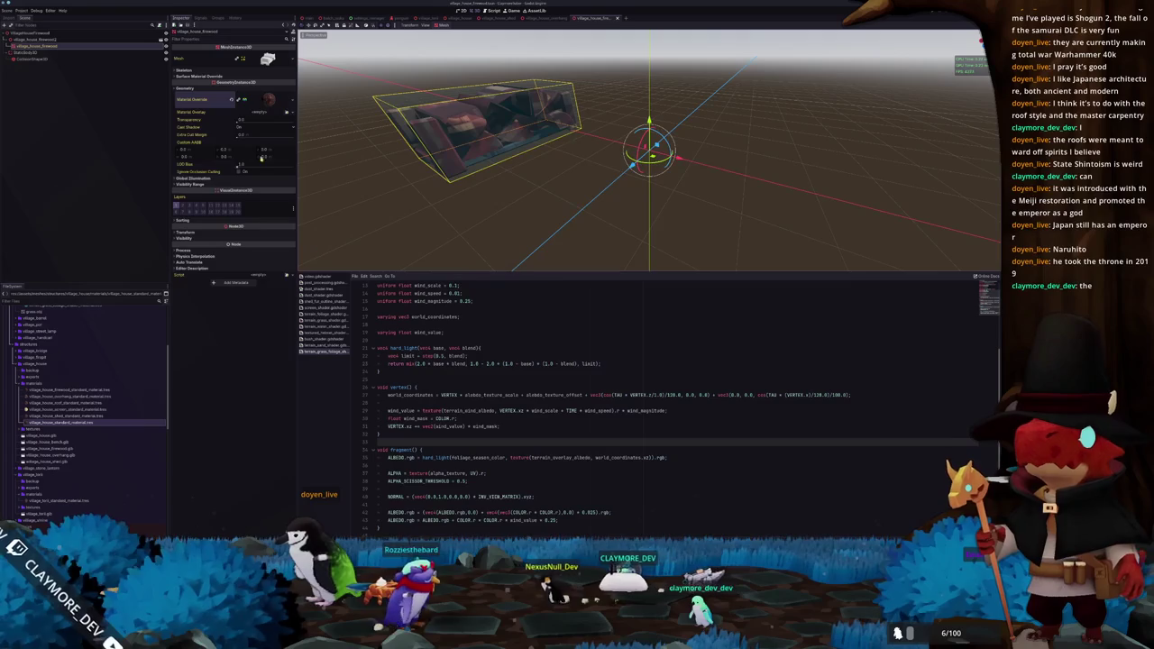
{"action": "left_click", "coordinate": [243, 99]}
Load the firewood texture into the override material's albedo slot
{"action": "left_click", "coordinate": [263, 189]}
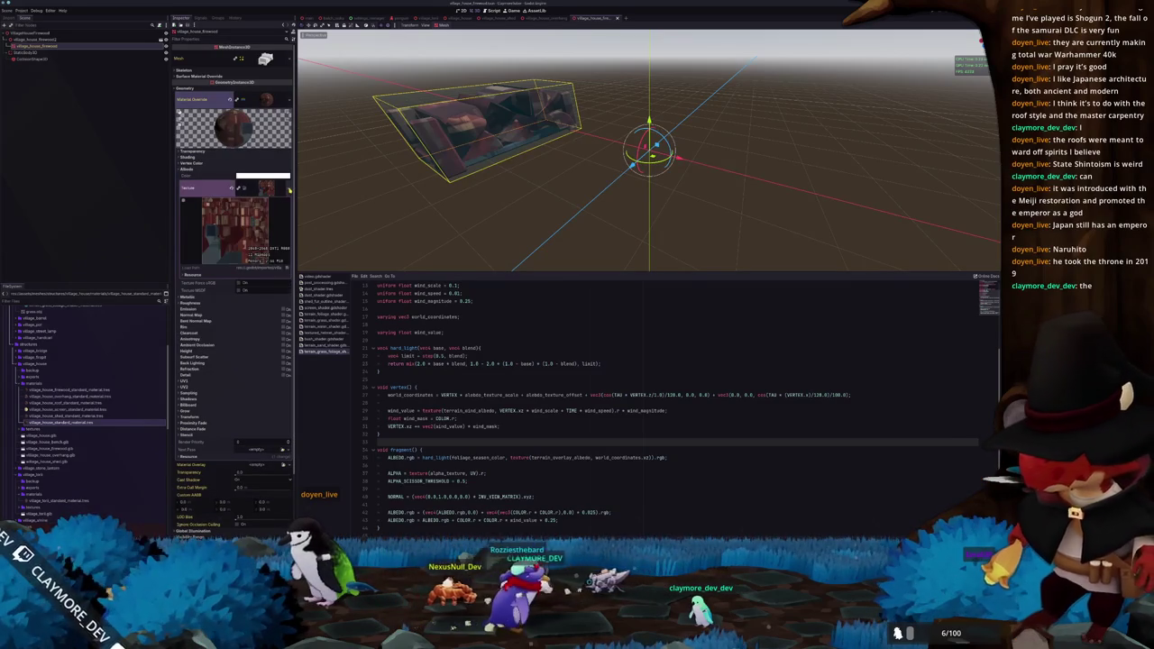
{"action": "left_click", "coordinate": [288, 189]}
{"action": "left_click", "coordinate": [250, 323]}
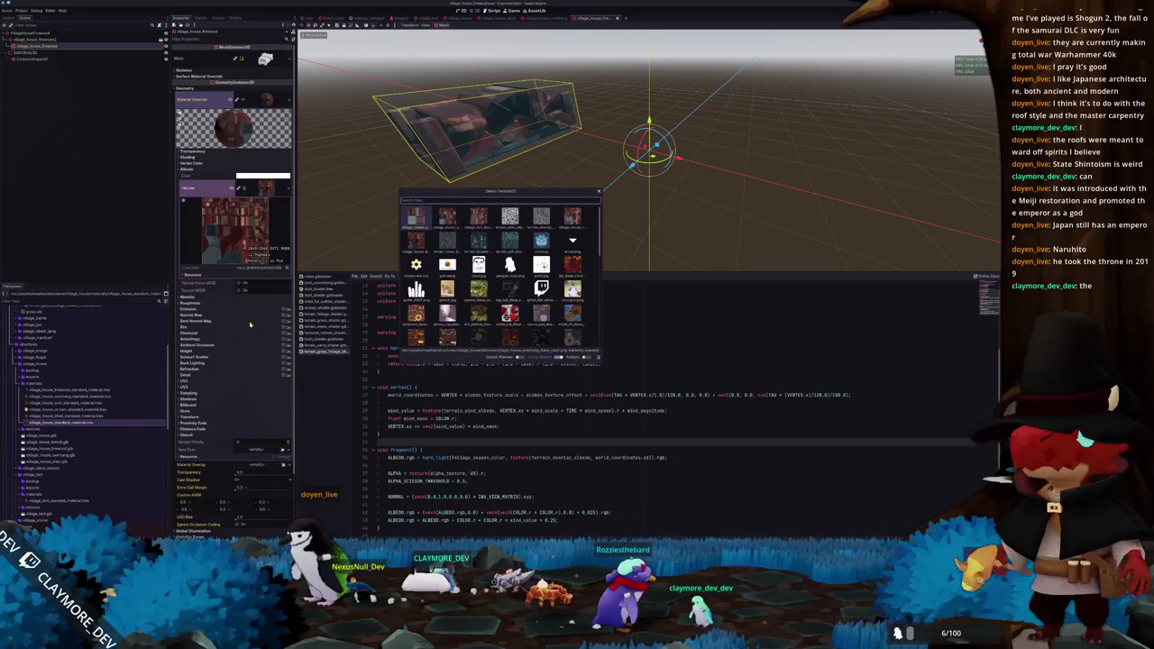
{"action": "type", "text": "firewood"}
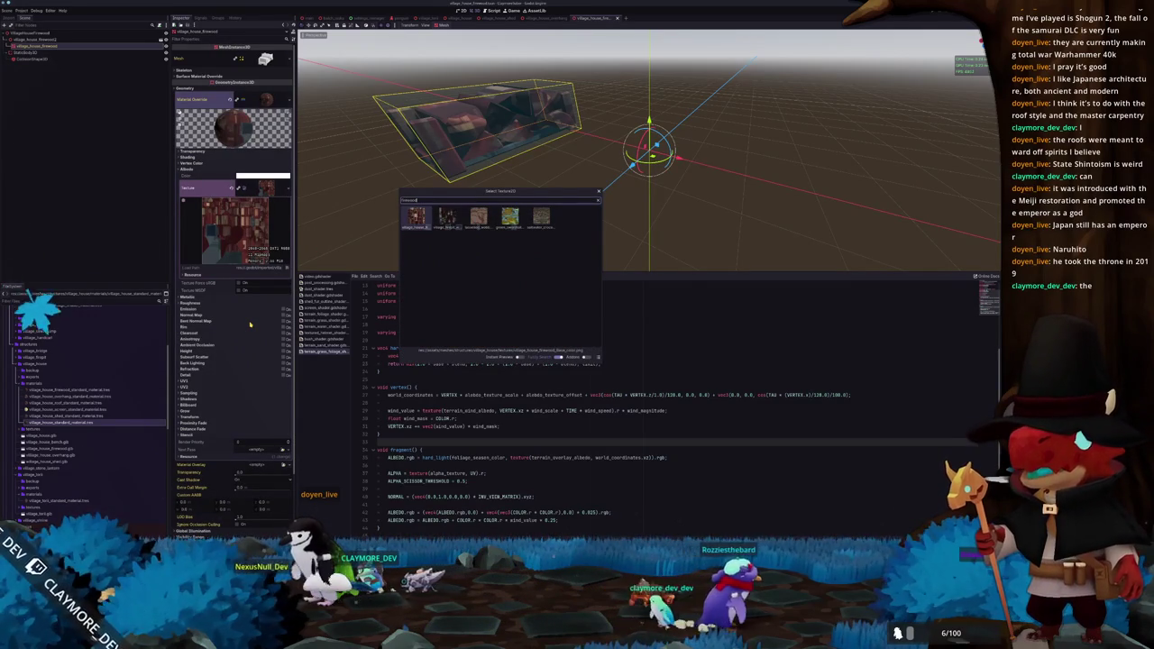
{"action": "key", "text": "Return"}
{"action": "scroll", "scroll_direction": "down", "scroll_amount": 3}
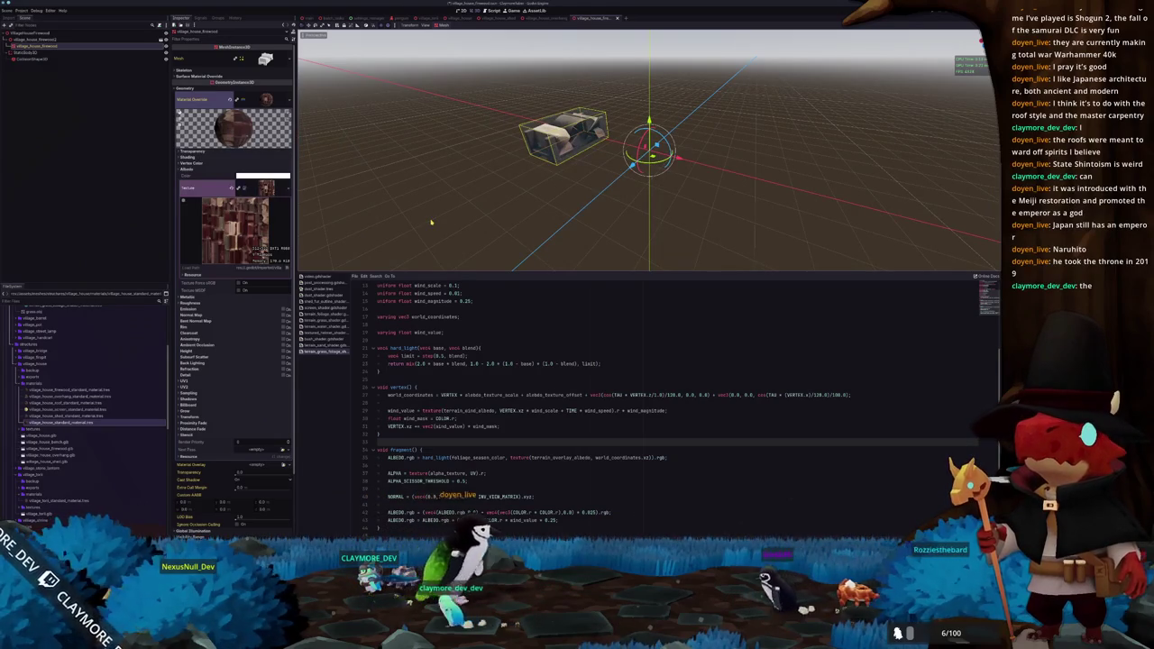
{"action": "left_click", "coordinate": [31, 33]}
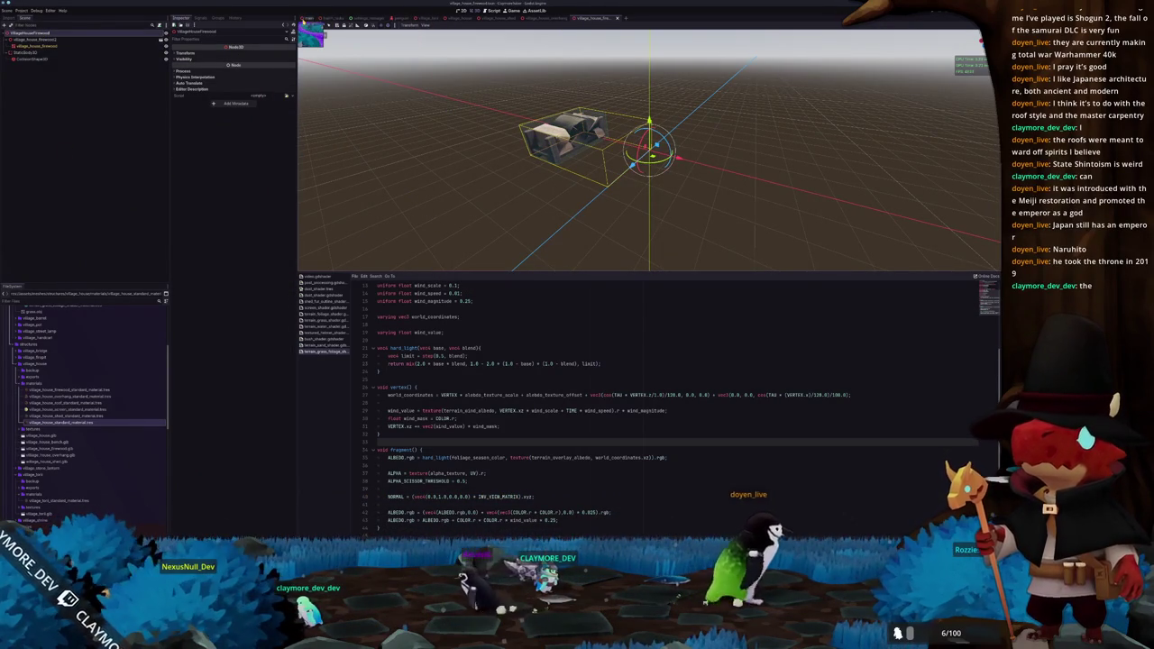
{"action": "left_click", "coordinate": [309, 19]}
Place a VillageHouseFirewood instance under the Houses node, undoing the extra copy
{"action": "scroll", "scroll_direction": "down", "scroll_amount": 3}
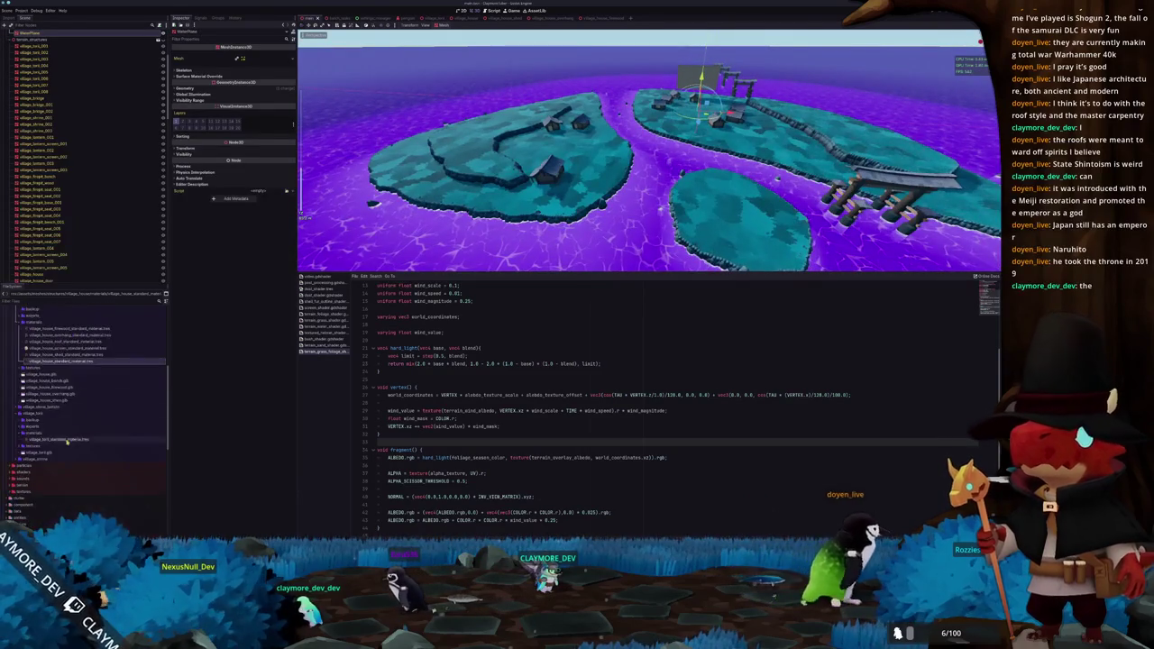
{"action": "scroll", "scroll_direction": "down", "scroll_amount": 3}
{"action": "left_click_drag", "start_coordinate": [52, 446], "coordinate": [56, 207]}
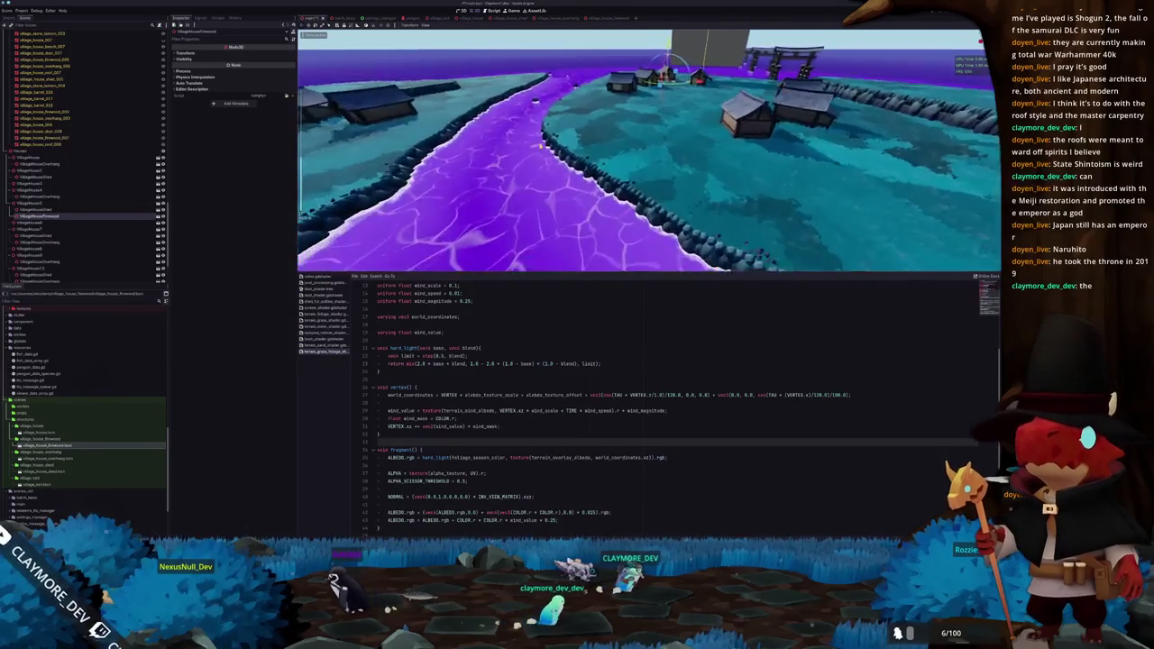
{"action": "left_click_drag", "start_coordinate": [45, 446], "coordinate": [45, 220]}
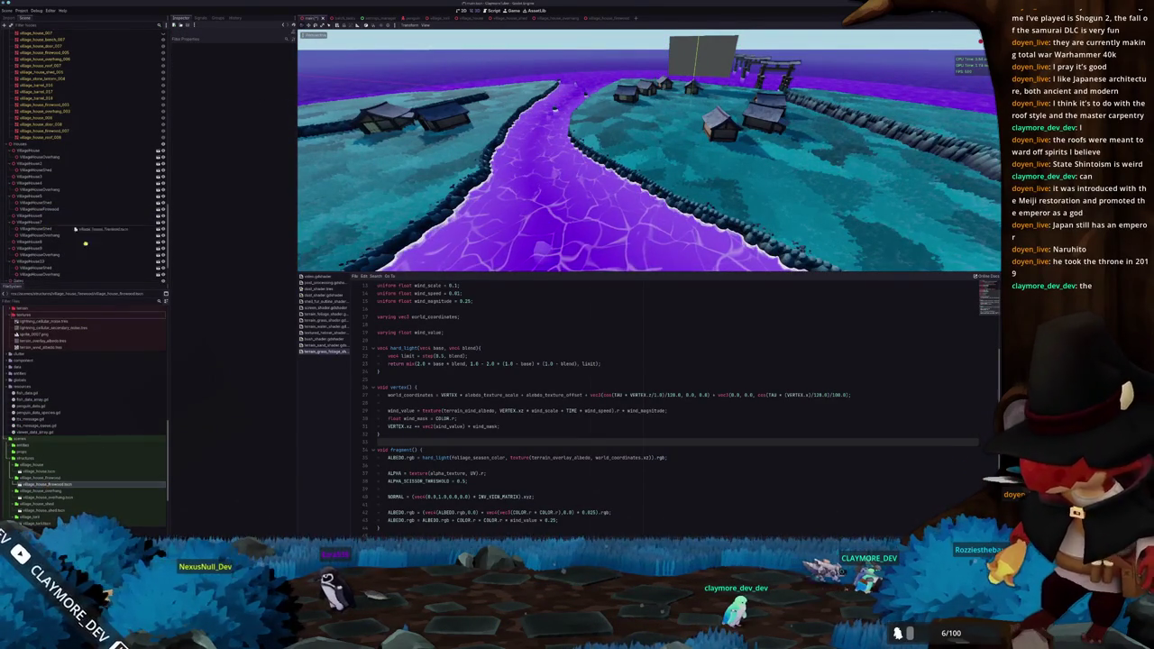
{"action": "left_click", "coordinate": [37, 151]}
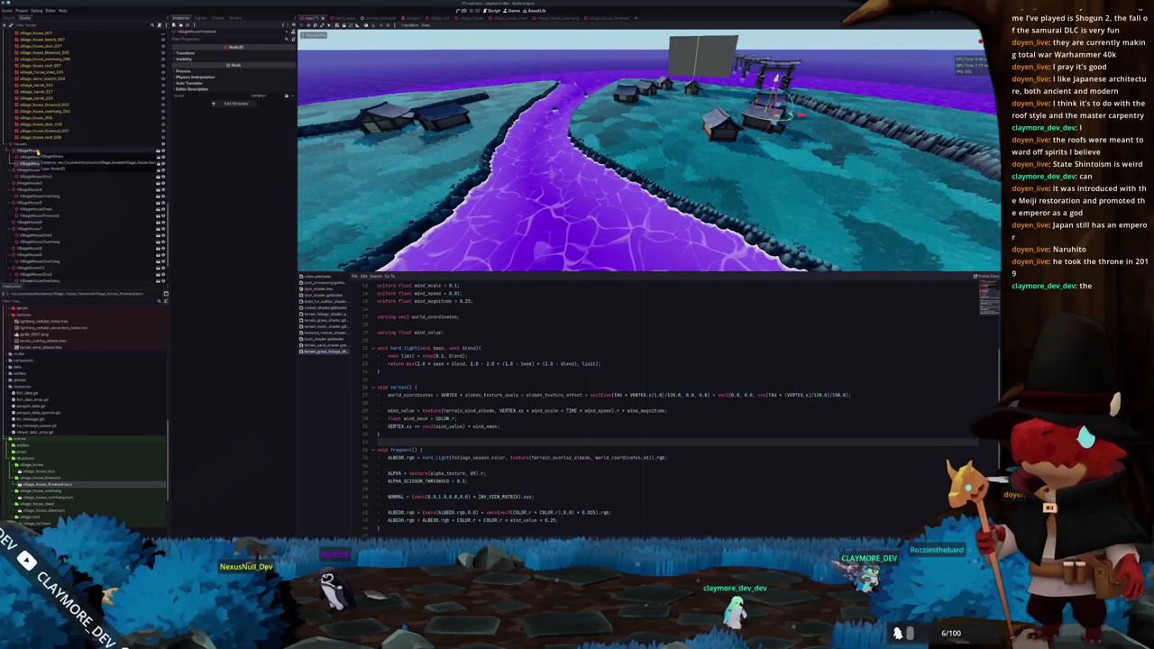
{"action": "left_click_drag", "start_coordinate": [41, 164], "coordinate": [36, 182]}
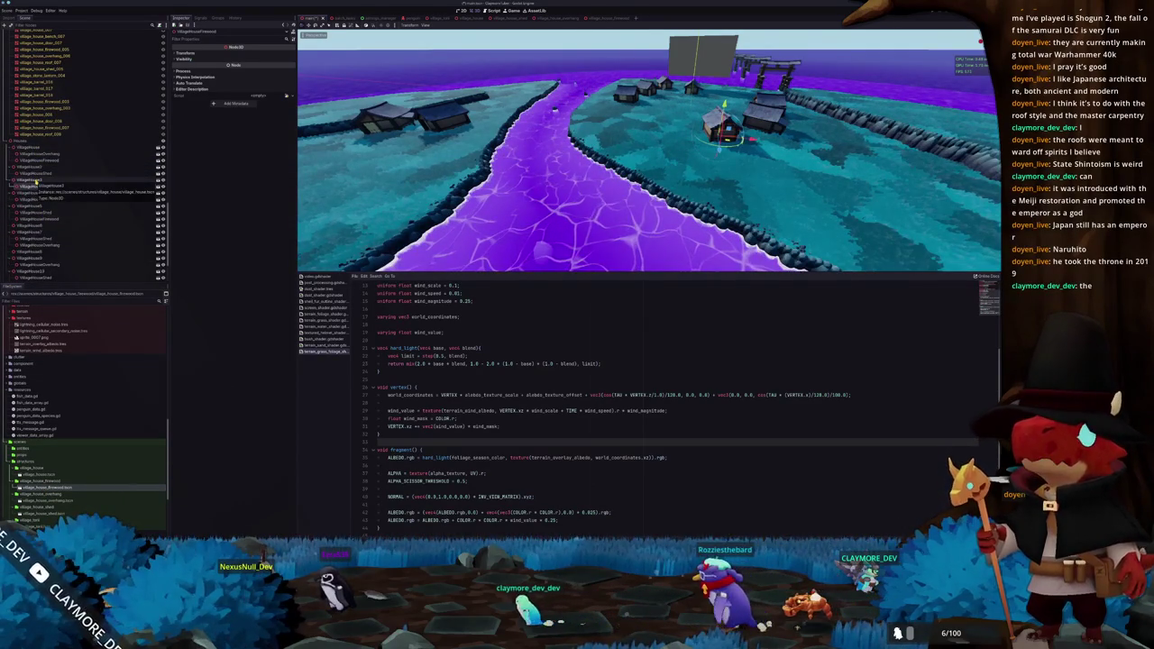
{"action": "left_click_drag", "start_coordinate": [75, 365], "coordinate": [40, 204]}
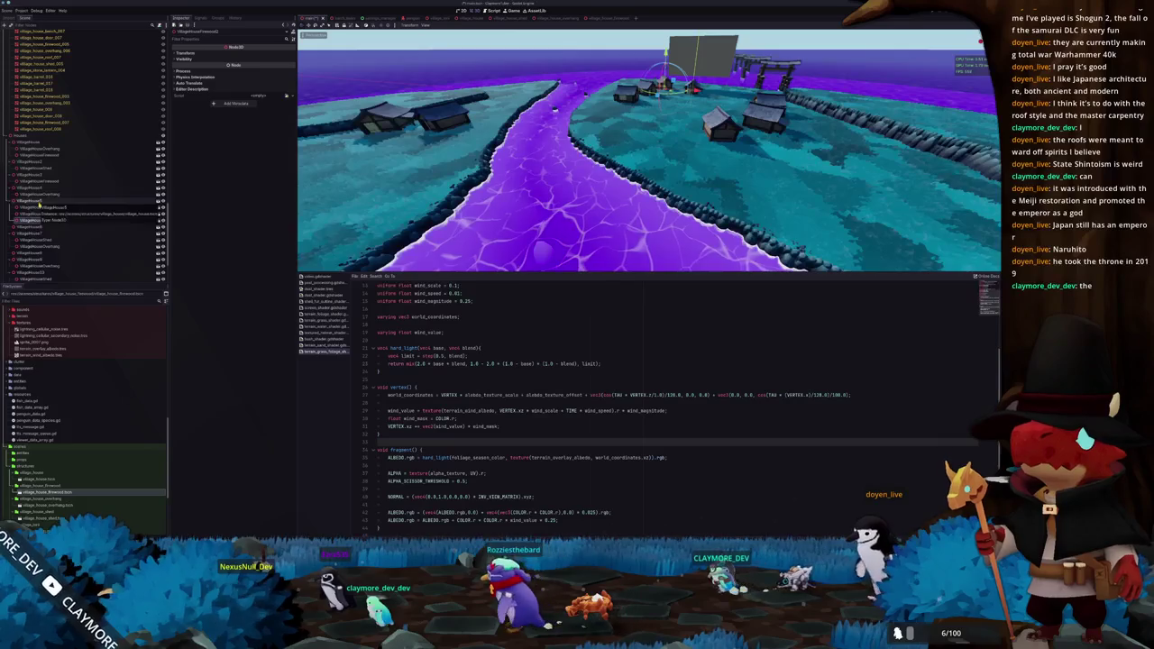
{"action": "left_click_drag", "start_coordinate": [29, 487], "coordinate": [52, 492]}
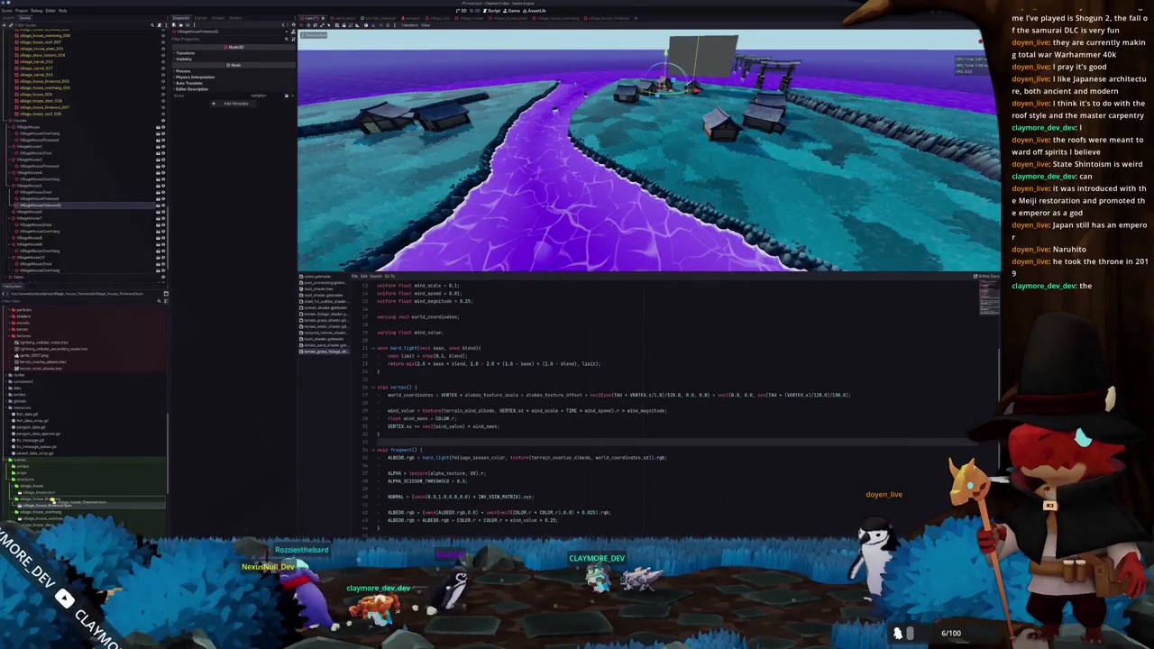
{"action": "key", "text": "ctrl+z"}
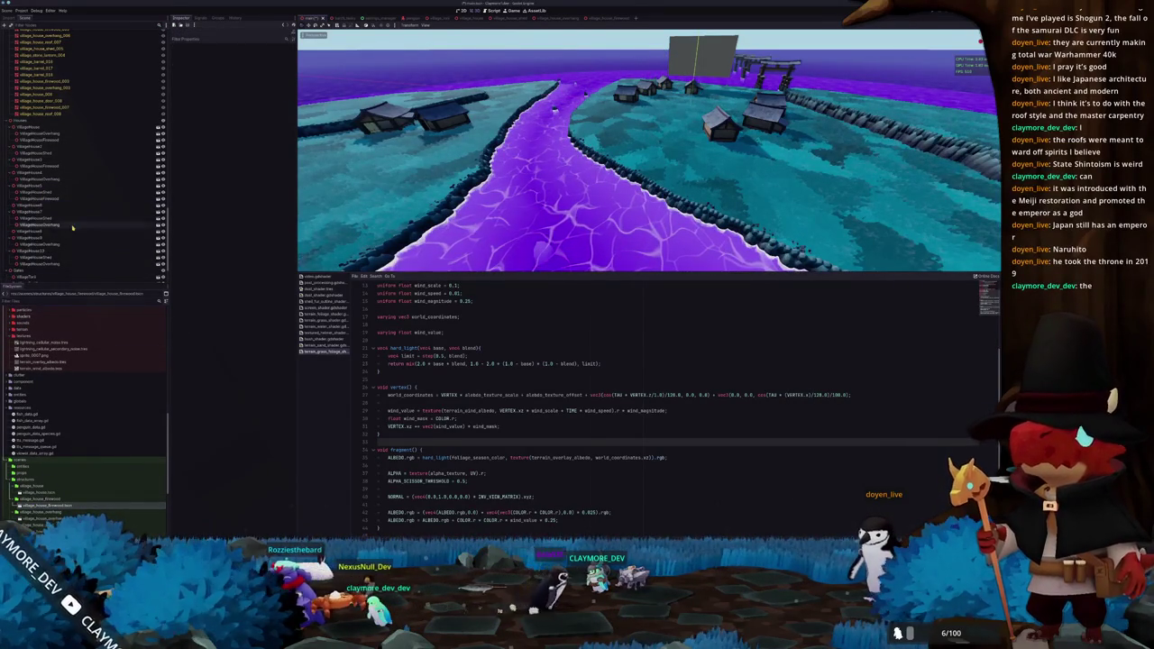
{"action": "left_click_drag", "start_coordinate": [40, 500], "coordinate": [36, 195]}
Look over the houses on the islands and save the main scene
{"action": "left_click_drag", "start_coordinate": [487, 198], "coordinate": [498, 204]}
{"action": "left_click", "coordinate": [512, 226]}
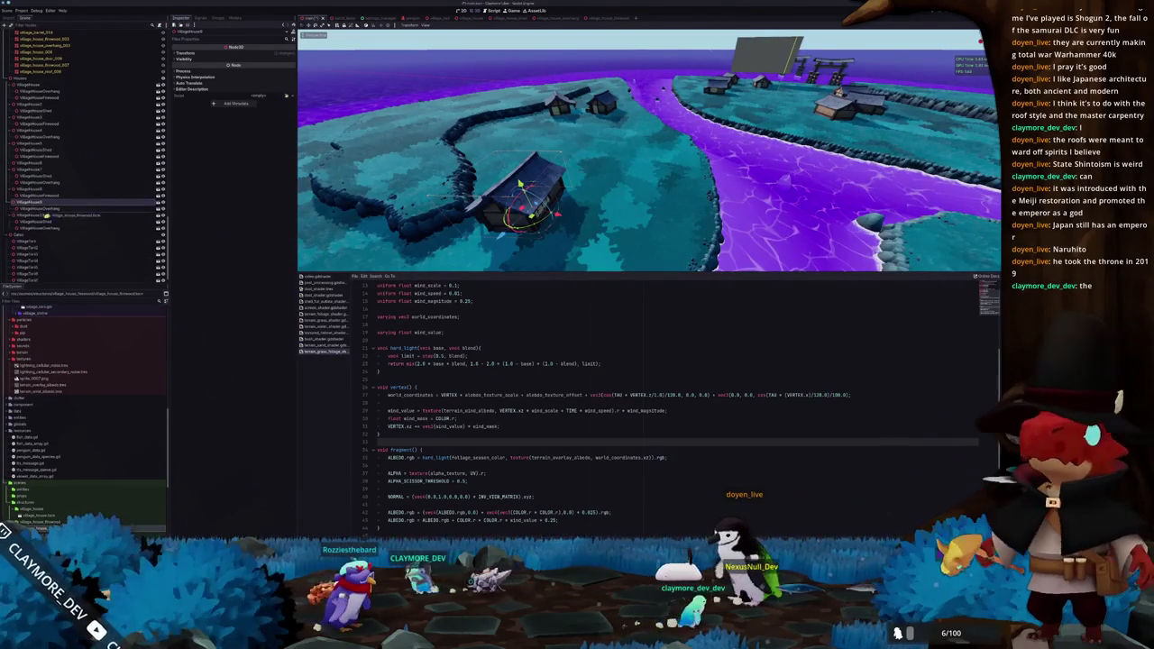
{"action": "left_click_drag", "start_coordinate": [412, 190], "coordinate": [456, 192]}
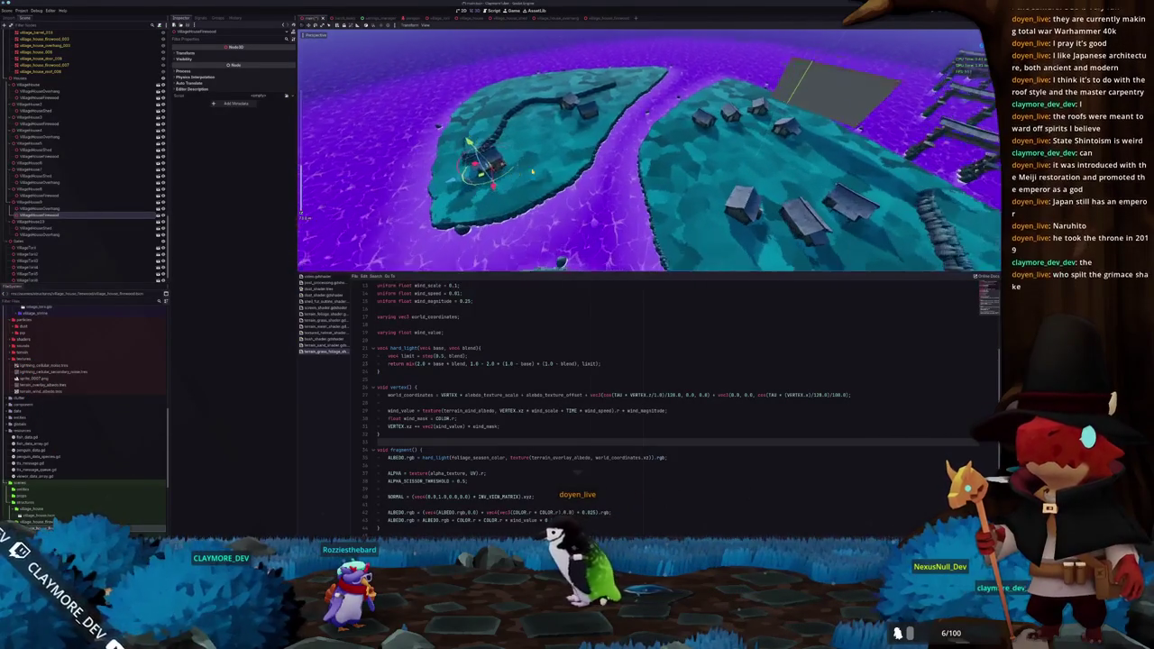
{"action": "key", "text": "ctrl+s"}
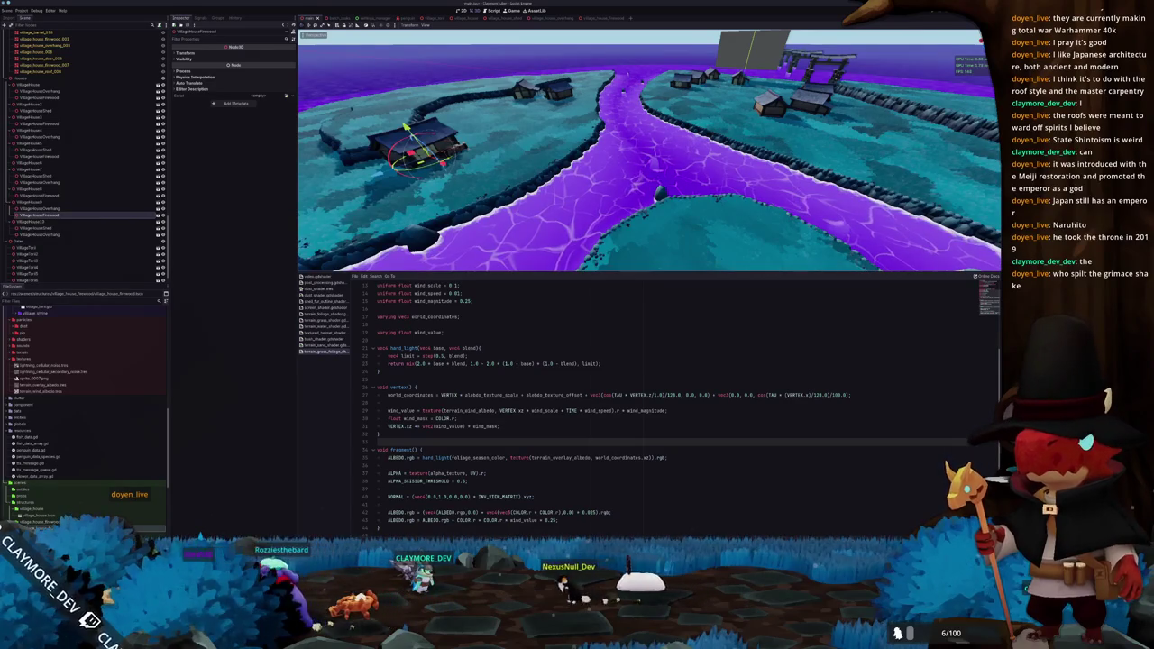
{"action": "key", "text": "alt+Tab"}
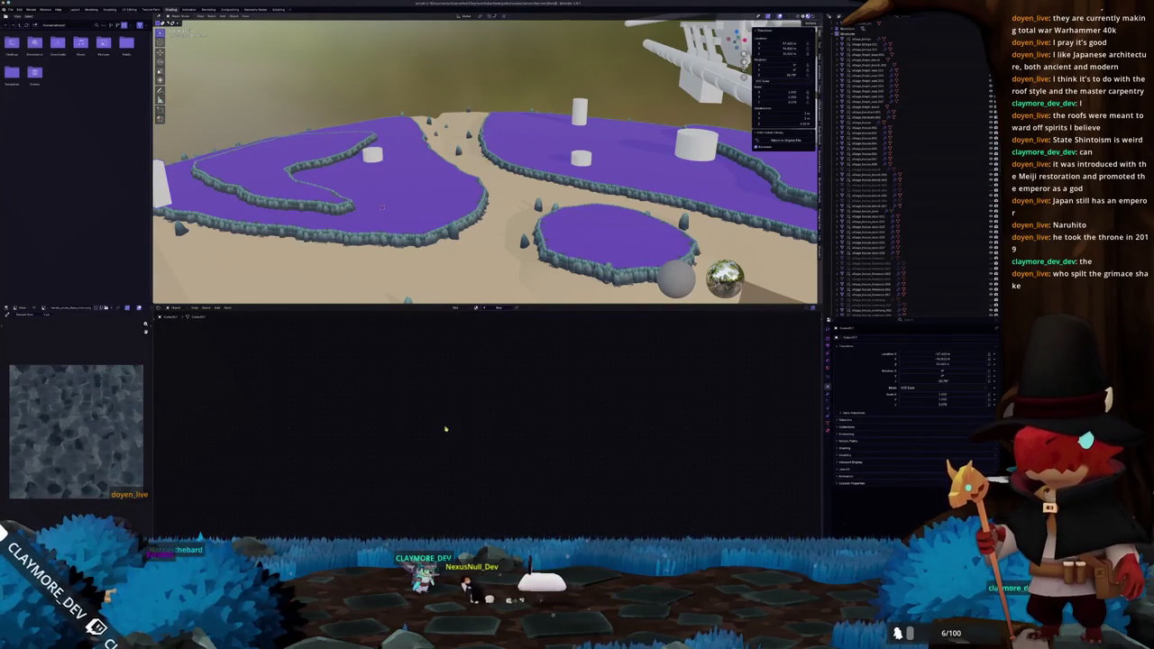
In Blender, zoom around the island terrain and select the white wall to show its material nodes
{"action": "key", "text": "alt+Tab"}
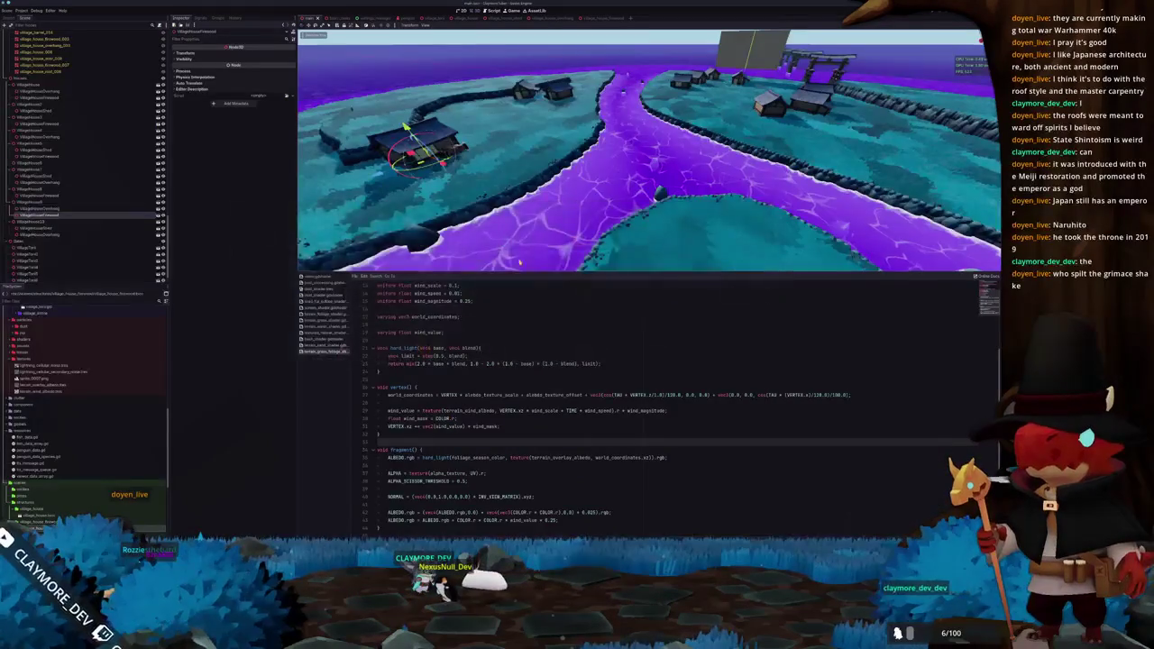
{"action": "key", "text": "alt+Tab"}
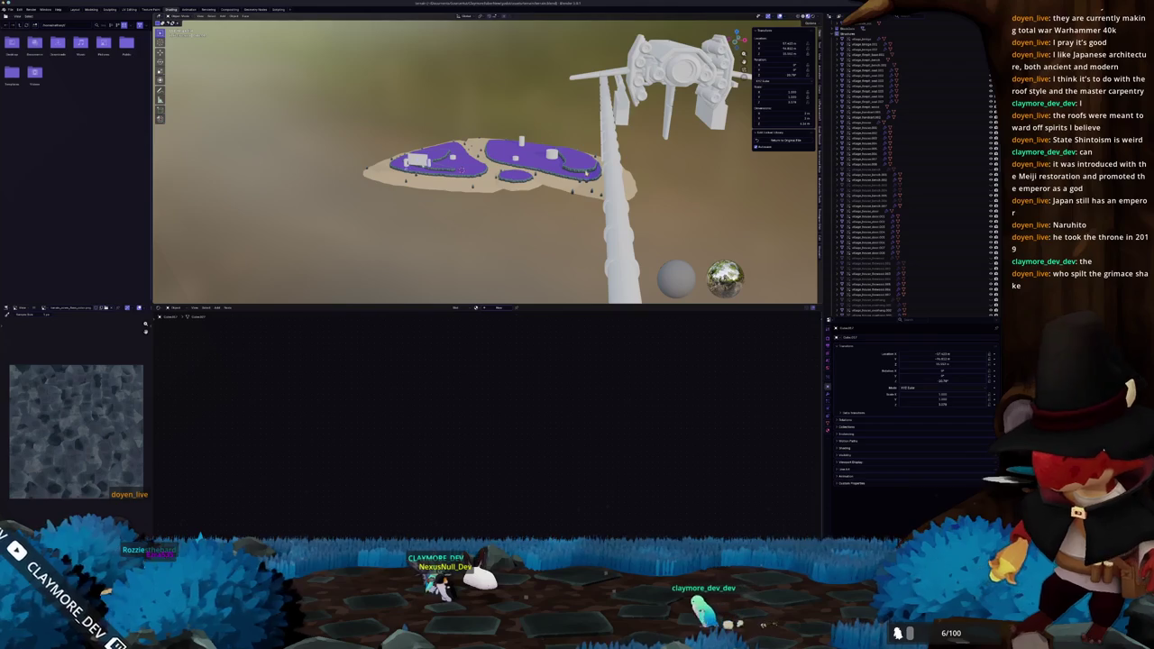
{"action": "scroll", "scroll_direction": "up", "scroll_amount": 3}
{"action": "scroll", "scroll_direction": "up", "scroll_amount": 3}
{"action": "scroll", "scroll_direction": "up", "scroll_amount": 3}
{"action": "scroll", "scroll_direction": "up", "scroll_amount": 3}
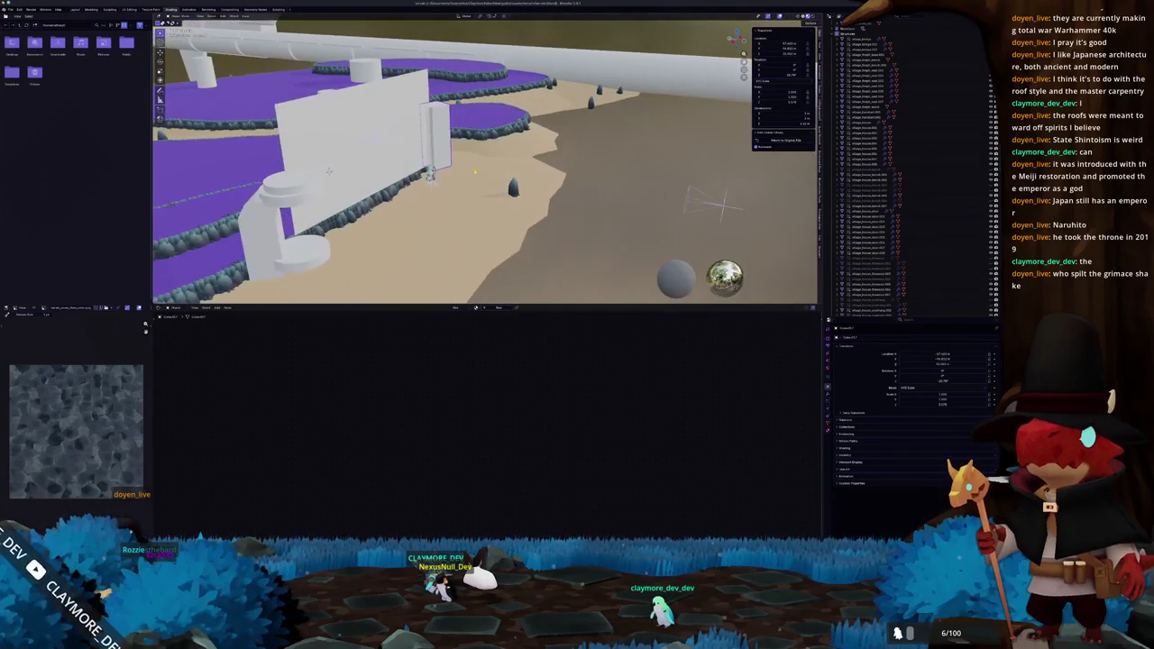
{"action": "scroll", "scroll_direction": "down", "scroll_amount": 3}
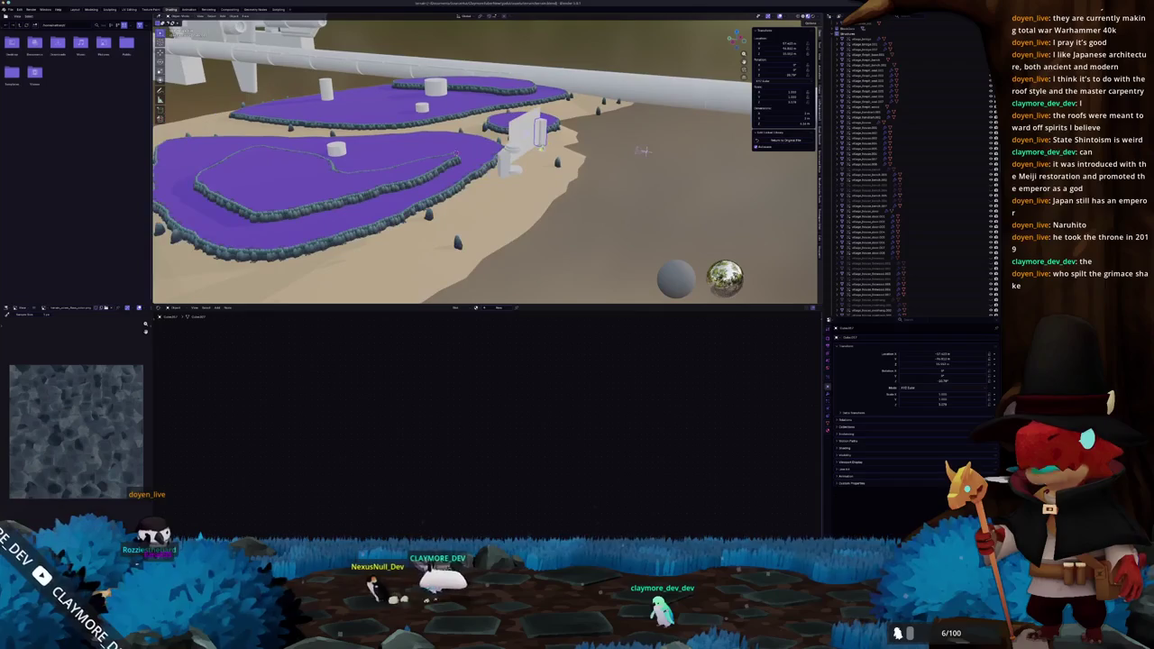
{"action": "scroll", "scroll_direction": "up", "scroll_amount": 3}
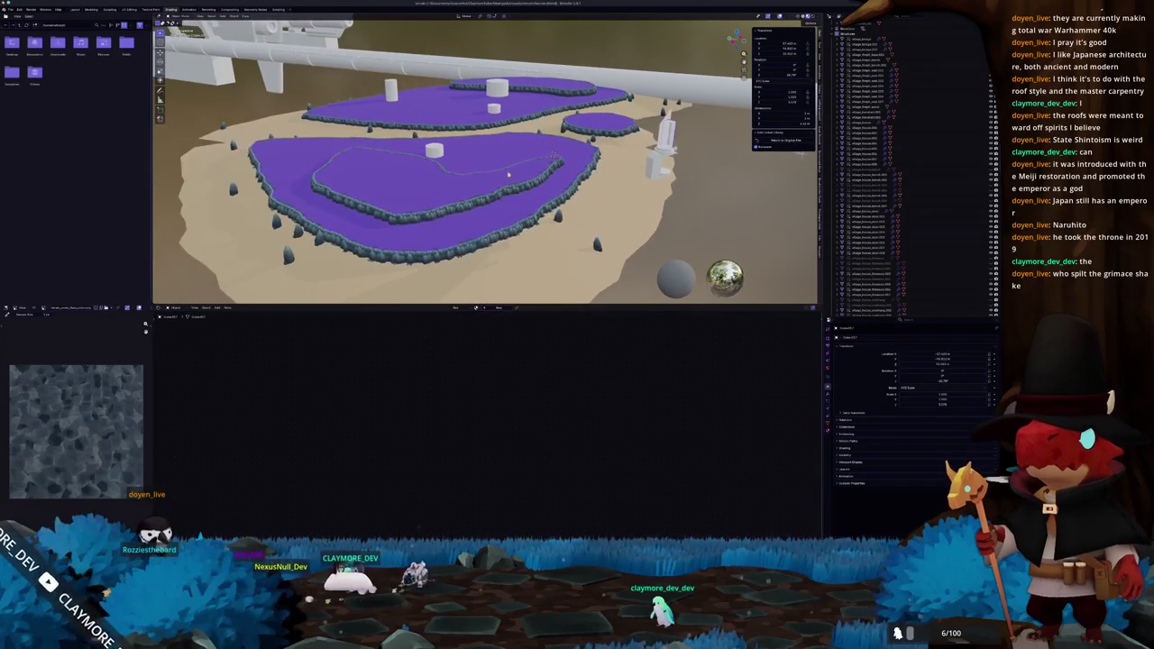
{"action": "scroll", "scroll_direction": "down", "scroll_amount": 3}
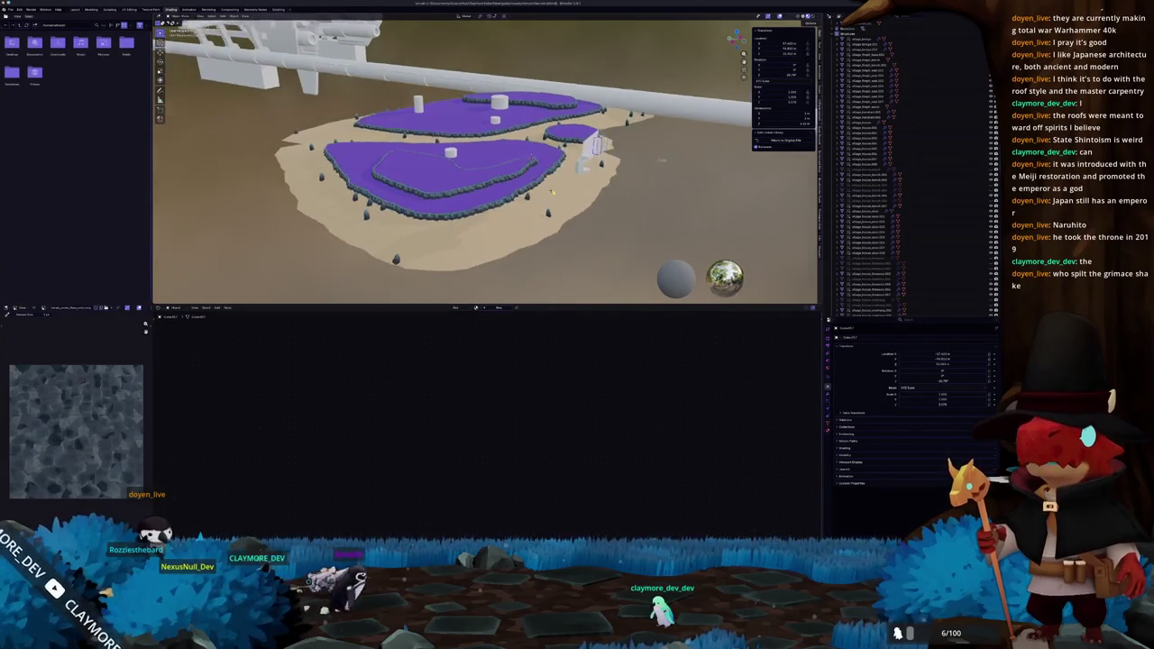
{"action": "scroll", "scroll_direction": "up", "scroll_amount": 3}
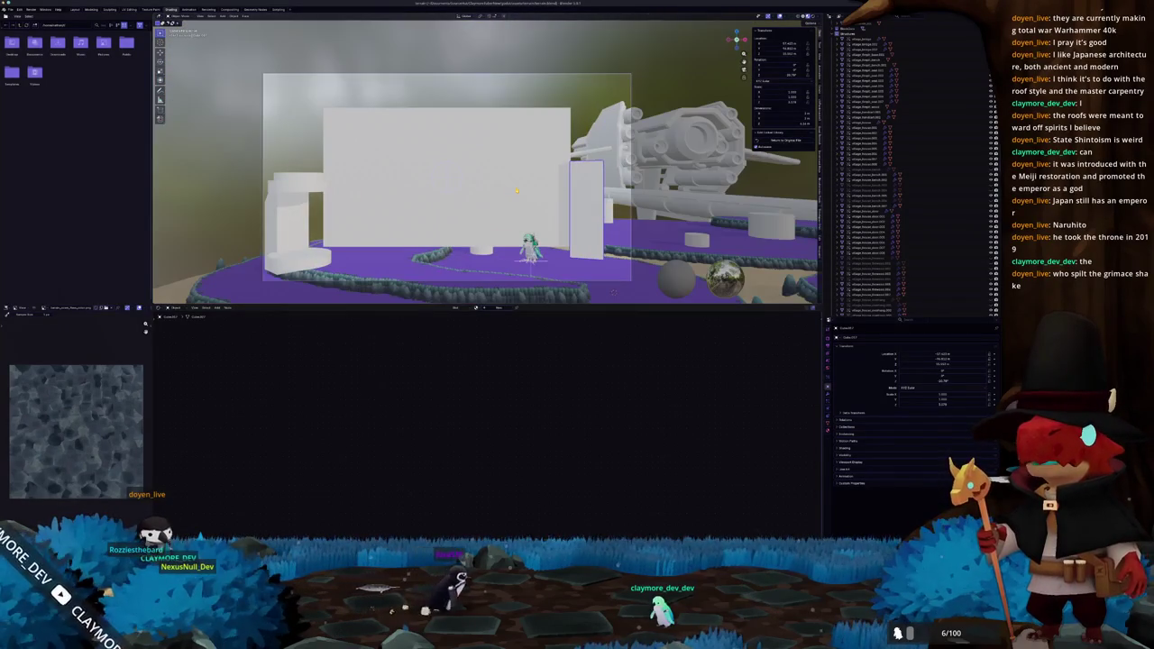
{"action": "left_click", "coordinate": [620, 169]}
{"action": "scroll", "scroll_direction": "down", "scroll_amount": 3}
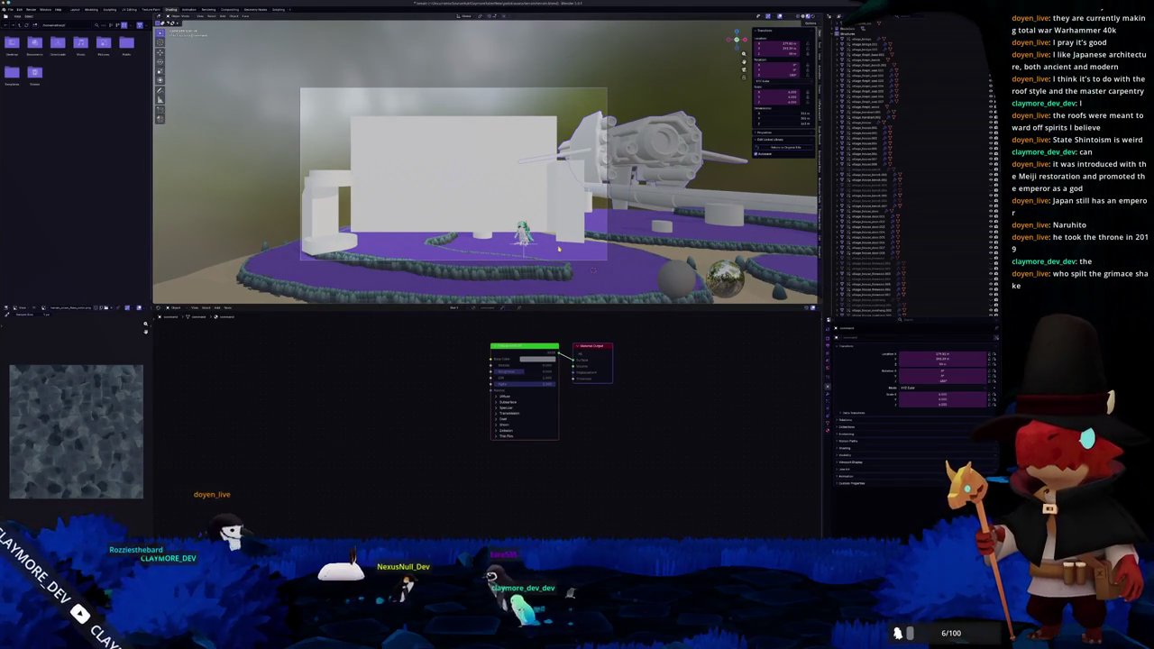
Fly the Blender view around the island and its purple lake to frame the whole terrain
{"action": "left_click_drag", "start_coordinate": [564, 248], "coordinate": [548, 218]}
{"action": "key", "text": "alt+Tab"}
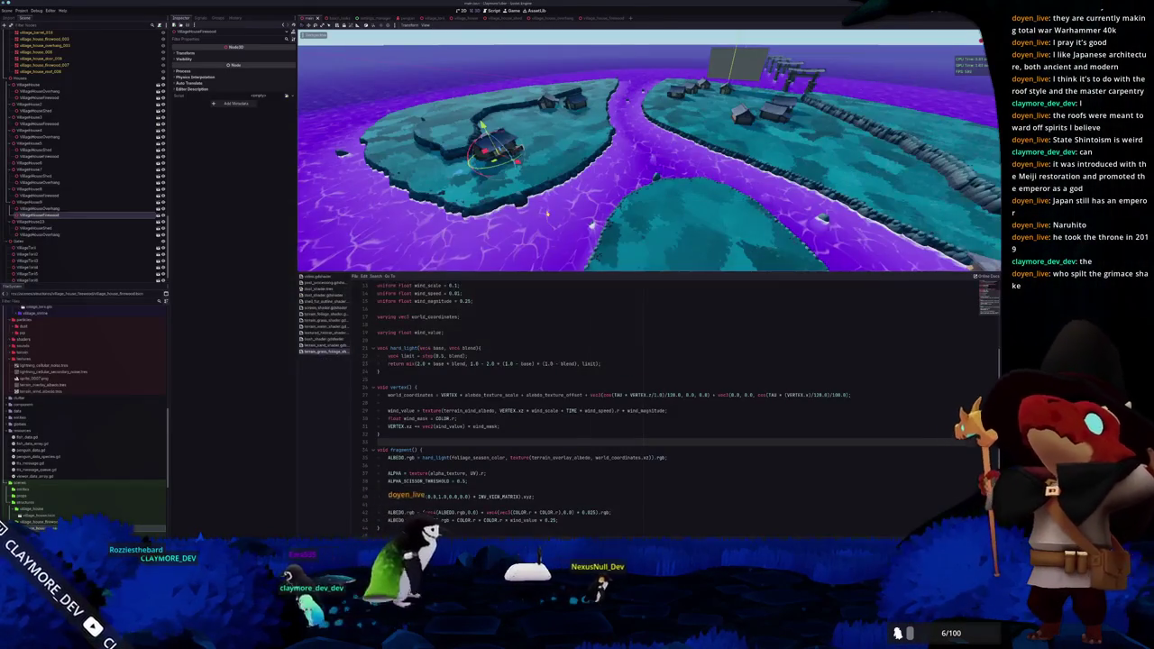
{"action": "key", "text": "alt+Tab"}
{"action": "left_click", "coordinate": [396, 245]}
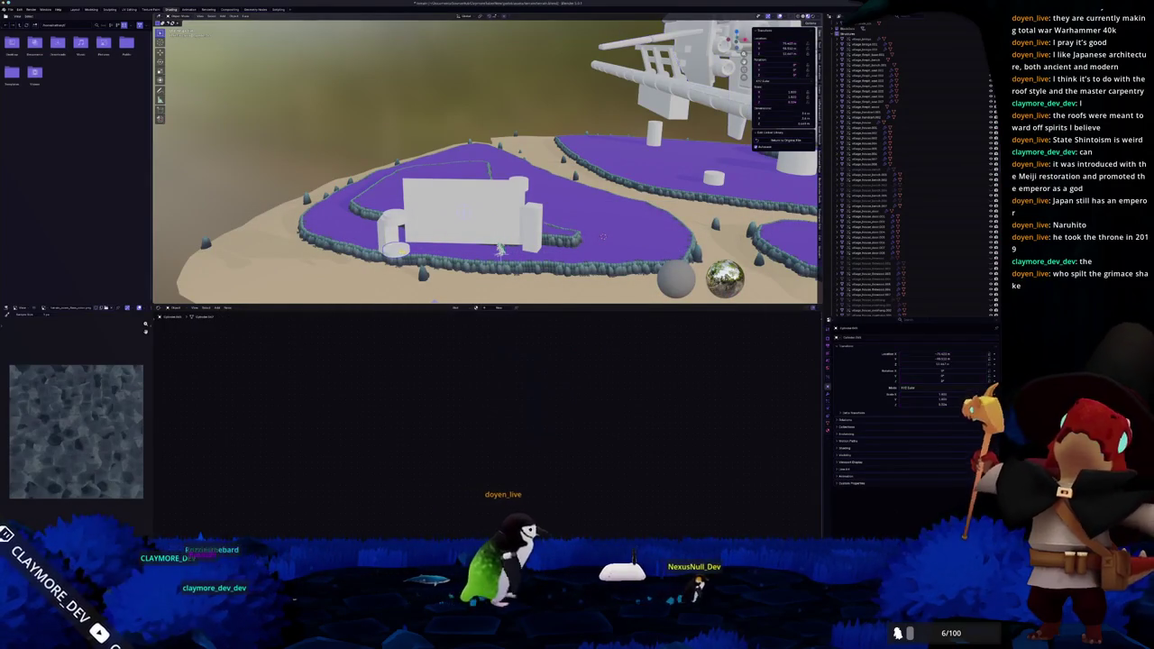
{"action": "key", "text": "w"}
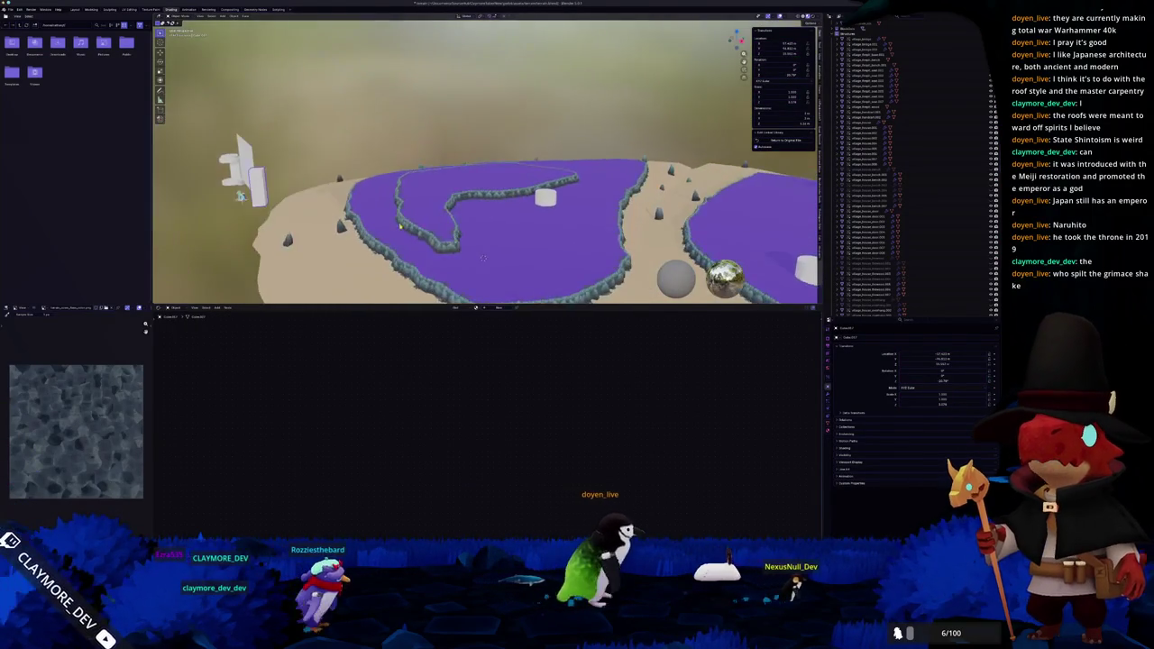
{"action": "key", "text": "w"}
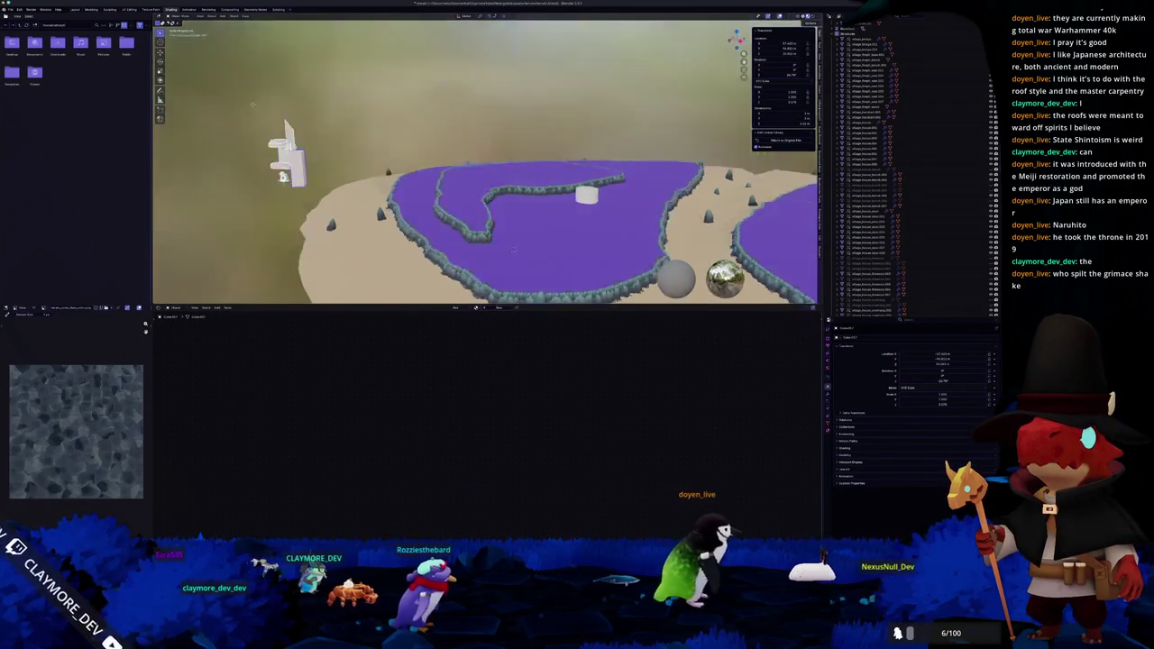
{"action": "key", "text": "s"}
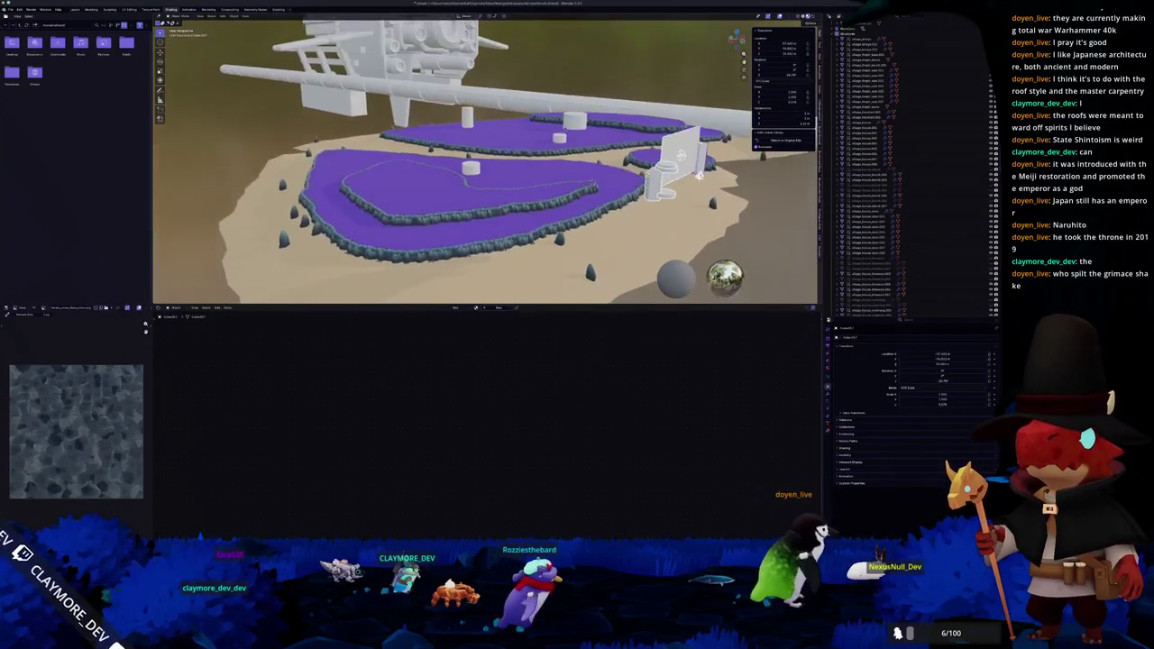
{"action": "key", "text": "s"}
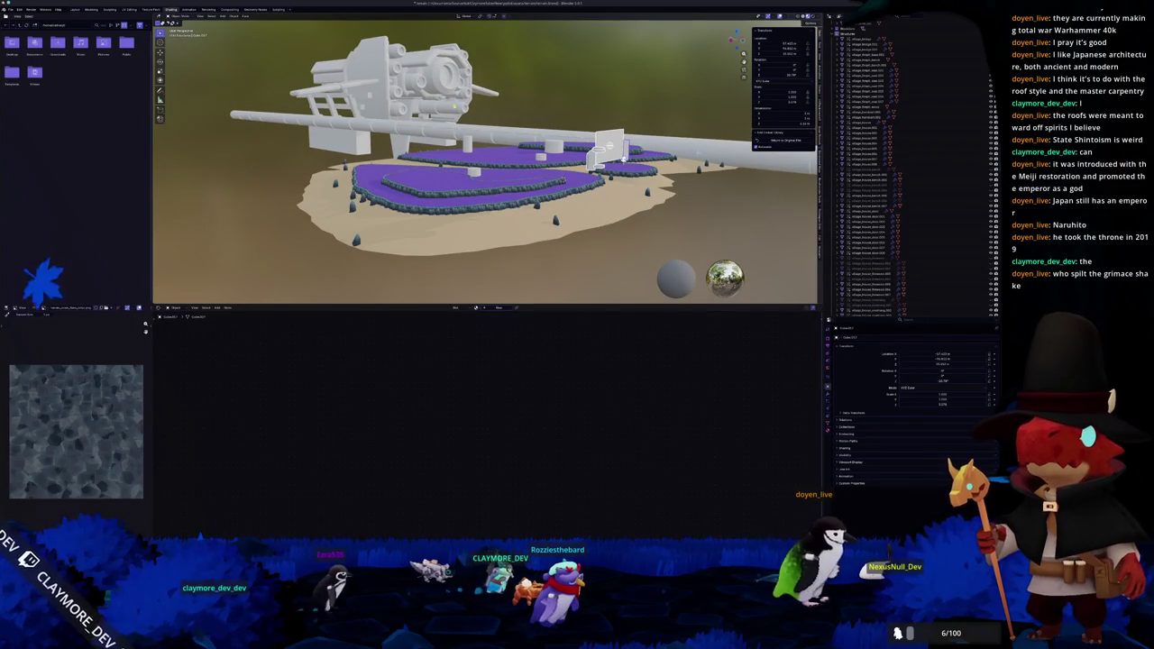
From the side orthographic view, move the building straight down along Z
{"action": "key", "text": "KP_1"}
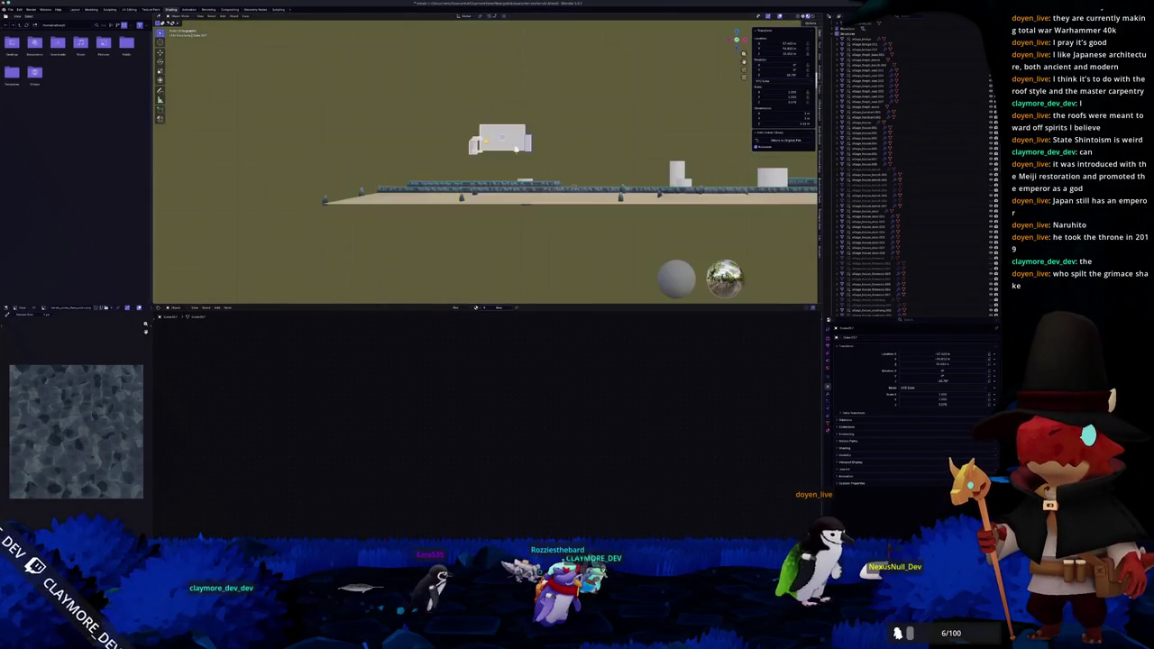
{"action": "scroll", "scroll_direction": "up", "scroll_amount": 3}
{"action": "key", "text": "g"}
{"action": "key", "text": "z"}
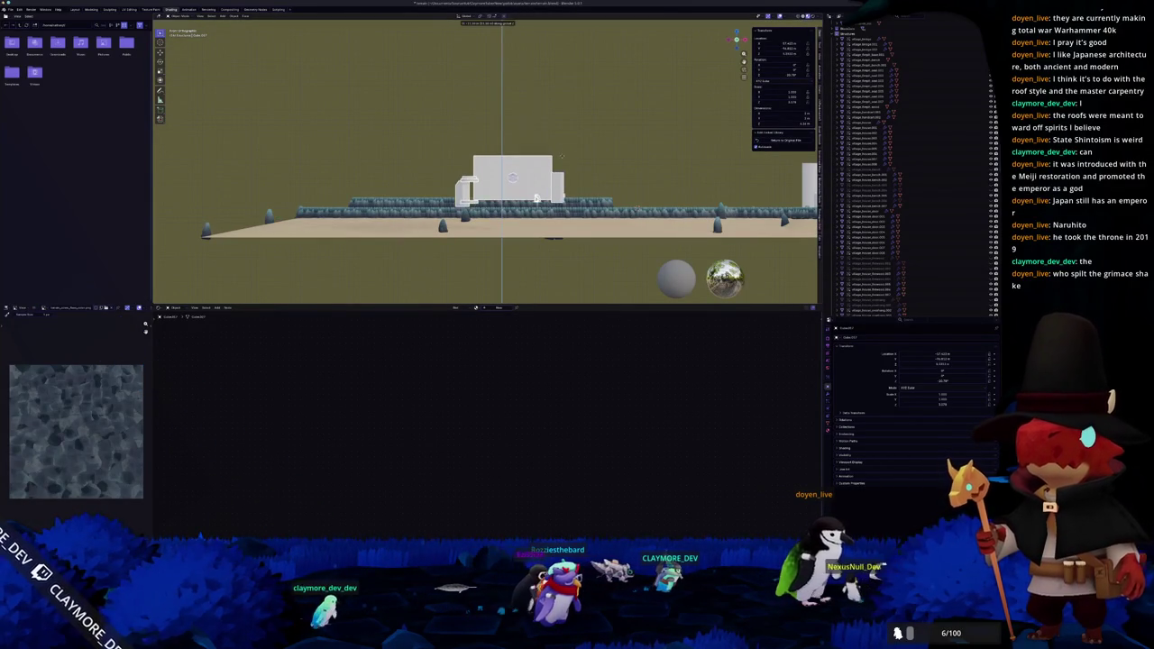
{"action": "left_click", "coordinate": [535, 196]}
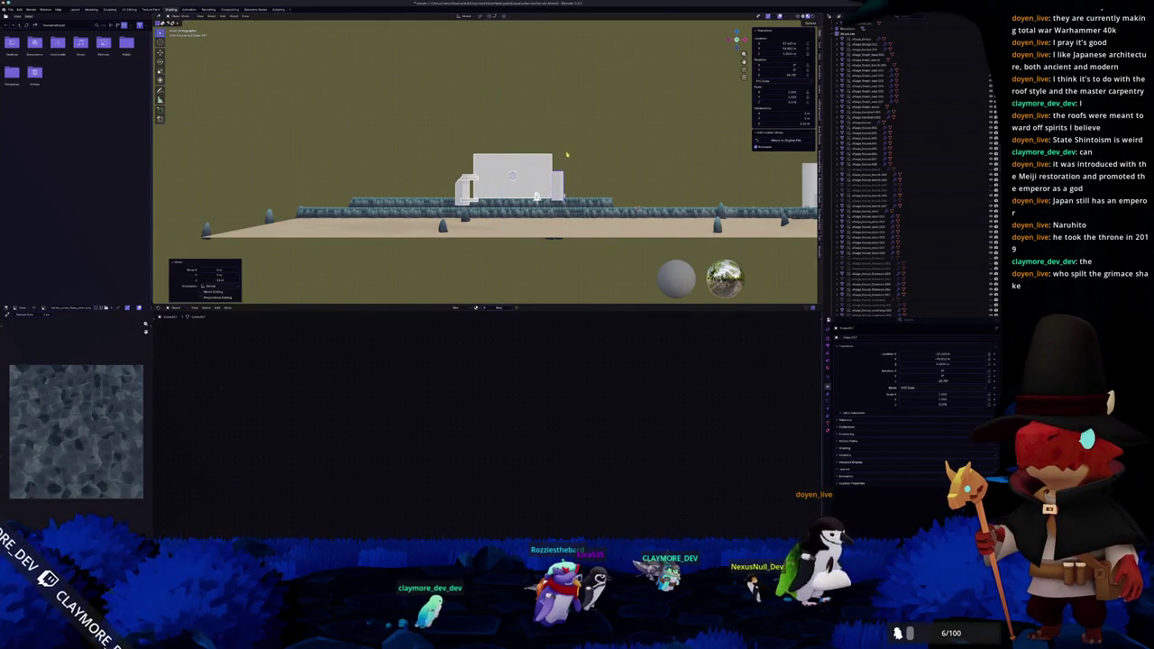
Nudge the building vertically again and check the terrain from top view
{"action": "scroll", "scroll_direction": "up", "scroll_amount": 3}
{"action": "key", "text": "g"}
{"action": "key", "text": "z"}
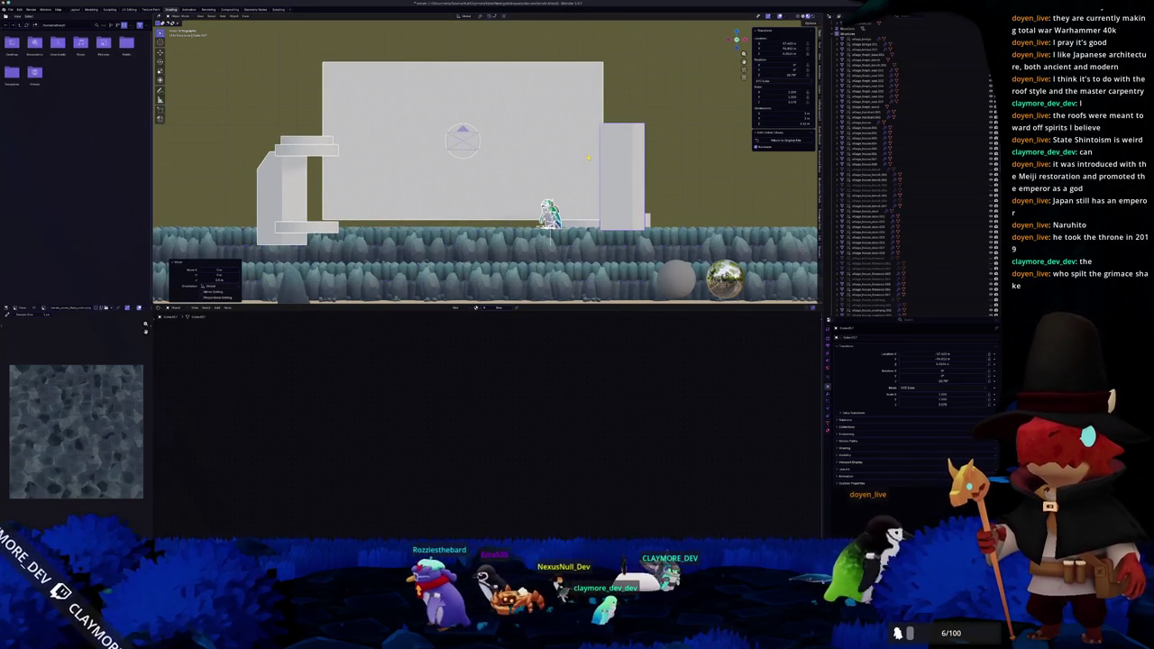
{"action": "key", "text": "KP_7"}
{"action": "scroll", "scroll_direction": "down", "scroll_amount": 3}
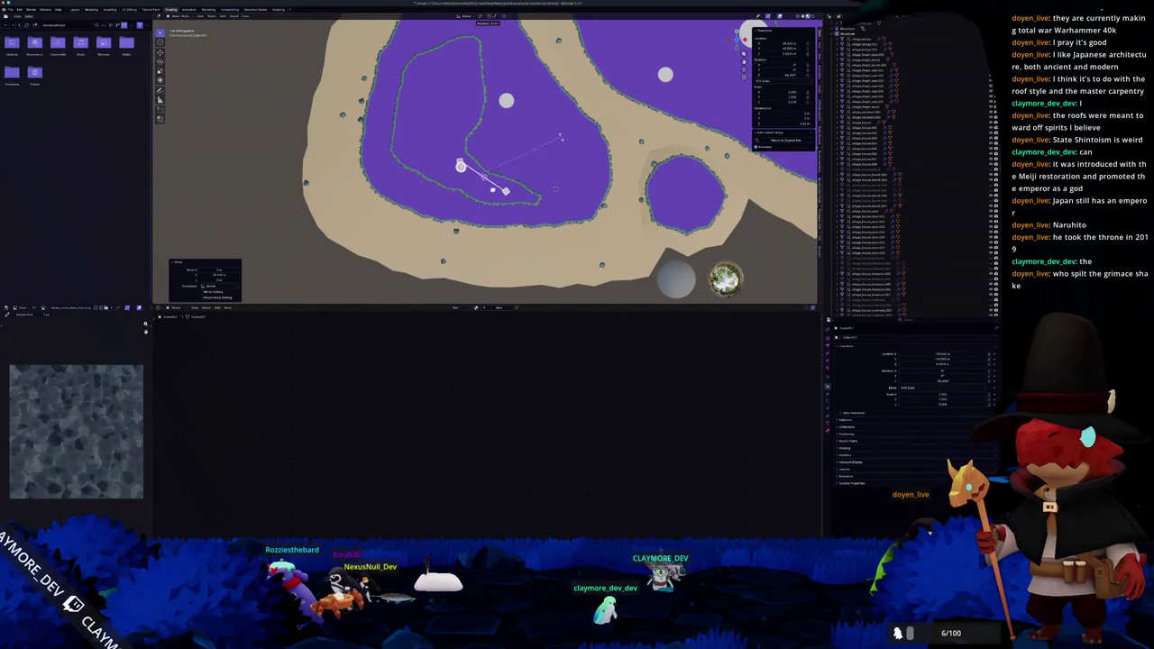
Through the scene camera, reposition the terrain twice behind the wall backdrop
{"action": "key", "text": "KP_0"}
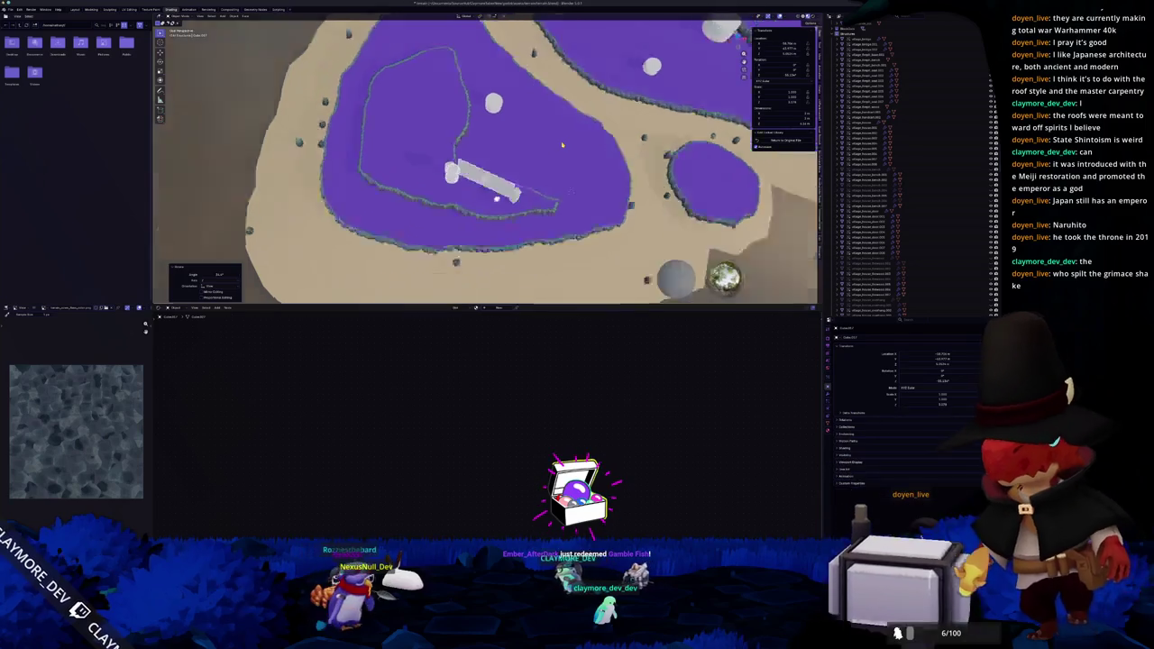
{"action": "key", "text": "g"}
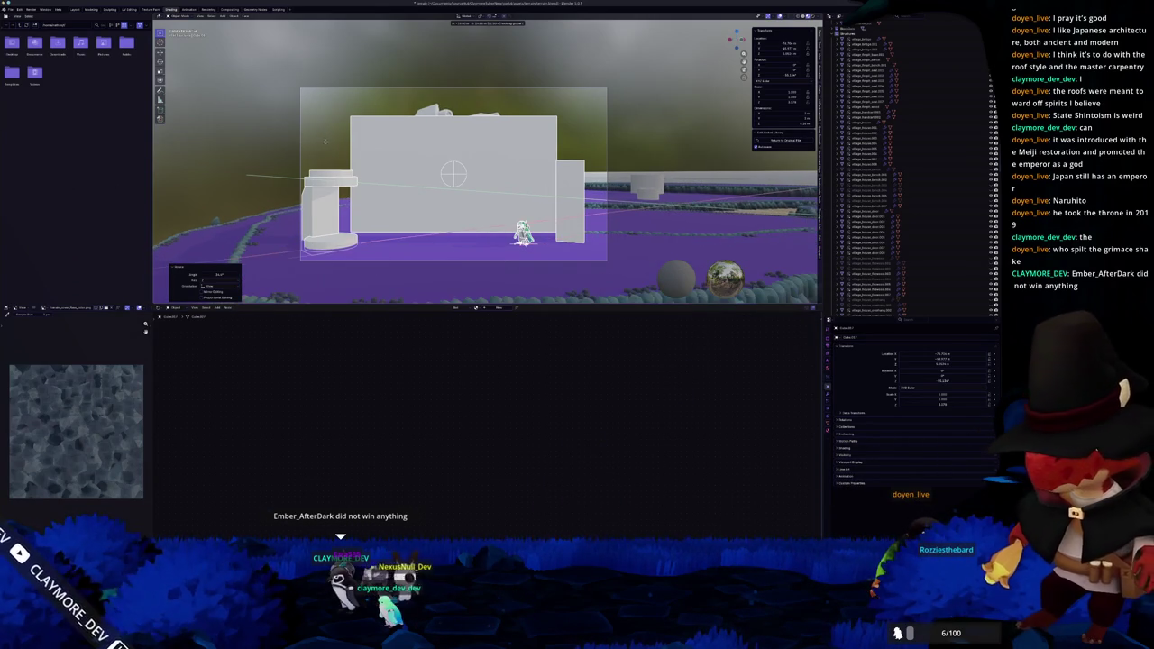
{"action": "left_click", "coordinate": [318, 140]}
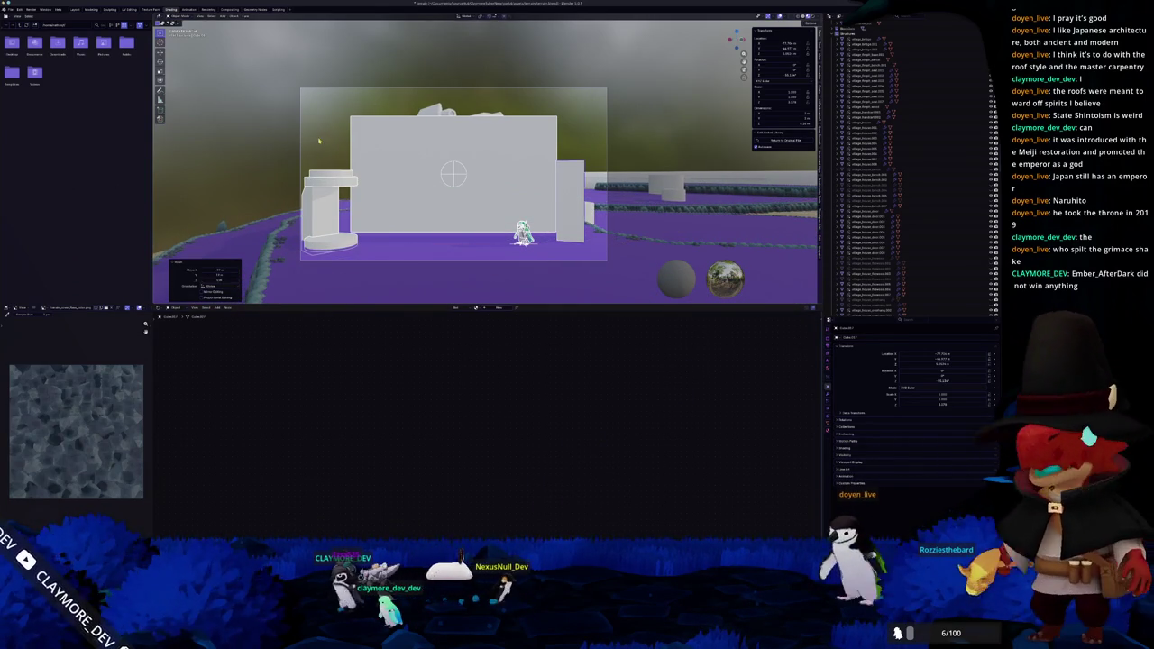
{"action": "key", "text": "g"}
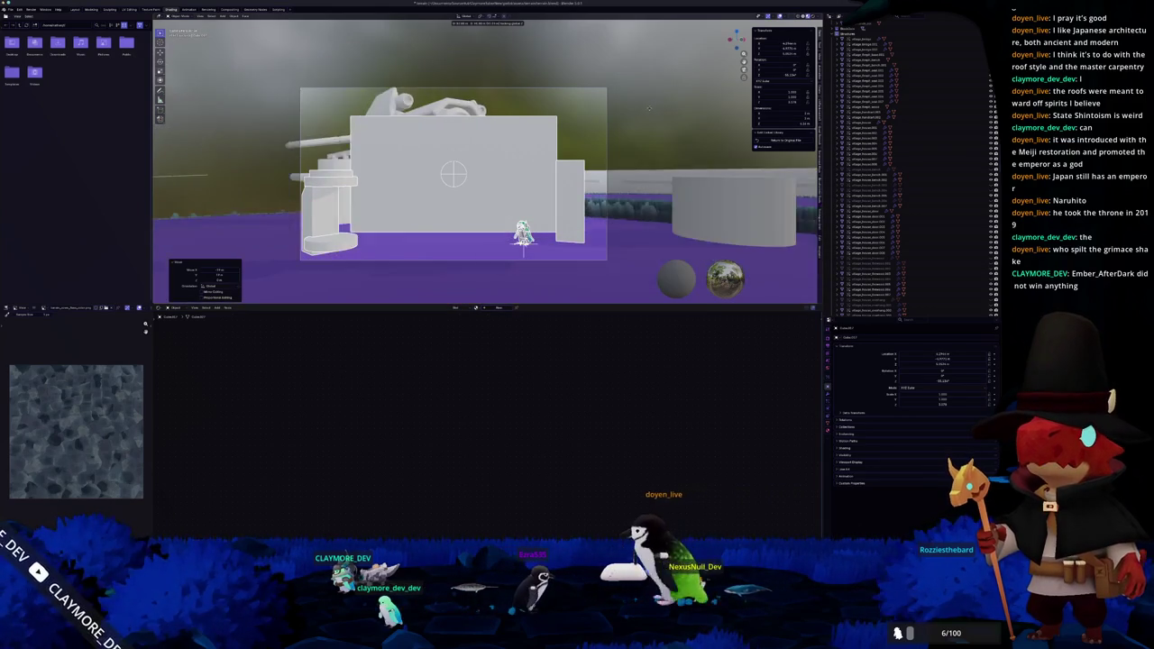
{"action": "left_click", "coordinate": [647, 111]}
{"action": "scroll", "scroll_direction": "down", "scroll_amount": 3}
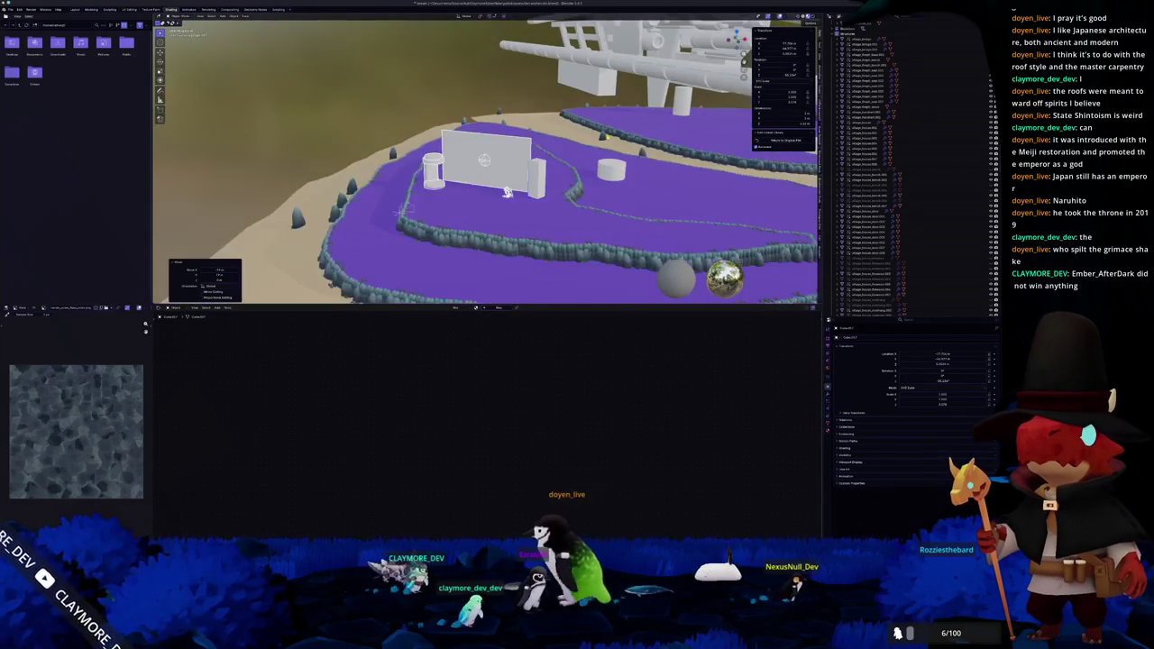
{"action": "left_click_drag", "start_coordinate": [587, 197], "coordinate": [694, 216]}
Back in Godot, survey the island village, clear the house selection and save the scene
{"action": "key", "text": "alt+Tab"}
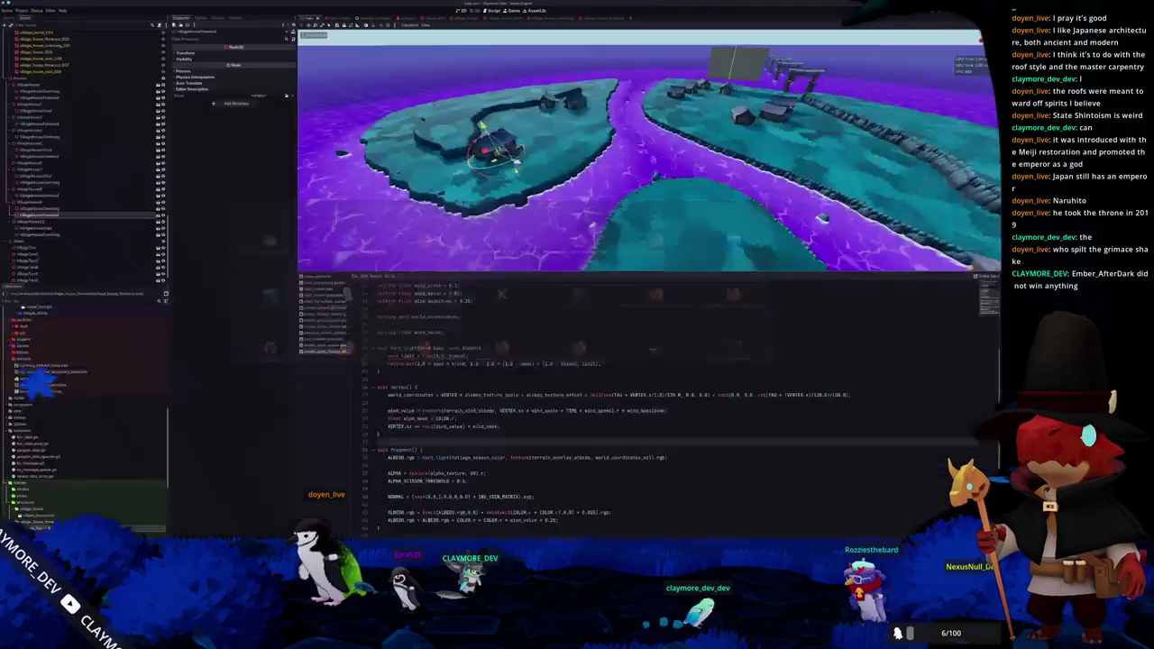
{"action": "left_click_drag", "start_coordinate": [559, 180], "coordinate": [735, 179]}
{"action": "left_click_drag", "start_coordinate": [608, 142], "coordinate": [579, 187]}
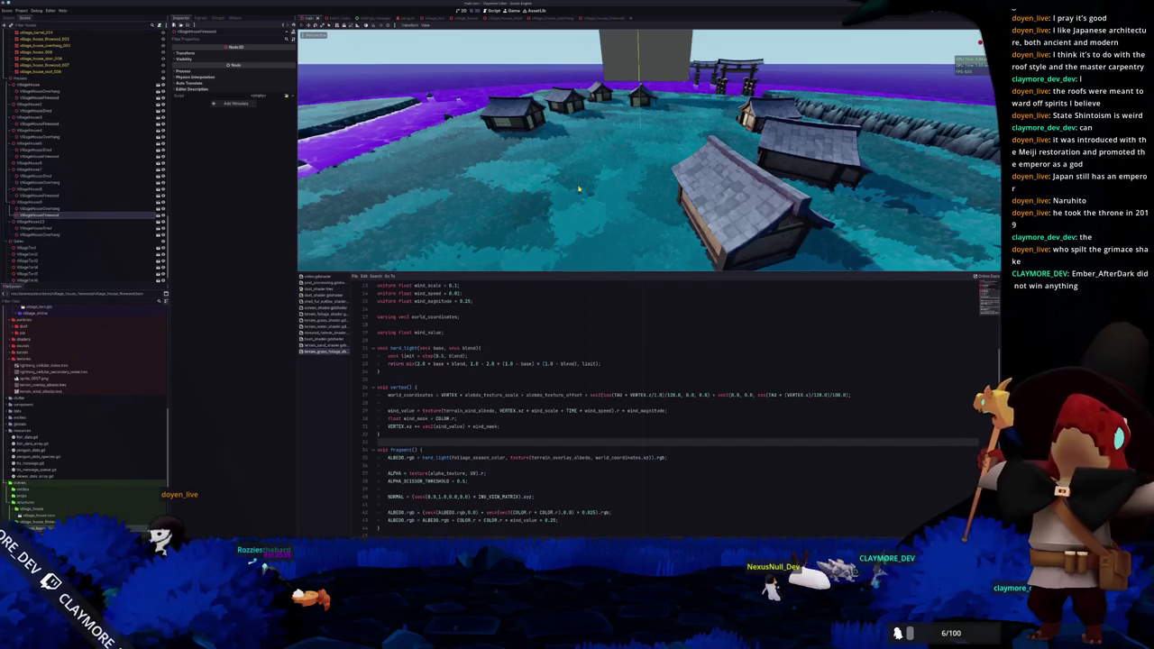
{"action": "left_click_drag", "start_coordinate": [579, 187], "coordinate": [597, 191]}
{"action": "scroll", "scroll_direction": "up", "scroll_amount": 3}
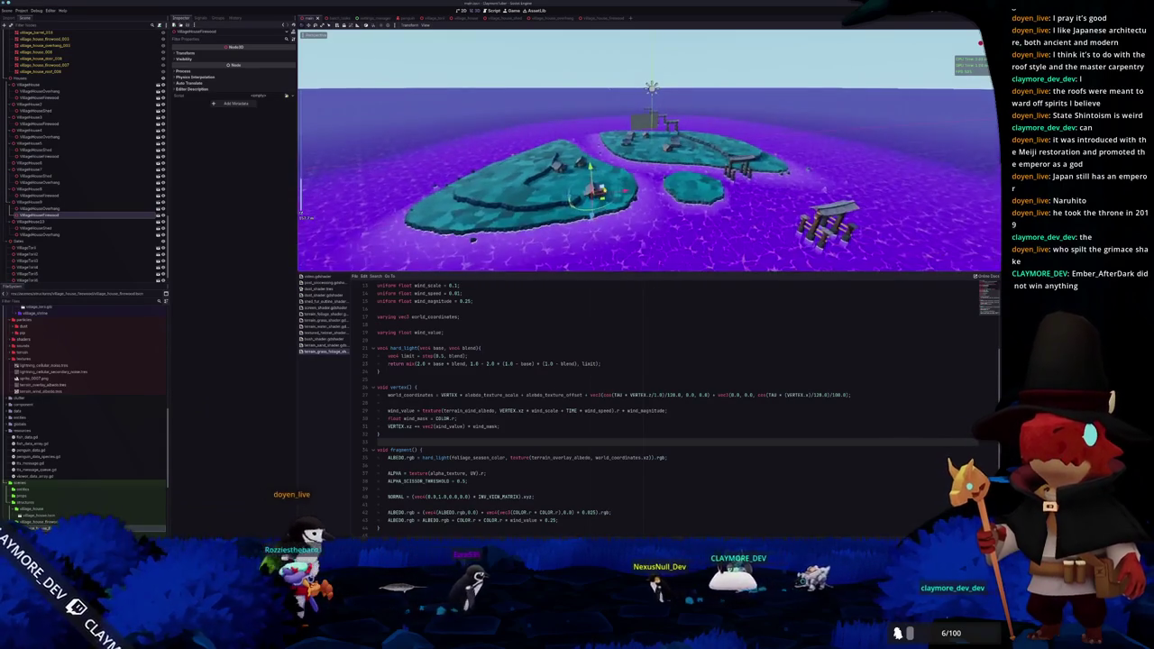
{"action": "left_click", "coordinate": [597, 191]}
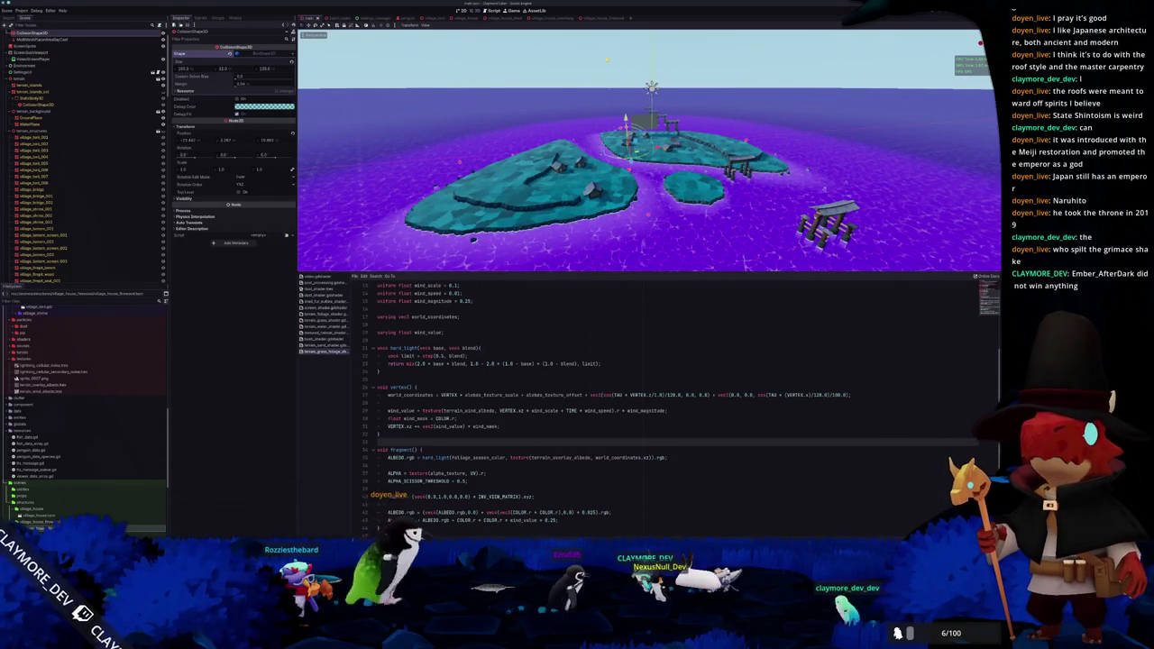
{"action": "left_click", "coordinate": [582, 86]}
{"action": "left_click_drag", "start_coordinate": [582, 84], "coordinate": [570, 135]}
{"action": "key", "text": "ctrl+s"}
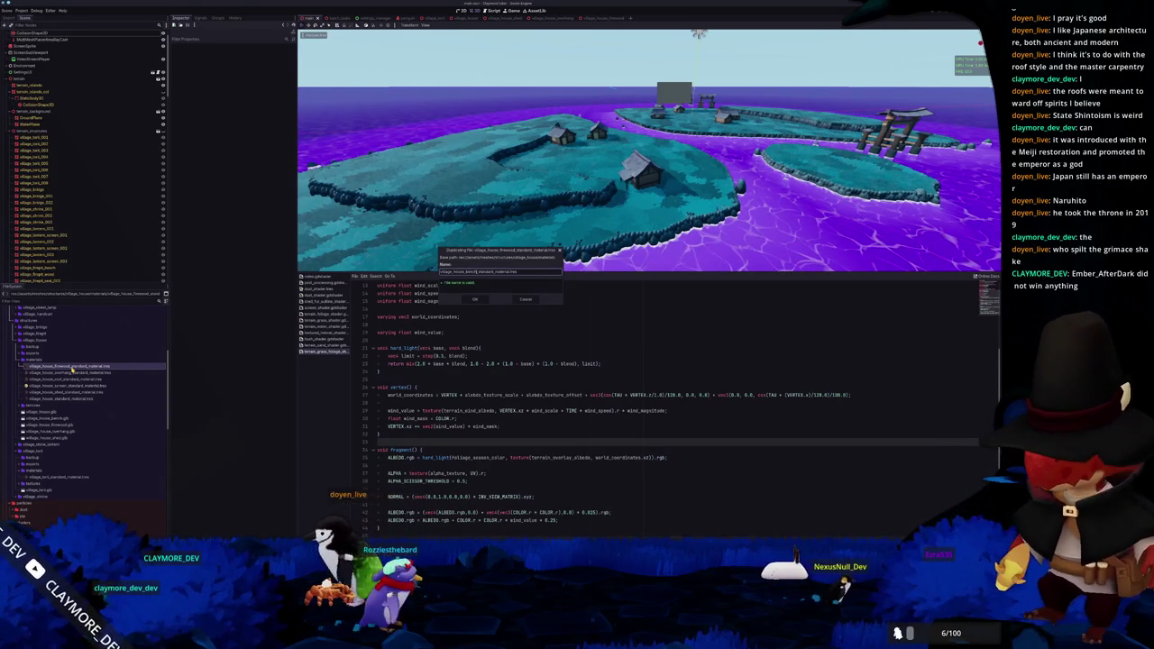
Create village_house_bench_standard_material.tres and give it a new wood albedo texture
{"action": "key", "text": "Return"}
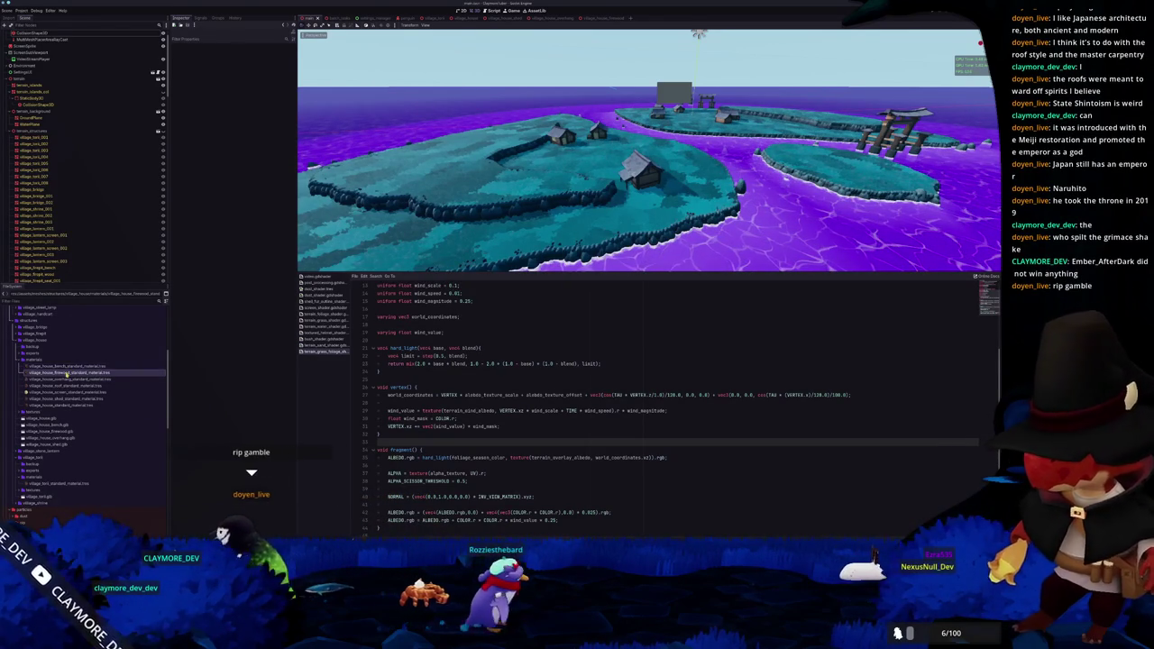
{"action": "double_click", "coordinate": [73, 366]}
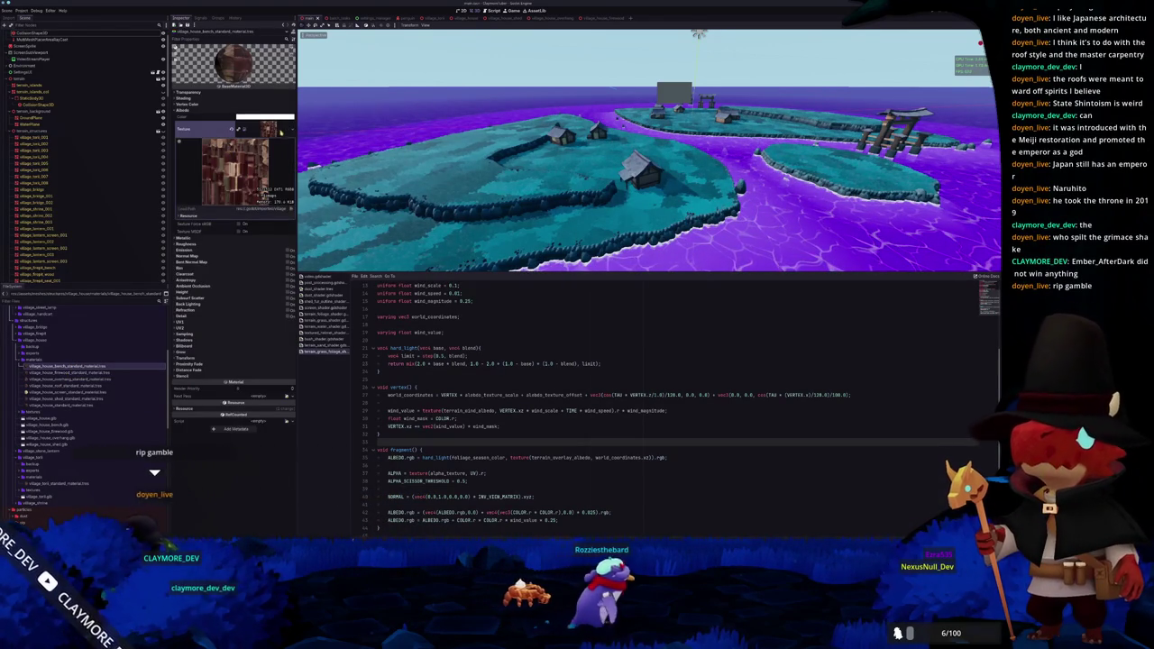
{"action": "left_click", "coordinate": [238, 129]}
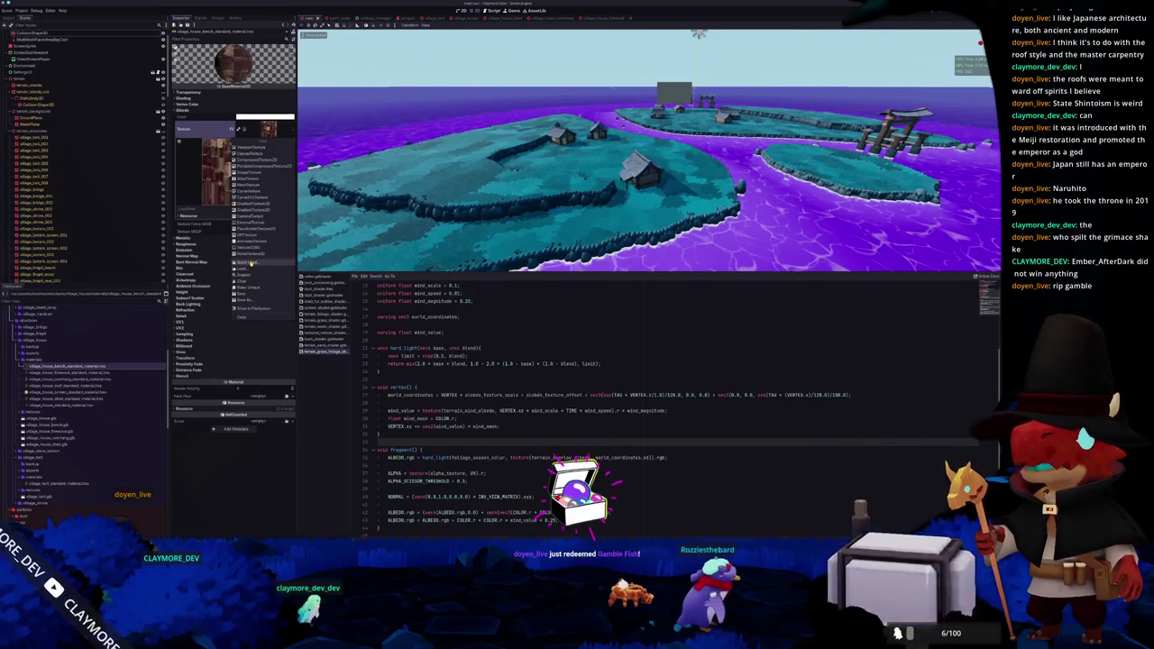
{"action": "left_click", "coordinate": [249, 257]}
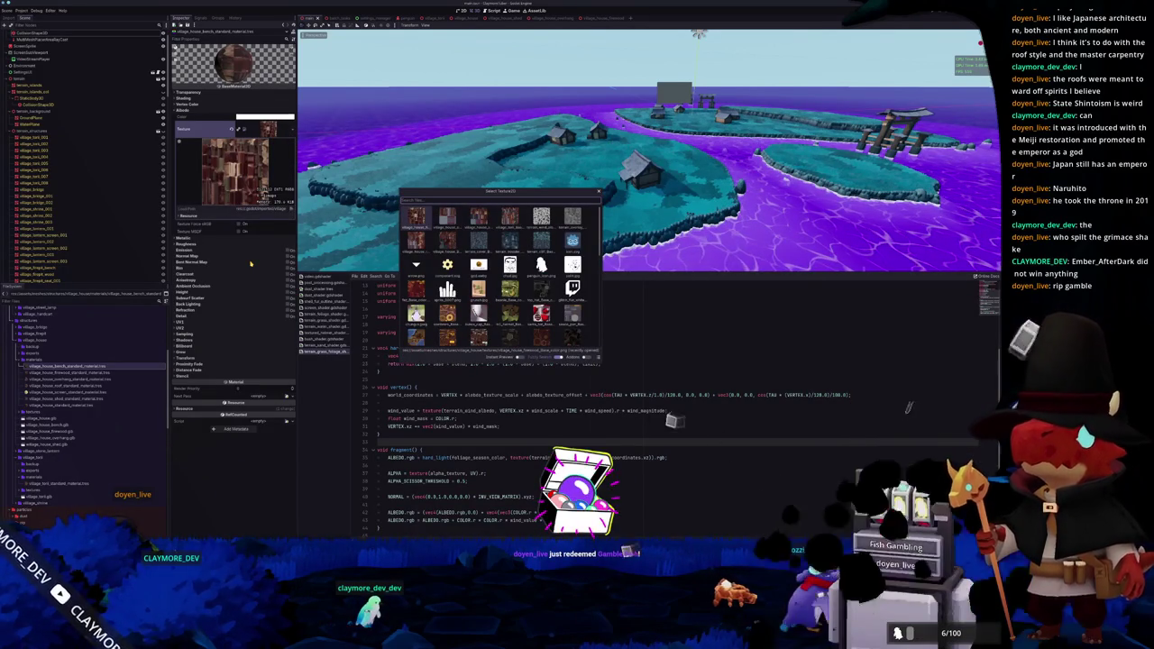
{"action": "key", "text": "Right"}
{"action": "key", "text": "Right"}
{"action": "key", "text": "Left"}
{"action": "key", "text": "Down"}
{"action": "key", "text": "Left"}
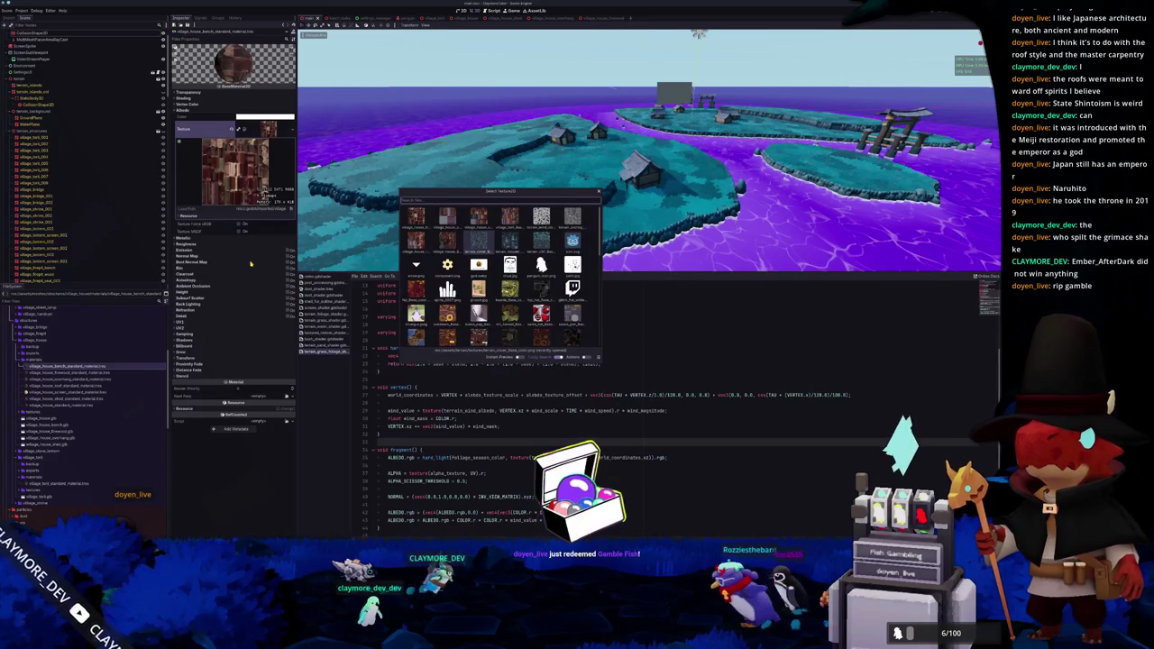
{"action": "key", "text": "Down"}
{"action": "key", "text": "Down"}
{"action": "key", "text": "Down"}
{"action": "key", "text": "Down"}
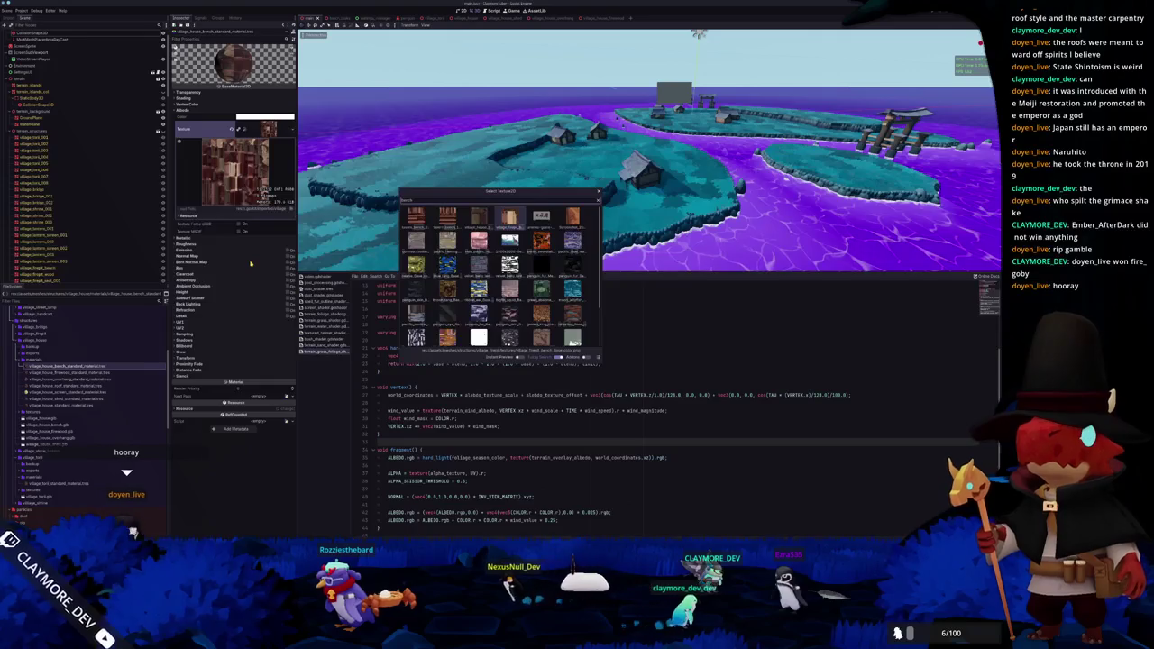
{"action": "key", "text": "Escape"}
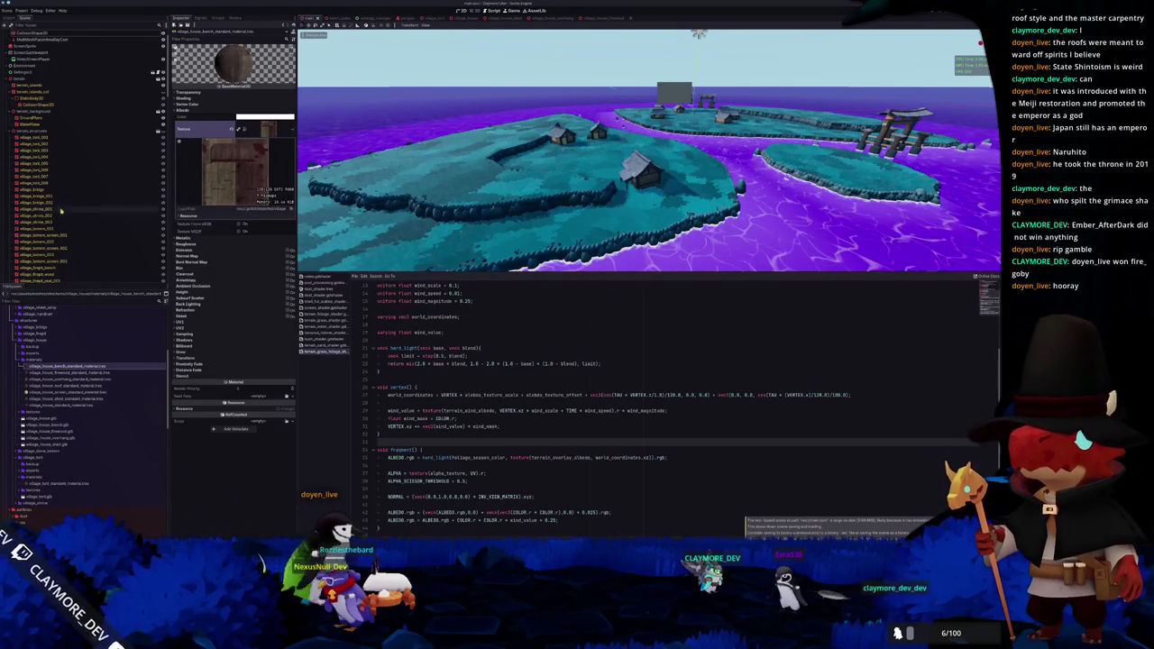
Select the village_house_firewood folder in the FileSystem dock
{"action": "scroll", "scroll_direction": "down", "scroll_amount": 3}
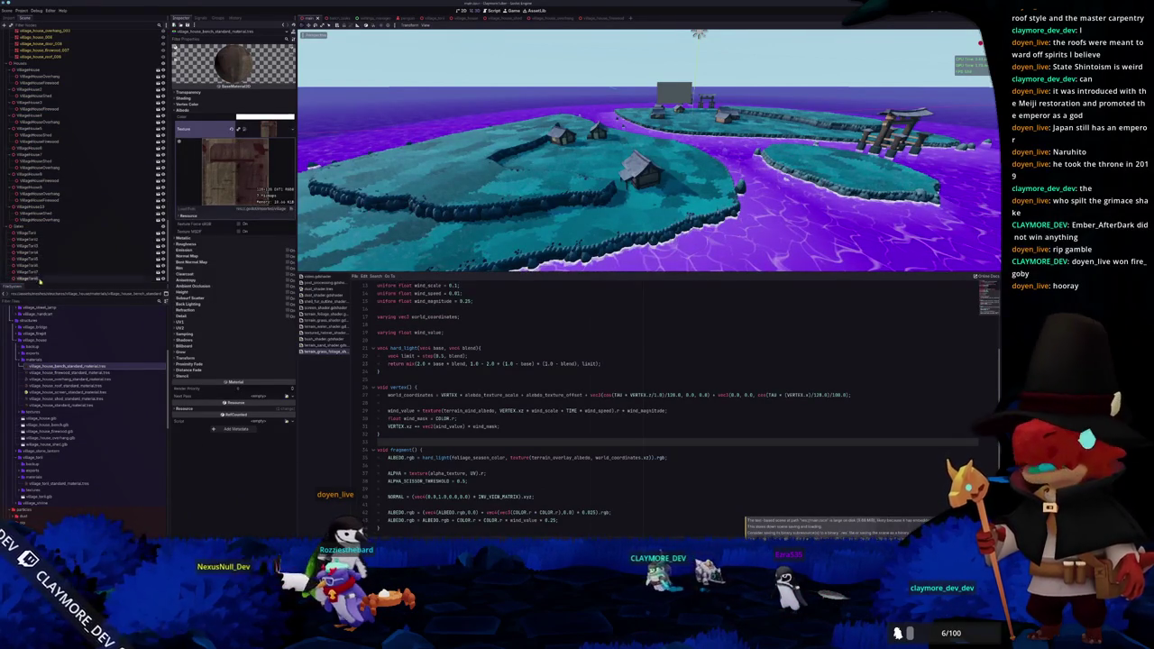
{"action": "scroll", "scroll_direction": "up", "scroll_amount": 3}
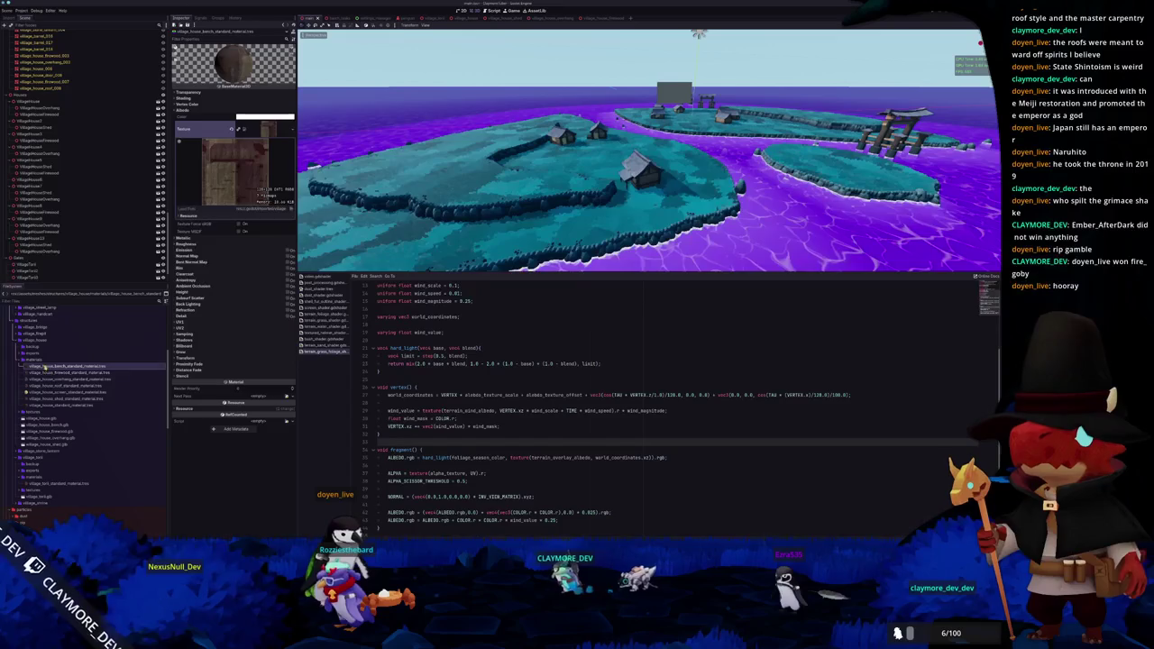
{"action": "scroll", "scroll_direction": "up", "scroll_amount": 3}
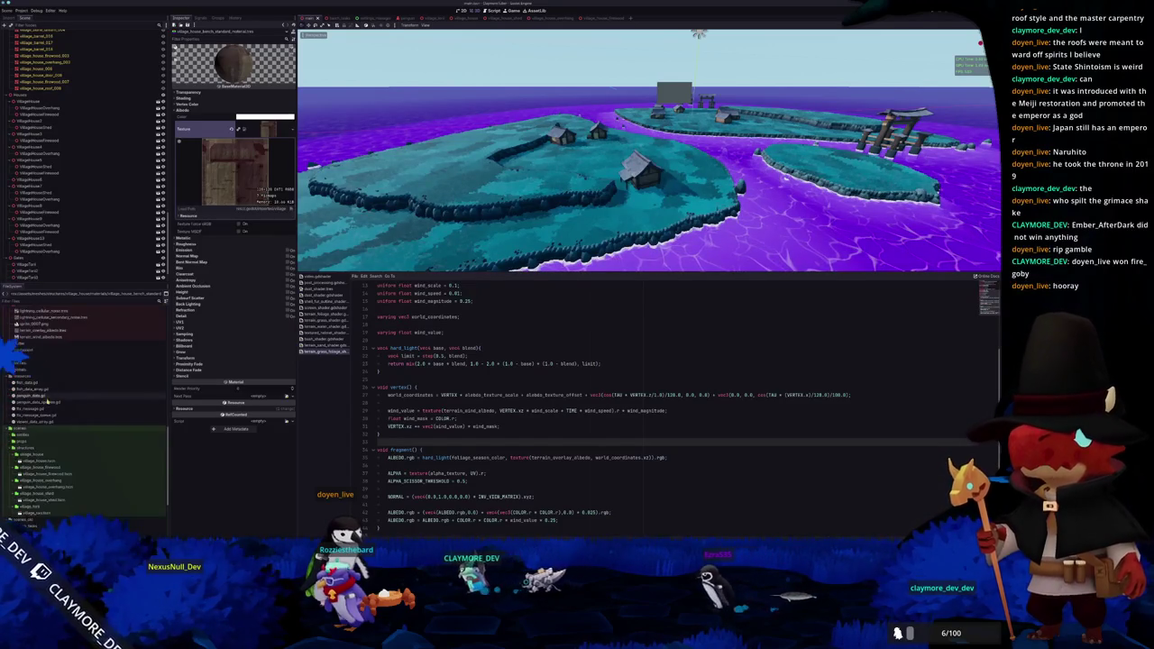
{"action": "left_click", "coordinate": [66, 410]}
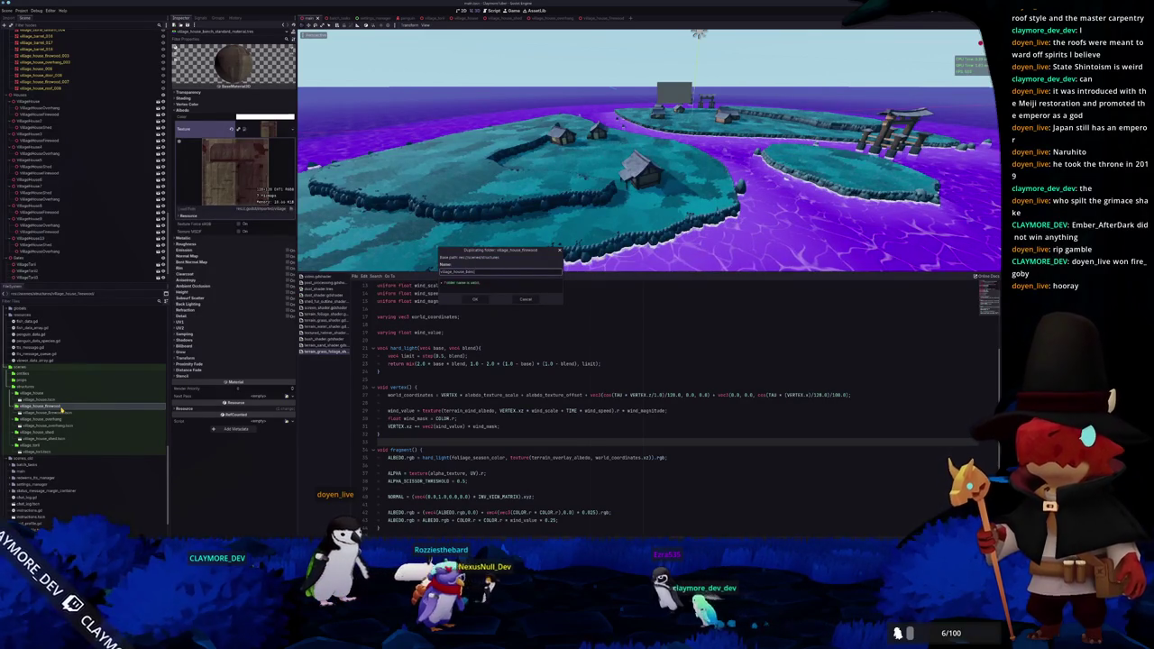
Create the village_house_bench folder copy, open its scene, and delete the firewood model, then save
{"action": "key", "text": "Return"}
{"action": "double_click", "coordinate": [64, 405]}
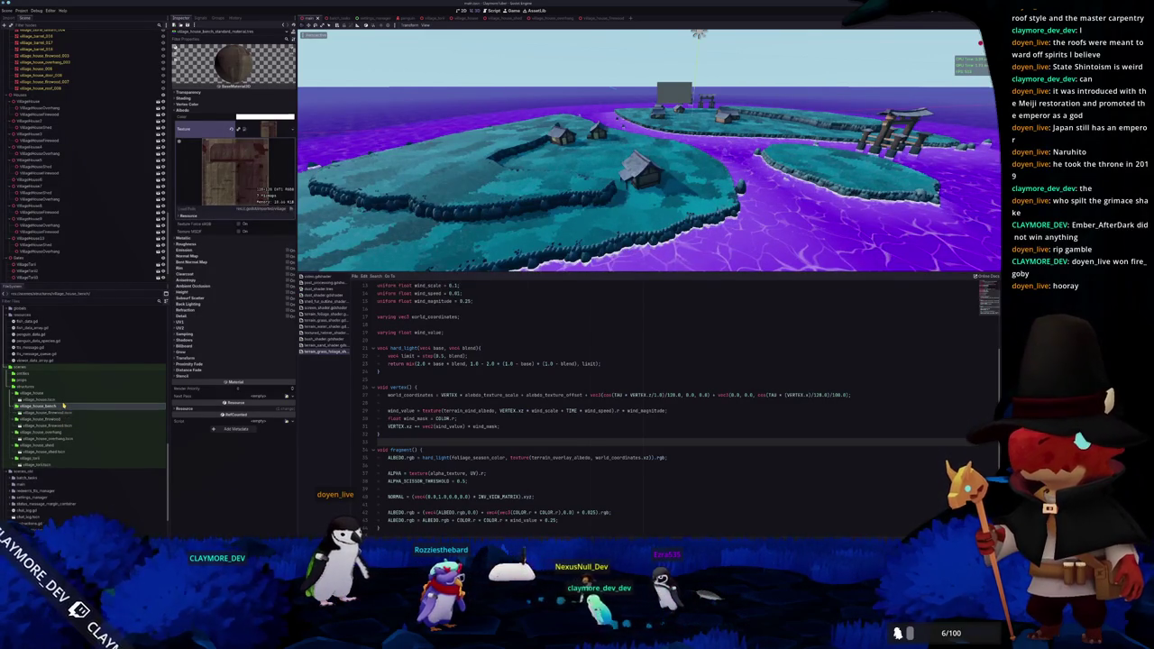
{"action": "left_click", "coordinate": [64, 412]}
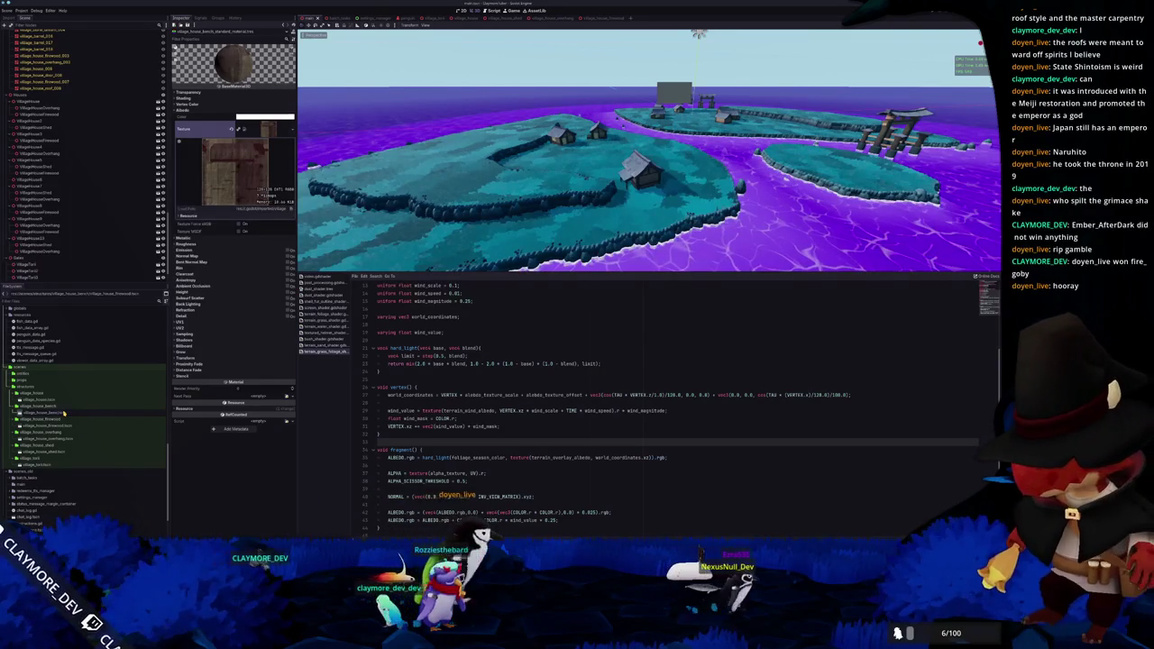
{"action": "double_click", "coordinate": [63, 414]}
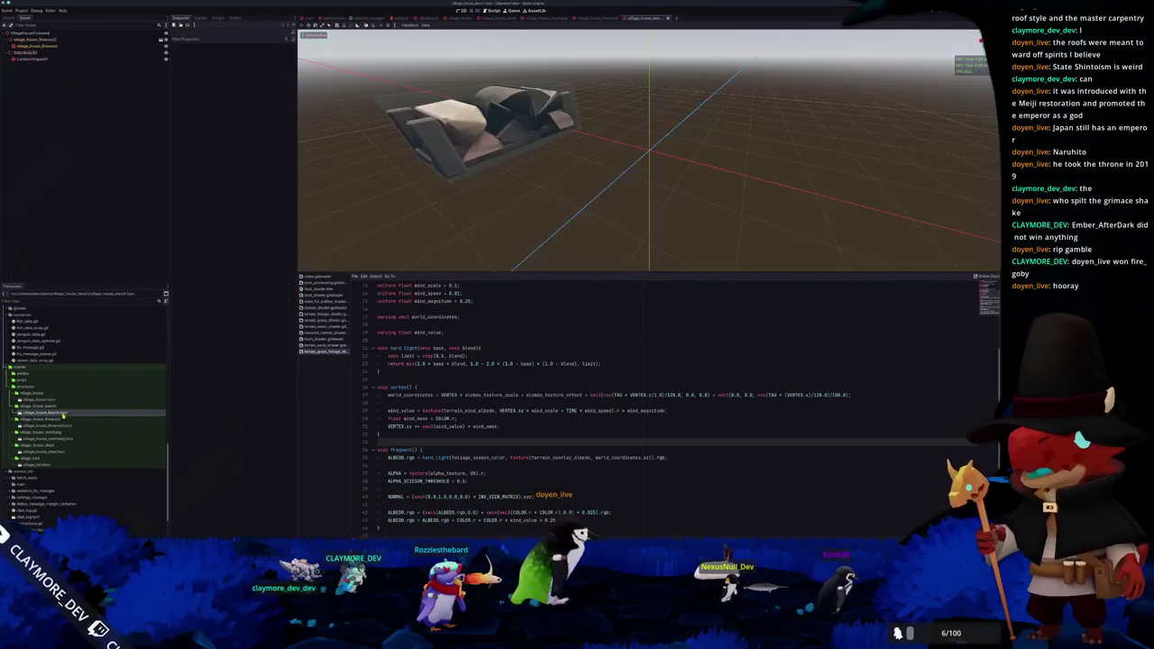
{"action": "left_click", "coordinate": [61, 40]}
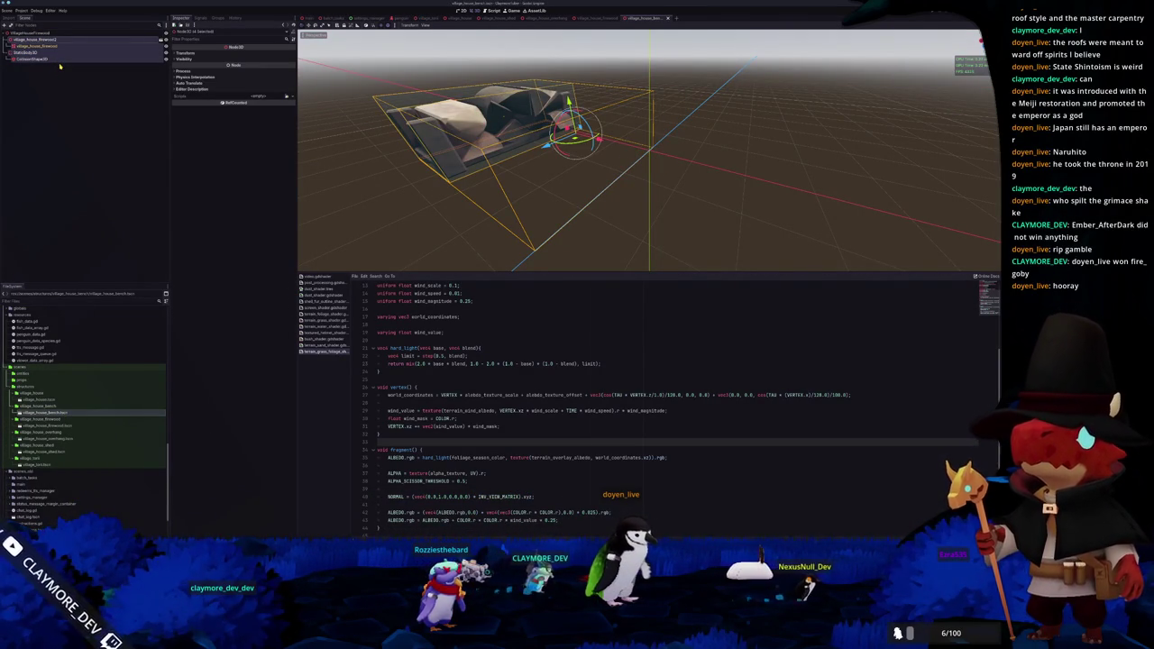
{"action": "key", "text": "Delete"}
{"action": "key", "text": "ctrl+s"}
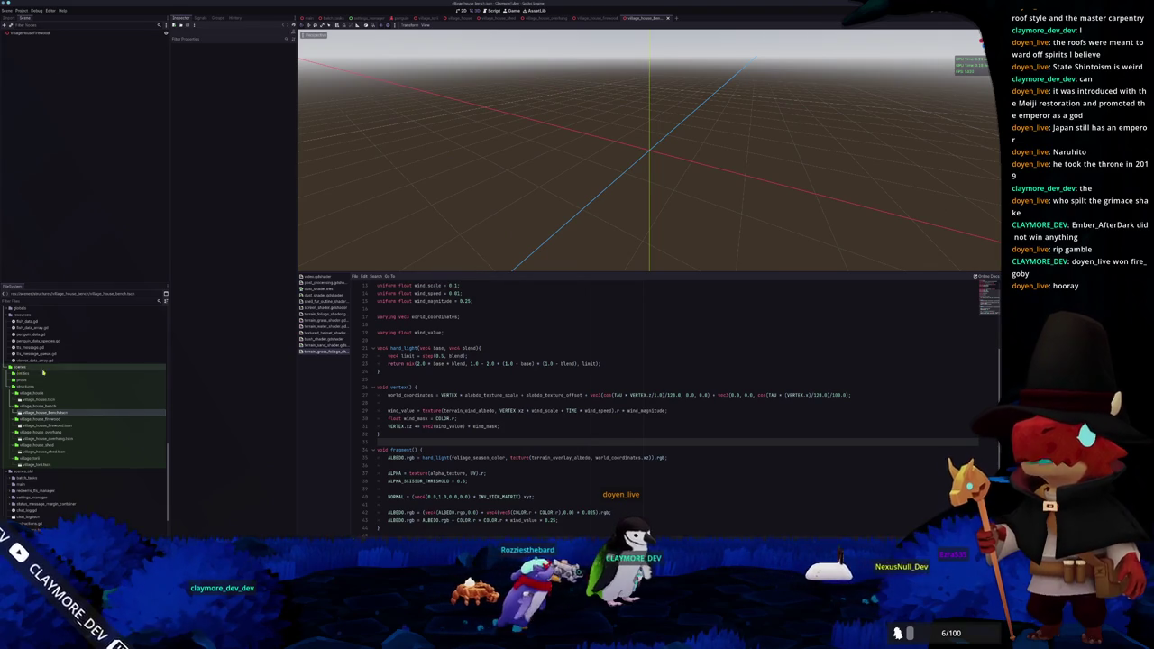
Add village_house_bench.glb under the scene root with Editable Children enabled, and select its mesh
{"action": "scroll", "scroll_direction": "down", "scroll_amount": 3}
{"action": "scroll", "scroll_direction": "up", "scroll_amount": 3}
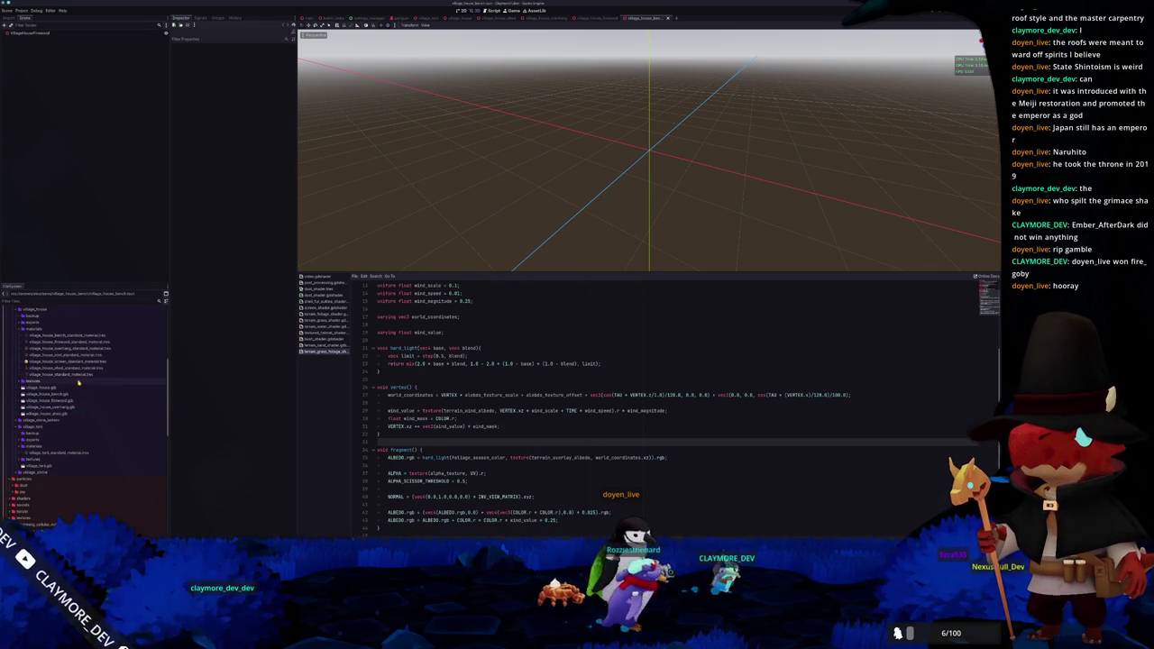
{"action": "left_click_drag", "start_coordinate": [60, 397], "coordinate": [177, 279]}
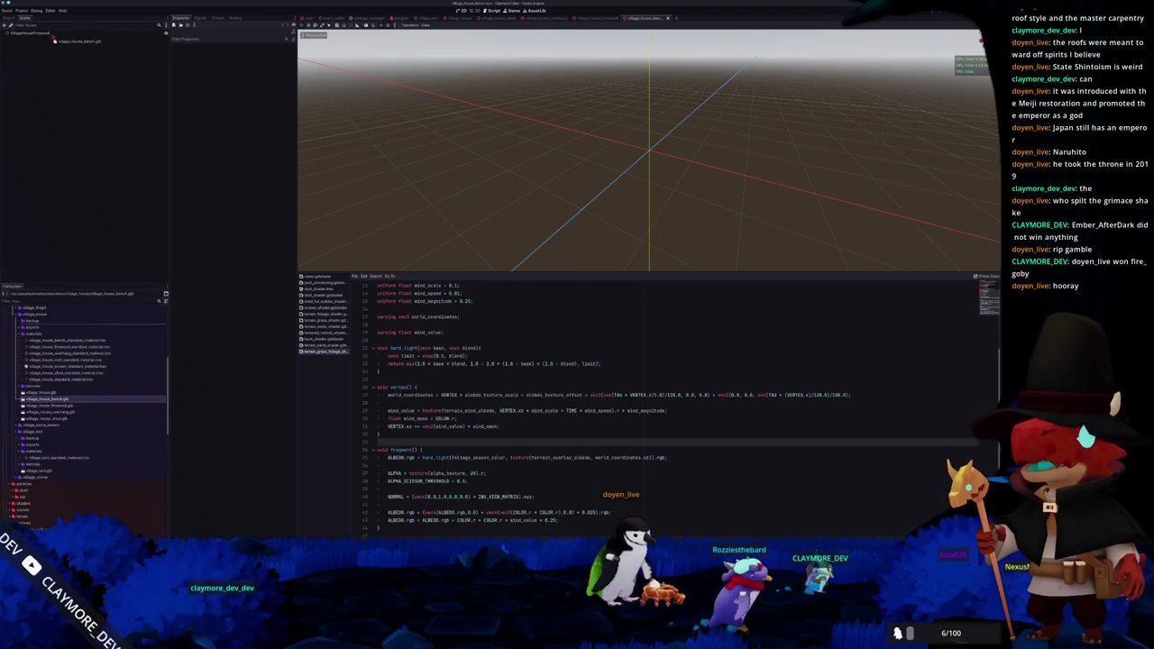
{"action": "left_click_drag", "start_coordinate": [53, 42], "coordinate": [52, 40]}
{"action": "right_click", "coordinate": [54, 41]}
{"action": "left_click", "coordinate": [90, 159]}
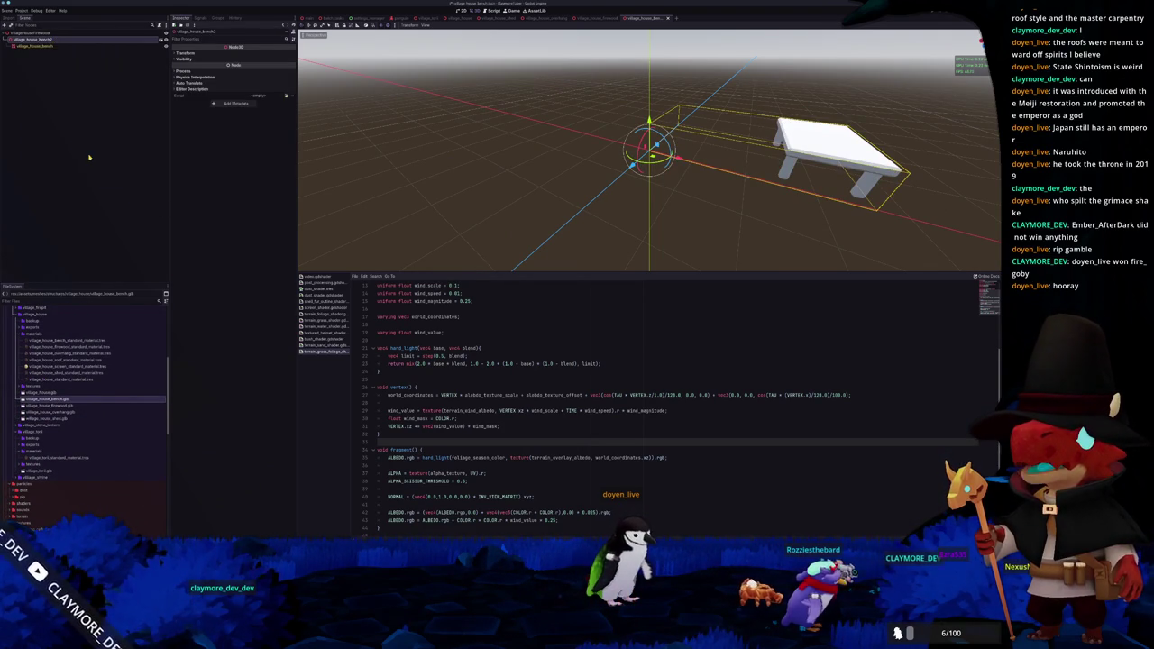
{"action": "left_click", "coordinate": [49, 46]}
{"action": "left_click", "coordinate": [195, 88]}
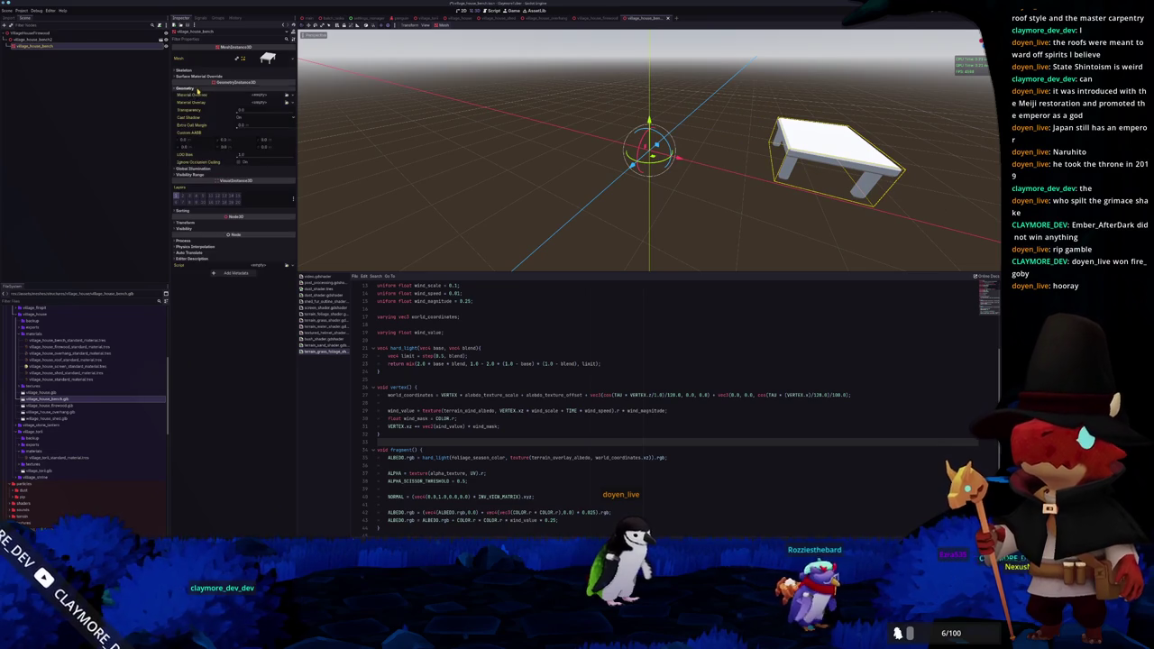
Assign the 'bench' wood material as the bench mesh's material override
{"action": "left_click", "coordinate": [285, 96]}
{"action": "type", "text": "bench"}
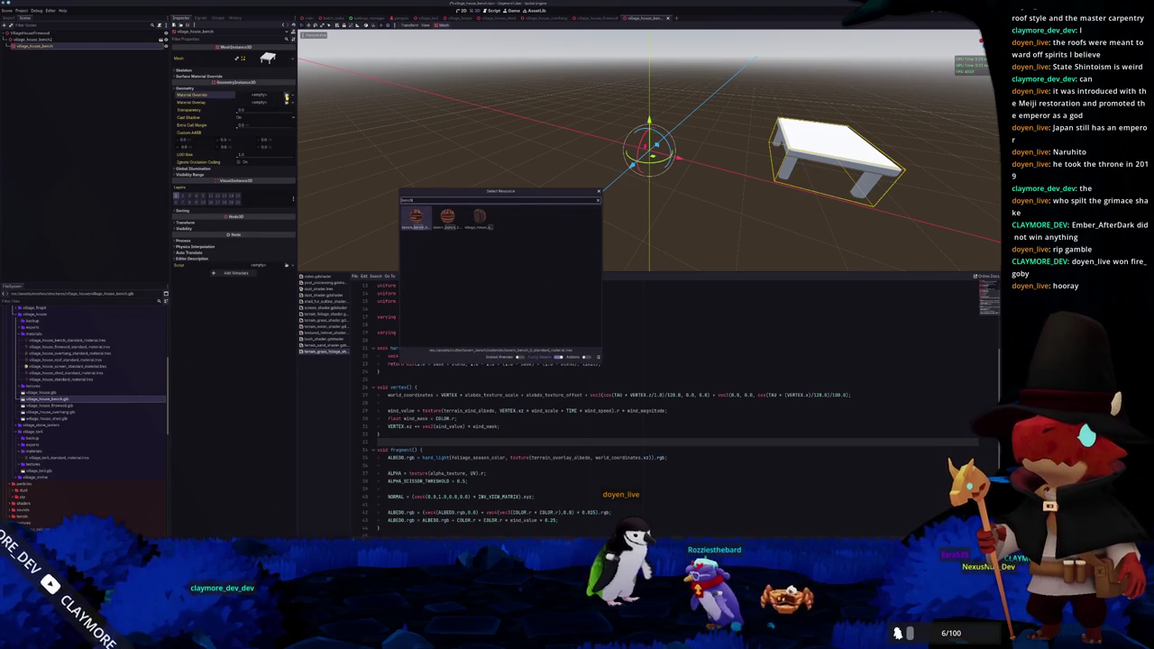
{"action": "key", "text": "Return"}
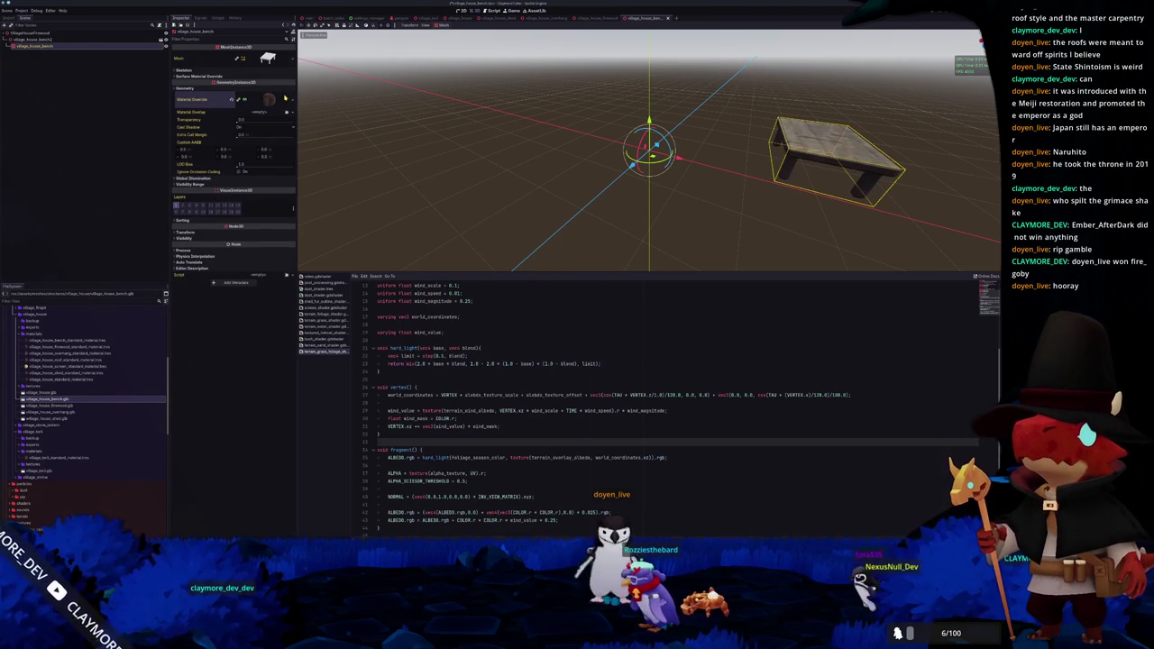
{"action": "left_click", "coordinate": [98, 133]}
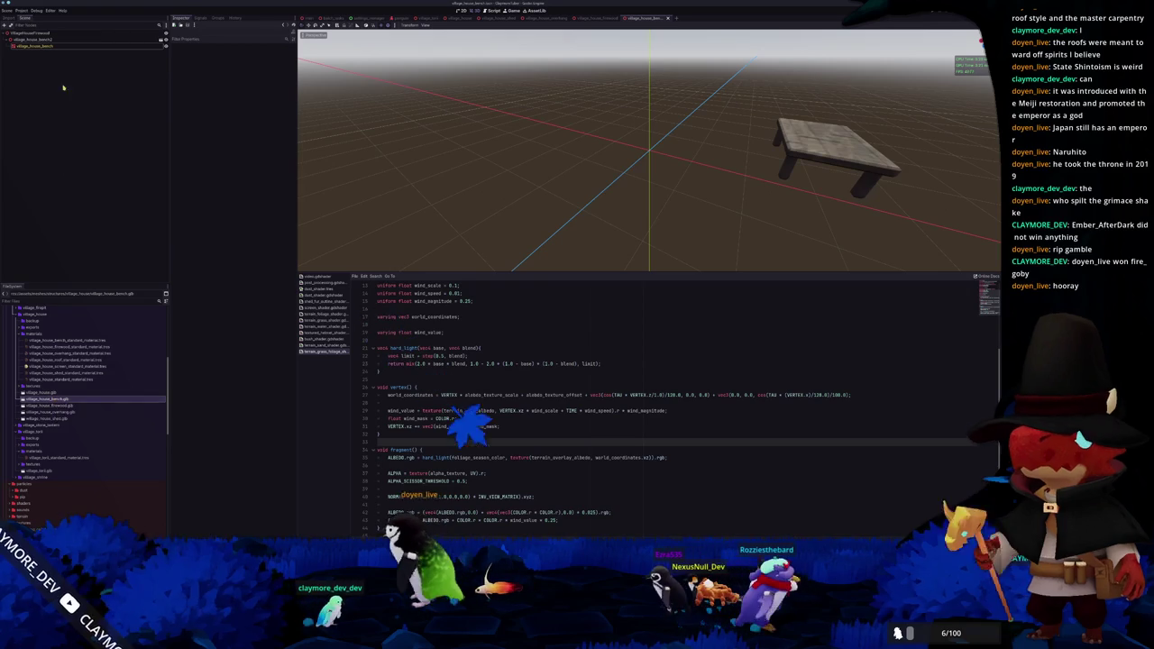
Generate a static-body collision shape for the bench mesh and check its collision layers
{"action": "left_click", "coordinate": [36, 45]}
{"action": "left_click", "coordinate": [443, 24]}
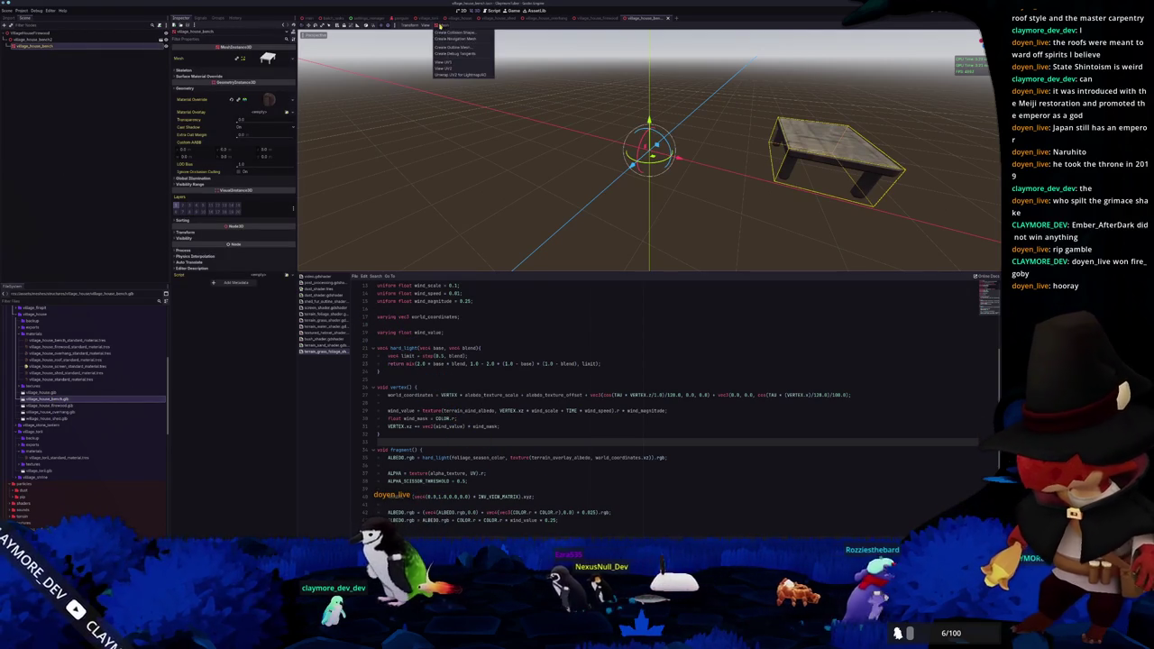
{"action": "left_click", "coordinate": [443, 40]}
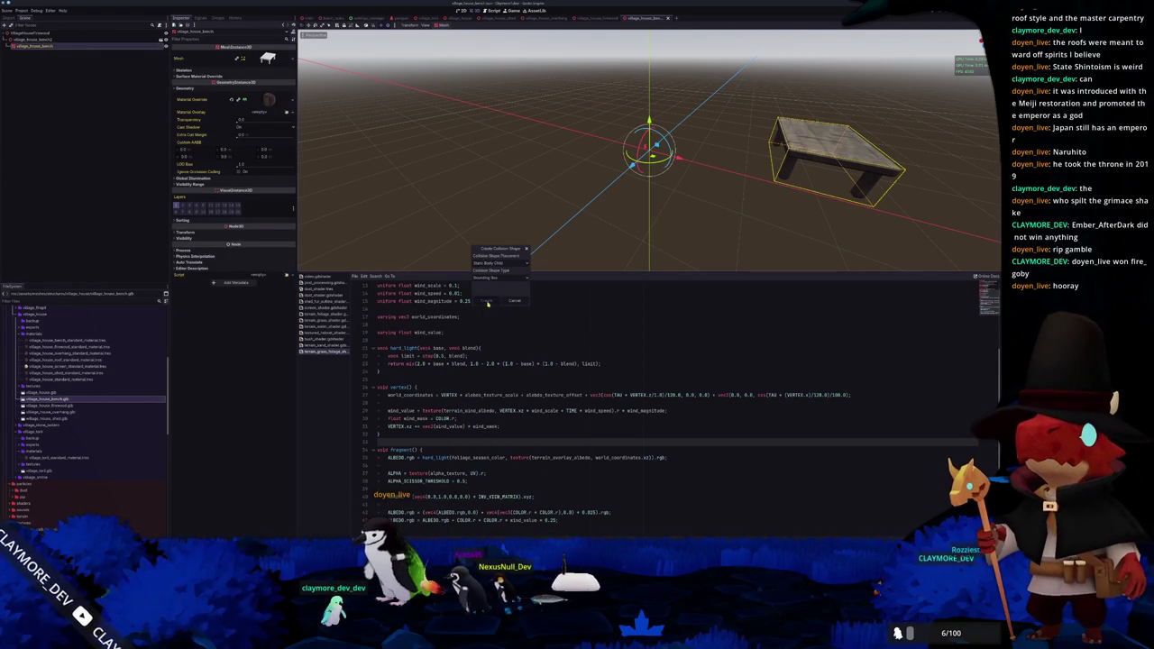
{"action": "left_click", "coordinate": [486, 300]}
{"action": "left_click", "coordinate": [34, 53]}
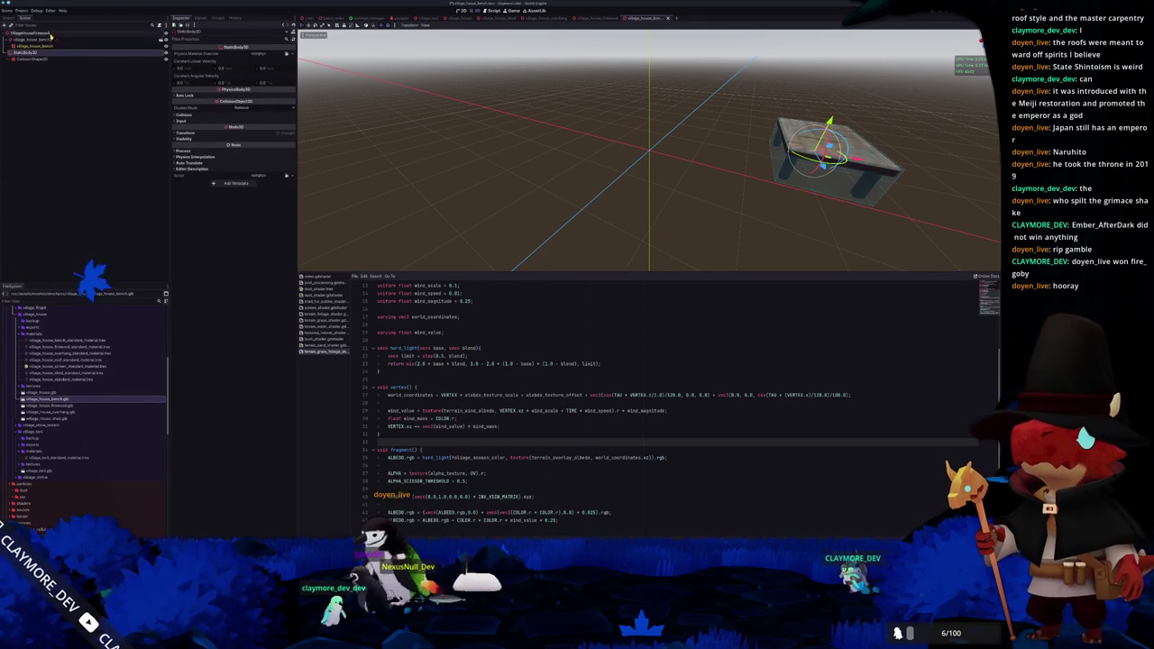
{"action": "left_click", "coordinate": [185, 115]}
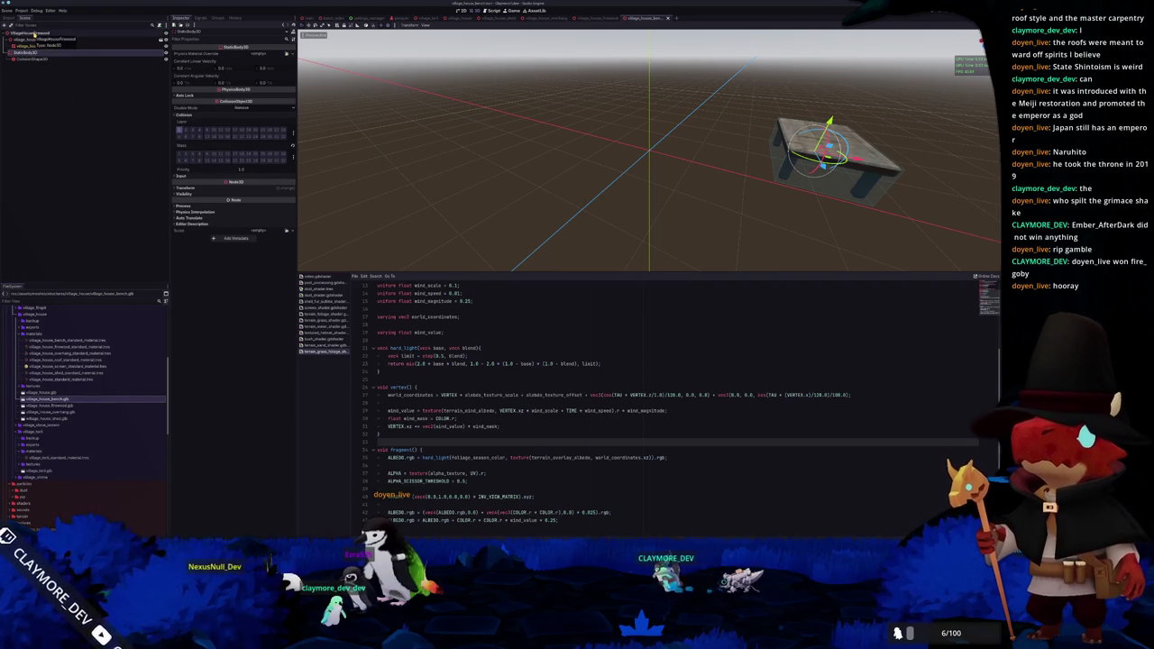
{"action": "left_click", "coordinate": [32, 46]}
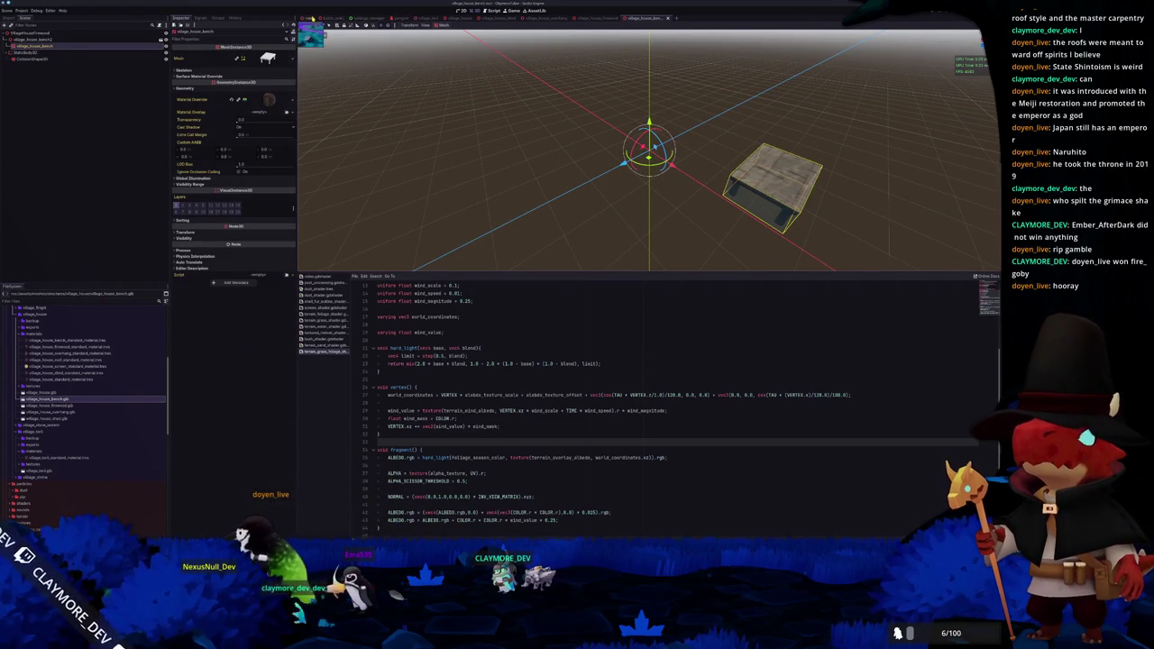
{"action": "left_click", "coordinate": [311, 18]}
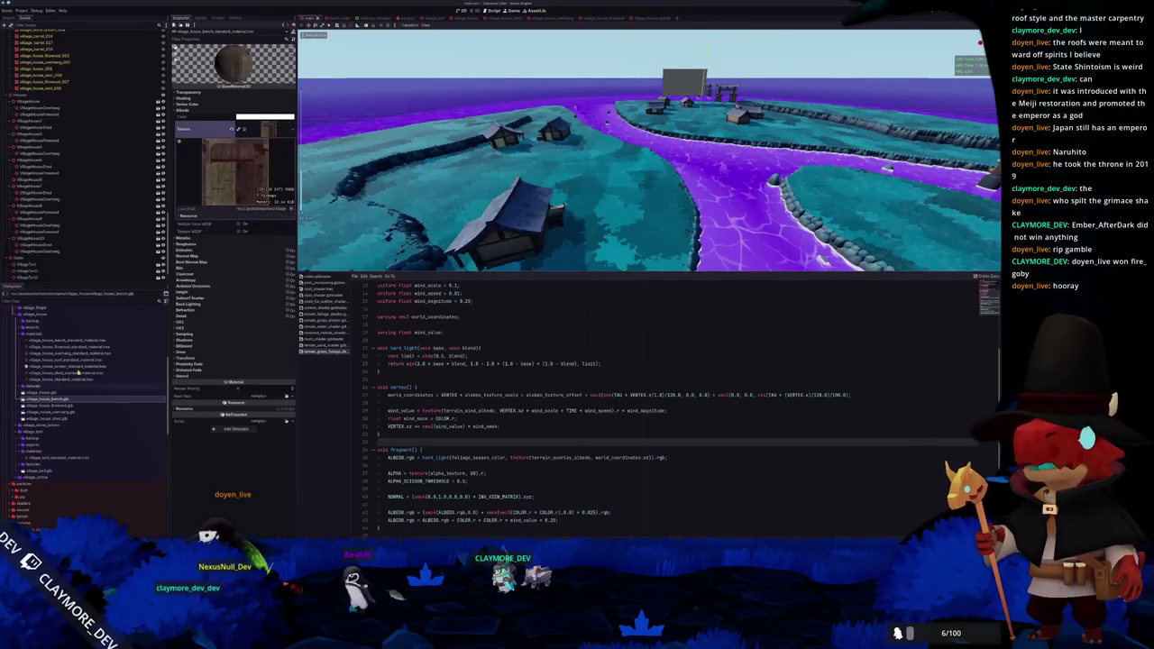
Add a village_house_bench.tscn instance as a child of VillageHouse6
{"action": "scroll", "scroll_direction": "down", "scroll_amount": 3}
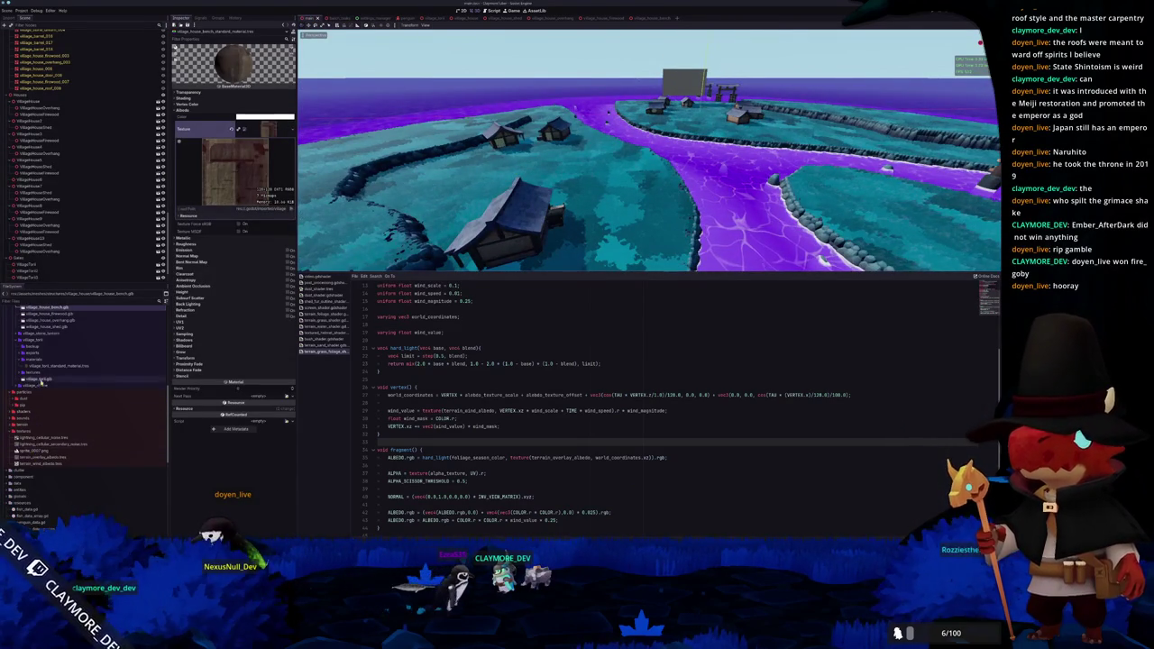
{"action": "scroll", "scroll_direction": "up", "scroll_amount": 3}
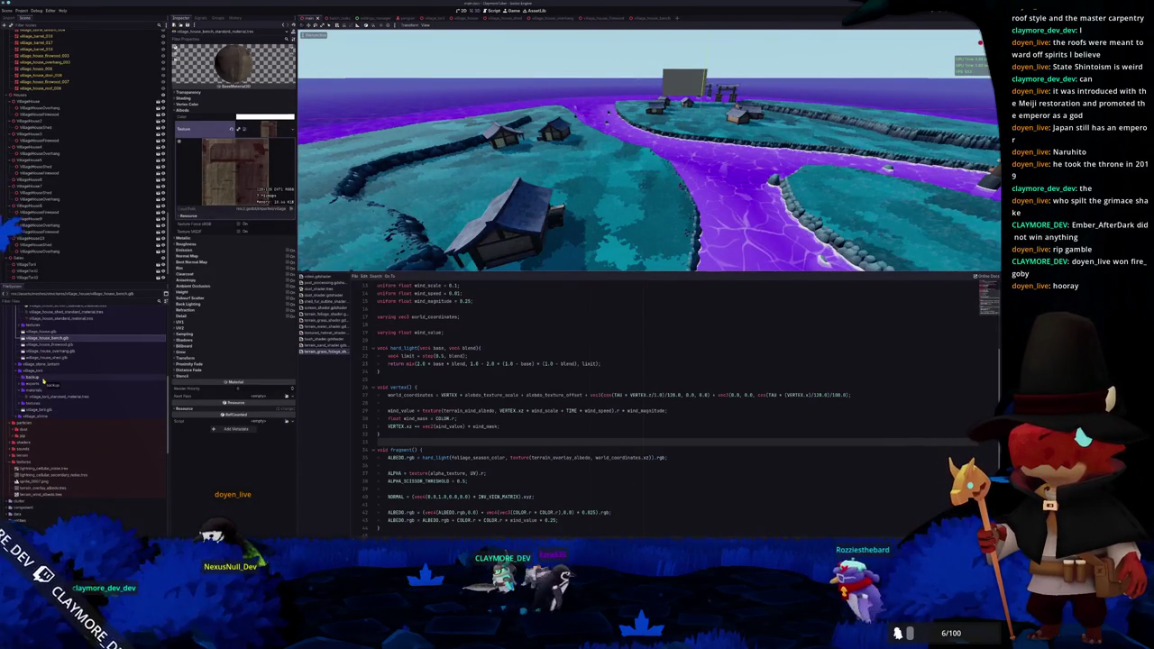
{"action": "scroll", "scroll_direction": "up", "scroll_amount": 3}
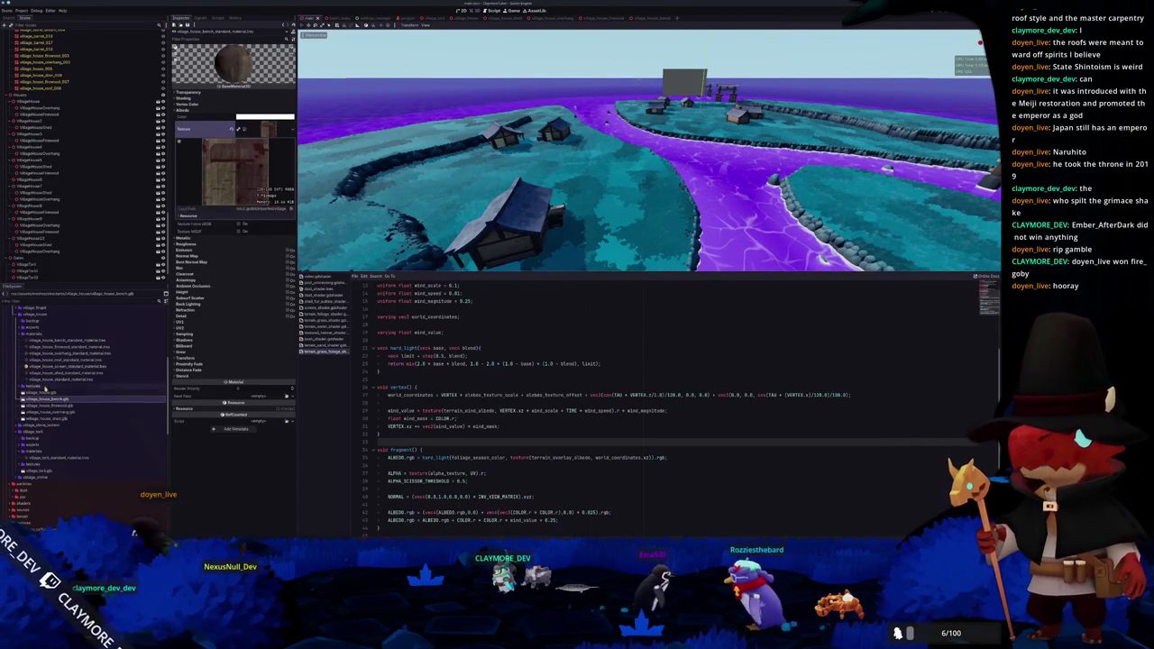
{"action": "scroll", "scroll_direction": "down", "scroll_amount": 3}
{"action": "scroll", "scroll_direction": "down", "scroll_amount": 3}
{"action": "scroll", "scroll_direction": "up", "scroll_amount": 3}
{"action": "scroll", "scroll_direction": "up", "scroll_amount": 3}
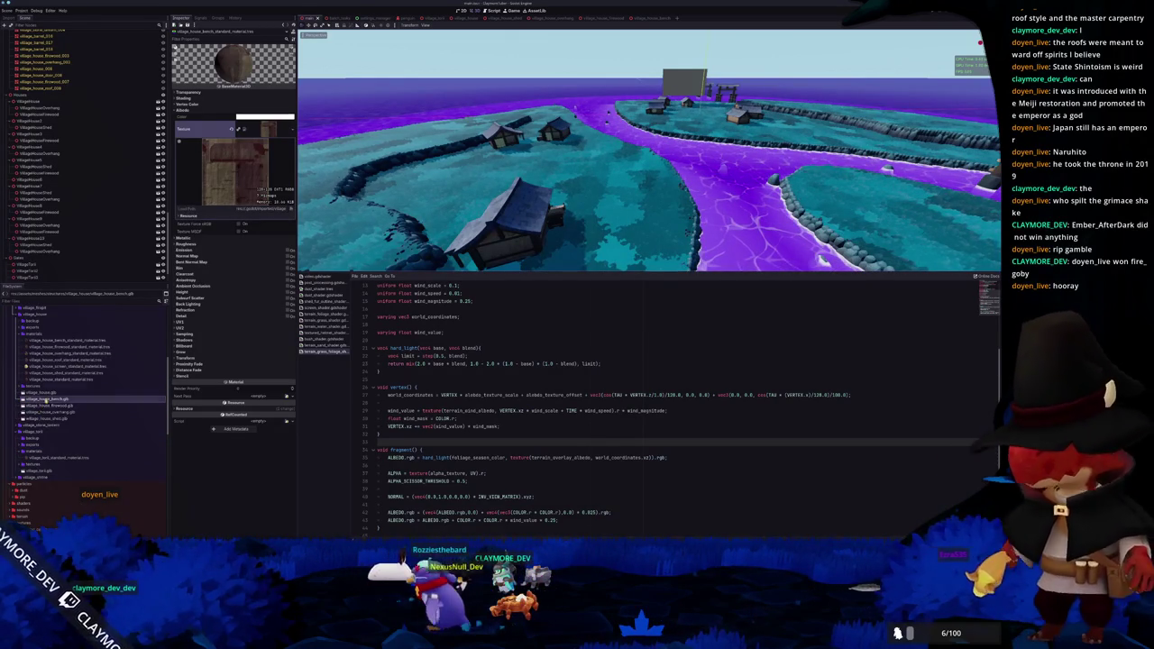
{"action": "scroll", "scroll_direction": "up", "scroll_amount": 3}
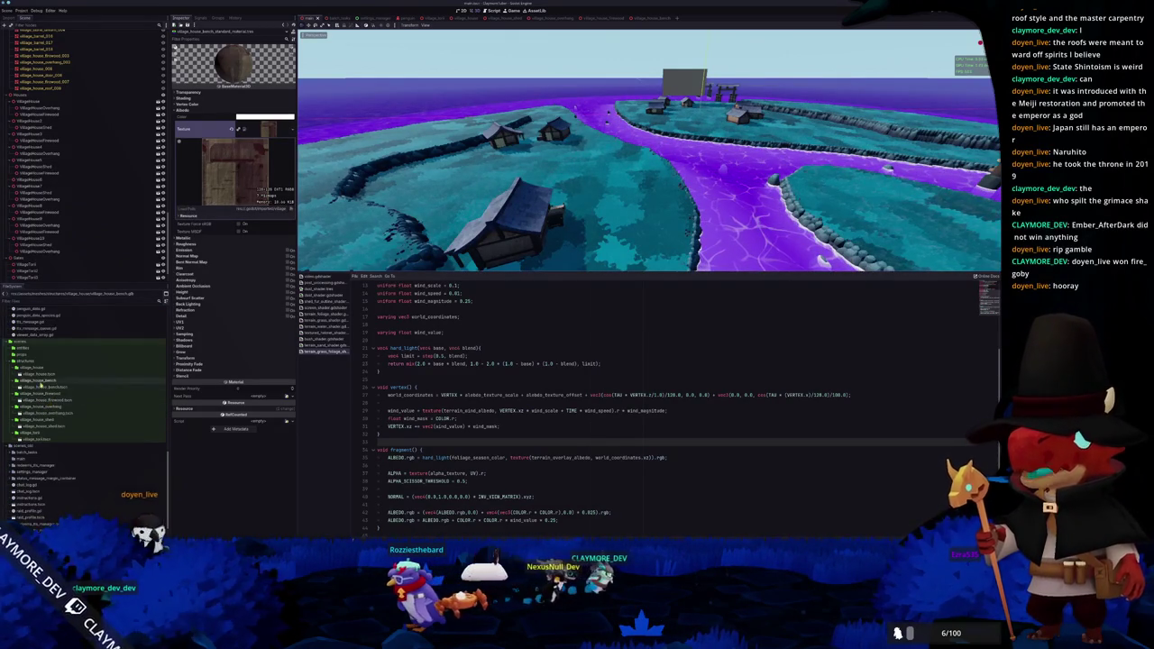
{"action": "left_click_drag", "start_coordinate": [40, 389], "coordinate": [54, 251]}
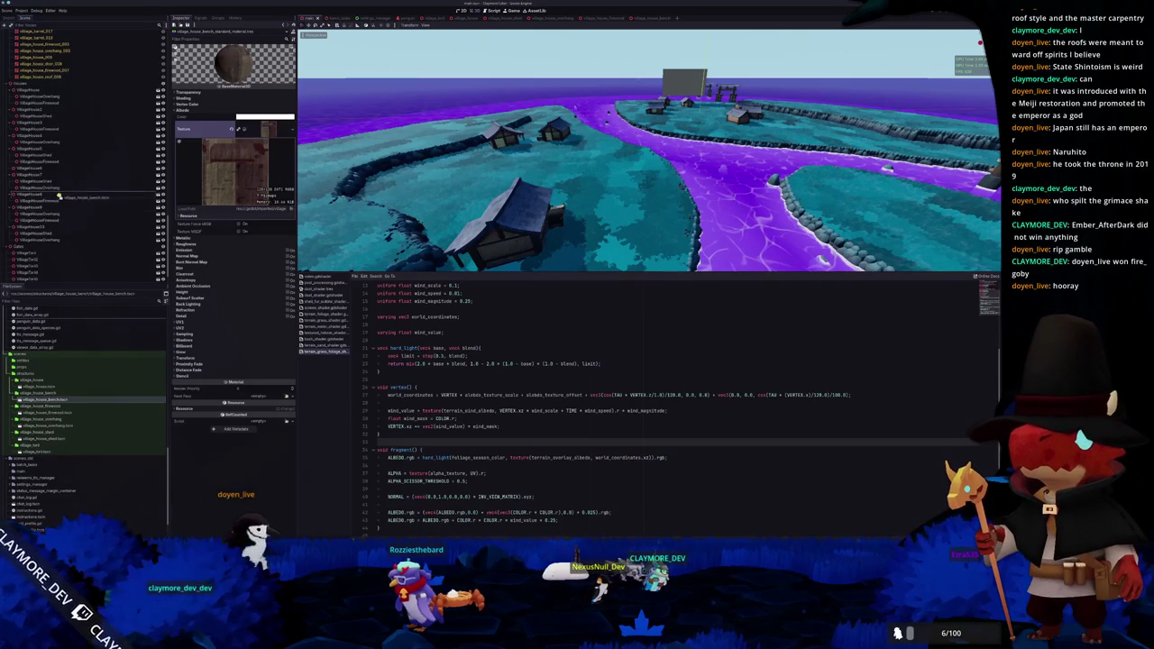
{"action": "left_click_drag", "start_coordinate": [45, 169], "coordinate": [47, 170]}
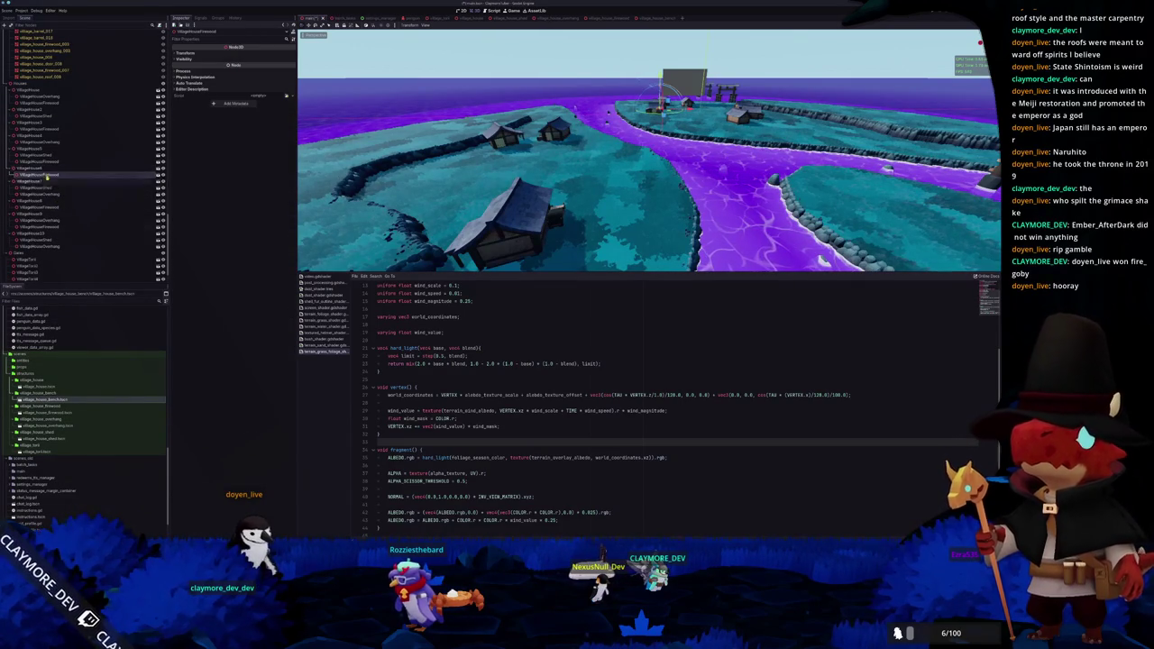
Add more bench instances and move VillageHouseFirewood under VillageHouse while inspecting the village
{"action": "left_click_drag", "start_coordinate": [106, 367], "coordinate": [43, 200]}
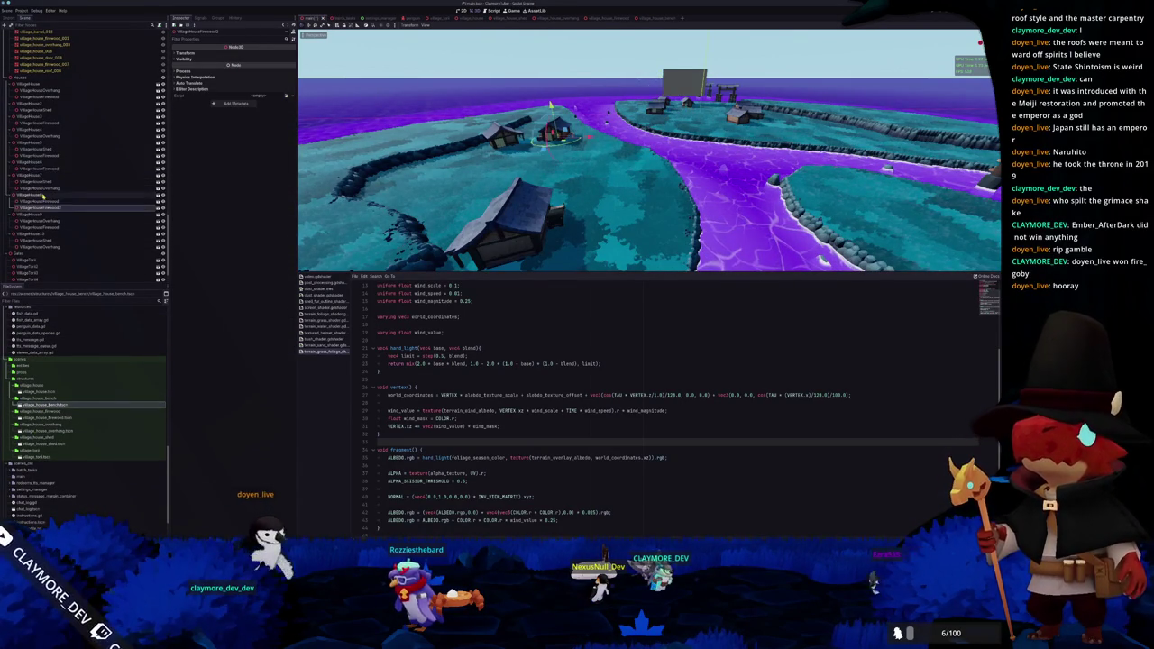
{"action": "left_click_drag", "start_coordinate": [47, 407], "coordinate": [38, 89]}
{"action": "key", "text": "f"}
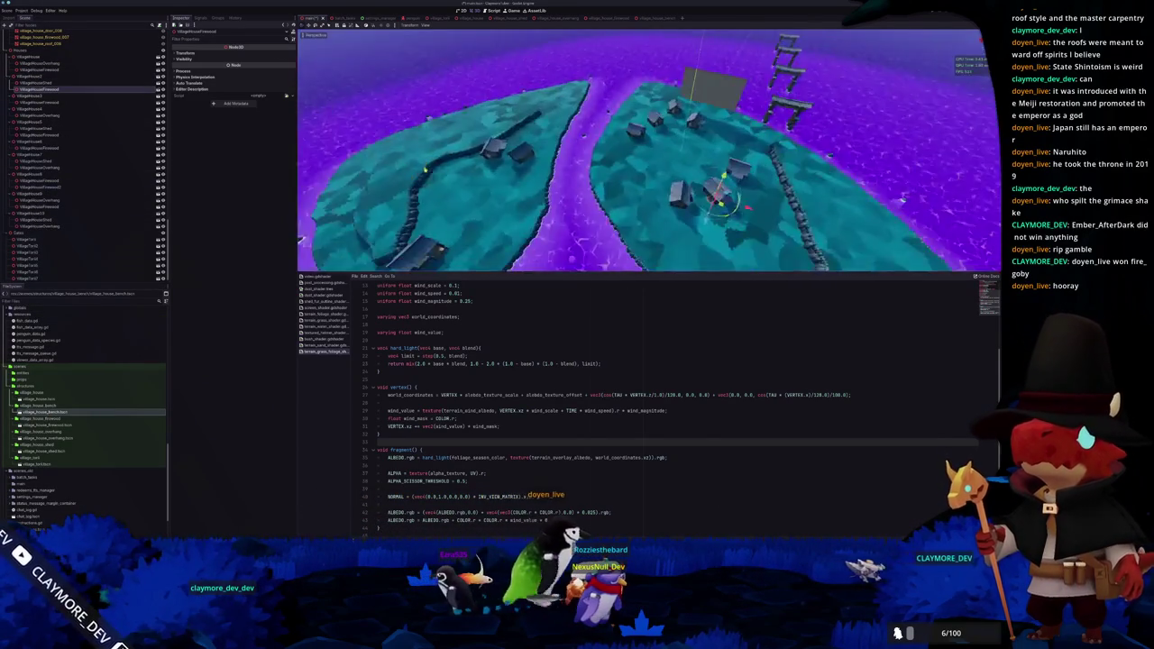
{"action": "left_click_drag", "start_coordinate": [377, 141], "coordinate": [469, 133]}
{"action": "left_click_drag", "start_coordinate": [36, 82], "coordinate": [34, 52]}
{"action": "left_click_drag", "start_coordinate": [649, 153], "coordinate": [721, 146]}
{"action": "left_click", "coordinate": [563, 90]}
{"action": "left_click_drag", "start_coordinate": [59, 416], "coordinate": [49, 141]}
{"action": "left_click_drag", "start_coordinate": [631, 180], "coordinate": [631, 181]}
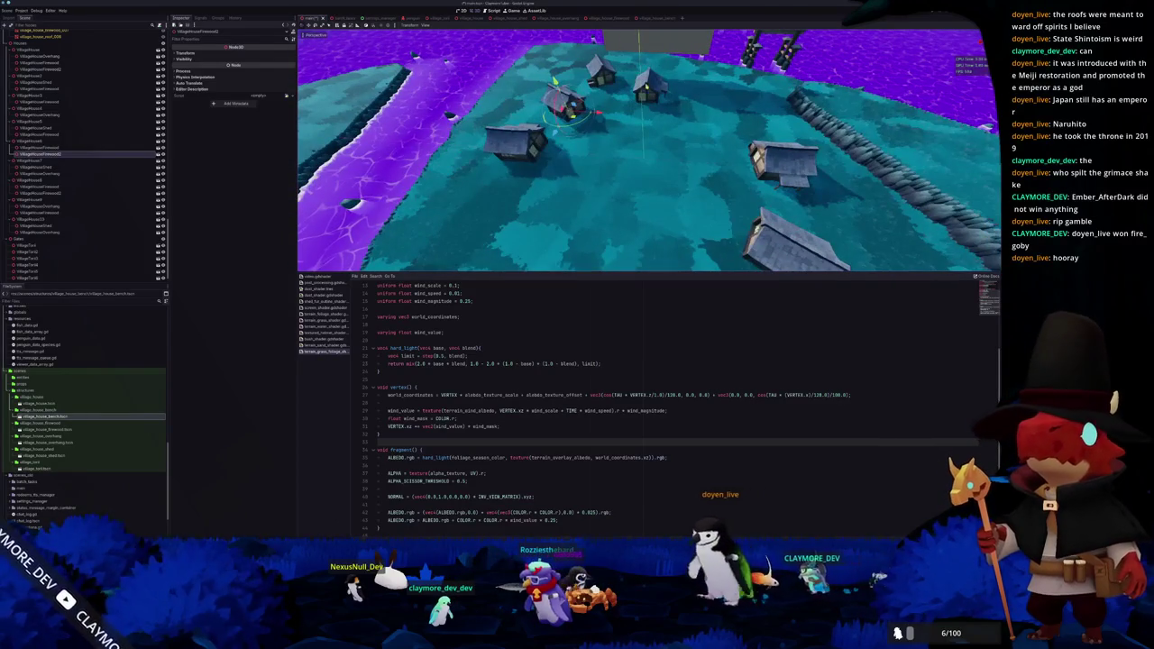
{"action": "scroll", "scroll_direction": "up", "scroll_amount": 3}
{"action": "left_click_drag", "start_coordinate": [560, 147], "coordinate": [540, 156]}
Add a bench instance under VillageHouse8 and view the village from a wider angle
{"action": "left_click", "coordinate": [29, 180]}
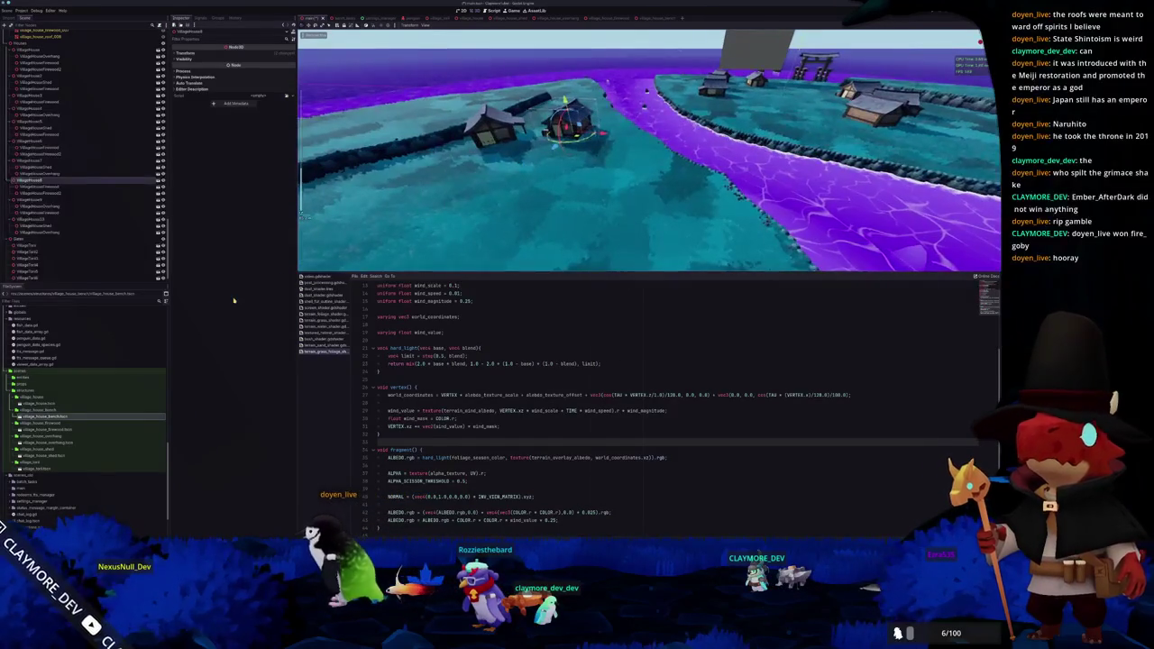
{"action": "left_click_drag", "start_coordinate": [46, 418], "coordinate": [47, 179]}
{"action": "left_click_drag", "start_coordinate": [426, 170], "coordinate": [545, 162]}
{"action": "left_click", "coordinate": [622, 171]}
{"action": "scroll", "scroll_direction": "up", "scroll_amount": 3}
{"action": "scroll", "scroll_direction": "down", "scroll_amount": 3}
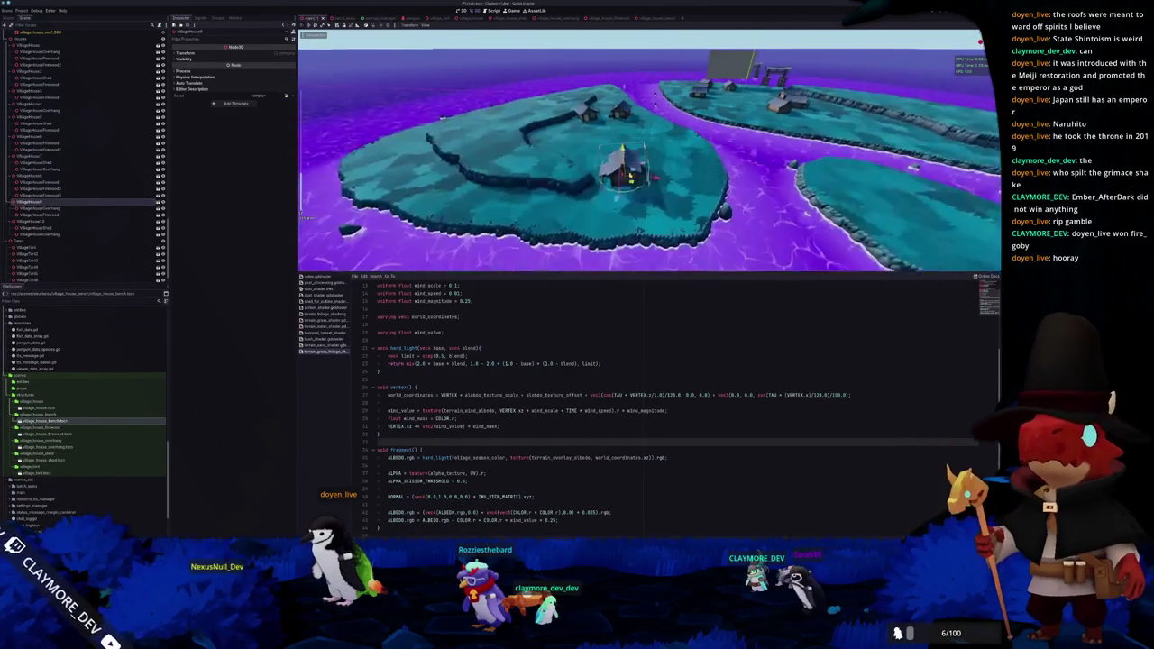
{"action": "left_click_drag", "start_coordinate": [649, 153], "coordinate": [684, 135]}
{"action": "left_click_drag", "start_coordinate": [631, 108], "coordinate": [591, 75]}
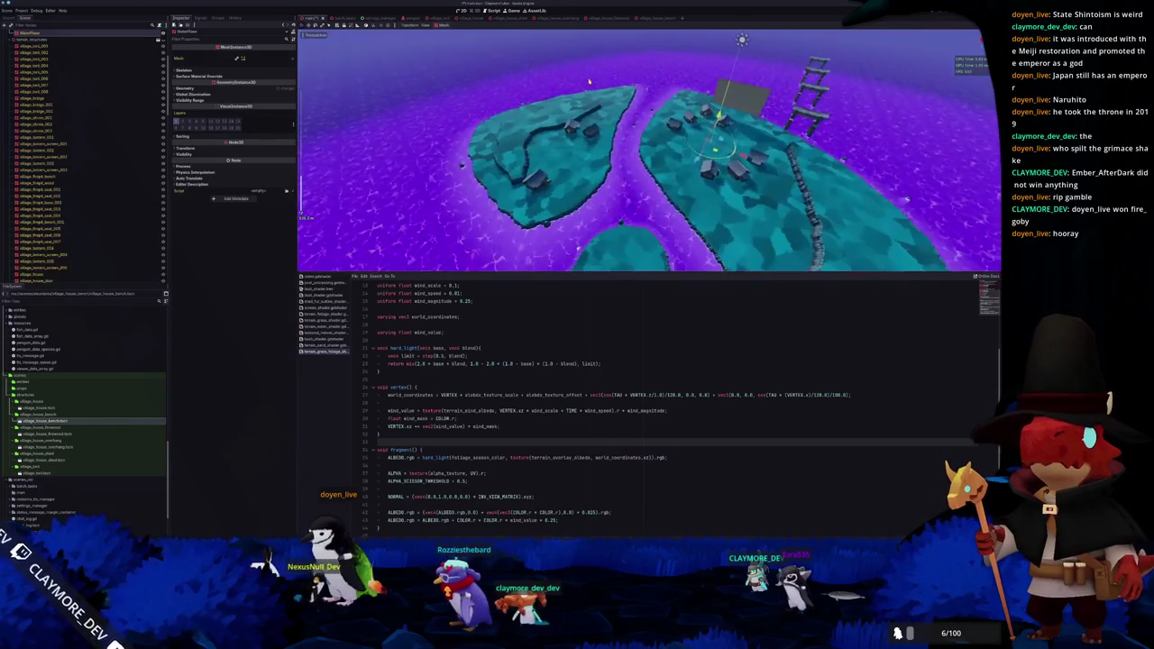
Save the main scene and clear the bench scene's selection before returning
{"action": "key", "text": "ctrl+s"}
{"action": "left_click", "coordinate": [555, 33]}
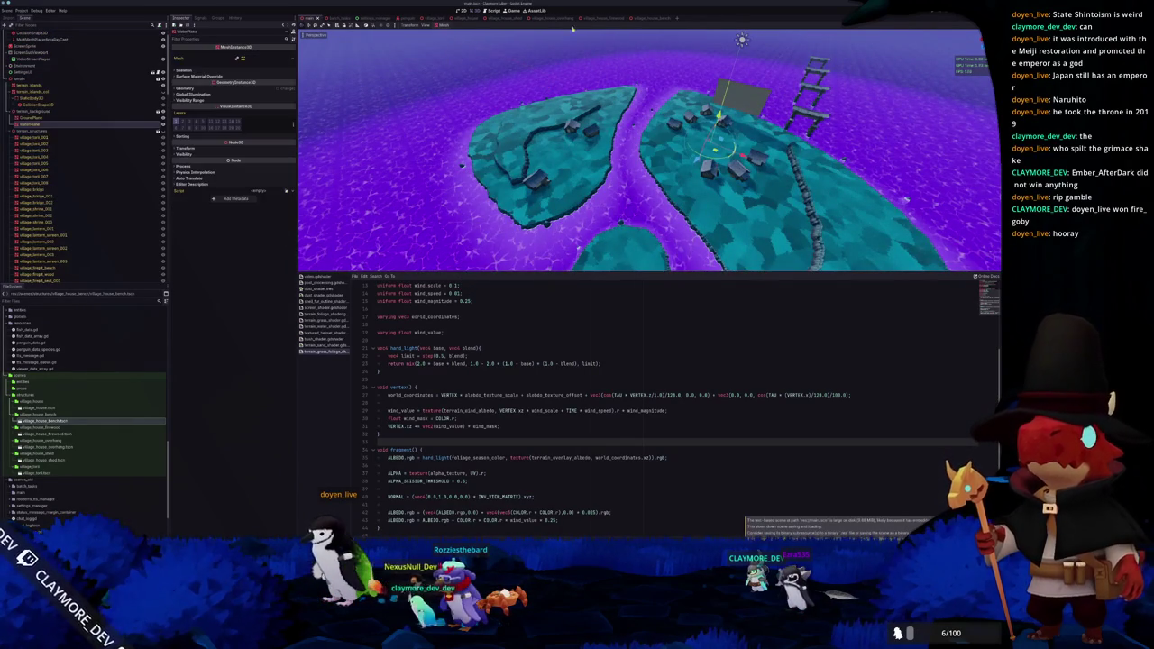
{"action": "left_click", "coordinate": [644, 18]}
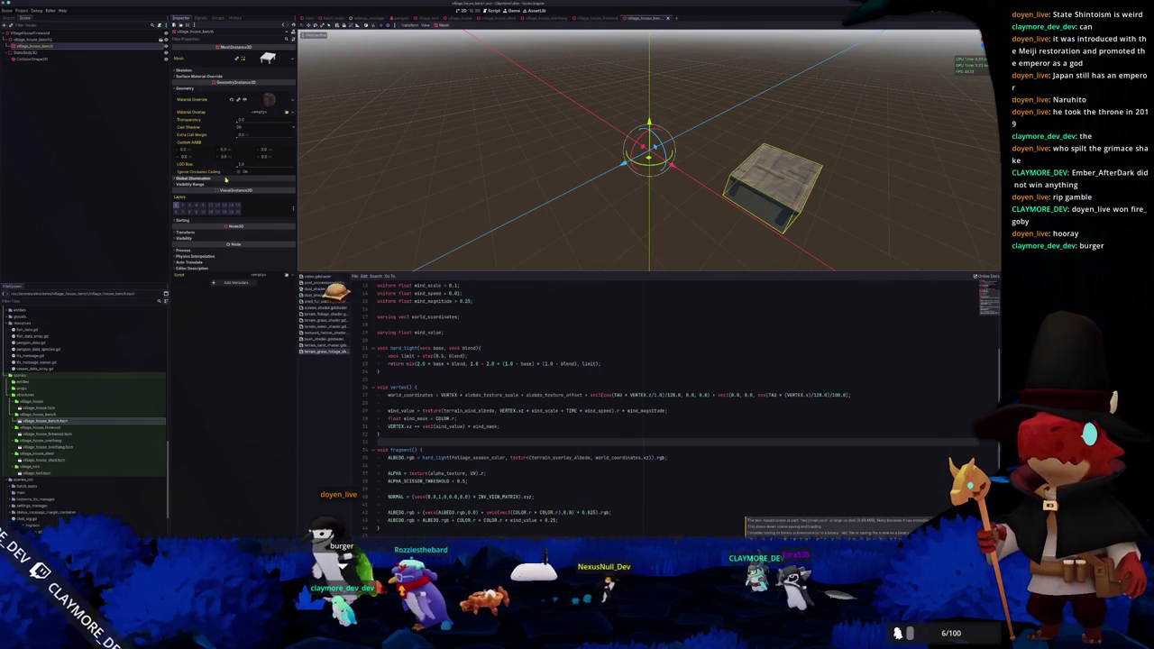
{"action": "left_click", "coordinate": [453, 140]}
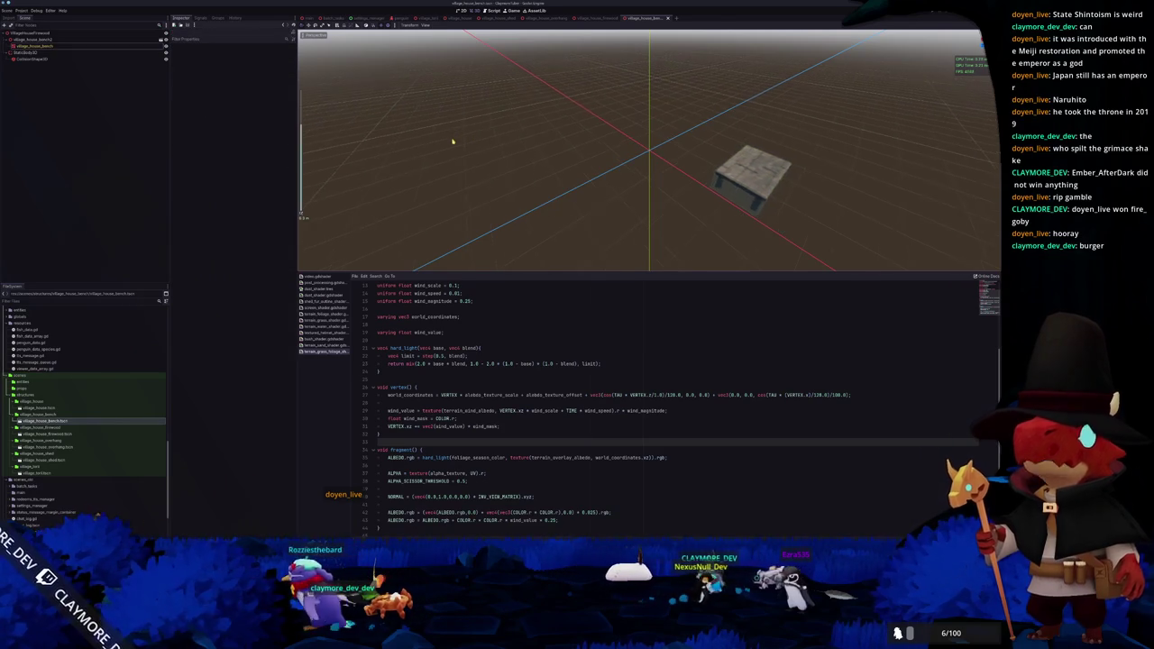
{"action": "left_click", "coordinate": [309, 18]}
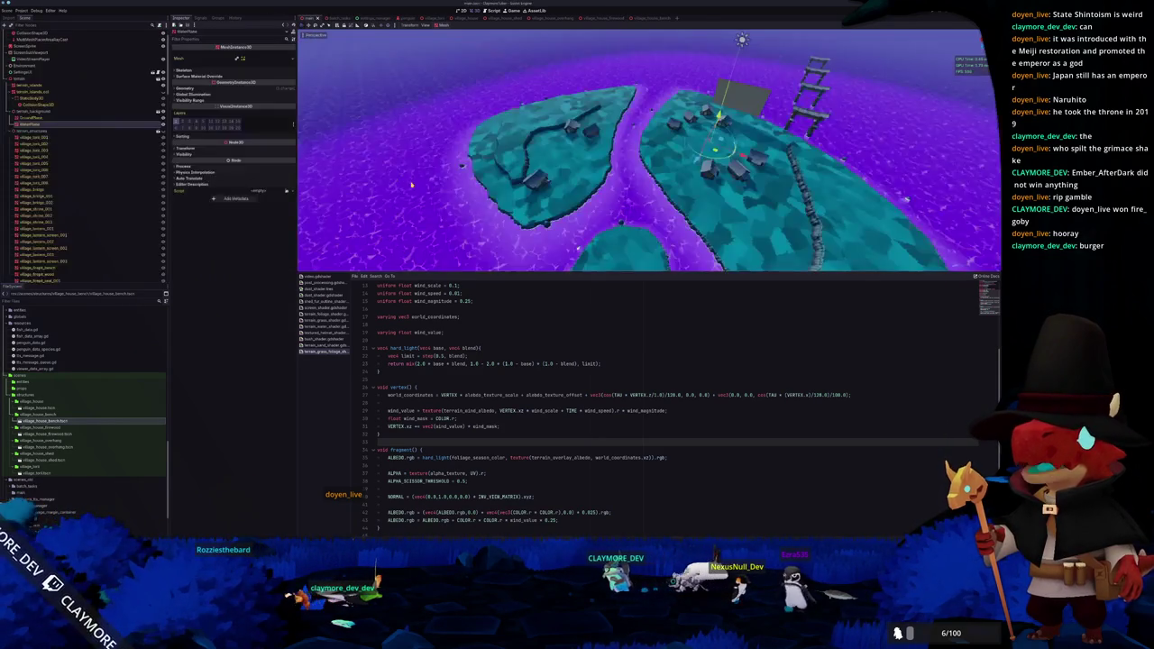
Select the MultiMeshPlacerArea node and watch the Output log fill with placer messages
{"action": "left_click", "coordinate": [479, 174]}
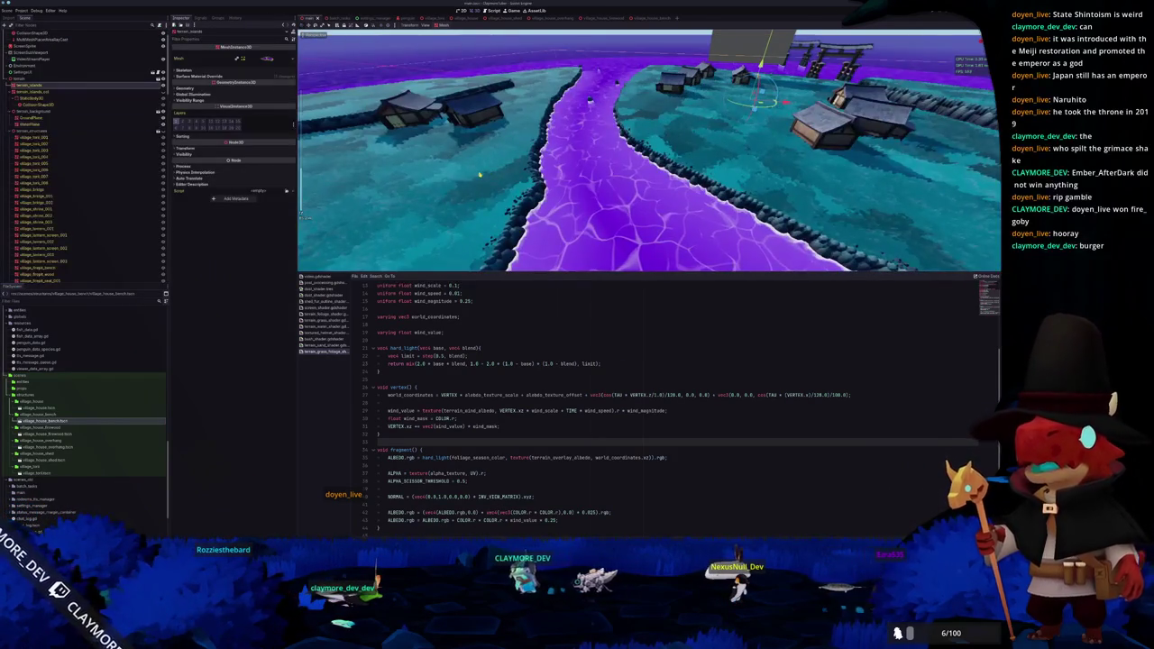
{"action": "scroll", "scroll_direction": "down", "scroll_amount": 3}
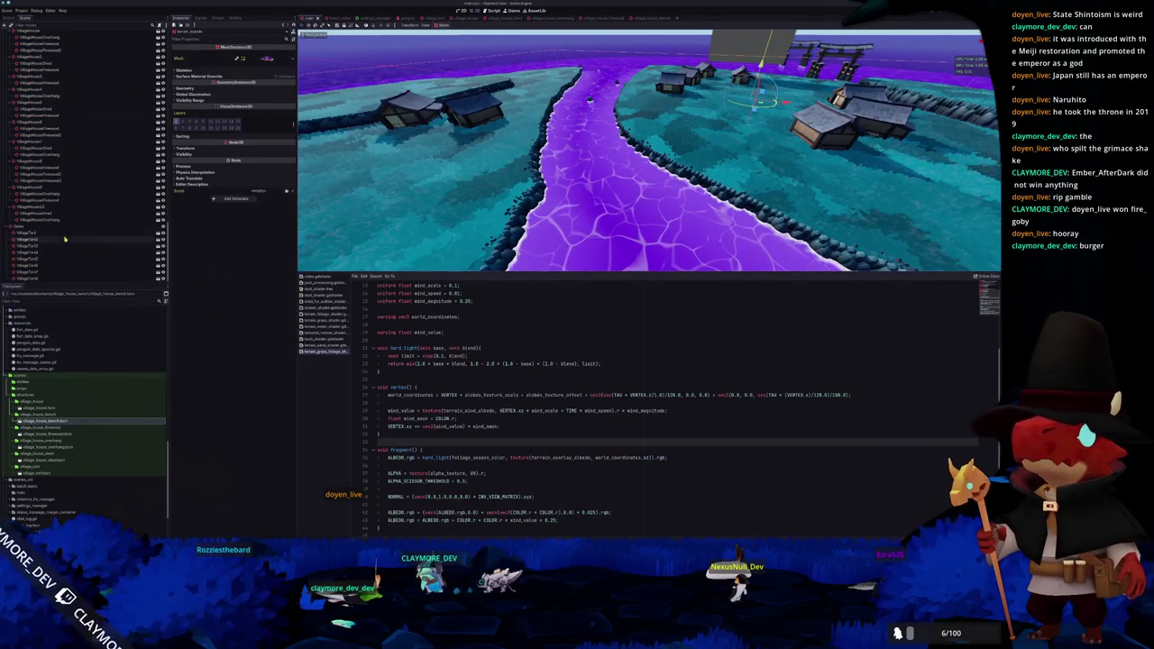
{"action": "scroll", "scroll_direction": "up", "scroll_amount": 3}
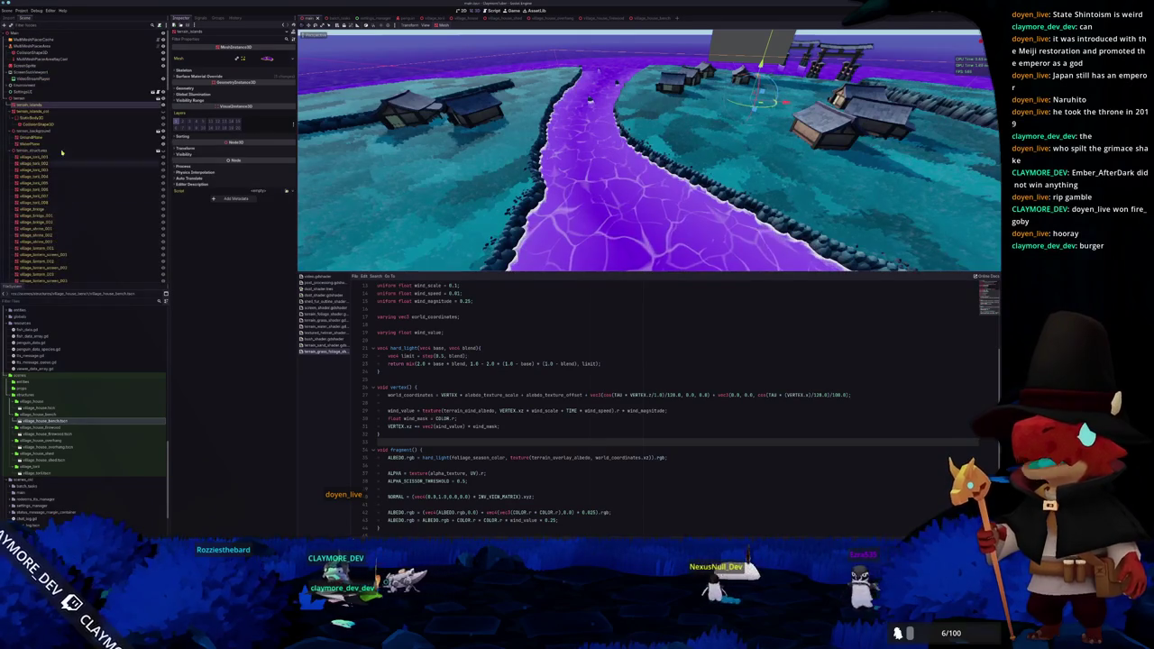
{"action": "left_click", "coordinate": [56, 46]}
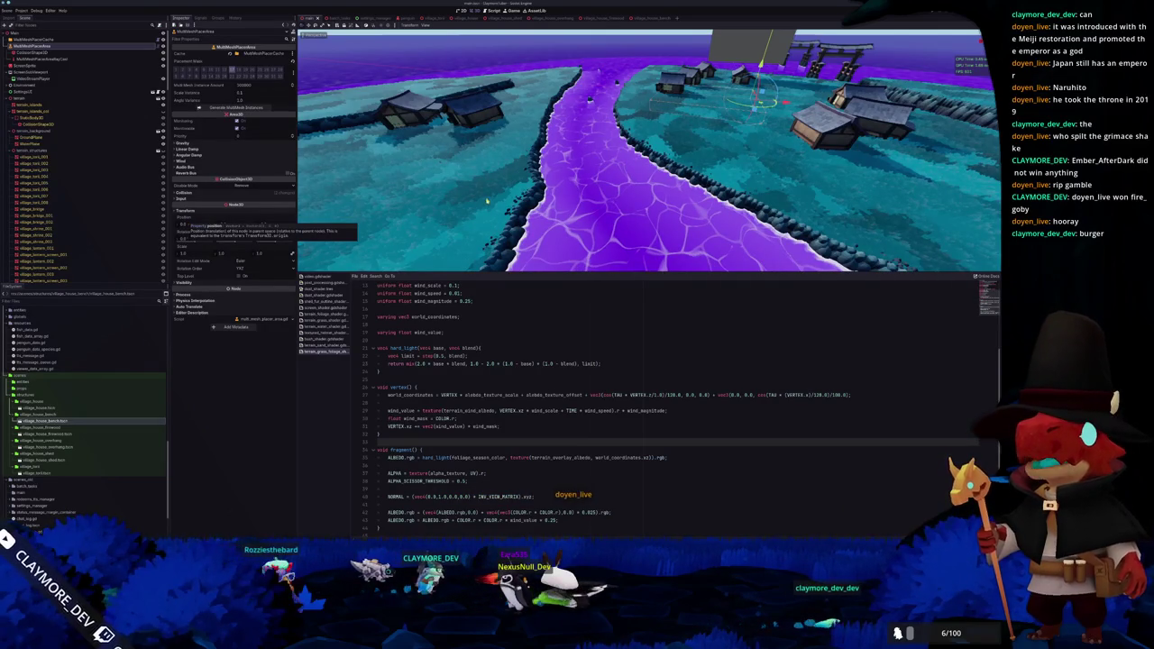
{"action": "scroll", "scroll_direction": "down", "scroll_amount": 3}
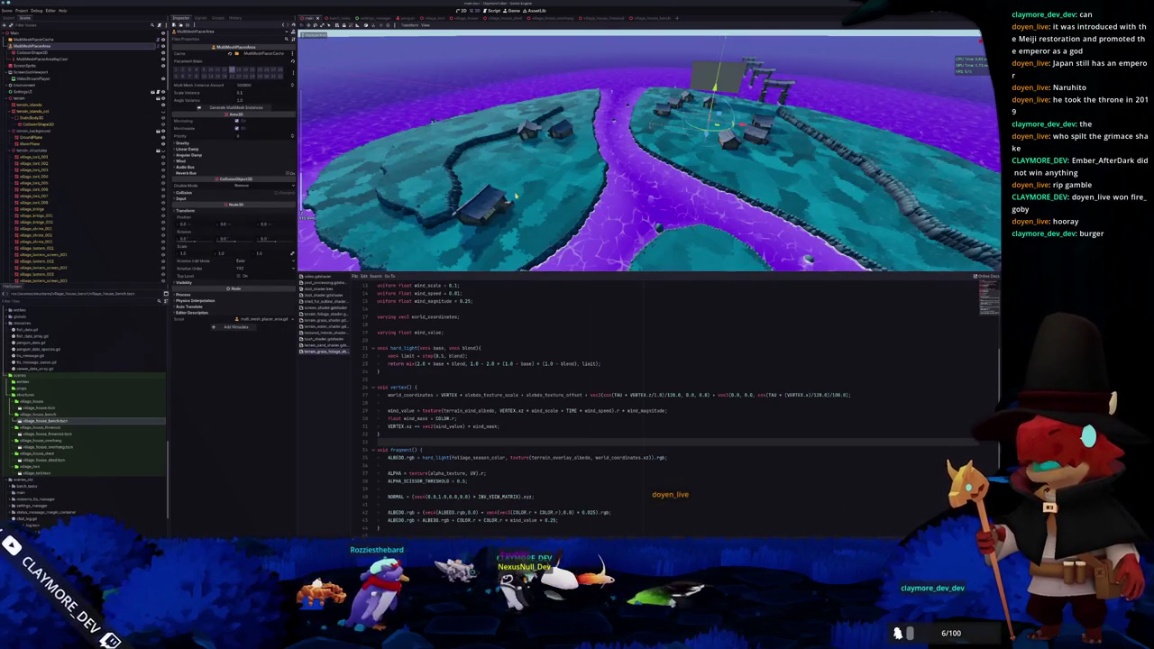
{"action": "scroll", "scroll_direction": "up", "scroll_amount": 3}
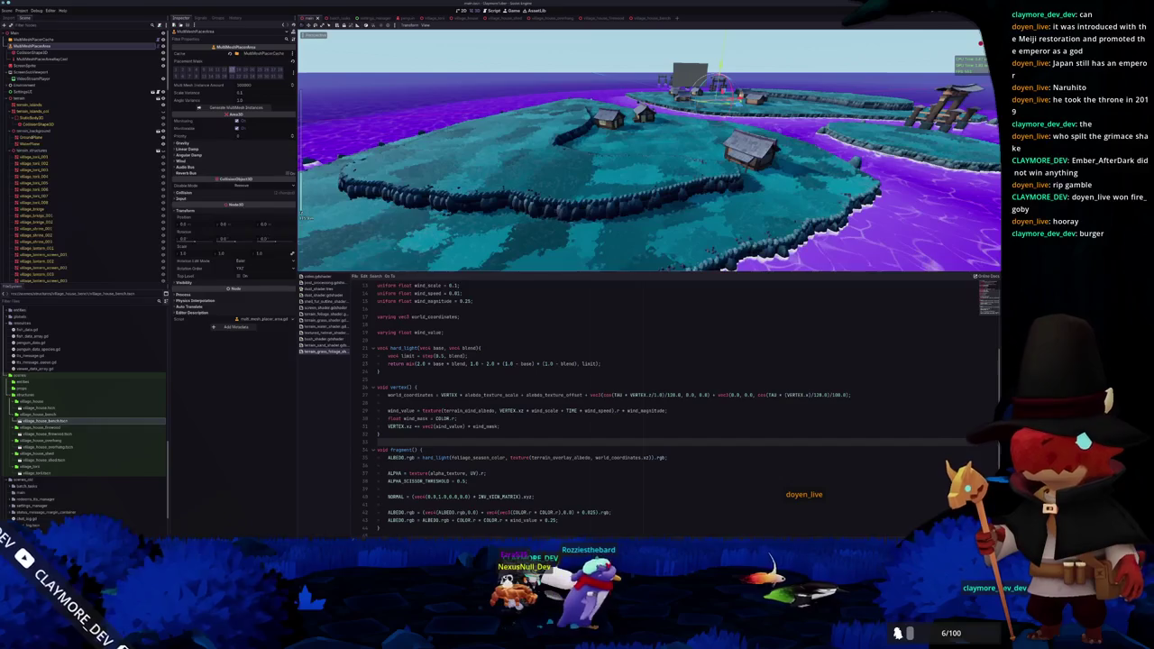
{"action": "left_click", "coordinate": [325, 533]}
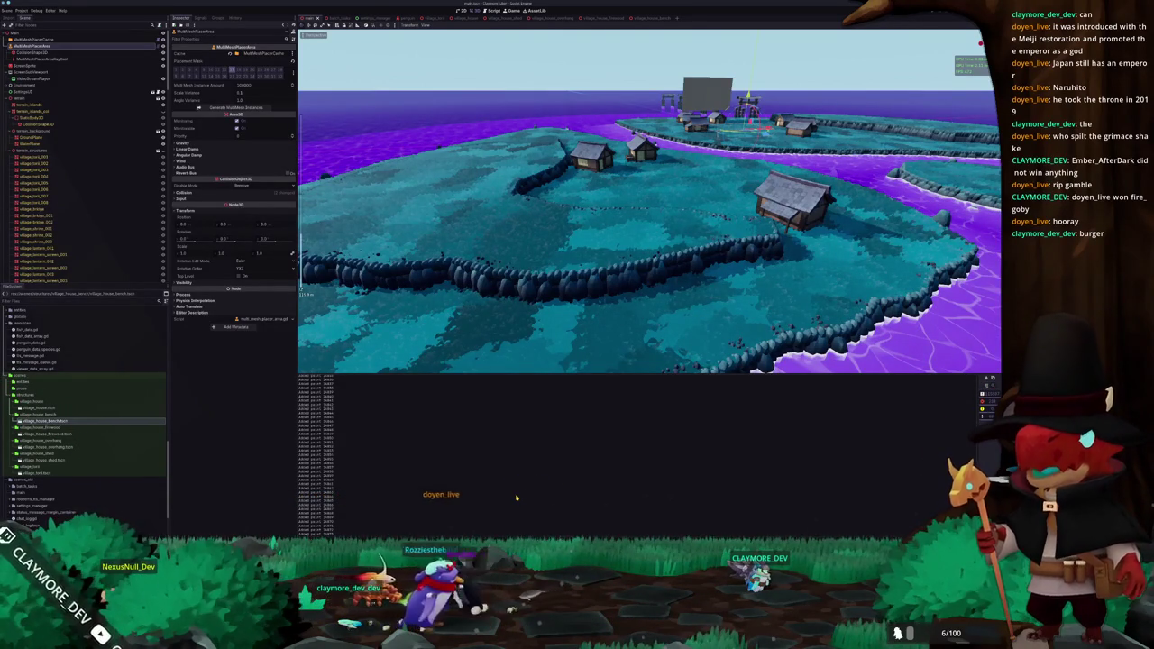
{"action": "key", "text": "alt+Tab"}
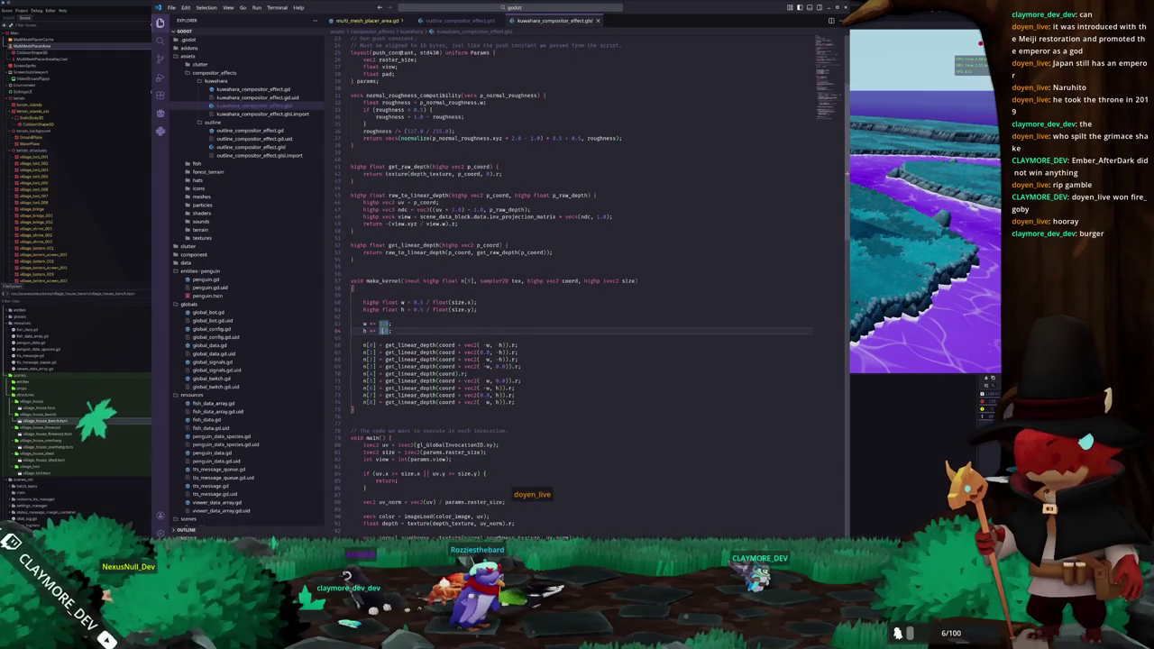
Open multi_mesh_placer_area.gd and comment out the 'Added point' print on line 87
{"action": "left_click", "coordinate": [365, 20]}
{"action": "scroll", "scroll_direction": "up", "scroll_amount": 3}
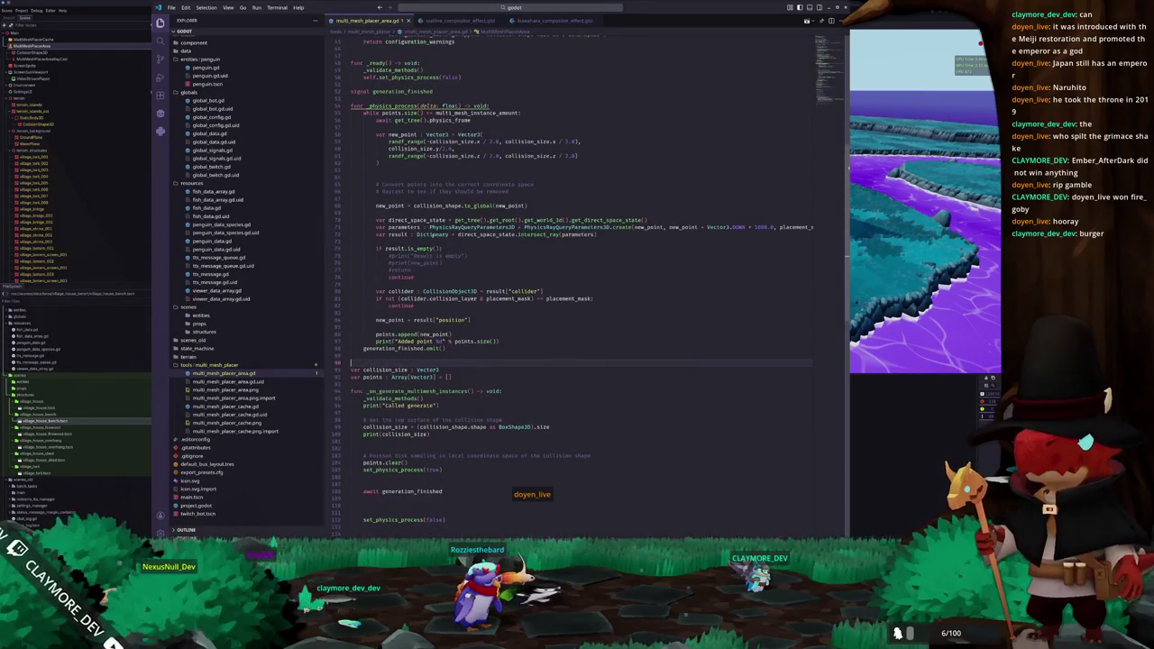
{"action": "double_click", "coordinate": [383, 341]}
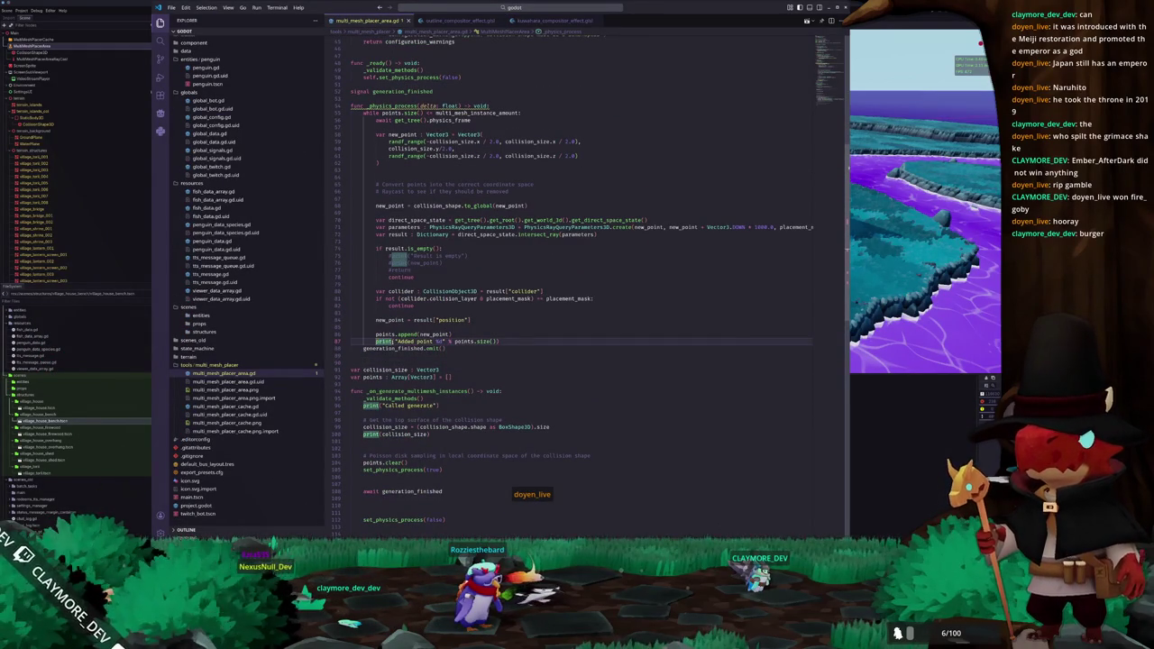
{"action": "key", "text": "ctrl+slash"}
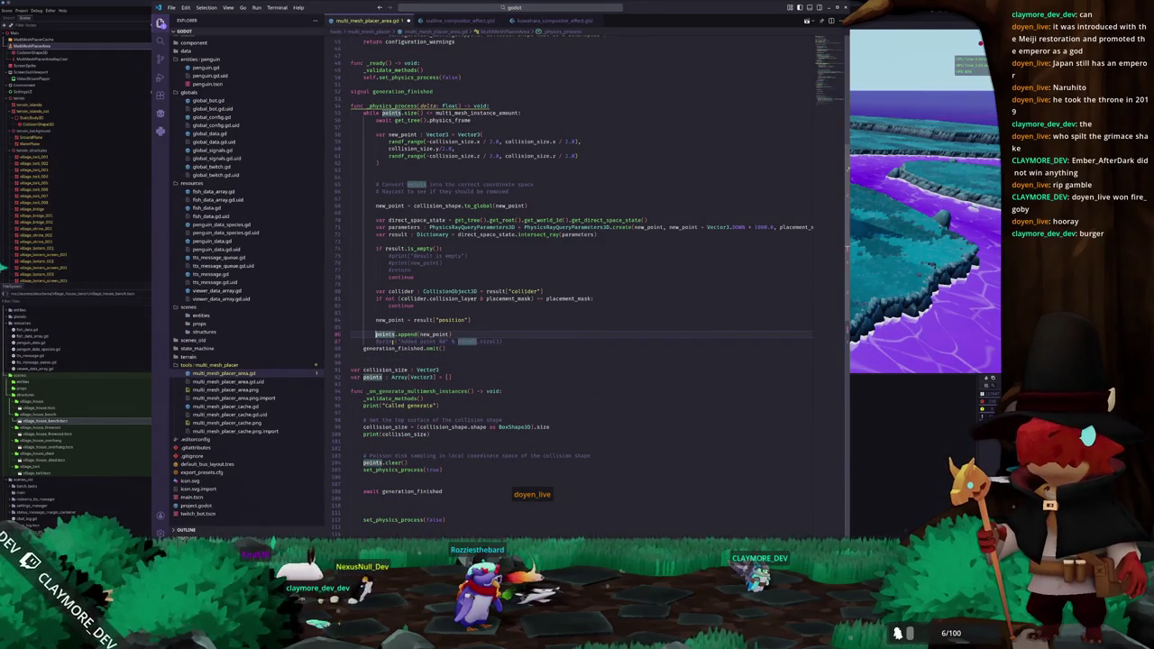
Add 'if points.size() % 100 == 0: print(points.size())' inside the placement while loop
{"action": "key", "text": "Up"}
{"action": "key", "text": "Up"}
{"action": "key", "text": "Up"}
{"action": "key", "text": "Up"}
{"action": "key", "text": "Up"}
{"action": "key", "text": "Up"}
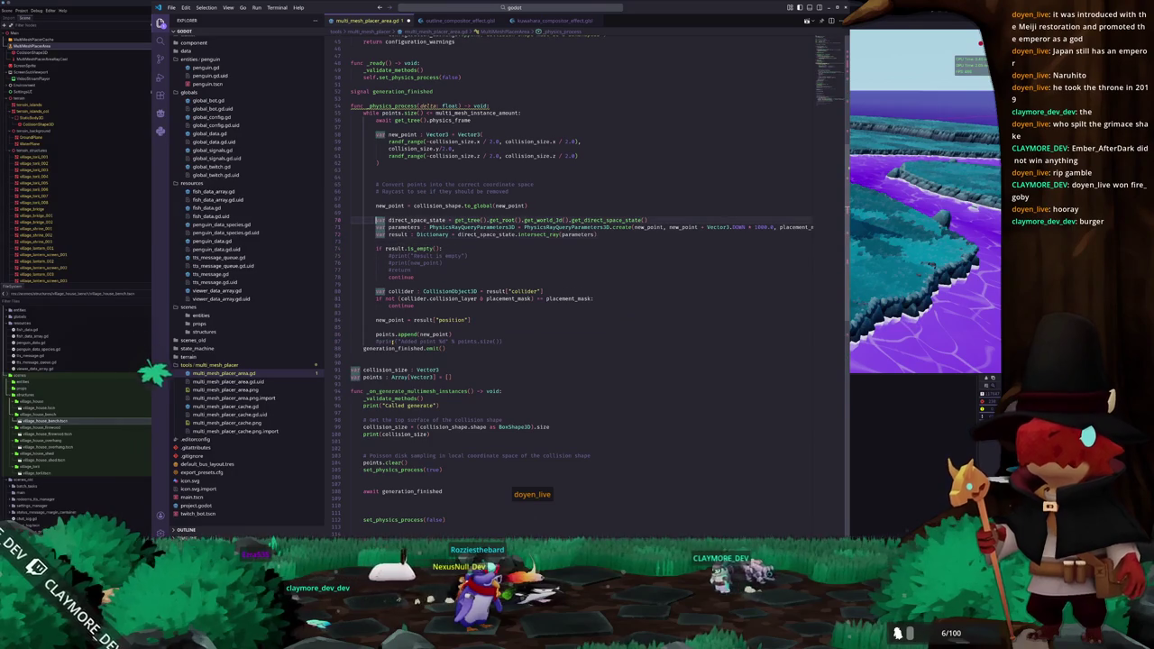
{"action": "key", "text": "Up"}
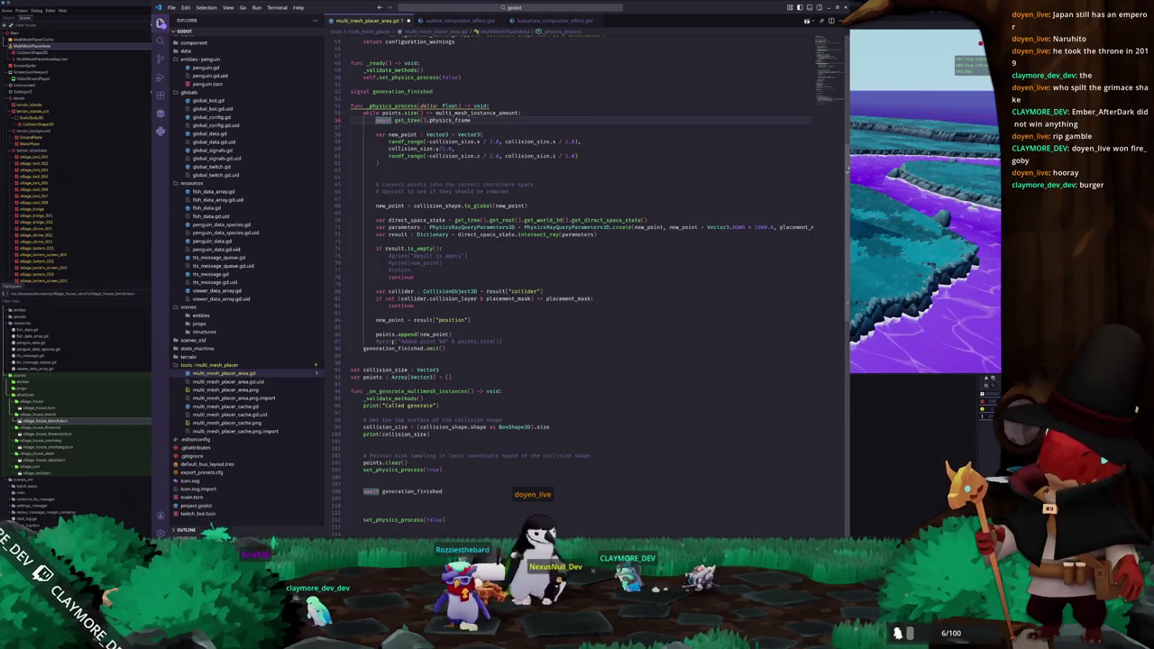
{"action": "key", "text": "ctrl+shift+Return"}
{"action": "type", "text": "if points.size("}
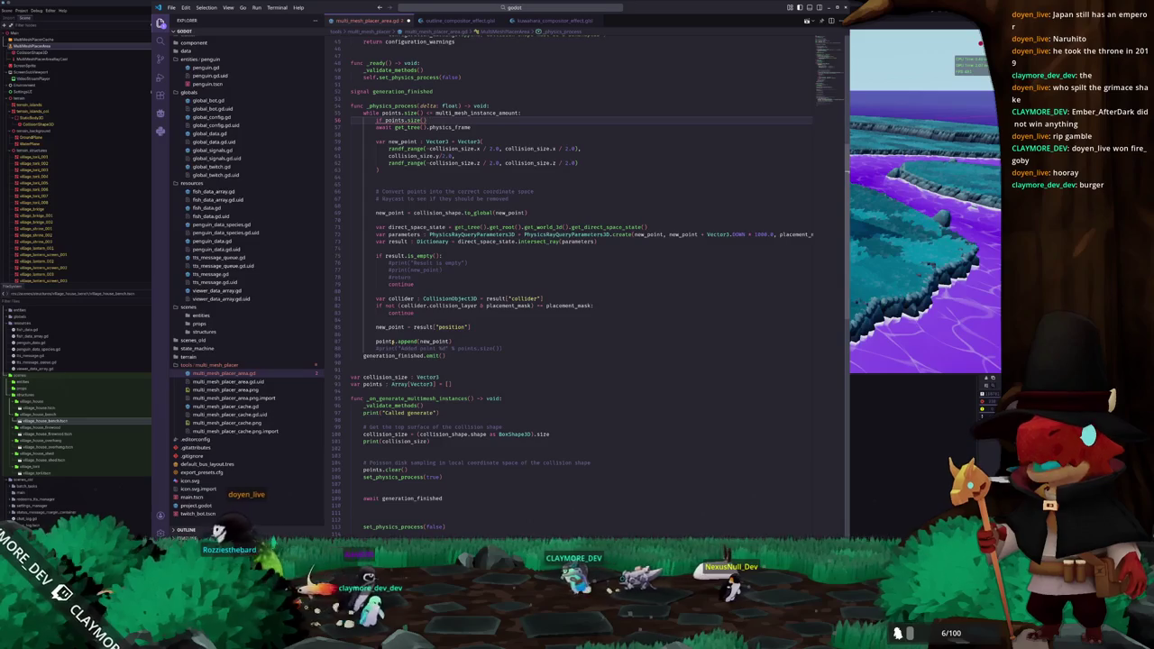
{"action": "type", "text": ")"}
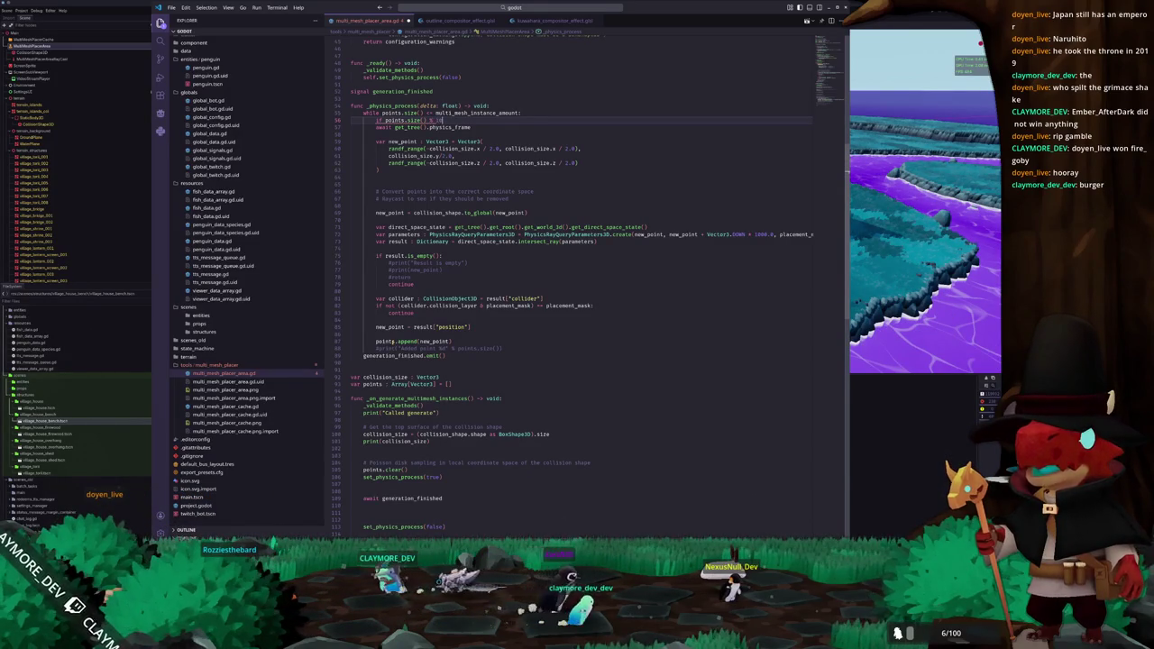
{"action": "type", "text": ":"}
{"action": "key", "text": "Return"}
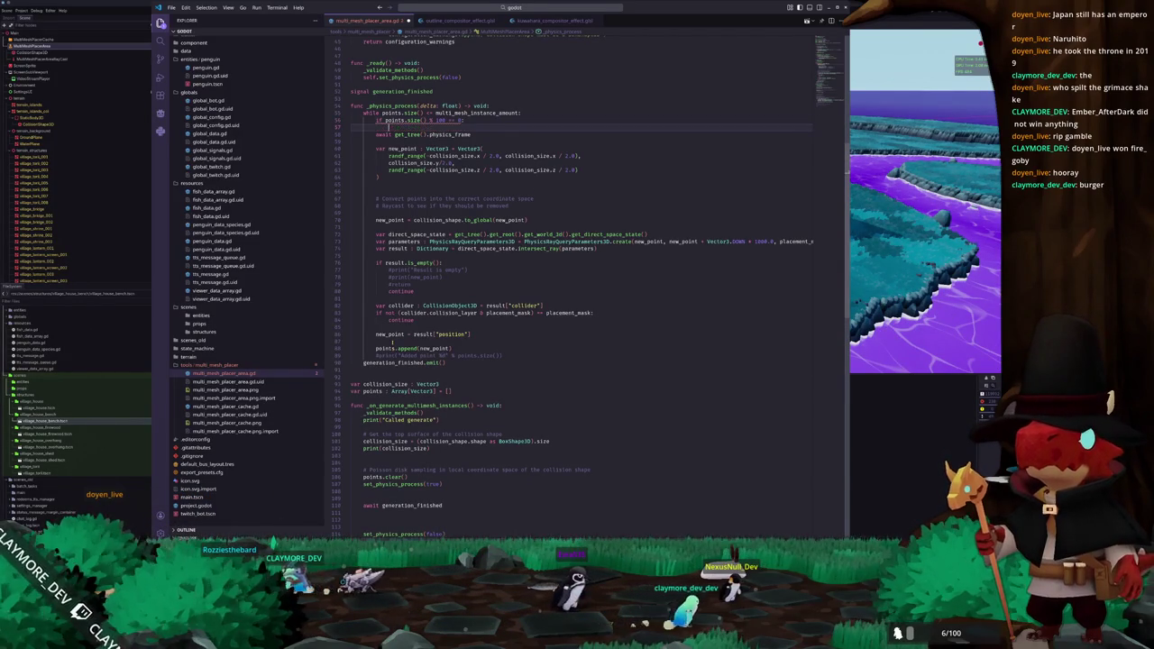
{"action": "type", "text": "print"}
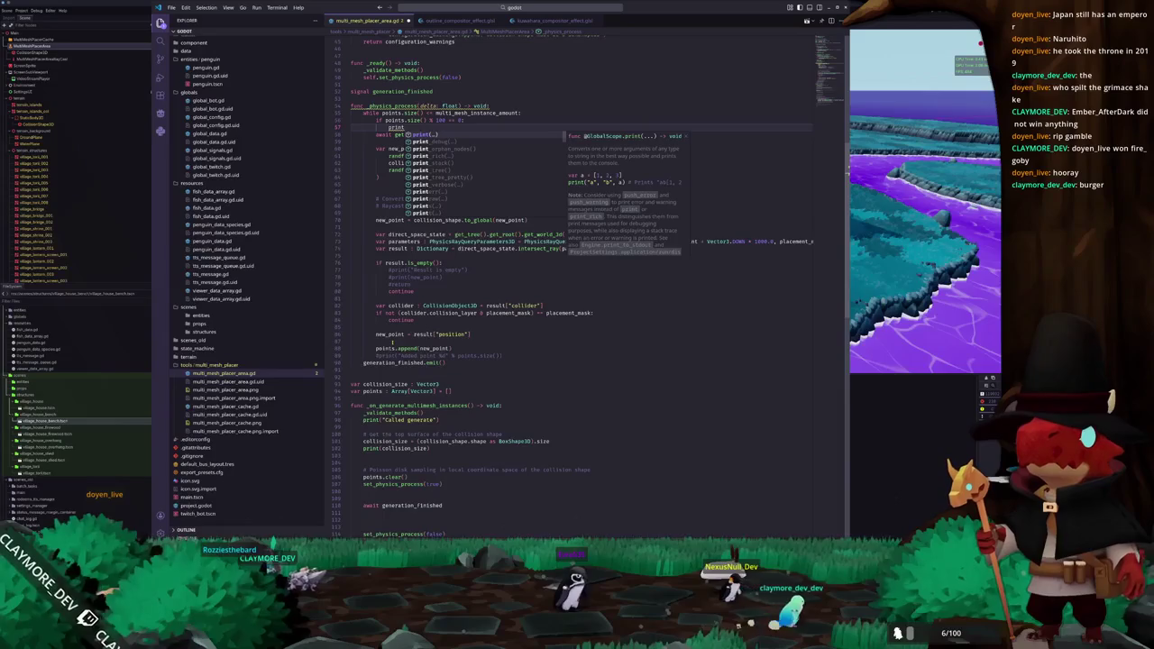
{"action": "key", "text": "Return"}
{"action": "type", "text": "points.size("}
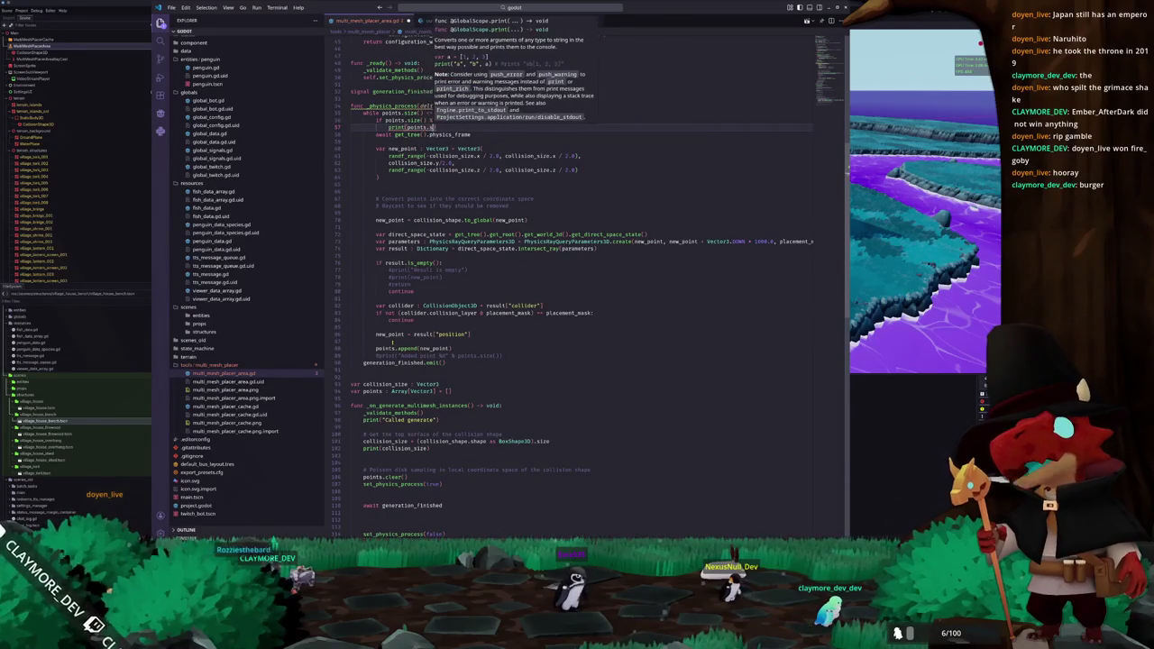
{"action": "type", "text": "))"}
{"action": "key", "text": "Down"}
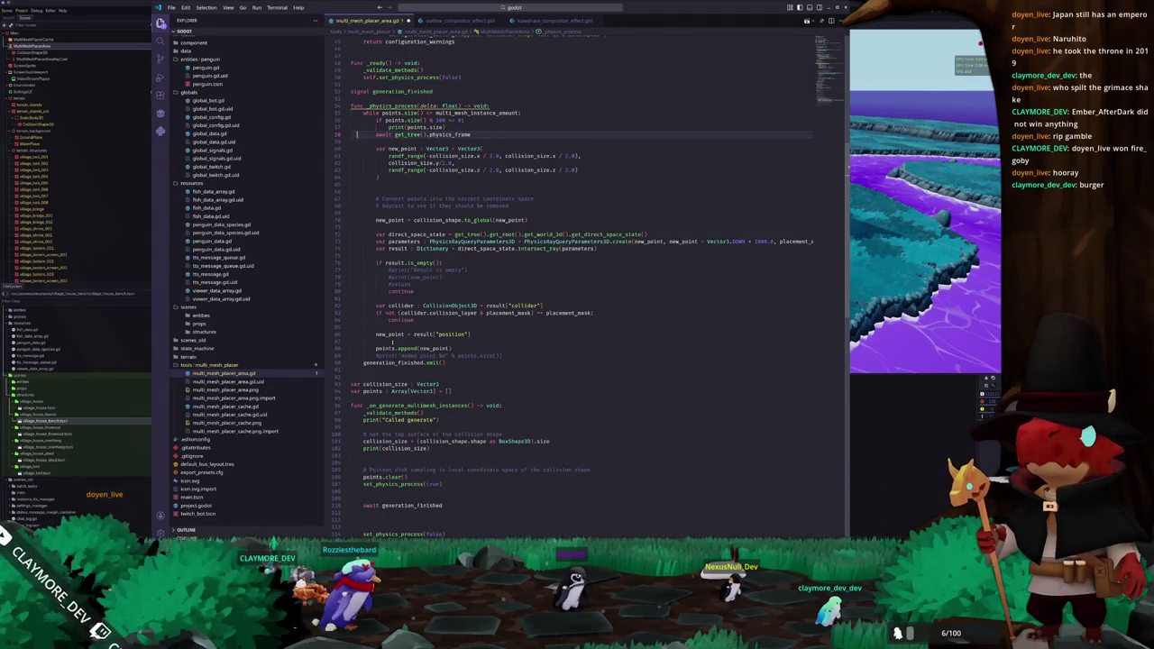
{"action": "key", "text": "Down"}
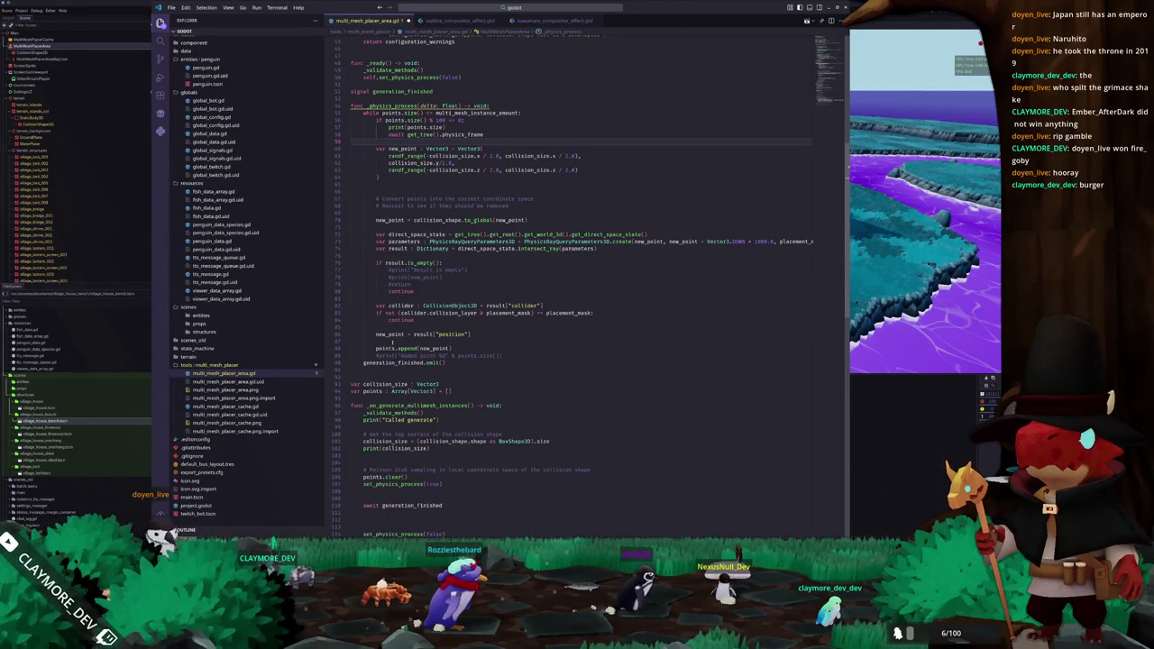
Check the Godot editor, then return to the script's empty line 81
{"action": "key", "text": "alt+Tab"}
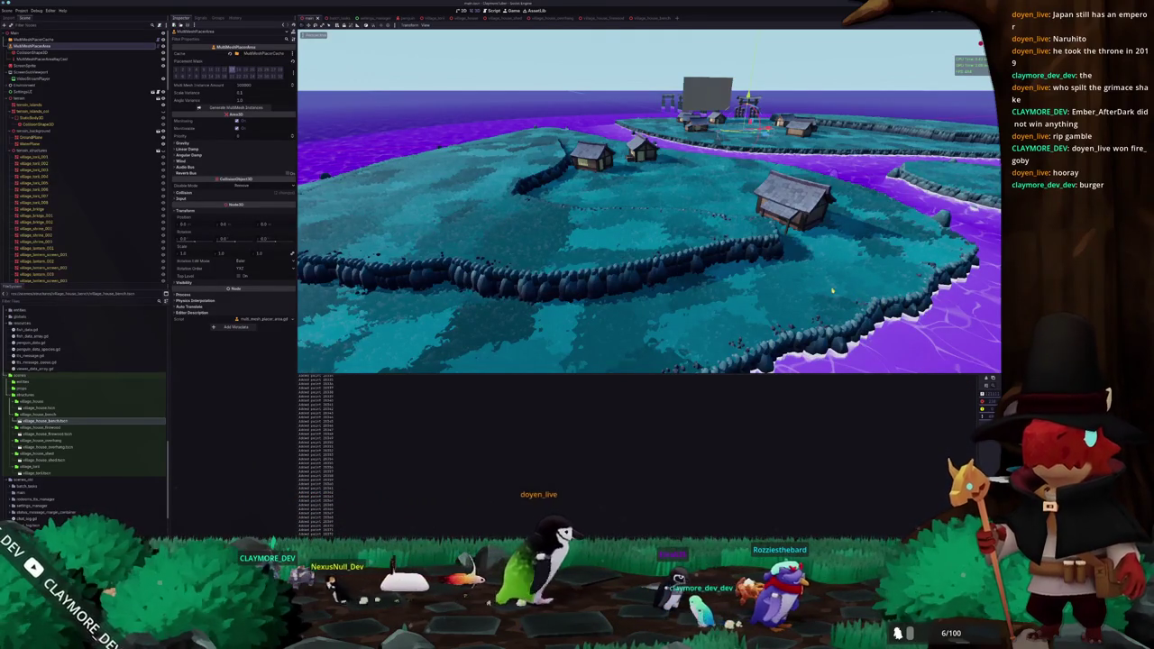
{"action": "key", "text": "alt+Tab"}
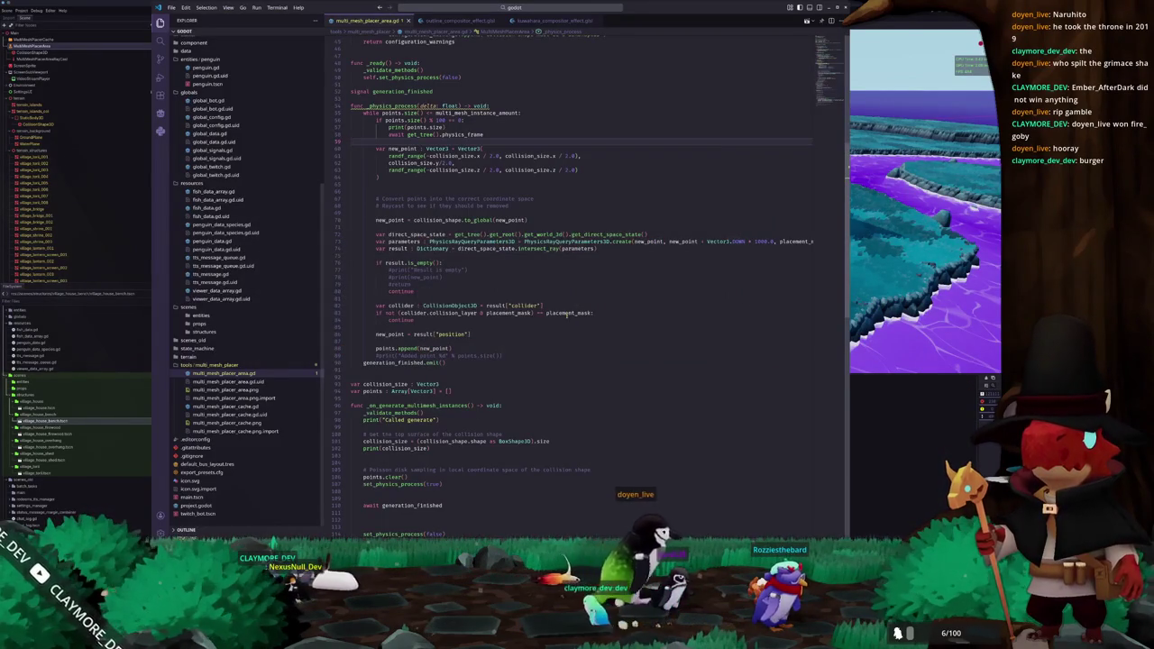
{"action": "left_click", "coordinate": [492, 297]}
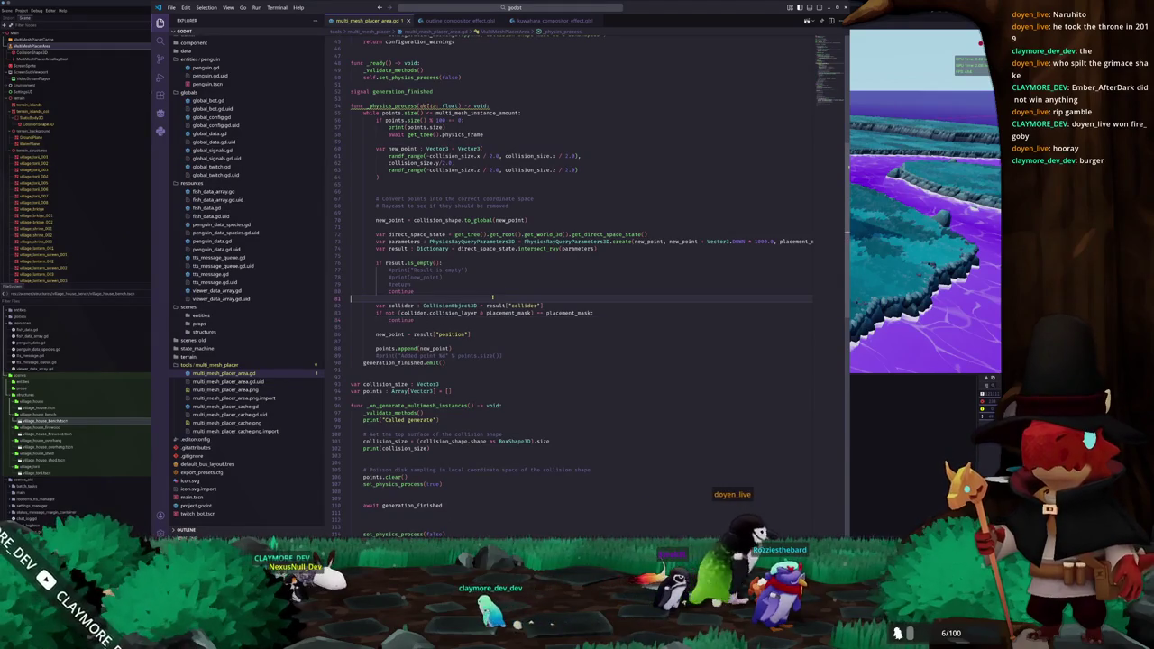
{"action": "scroll", "scroll_direction": "down", "scroll_amount": 3}
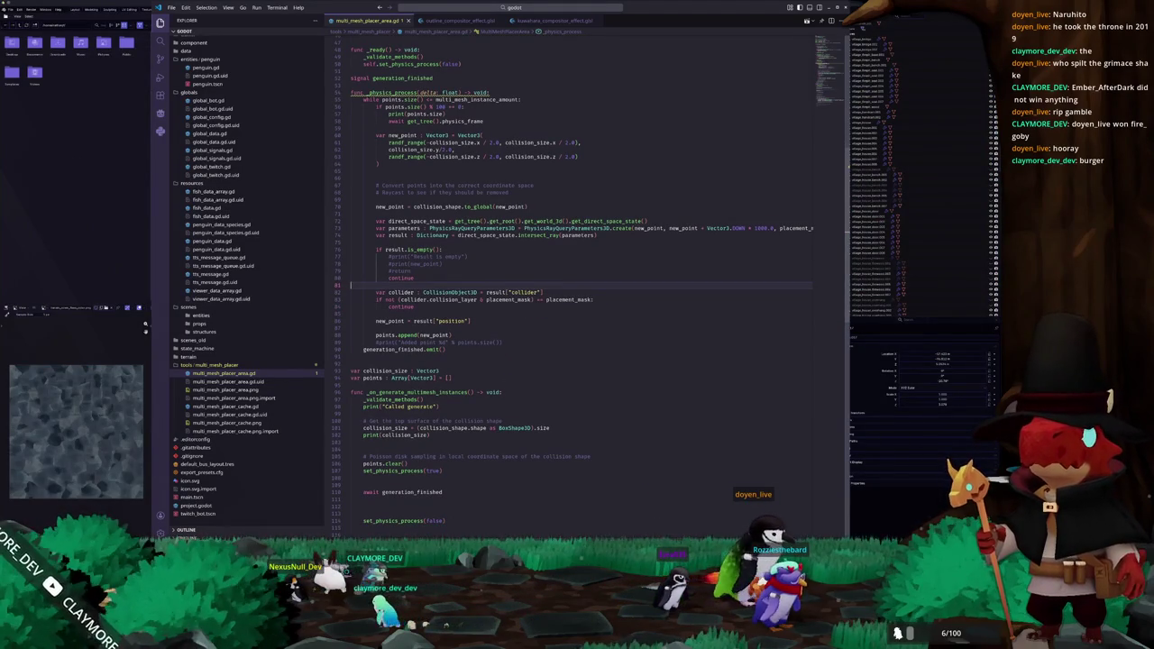
Relaunch Godot's Project Manager from the taskbar and reopen the project in the editor
{"action": "right_click", "coordinate": [603, 635]}
{"action": "left_click", "coordinate": [609, 448]}
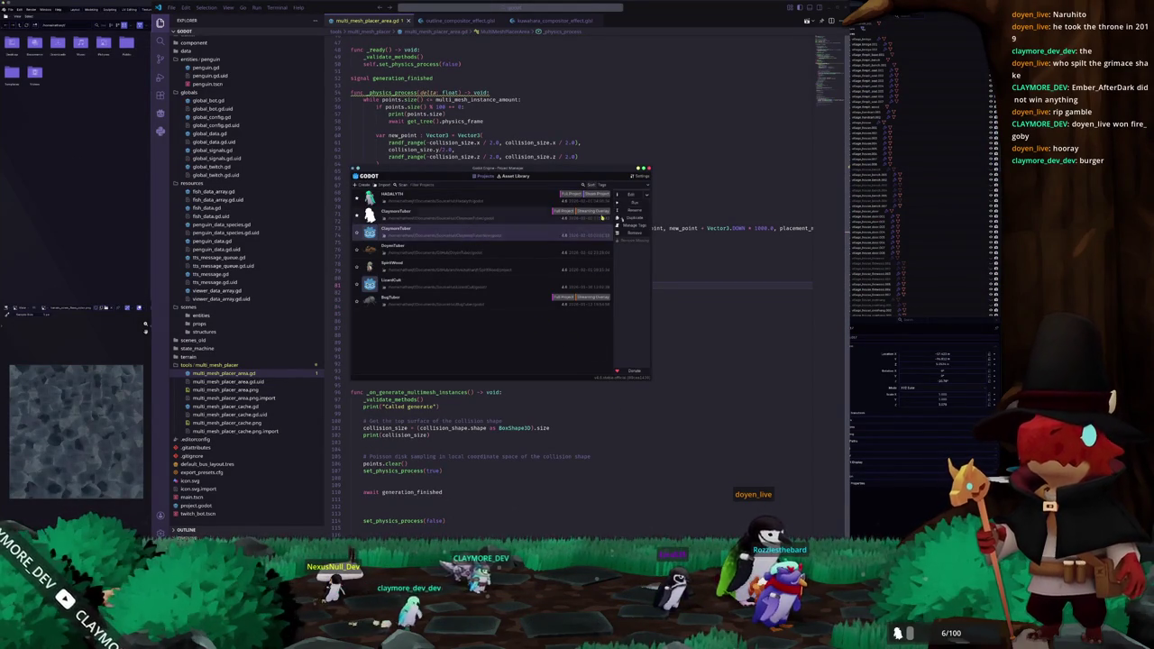
{"action": "left_click", "coordinate": [630, 194]}
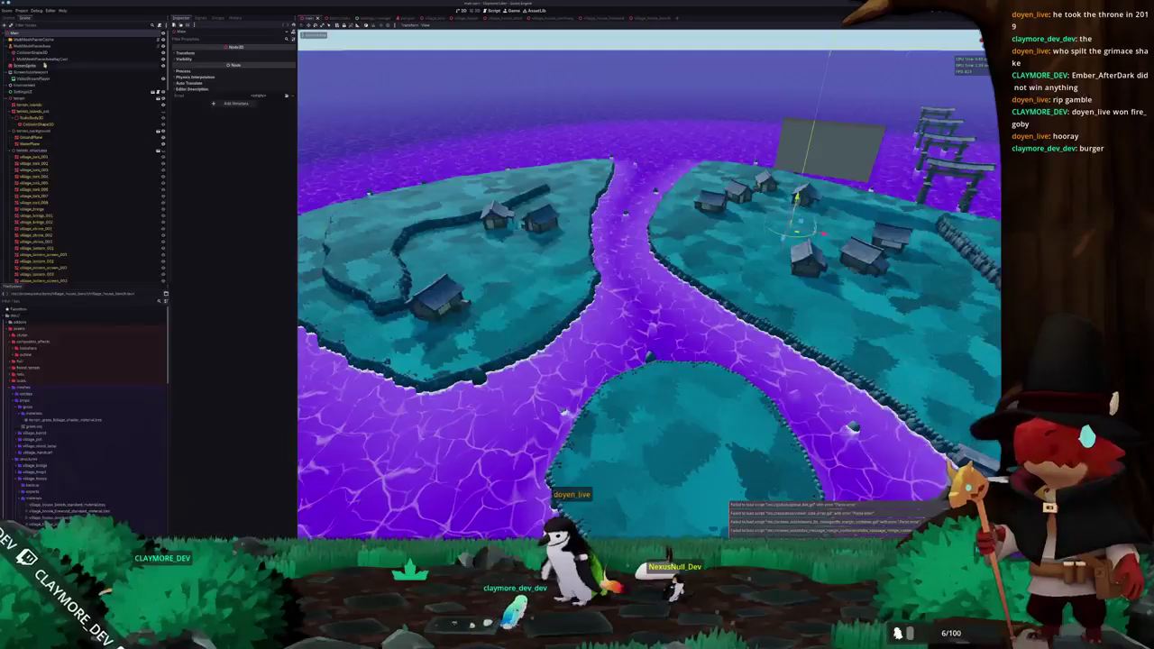
Fix the print(points.size()) call, change the modulo check to % 1000, and save the script
{"action": "left_click", "coordinate": [40, 46]}
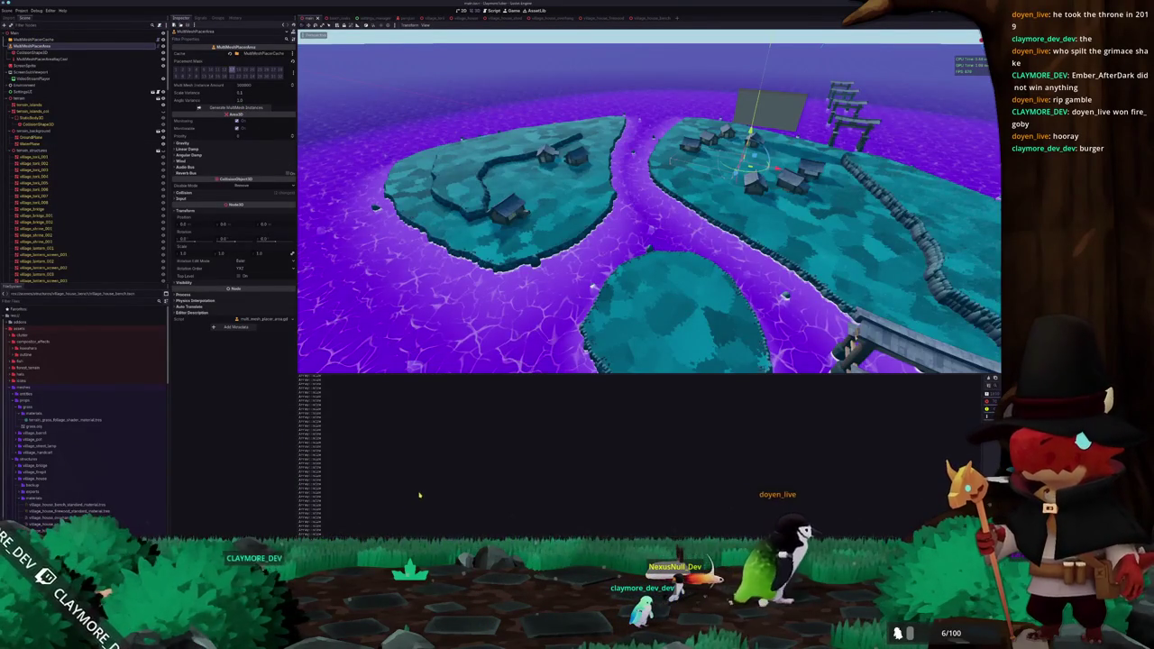
{"action": "key", "text": "alt+Tab"}
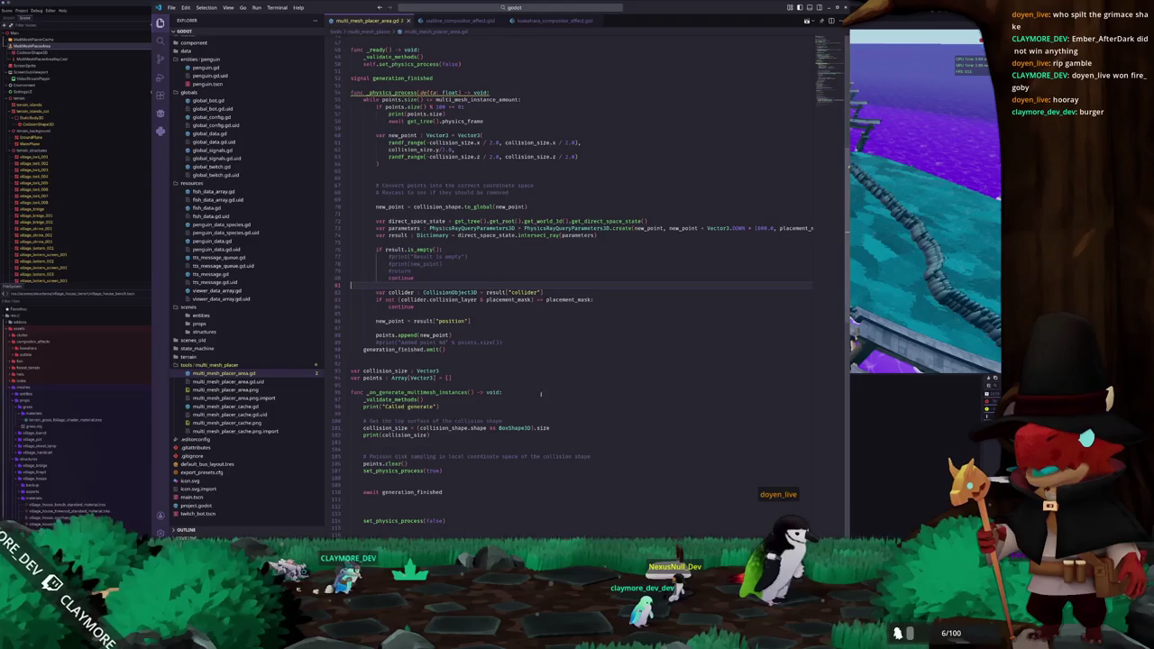
{"action": "left_click", "coordinate": [441, 114]}
{"action": "type", "text": "()"}
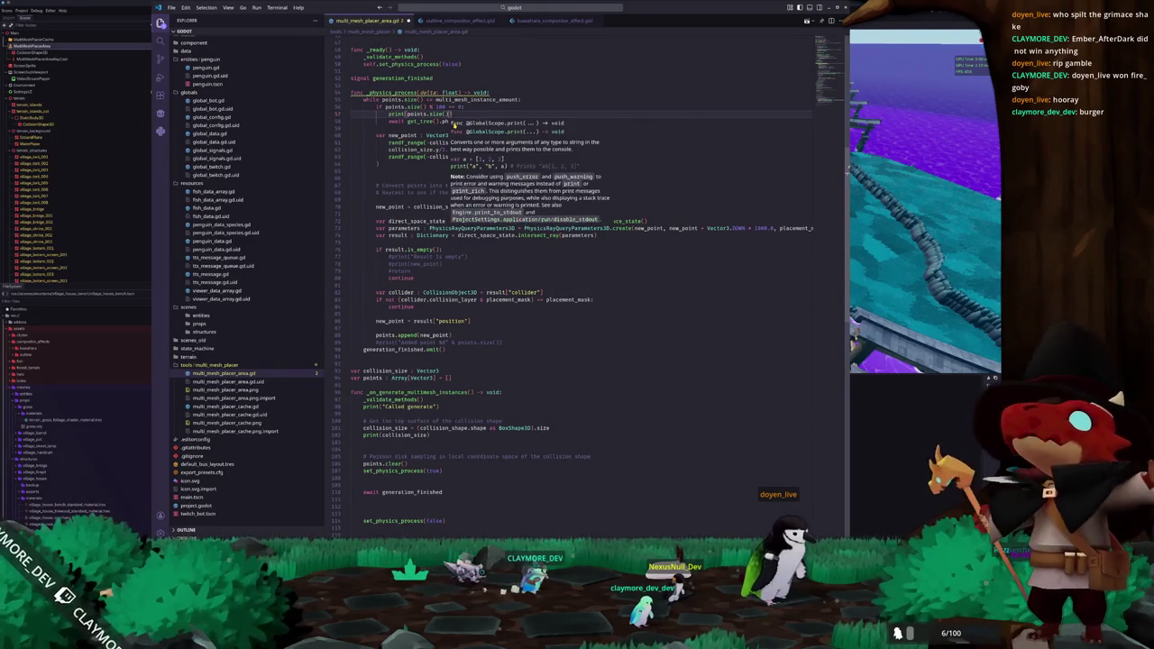
{"action": "key", "text": "Up"}
{"action": "type", "text": "0"}
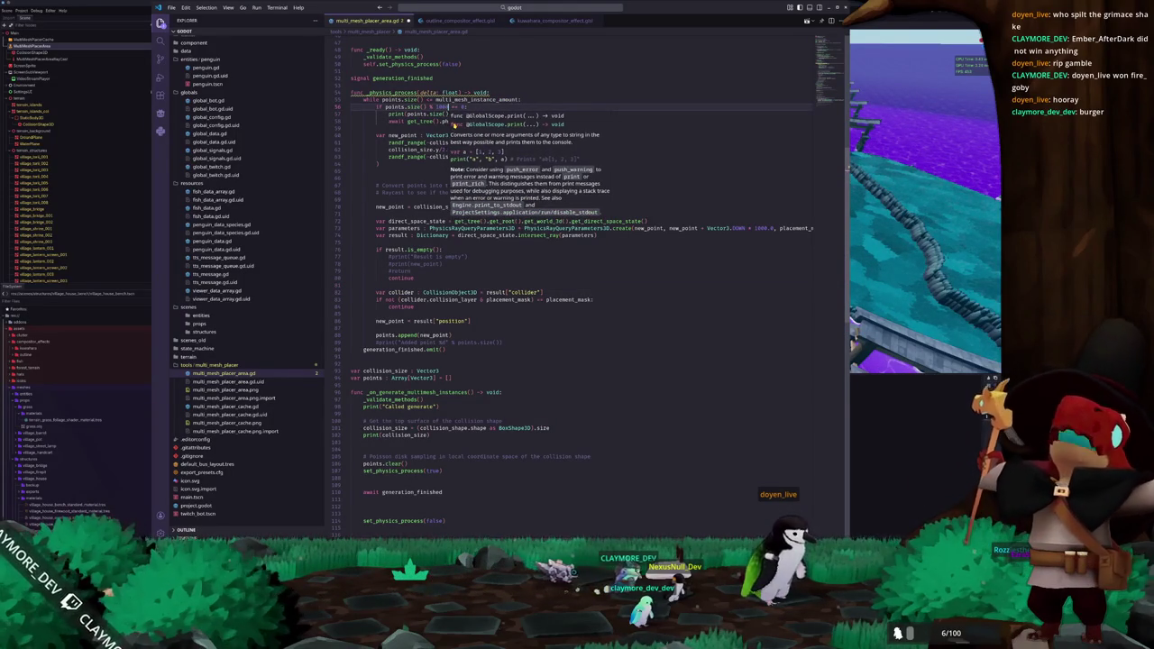
{"action": "key", "text": "ctrl+s"}
Clear Godot's Output log and save the scene
{"action": "key", "text": "alt+Tab"}
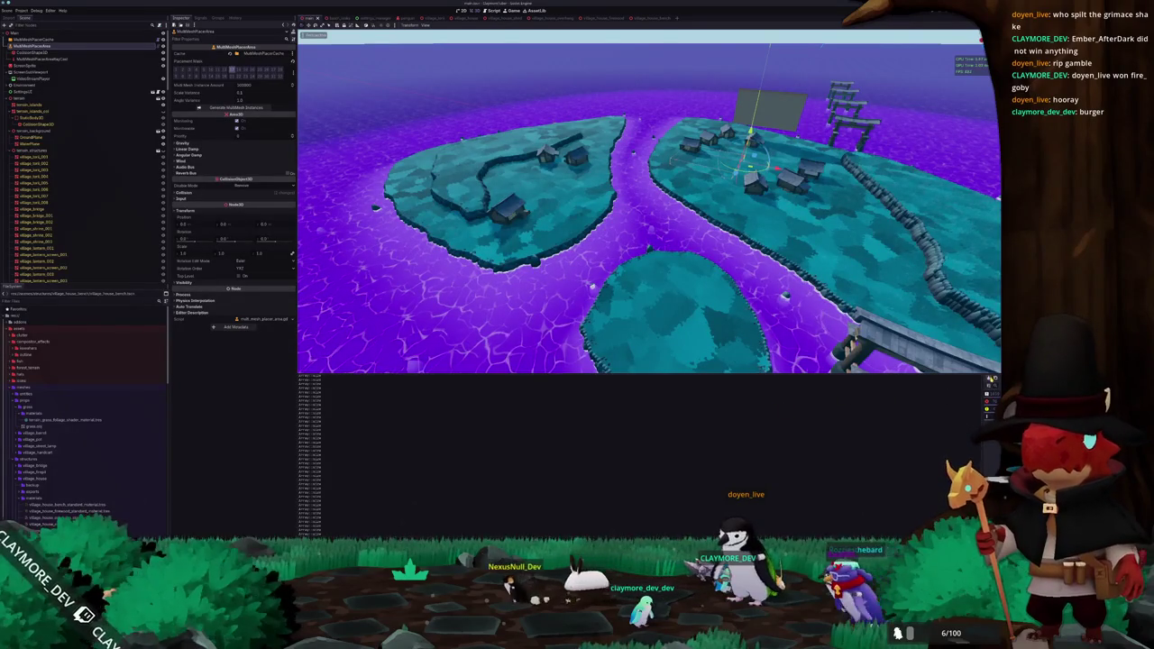
{"action": "left_click", "coordinate": [990, 380]}
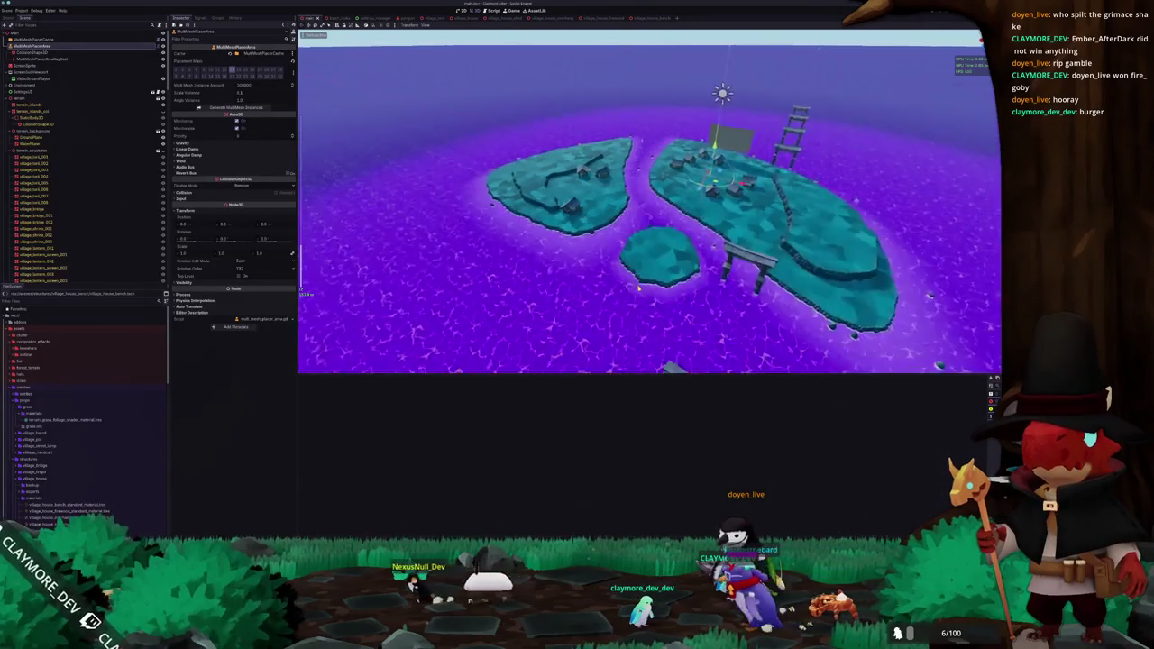
{"action": "key", "text": "ctrl+s"}
{"action": "key", "text": "w"}
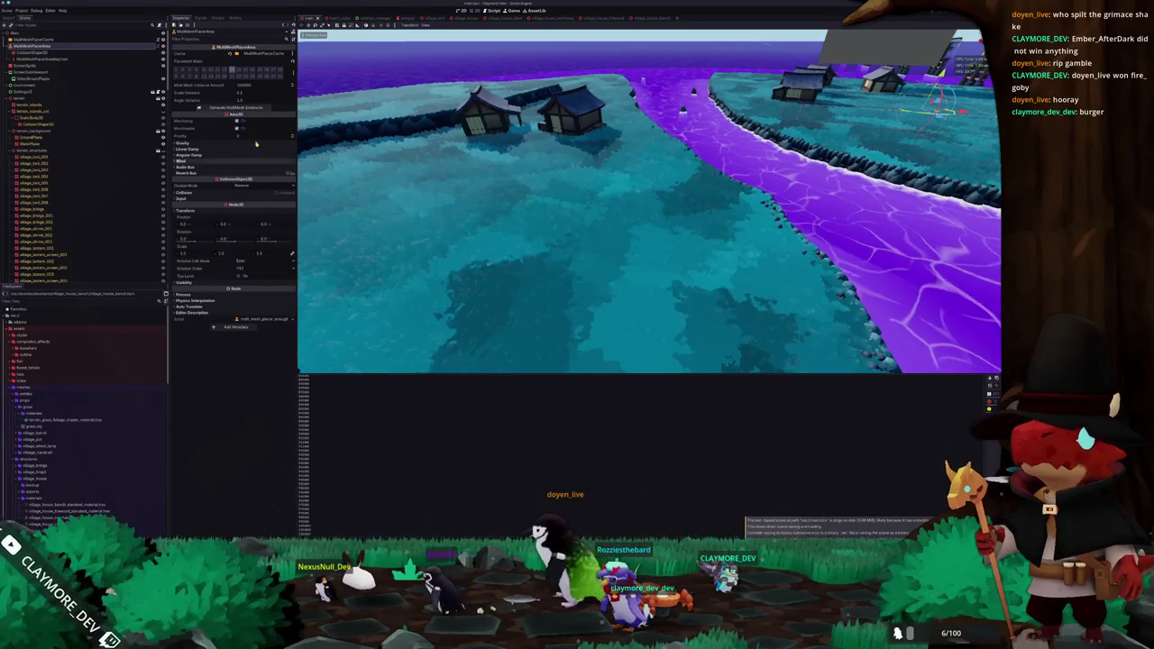
{"action": "left_click_drag", "start_coordinate": [338, 339], "coordinate": [328, 231]}
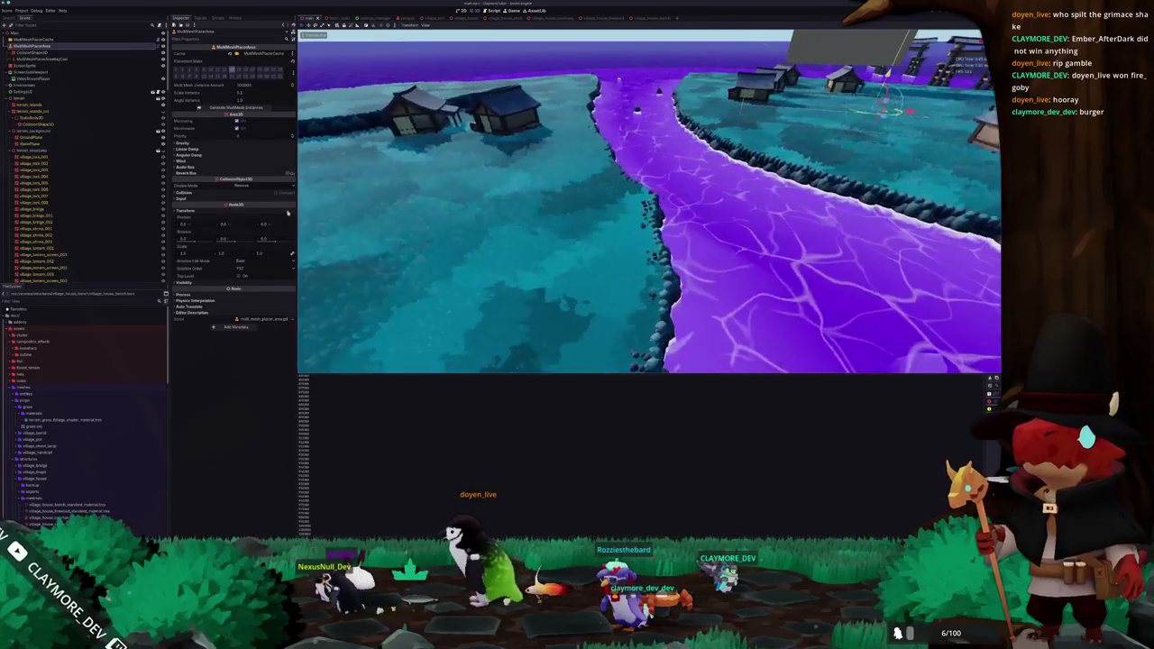
{"action": "left_click", "coordinate": [259, 87]}
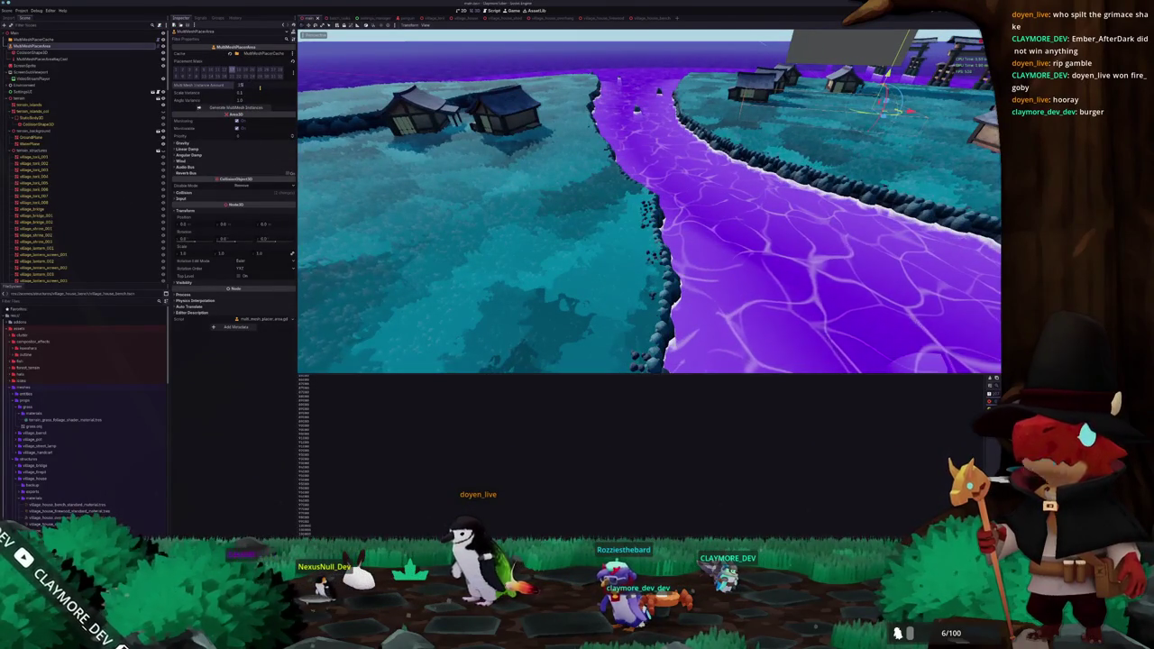
{"action": "type", "text": "150000"}
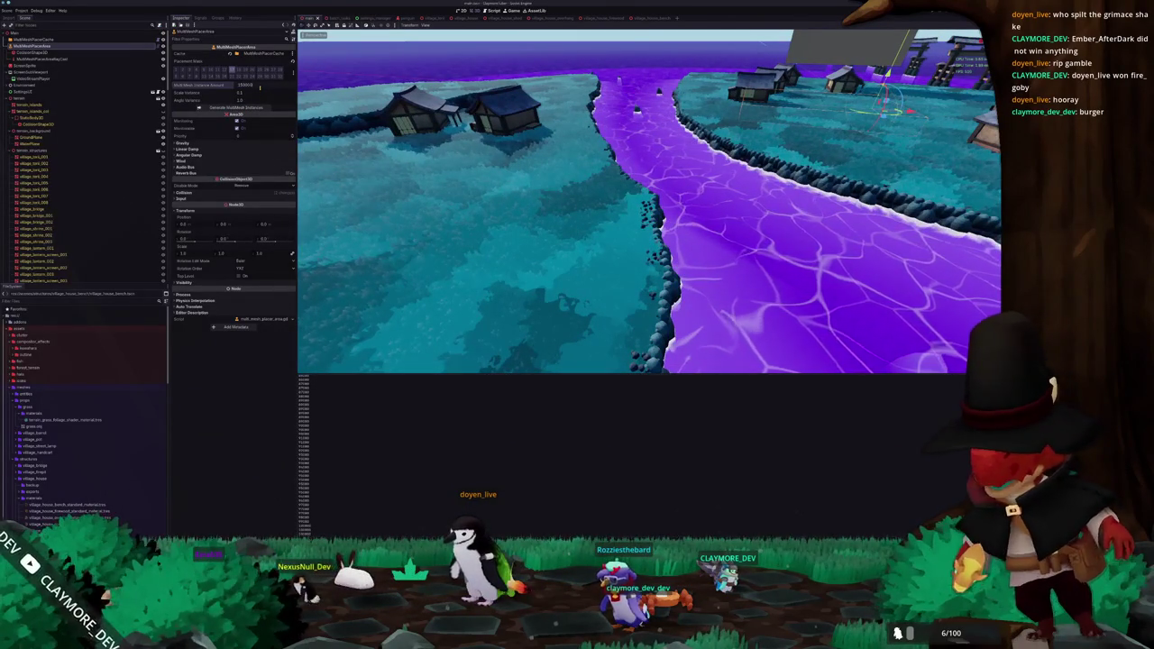
{"action": "left_click", "coordinate": [234, 107]}
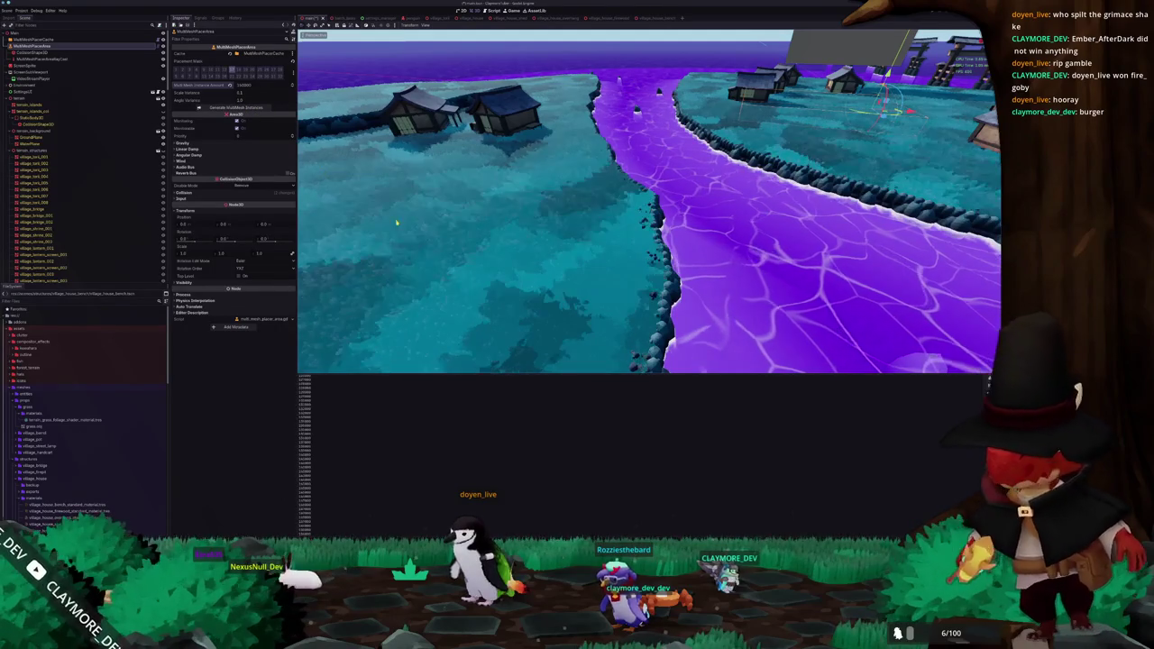
{"action": "left_click_drag", "start_coordinate": [399, 216], "coordinate": [387, 227]}
{"action": "scroll", "scroll_direction": "up", "scroll_amount": 3}
{"action": "scroll", "scroll_direction": "down", "scroll_amount": 3}
{"action": "scroll", "scroll_direction": "down", "scroll_amount": 3}
{"action": "scroll", "scroll_direction": "up", "scroll_amount": 3}
{"action": "scroll", "scroll_direction": "down", "scroll_amount": 3}
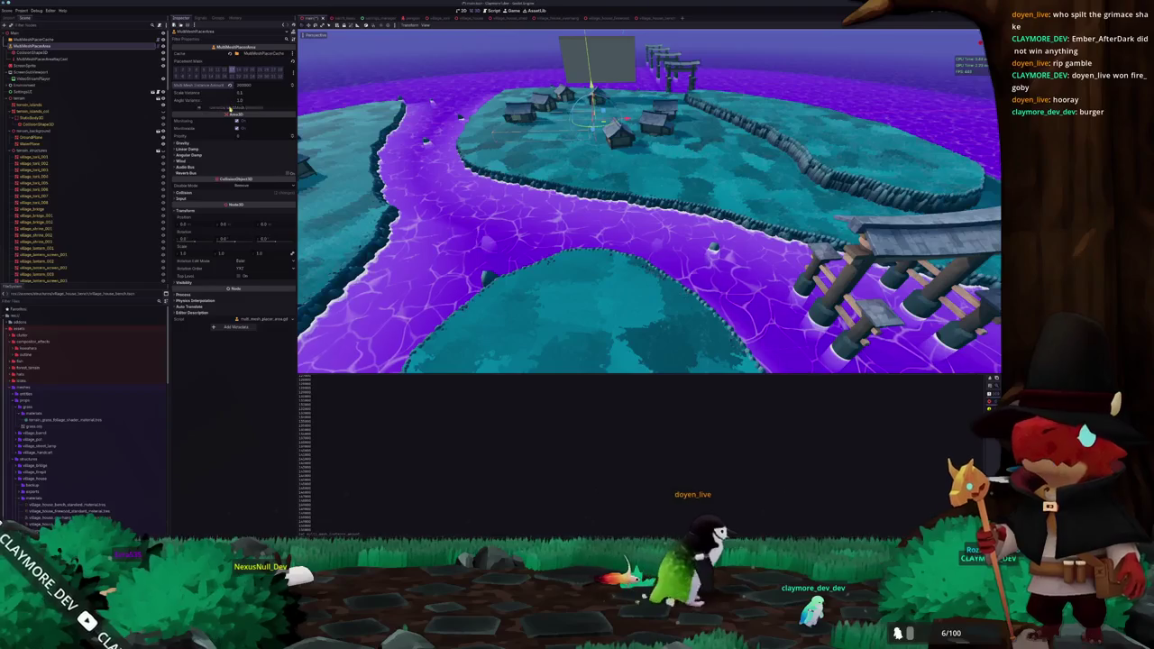
{"action": "scroll", "scroll_direction": "up", "scroll_amount": 3}
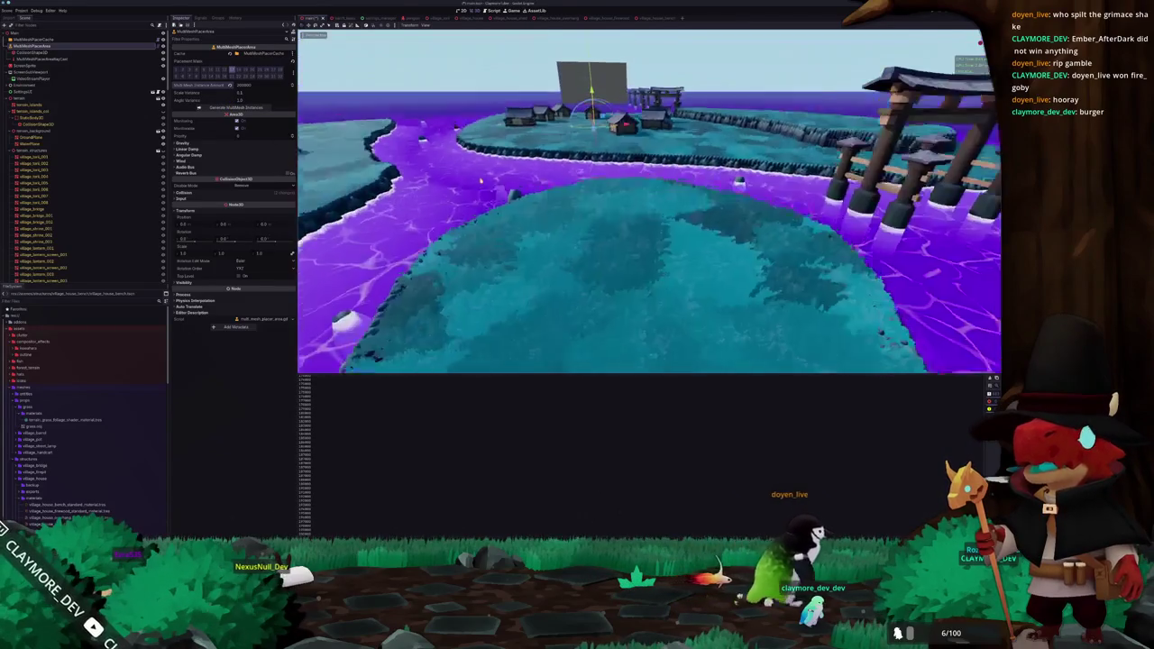
{"action": "scroll", "scroll_direction": "down", "scroll_amount": 3}
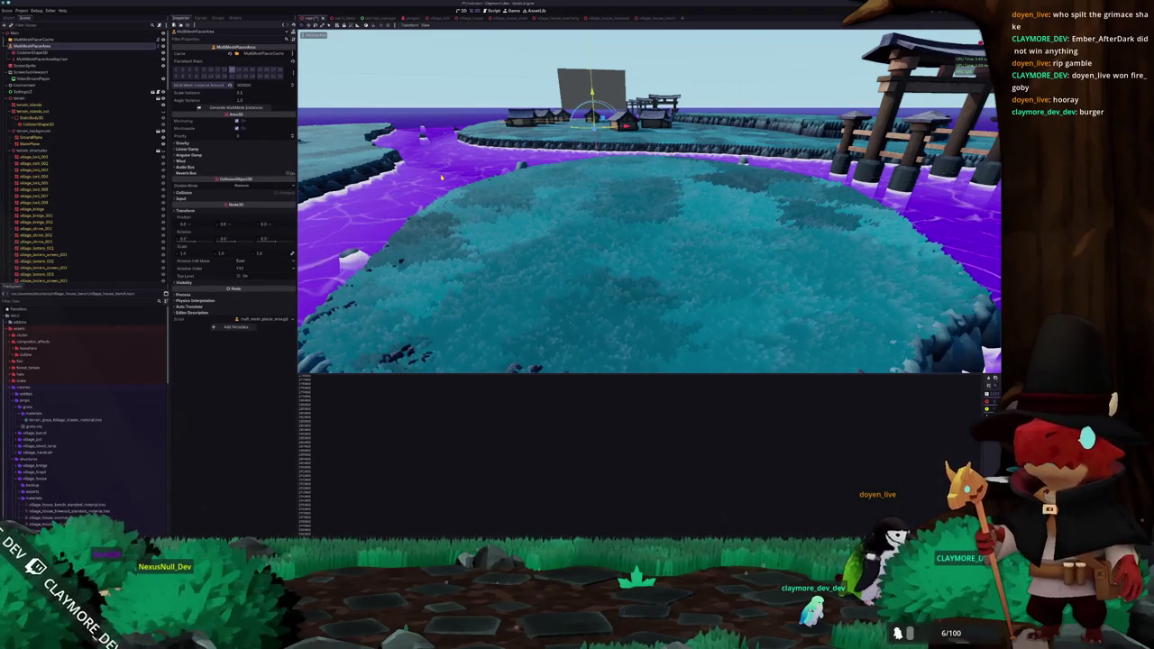
Save the main scene while flying around to inspect the grass-covered village island
{"action": "left_click_drag", "start_coordinate": [440, 178], "coordinate": [592, 224]}
{"action": "key", "text": "ctrl+s"}
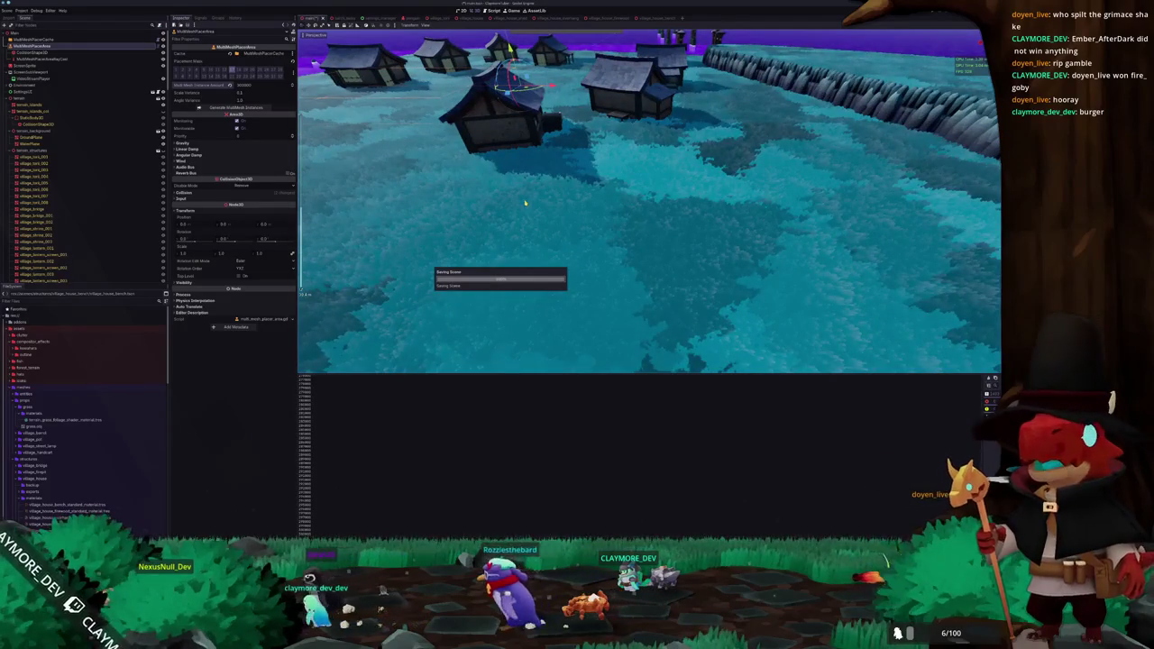
{"action": "left_click_drag", "start_coordinate": [531, 203], "coordinate": [579, 227]}
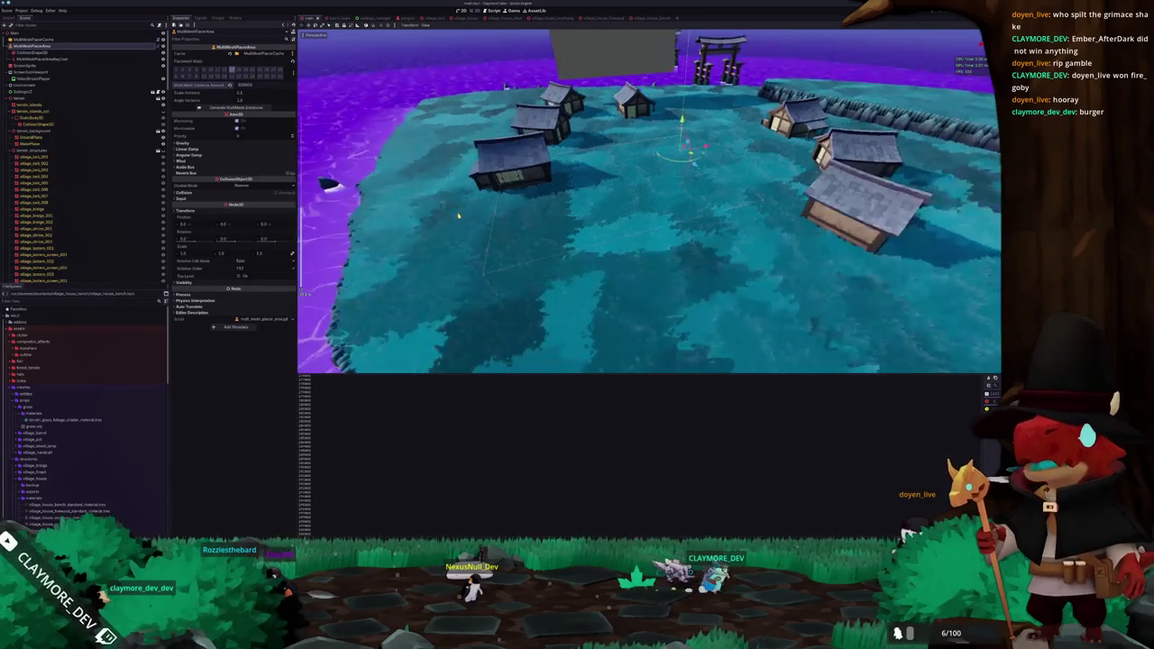
{"action": "left_click_drag", "start_coordinate": [439, 211], "coordinate": [427, 215]}
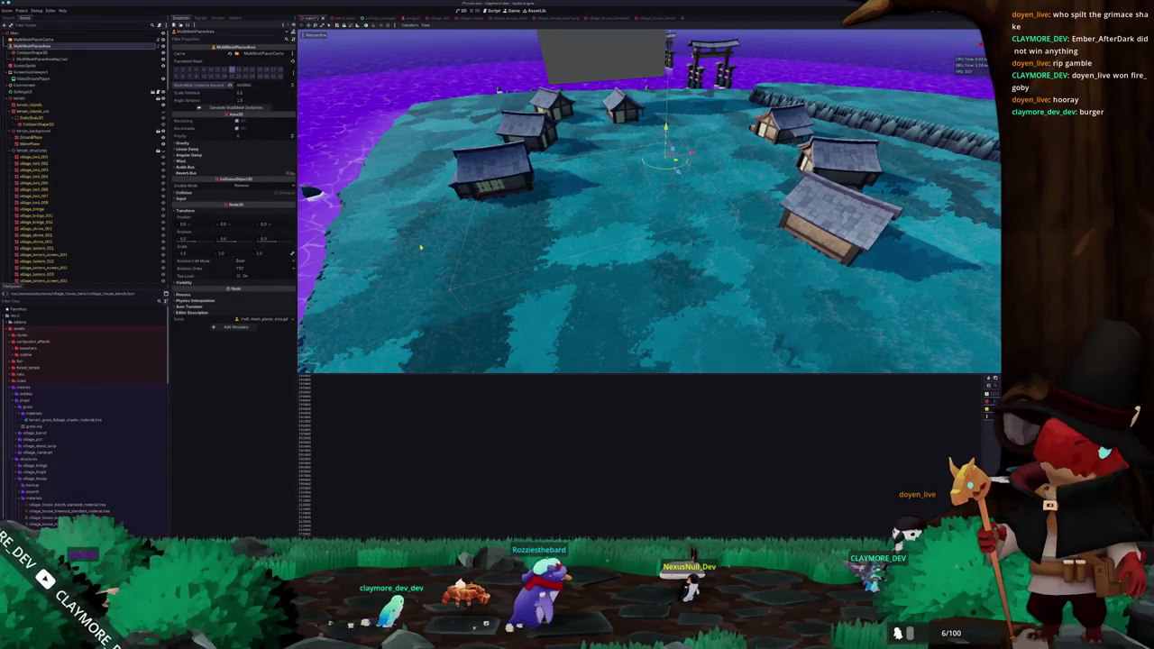
{"action": "left_click_drag", "start_coordinate": [443, 259], "coordinate": [421, 233]}
{"action": "left_click_drag", "start_coordinate": [536, 277], "coordinate": [495, 220]}
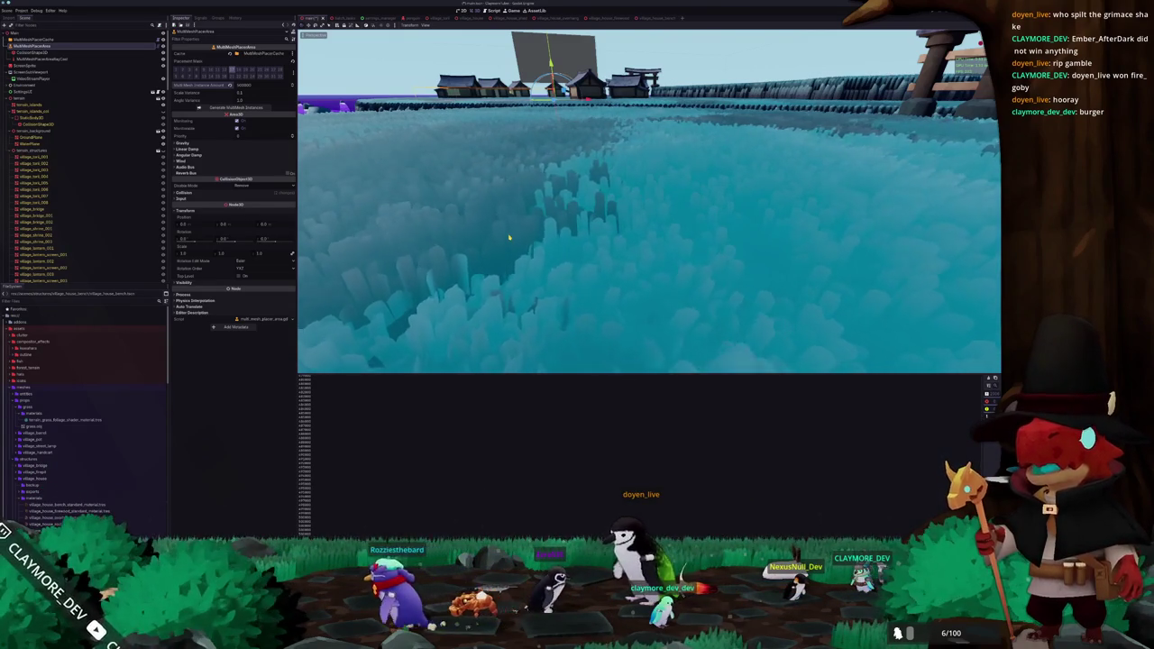
{"action": "scroll", "scroll_direction": "down", "scroll_amount": 3}
{"action": "left_click_drag", "start_coordinate": [510, 237], "coordinate": [612, 228]}
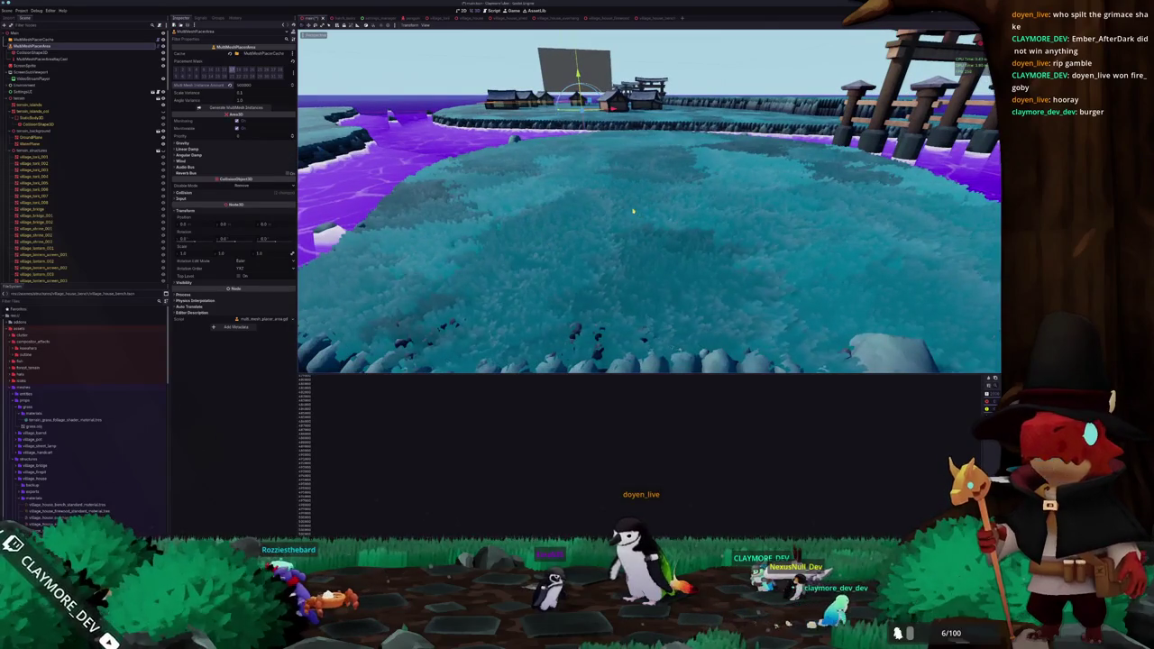
{"action": "scroll", "scroll_direction": "down", "scroll_amount": 3}
{"action": "scroll", "scroll_direction": "up", "scroll_amount": 3}
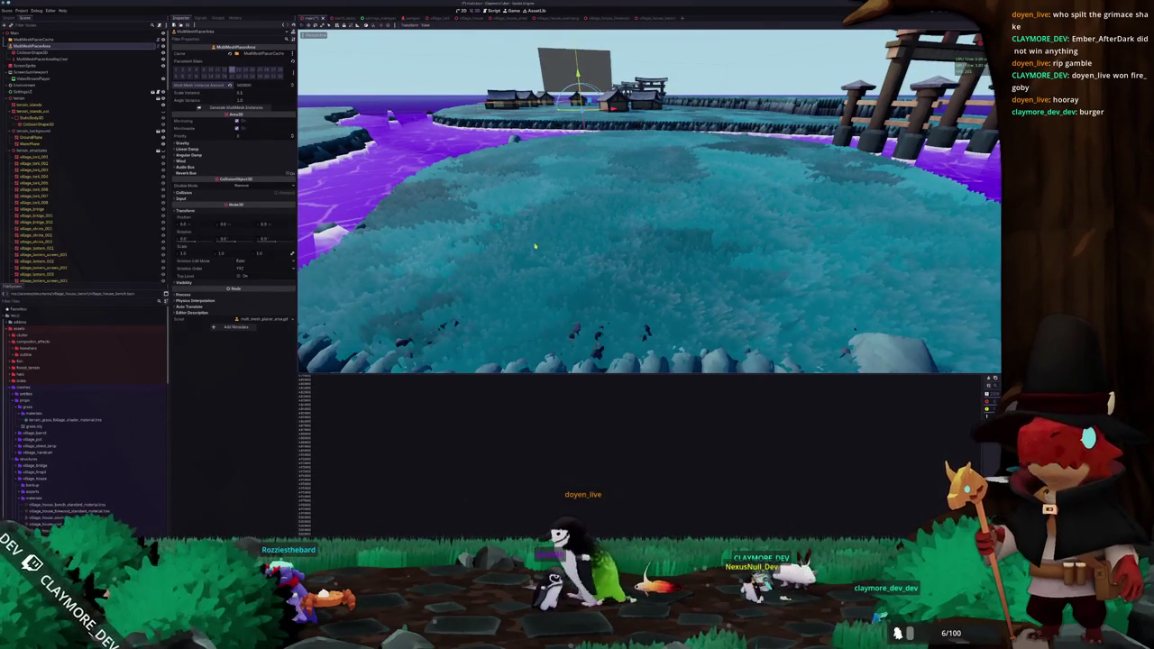
{"action": "scroll", "scroll_direction": "down", "scroll_amount": 3}
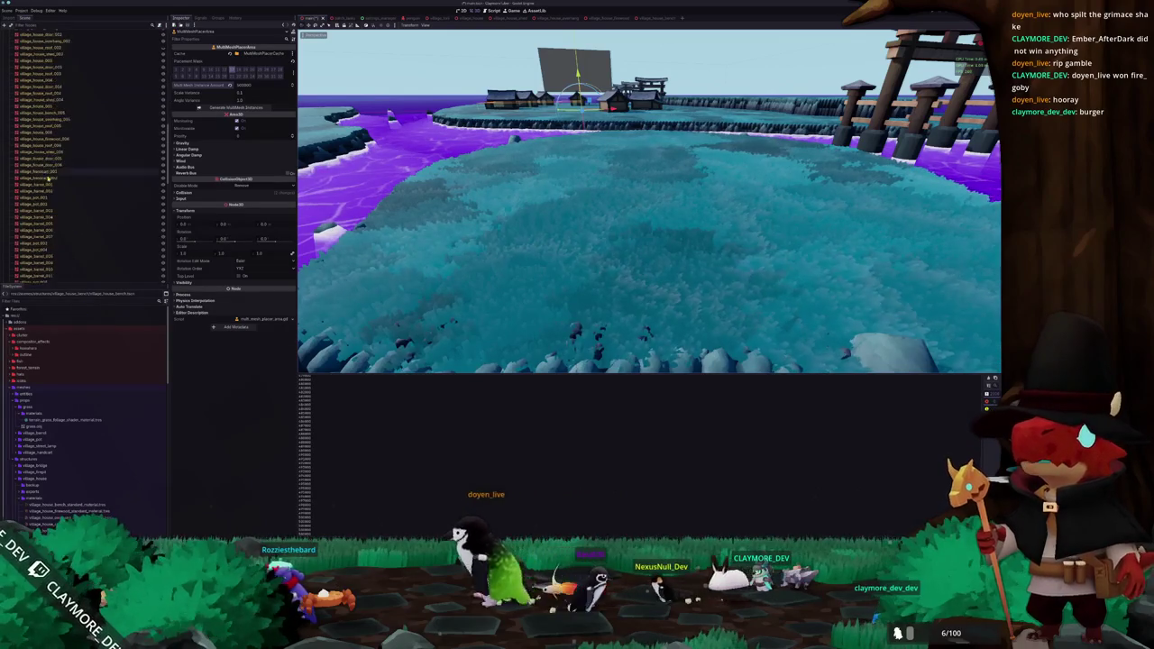
{"action": "scroll", "scroll_direction": "up", "scroll_amount": 3}
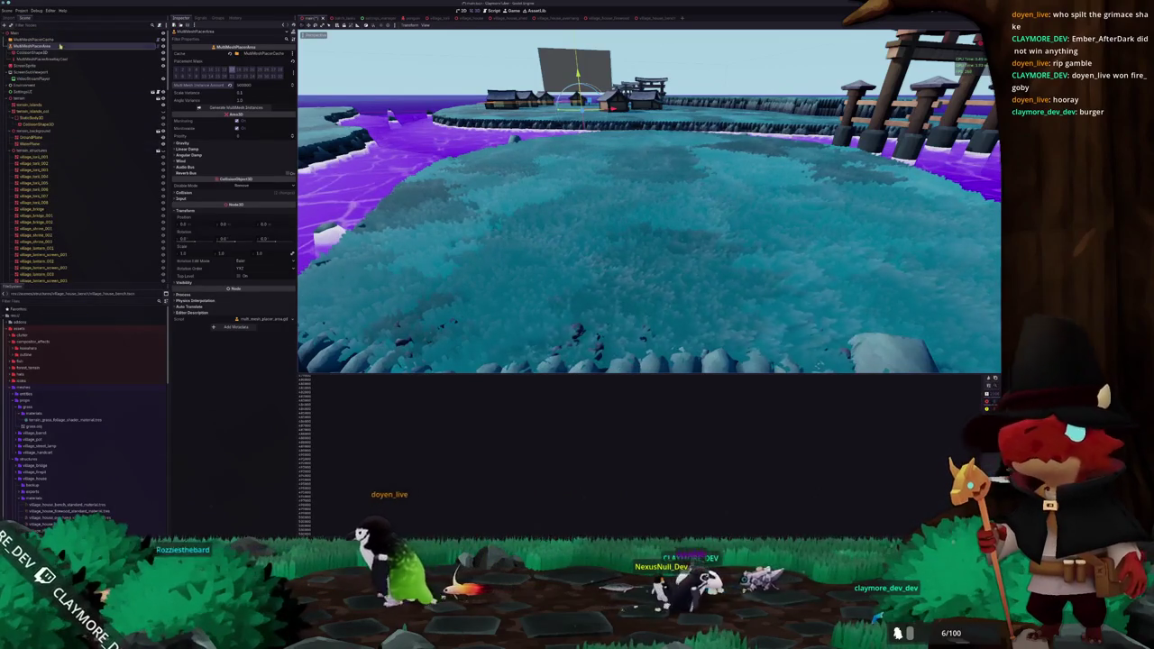
Set the MultiMeshPlacerCache grass Wind Speed to 0.05 and save the scene
{"action": "left_click", "coordinate": [59, 40]}
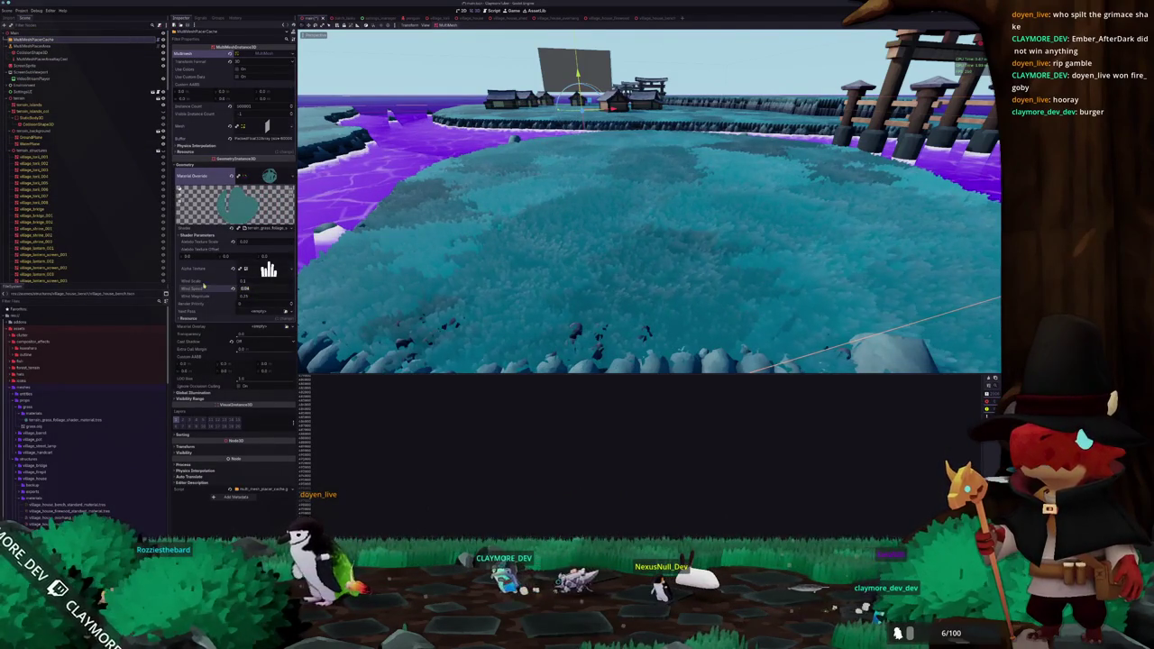
{"action": "left_click_drag", "start_coordinate": [195, 286], "coordinate": [194, 286]}
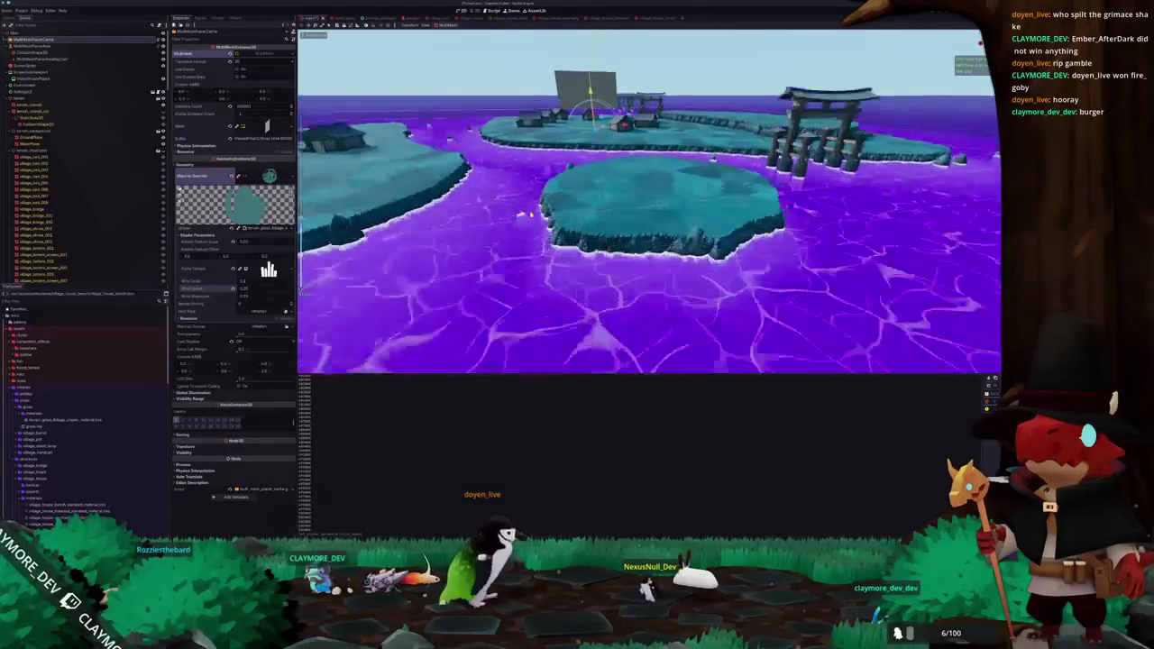
{"action": "key", "text": "ctrl+s"}
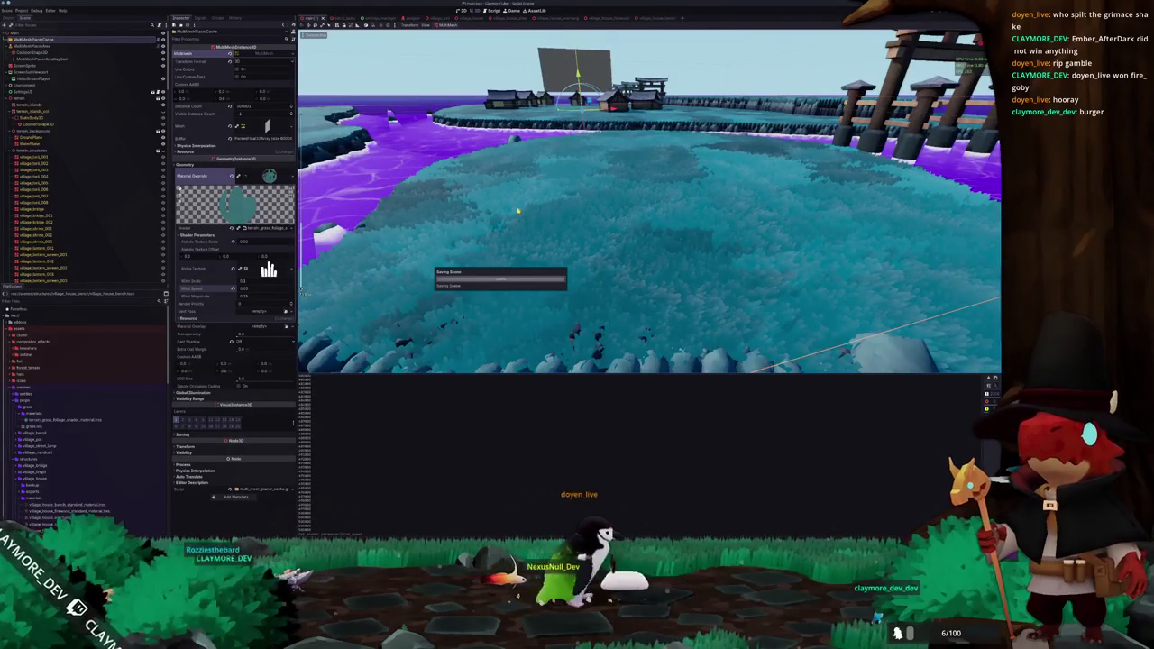
Fly low over the grass toward the stone wall and bridge, selecting village houses
{"action": "left_click_drag", "start_coordinate": [517, 215], "coordinate": [546, 274]}
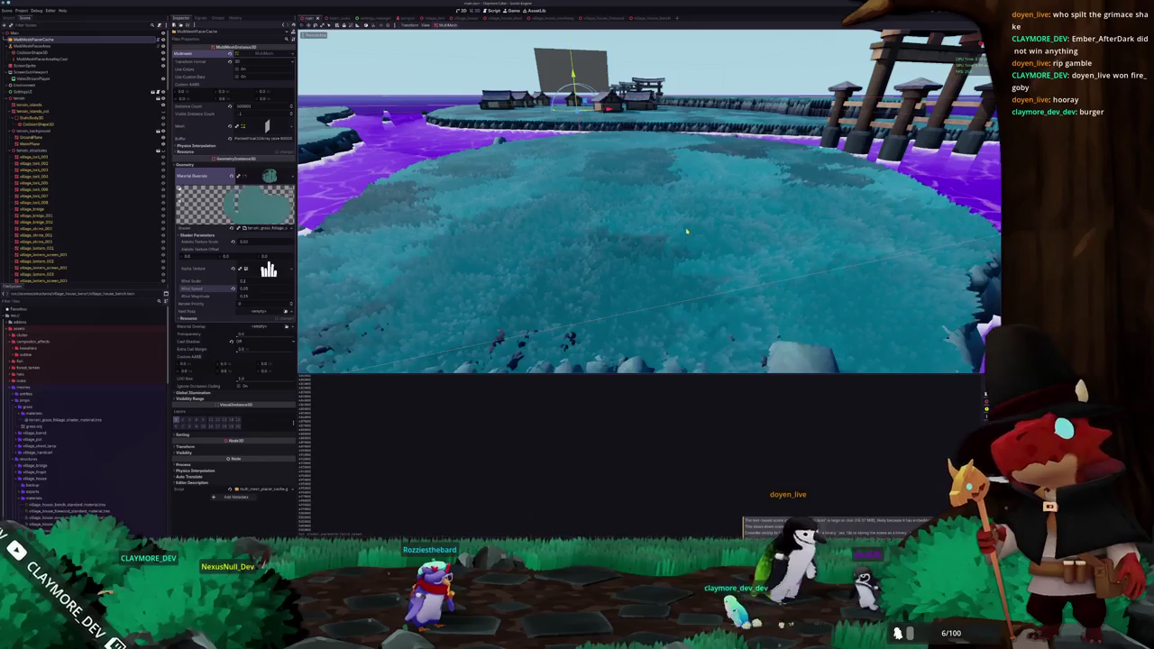
{"action": "scroll", "scroll_direction": "down", "scroll_amount": 3}
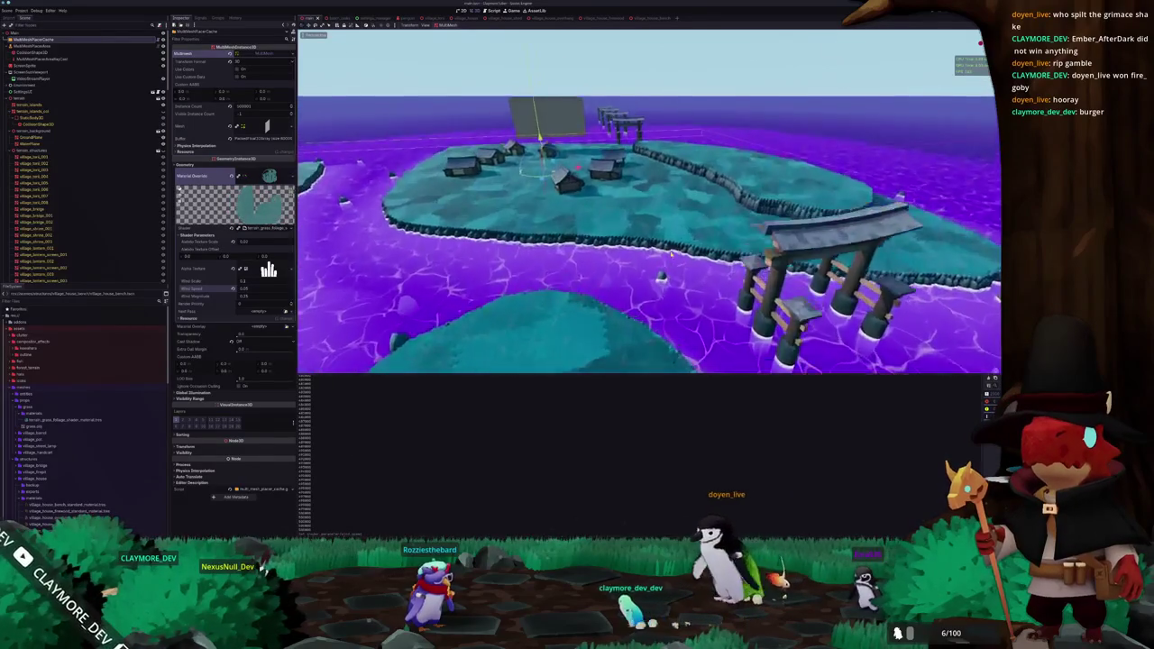
{"action": "scroll", "scroll_direction": "up", "scroll_amount": 3}
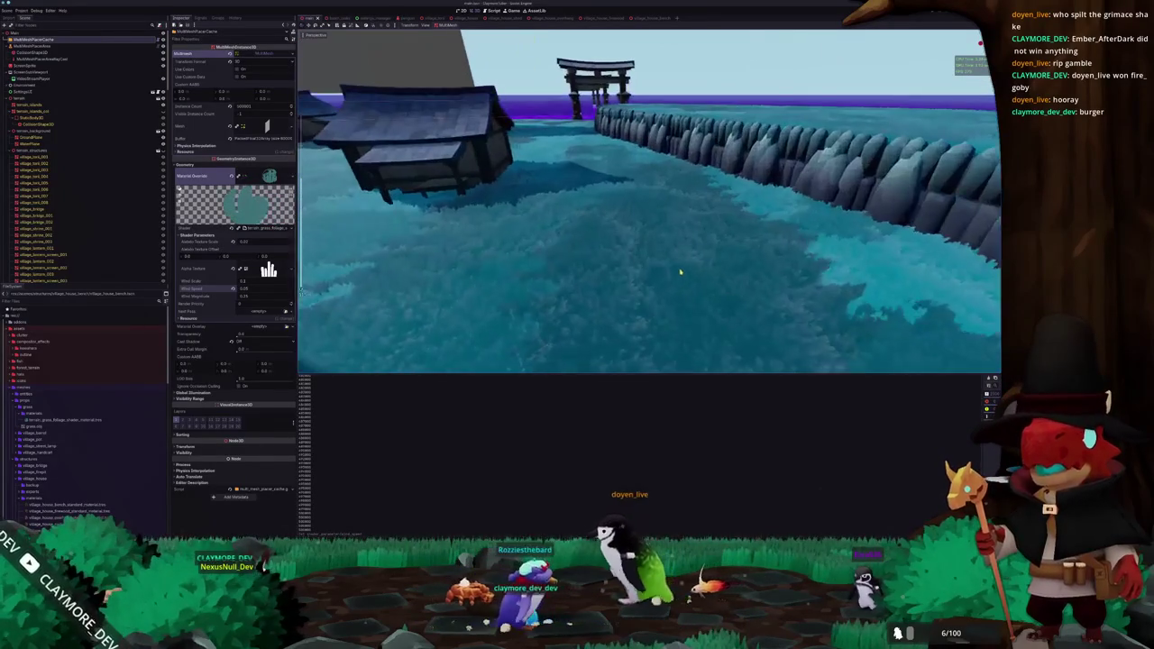
{"action": "left_click_drag", "start_coordinate": [652, 259], "coordinate": [439, 190]}
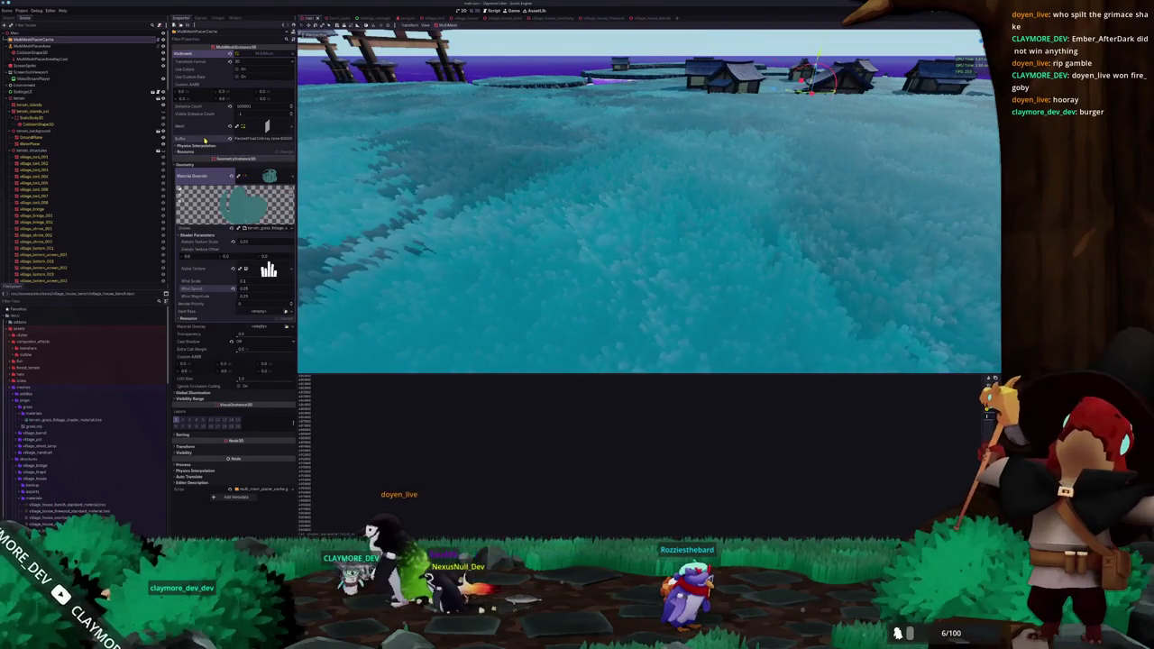
{"action": "mouse_move", "coordinate": [189, 139]}
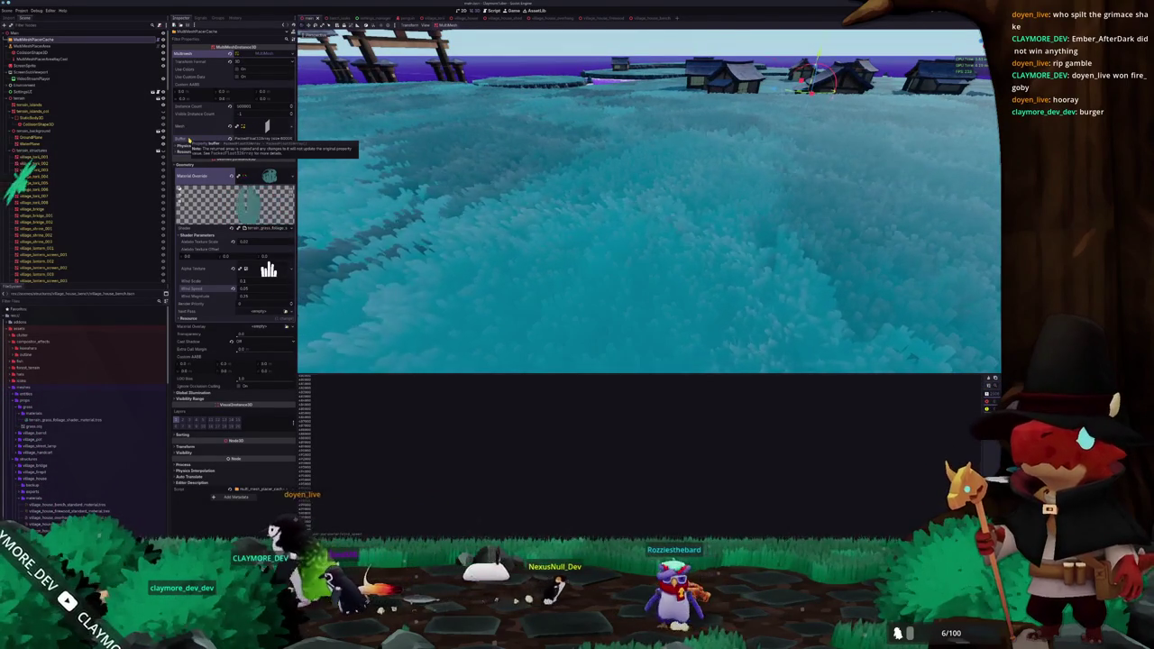
{"action": "left_click_drag", "start_coordinate": [446, 196], "coordinate": [498, 190]}
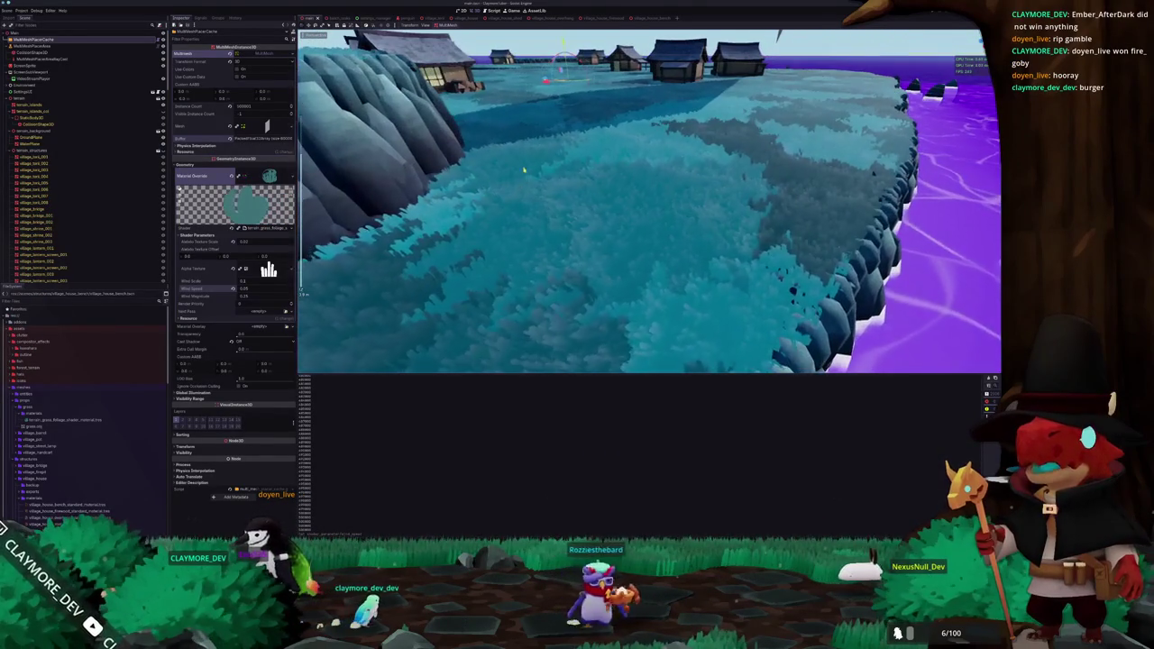
{"action": "left_click_drag", "start_coordinate": [529, 183], "coordinate": [639, 181]}
{"action": "left_click", "coordinate": [664, 162]}
{"action": "left_click", "coordinate": [653, 138]}
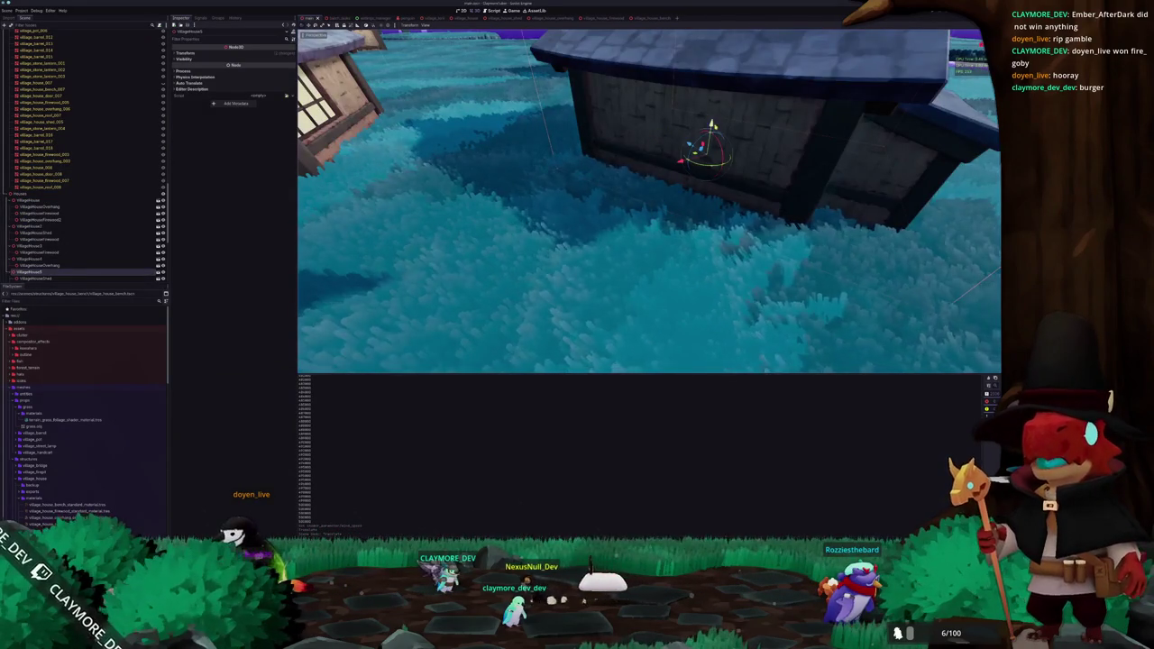
Pull out to a village overview and select MultiMeshPlacementArea to show its Inspector settings
{"action": "left_click_drag", "start_coordinate": [700, 40], "coordinate": [572, 149]}
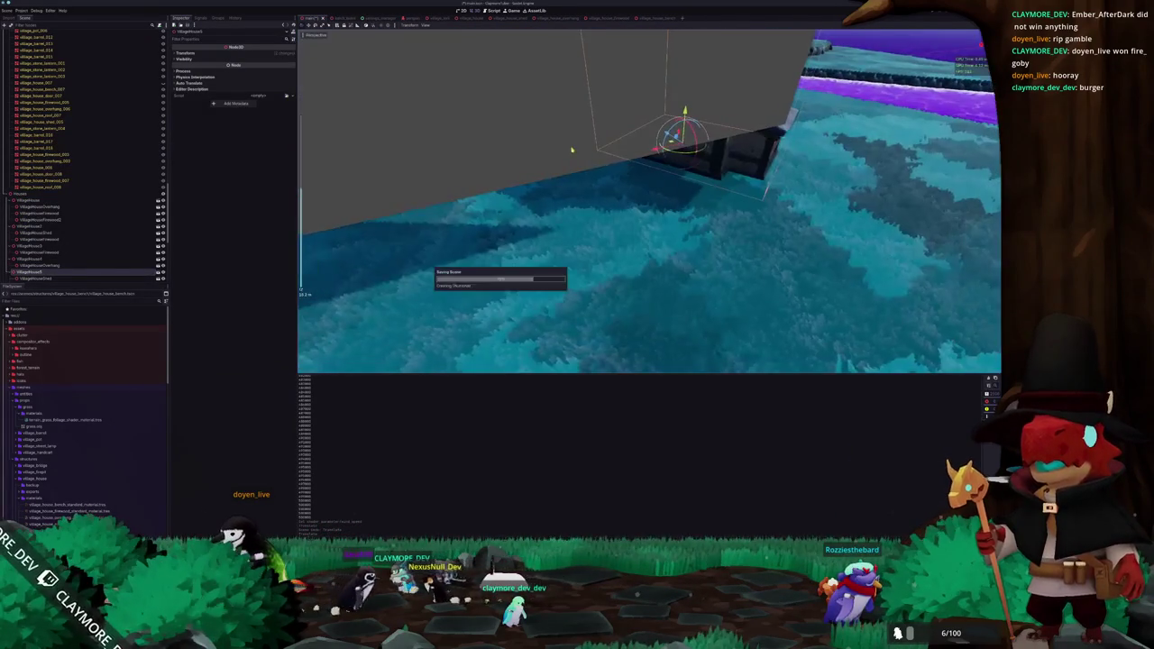
{"action": "left_click_drag", "start_coordinate": [639, 192], "coordinate": [570, 194]}
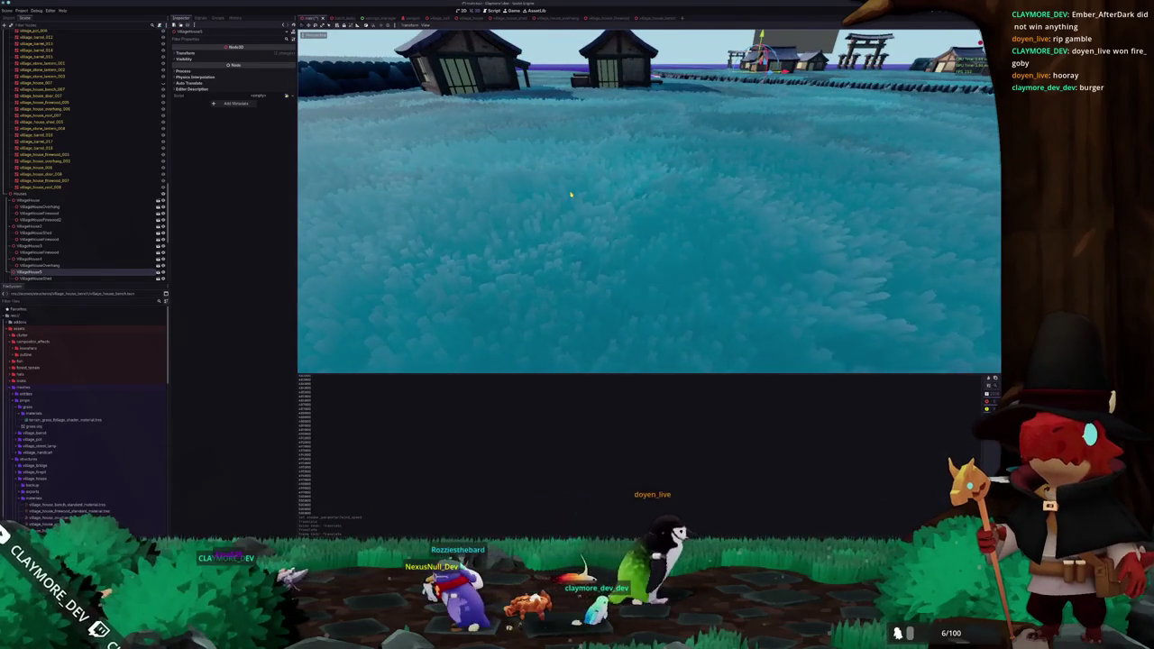
{"action": "scroll", "scroll_direction": "up", "scroll_amount": 3}
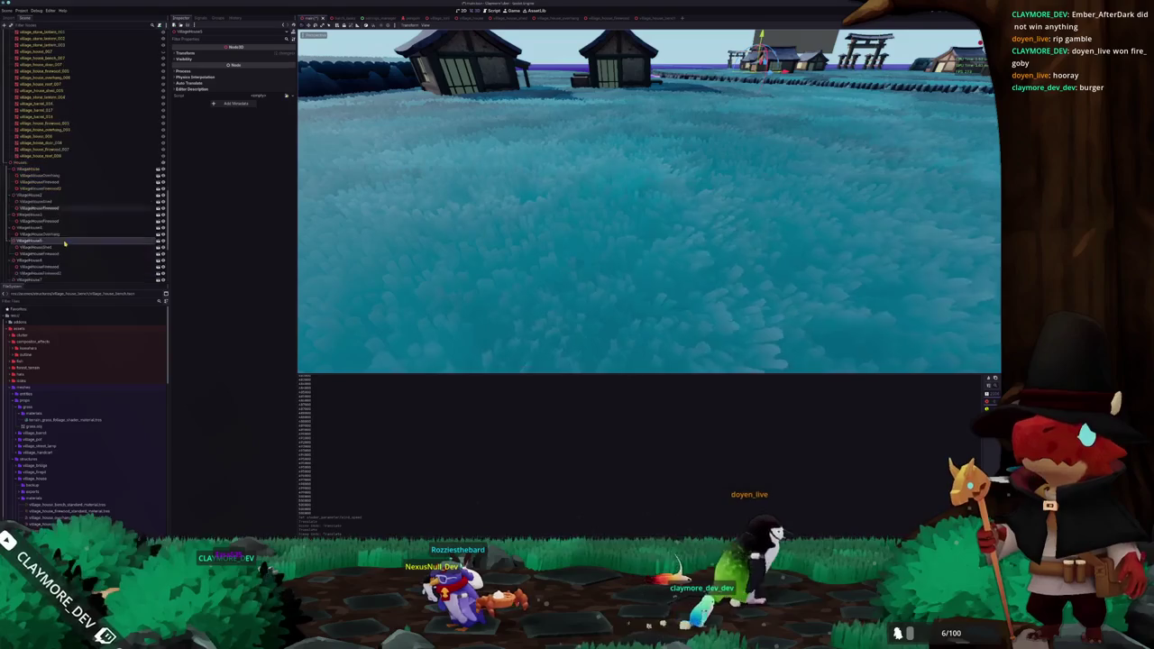
{"action": "scroll", "scroll_direction": "up", "scroll_amount": 3}
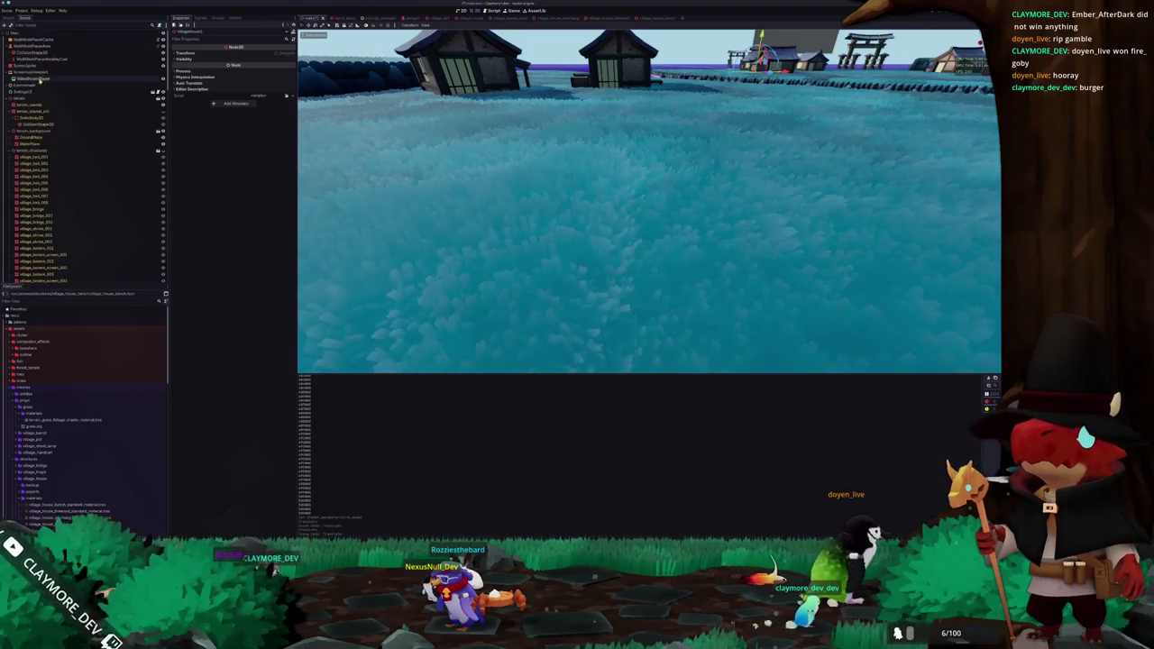
{"action": "left_click", "coordinate": [39, 42]}
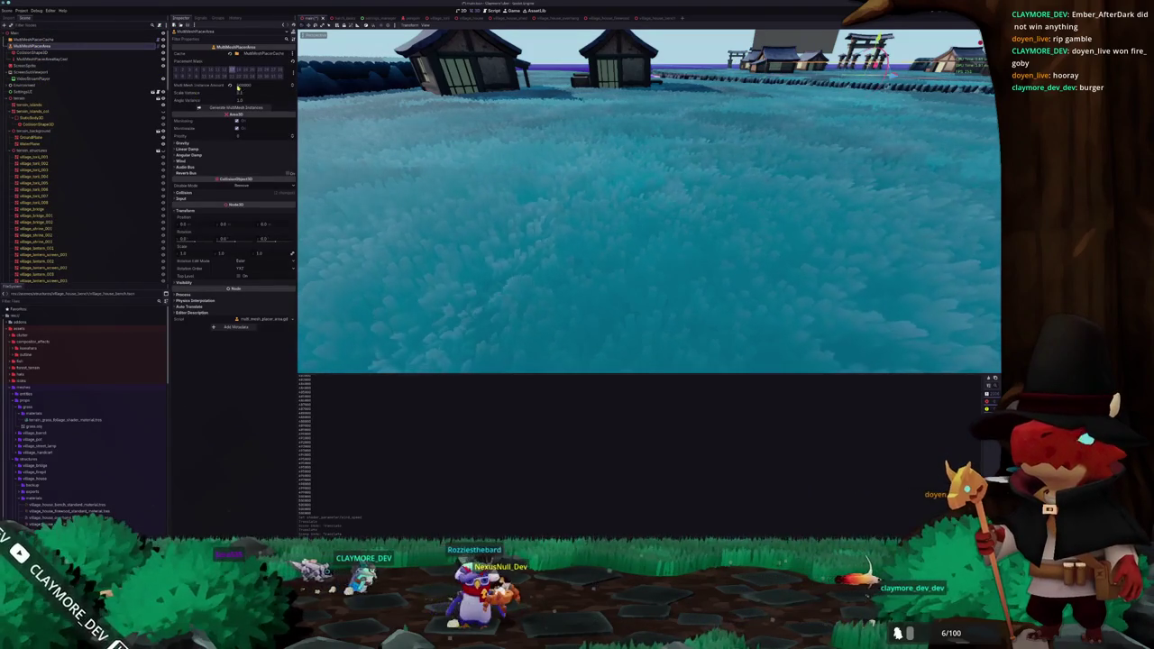